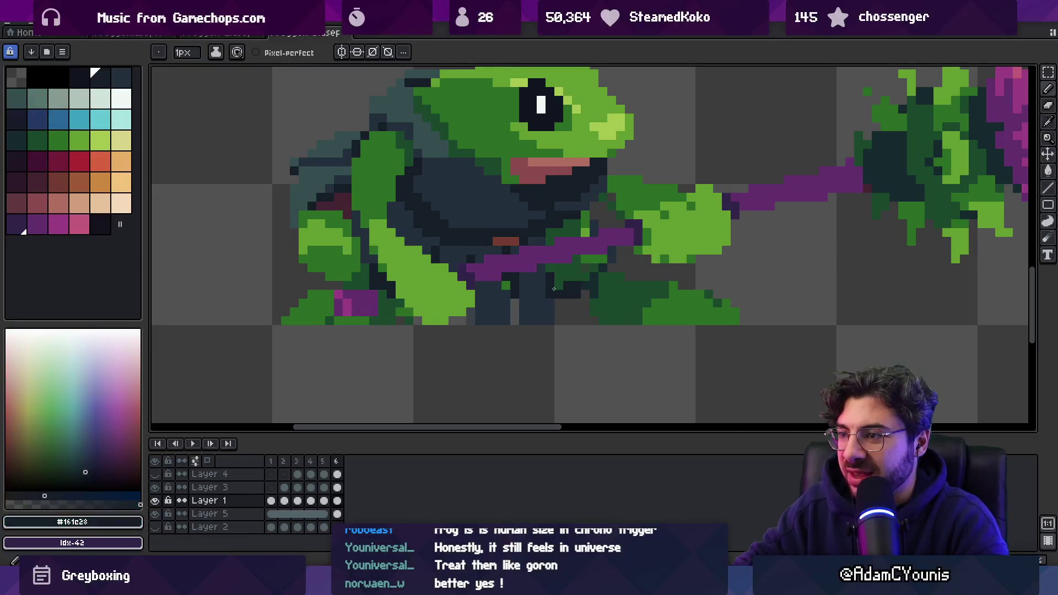
- Zoom in on the frog, sample its green #639d30 and dark #161c28, and activate Layer 3
{"action": "key", "text": "z"}
{"action": "left_click_drag", "start_coordinate": [569, 290], "coordinate": [529, 292]}
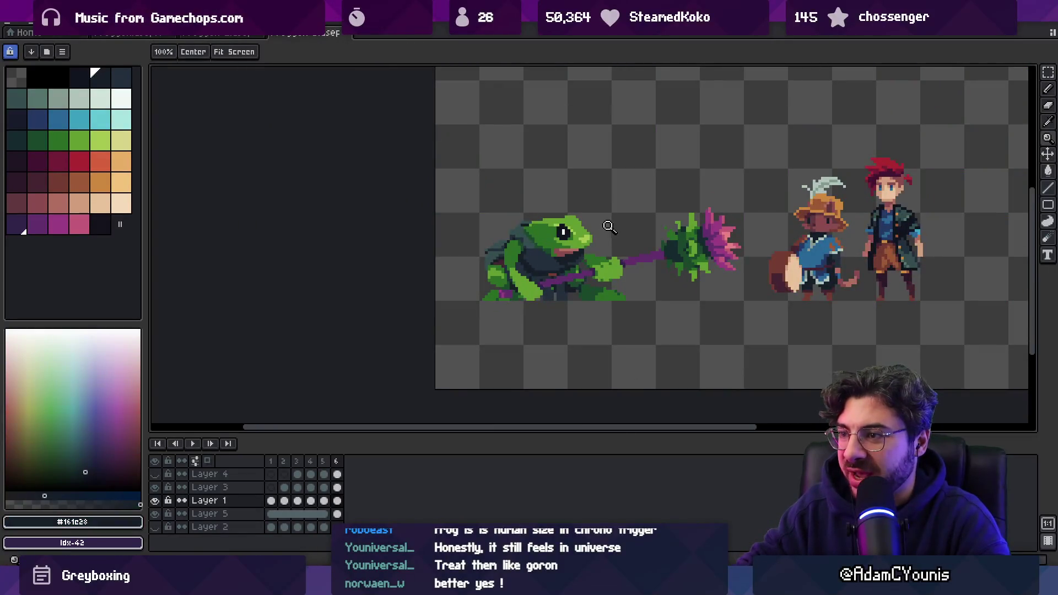
{"action": "left_click", "coordinate": [511, 274]}
{"action": "key", "text": "b"}
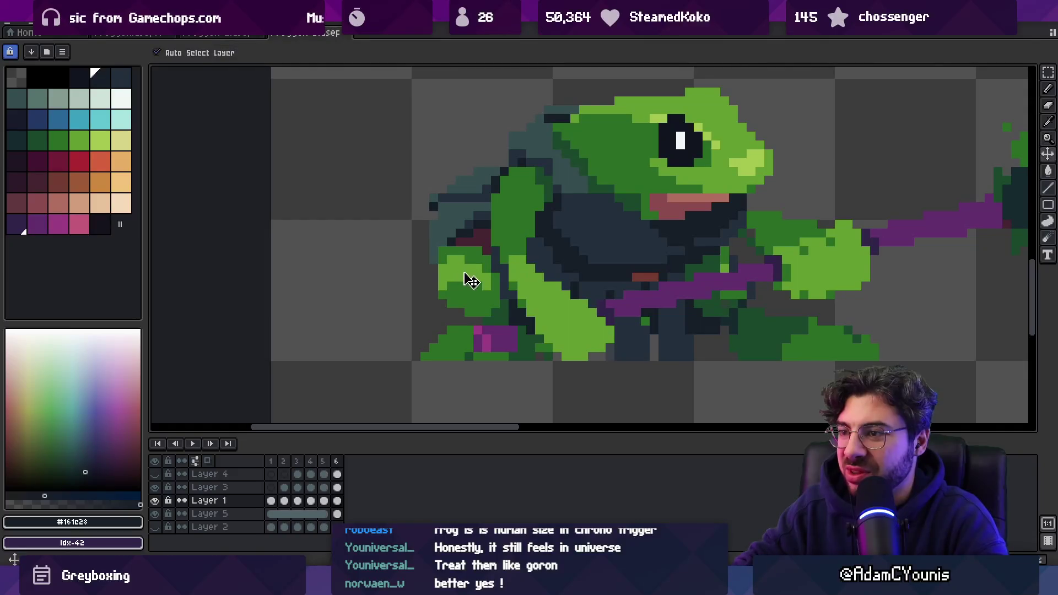
{"action": "left_click", "coordinate": [468, 262], "text": "alt"}
{"action": "left_click", "coordinate": [453, 251], "text": "alt"}
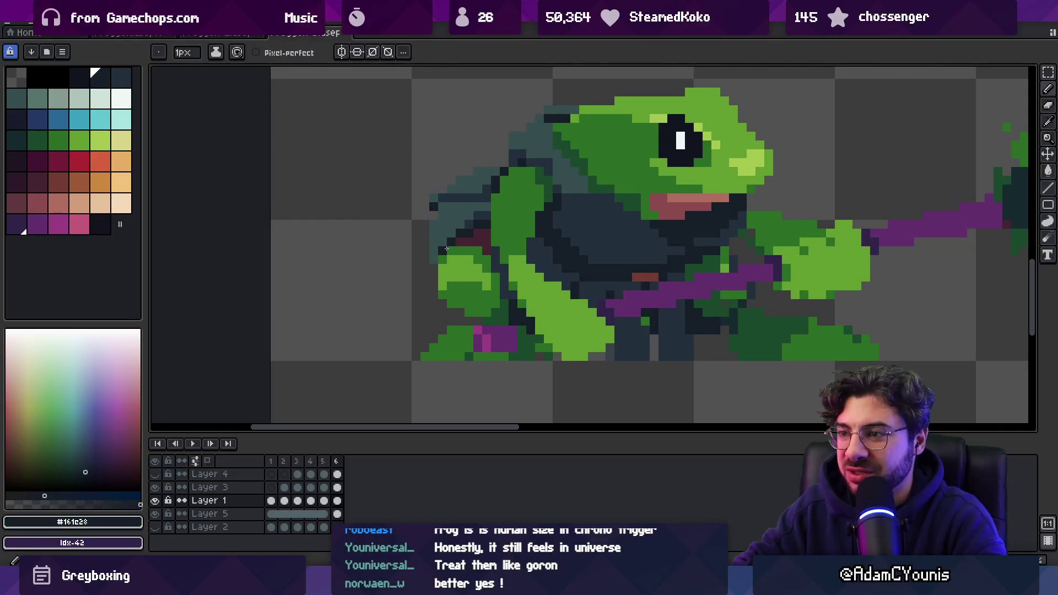
{"action": "left_click_drag", "start_coordinate": [515, 255], "coordinate": [467, 263]}
{"action": "scroll", "coordinate": [514, 271], "scroll_direction": "down", "scroll_amount": 3}
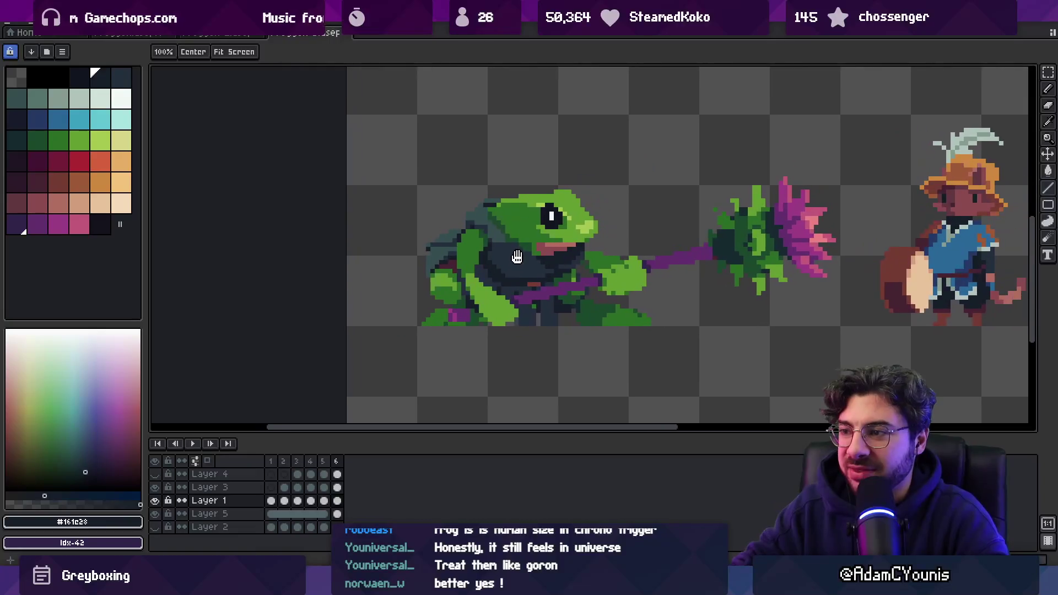
{"action": "scroll", "coordinate": [517, 294], "scroll_direction": "up", "scroll_amount": 3}
{"action": "left_click", "coordinate": [517, 294], "text": "ctrl"}
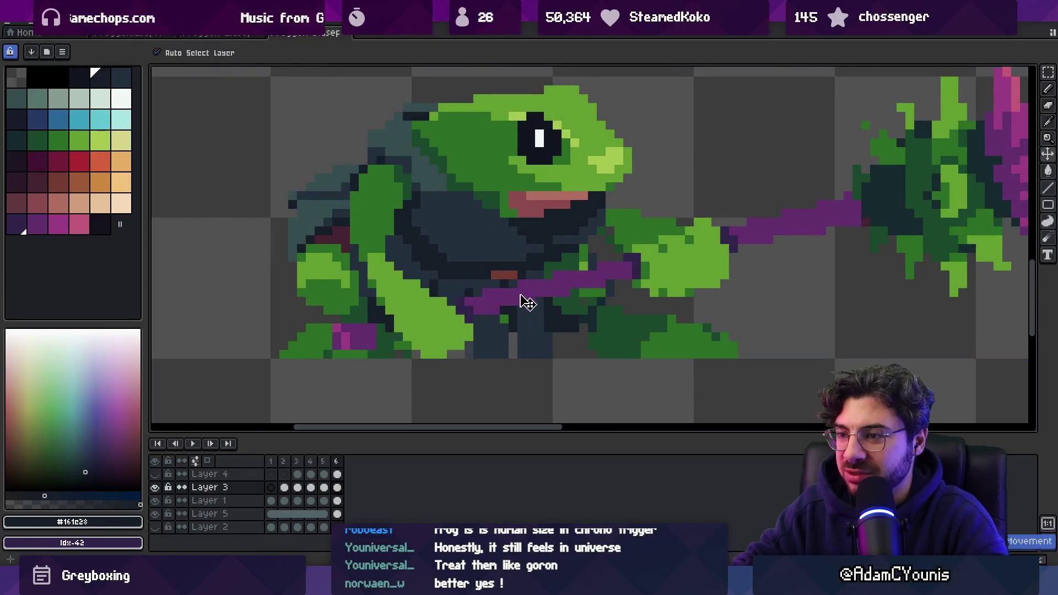
{"action": "scroll", "coordinate": [485, 298], "scroll_direction": "down", "scroll_amount": 3}
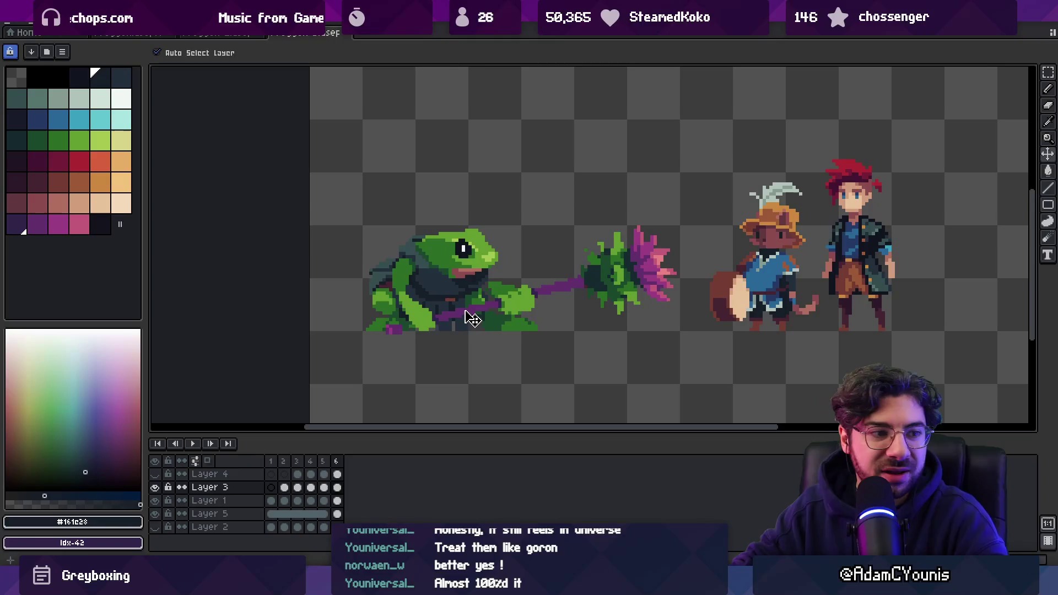
{"action": "scroll", "coordinate": [472, 319], "scroll_direction": "up", "scroll_amount": 1}
- Lasso a small patch at the staff's end, then drop the selection
{"action": "key", "text": "q"}
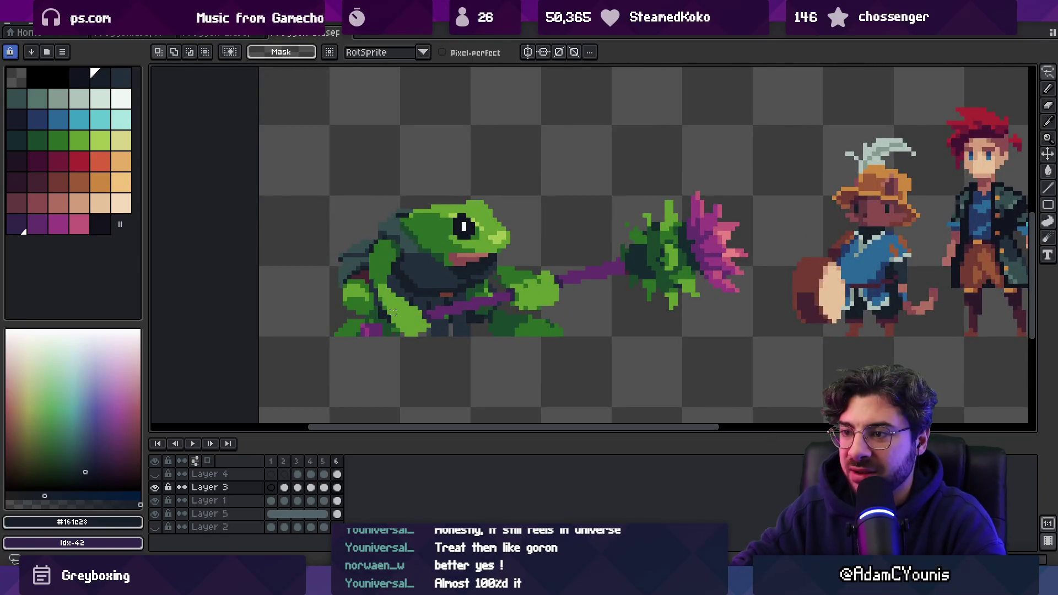
{"action": "left_click", "coordinate": [387, 328]}
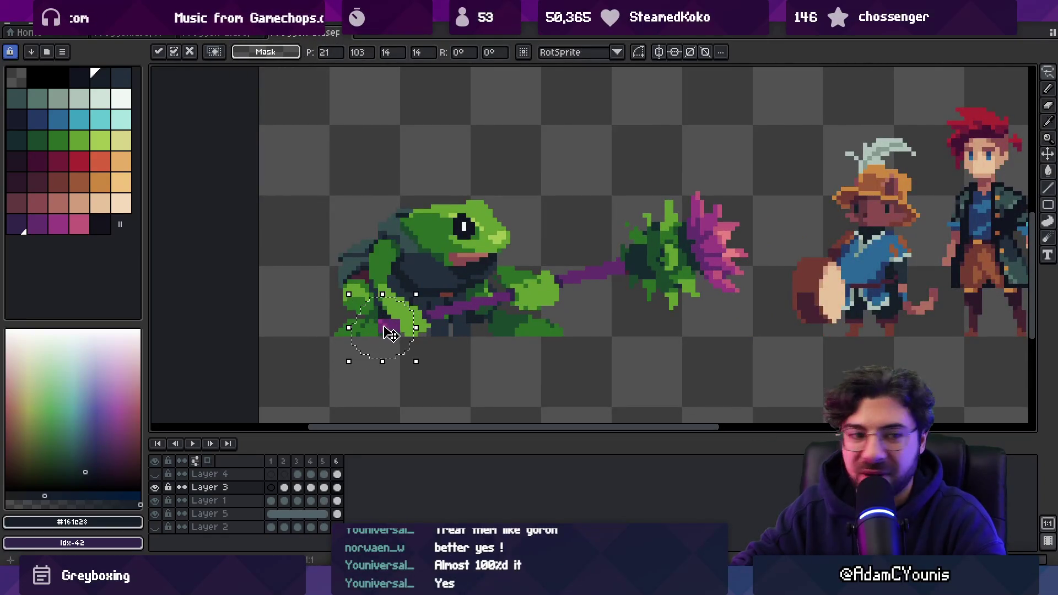
{"action": "key", "text": "b"}
{"action": "scroll", "coordinate": [389, 336], "scroll_direction": "up", "scroll_amount": 2}
{"action": "key", "text": "z"}
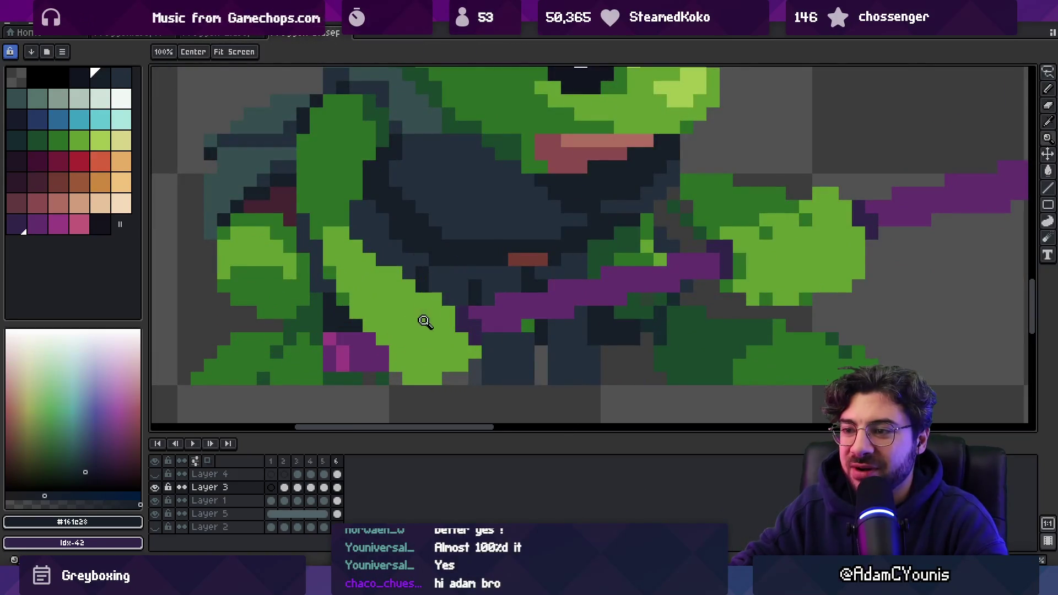
{"action": "scroll", "coordinate": [398, 306], "scroll_direction": "down", "scroll_amount": 2}
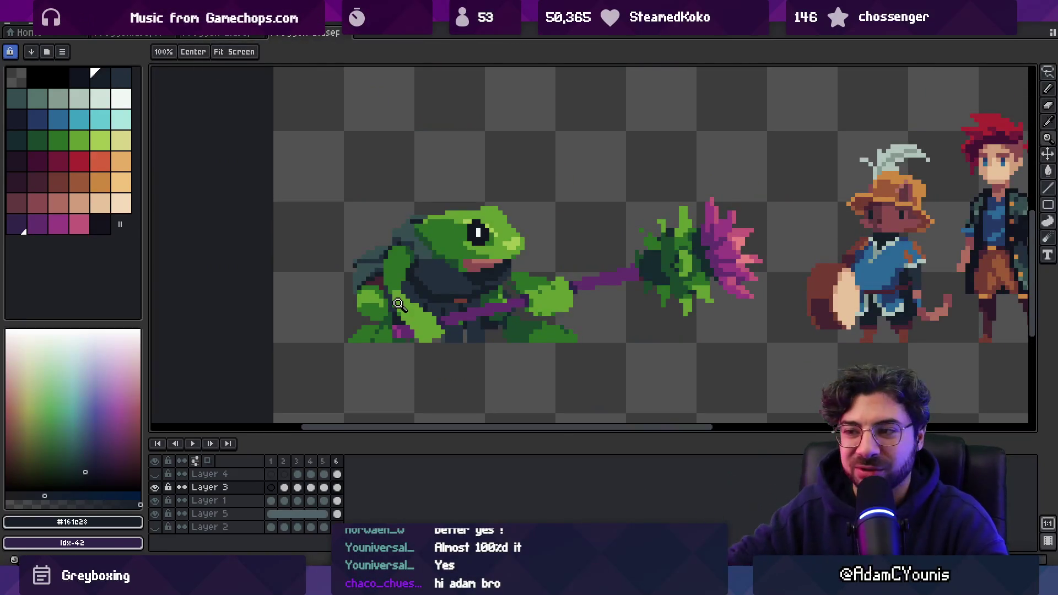
{"action": "scroll", "coordinate": [567, 314], "scroll_direction": "up", "scroll_amount": 3}
- Select the magenta pixels at the staff's end, move them down one pixel, and deselect
{"action": "key", "text": "m"}
{"action": "left_click_drag", "start_coordinate": [598, 247], "coordinate": [653, 355]}
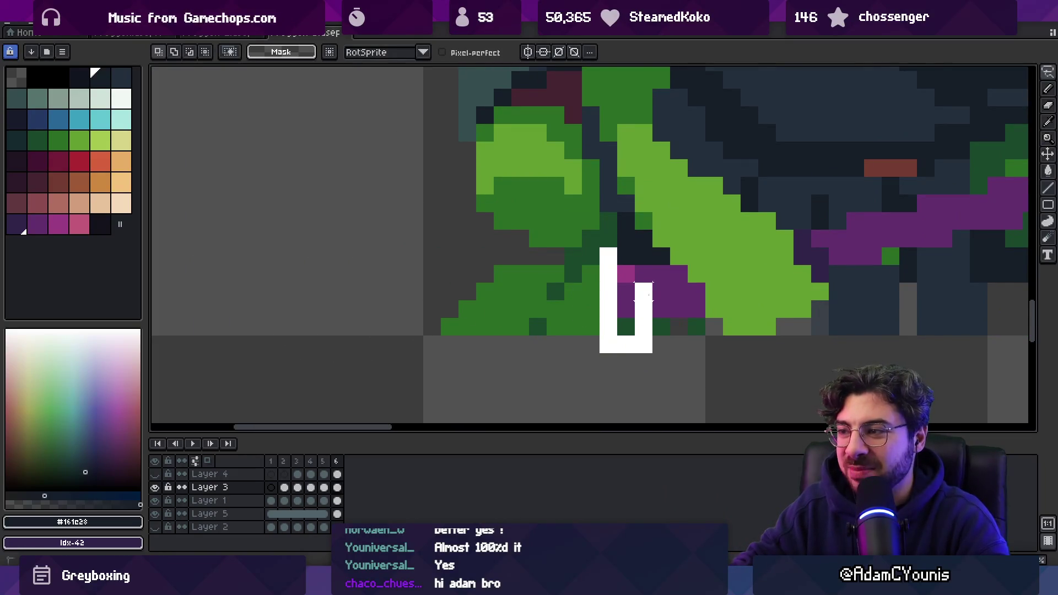
{"action": "left_click_drag", "start_coordinate": [630, 295], "coordinate": [630, 313]}
{"action": "key", "text": "ctrl+d"}
{"action": "key", "text": "z"}
{"action": "scroll", "coordinate": [563, 282], "scroll_direction": "down", "scroll_amount": 3}
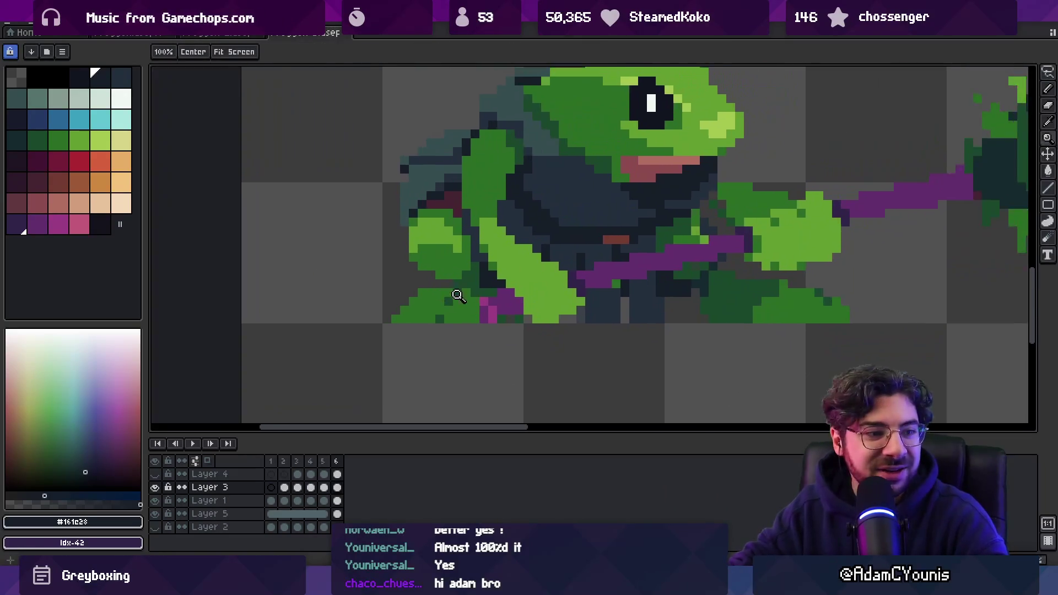
{"action": "scroll", "coordinate": [449, 295], "scroll_direction": "up", "scroll_amount": 2}
- Sample the staff's purple #632f6d with the eyedropper
{"action": "key", "text": "i"}
{"action": "left_click", "coordinate": [520, 307]}
{"action": "key", "text": "z"}
{"action": "scroll", "coordinate": [522, 300], "scroll_direction": "down", "scroll_amount": 4}
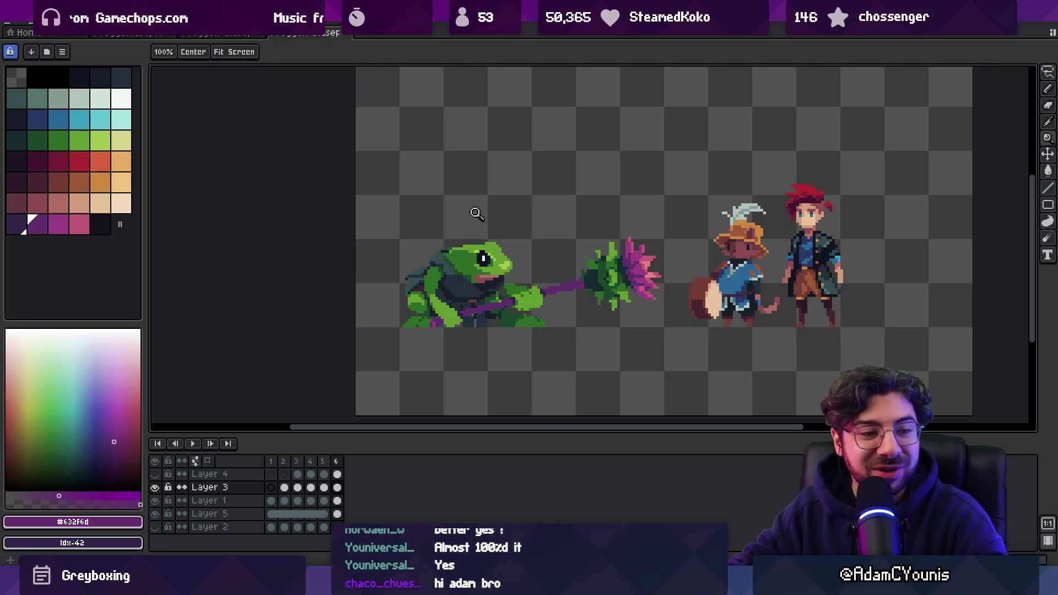
{"action": "scroll", "coordinate": [528, 278], "scroll_direction": "up", "scroll_amount": 4}
- Hide Layer 3, make Layer 1 active, and sample the frog's dark #161c28
{"action": "key", "text": "v"}
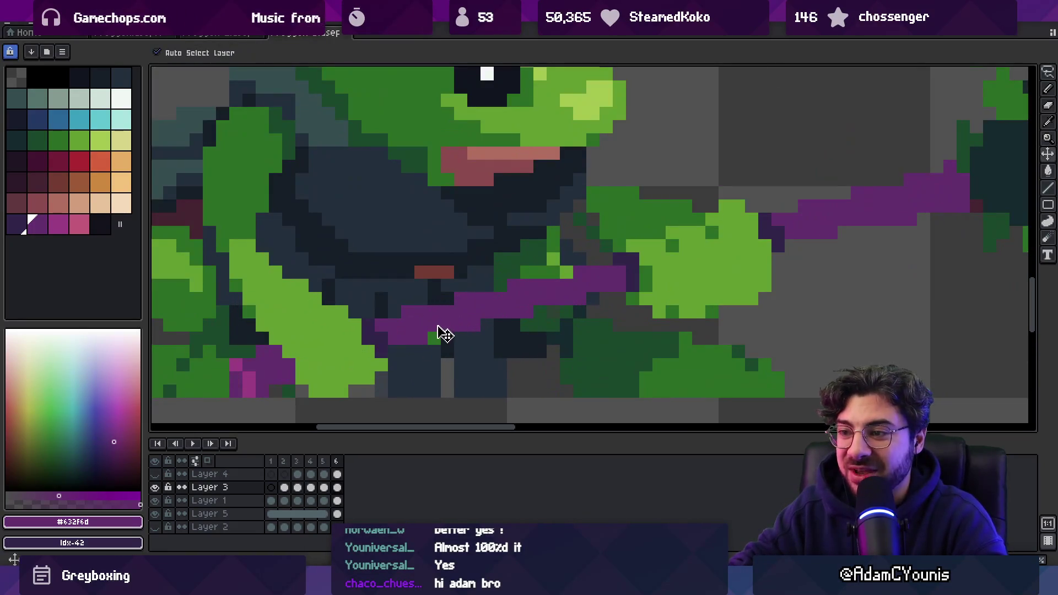
{"action": "left_click", "coordinate": [154, 487]}
{"action": "left_click", "coordinate": [433, 342]}
{"action": "key", "text": "b"}
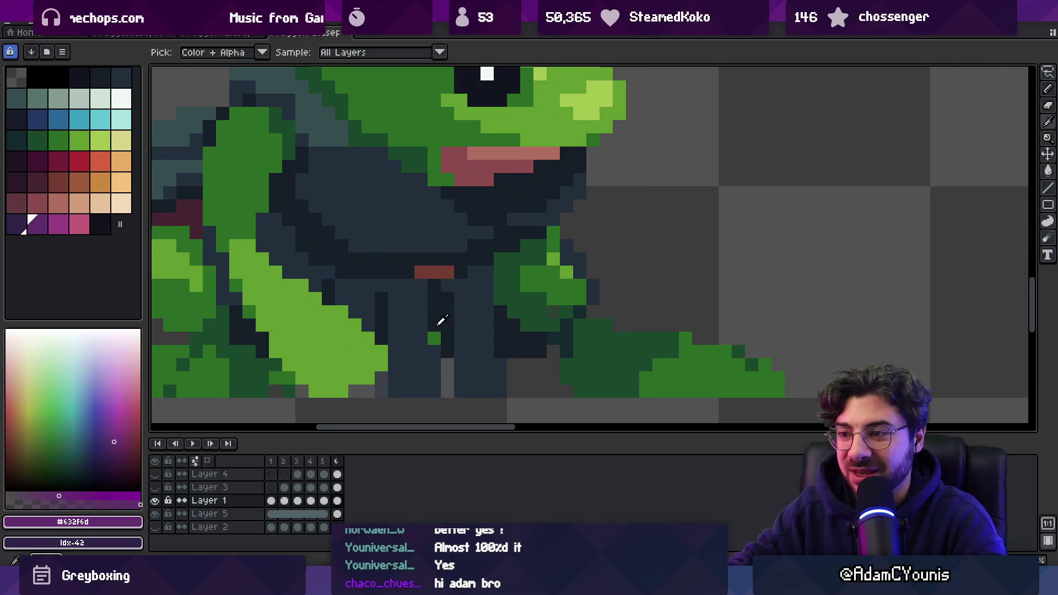
{"action": "left_click", "coordinate": [437, 337], "text": "alt"}
{"action": "key", "text": "z"}
{"action": "scroll", "coordinate": [404, 327], "scroll_direction": "down", "scroll_amount": 2}
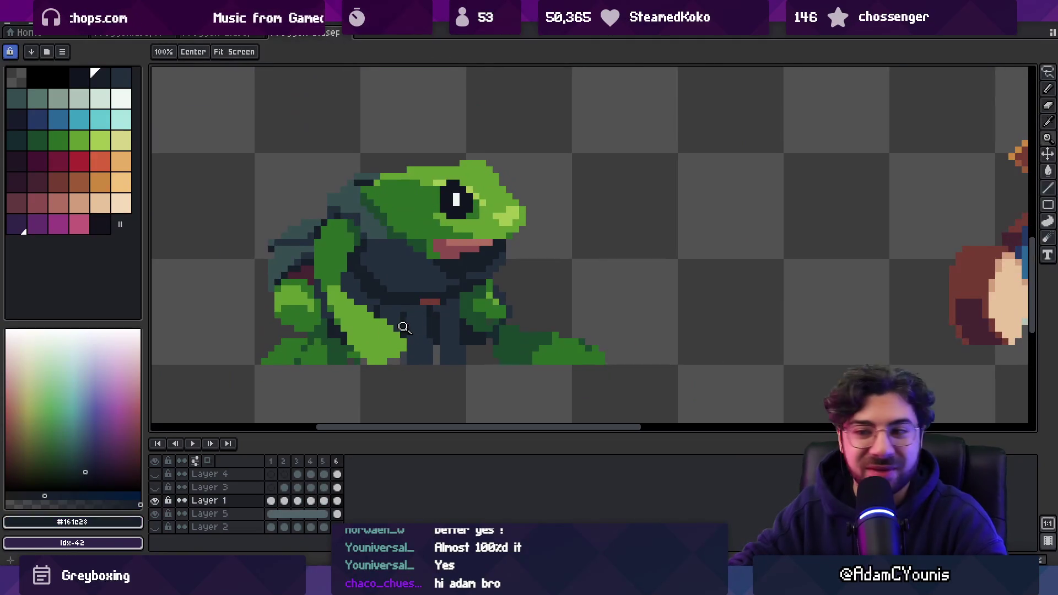
- Make Layer 3's staff visible again
{"action": "left_click", "coordinate": [160, 485]}
{"action": "scroll", "coordinate": [430, 321], "scroll_direction": "down", "scroll_amount": 3}
{"action": "scroll", "coordinate": [503, 278], "scroll_direction": "up", "scroll_amount": 2}
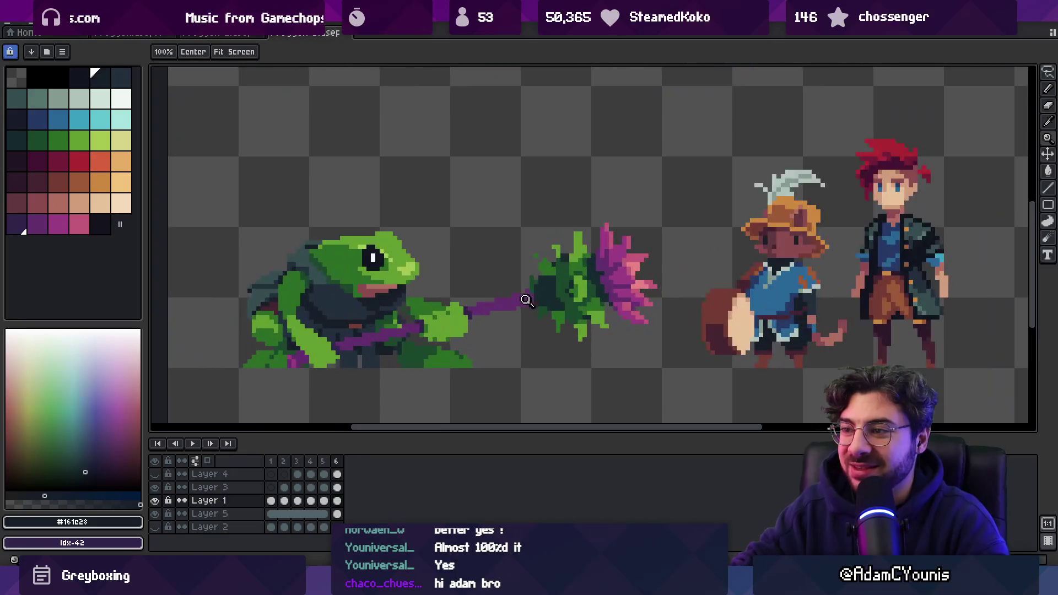
- Lasso the thistle head, shift it left toward the frog's hand, and apply
{"action": "key", "text": "alt+Up"}
{"action": "key", "text": "q"}
{"action": "left_click_drag", "start_coordinate": [500, 274], "coordinate": [671, 272]}
{"action": "mouse_move", "coordinate": [600, 262]}
{"action": "left_mouse_down"}
{"action": "mouse_move", "coordinate": [566, 266]}
{"action": "mouse_move", "coordinate": [580, 267]}
{"action": "left_mouse_up"}
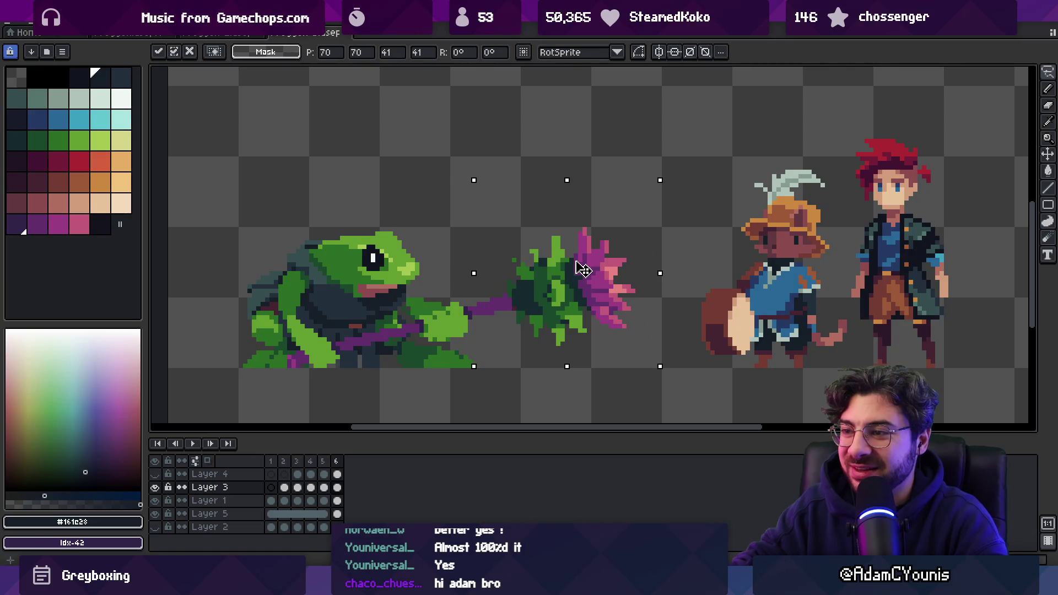
{"action": "key", "text": "Return"}
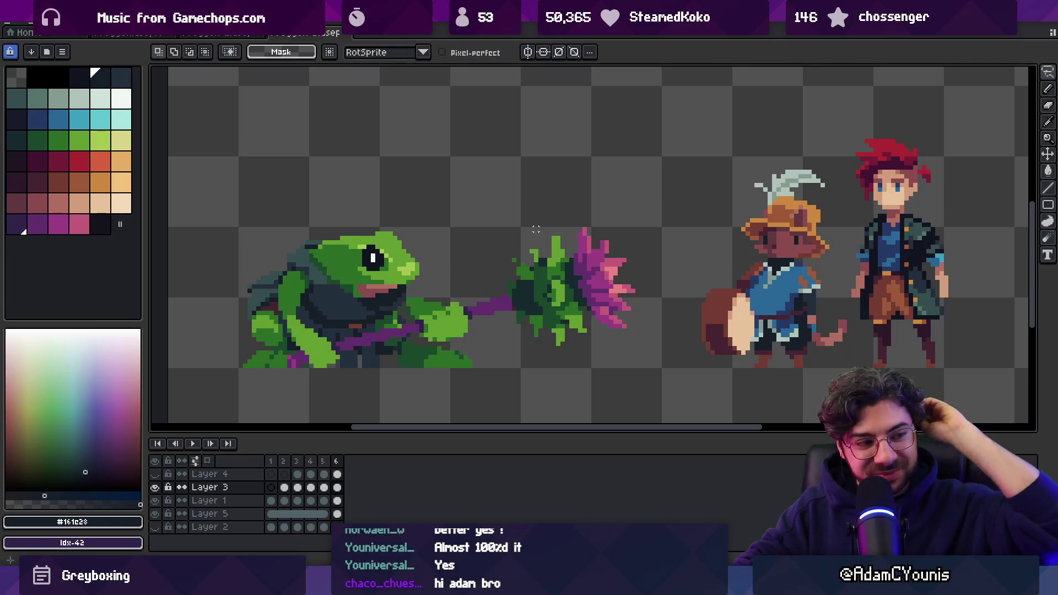
{"action": "key", "text": "b"}
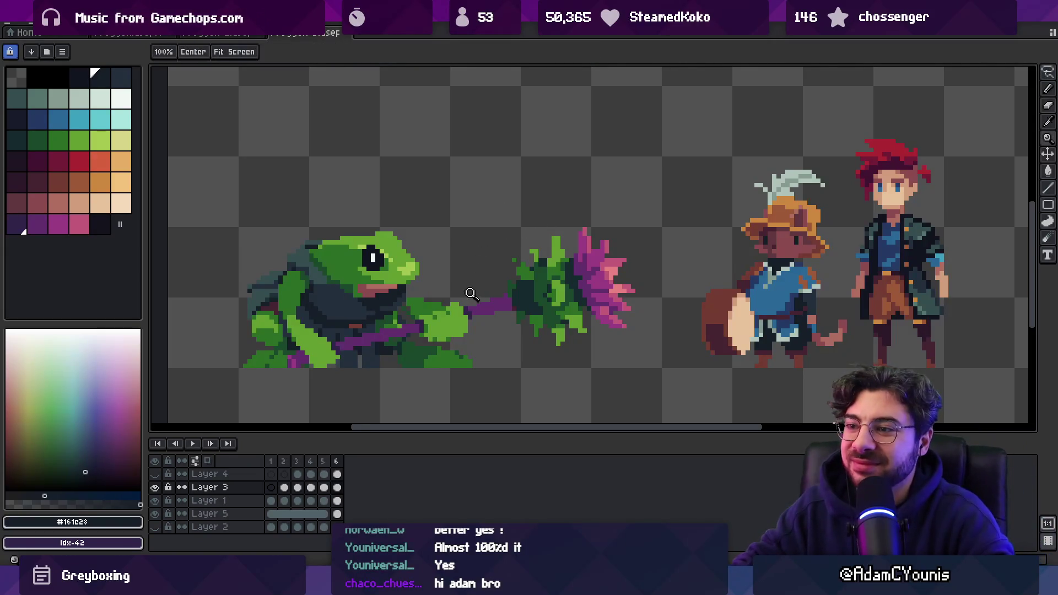
{"action": "scroll", "coordinate": [467, 295], "scroll_direction": "down", "scroll_amount": 1}
{"action": "scroll", "coordinate": [455, 299], "scroll_direction": "up", "scroll_amount": 3}
- Sample dark green #2b6d25, then lasso the hand's green pixels and shift them left
{"action": "left_click", "coordinate": [441, 292], "text": "alt"}
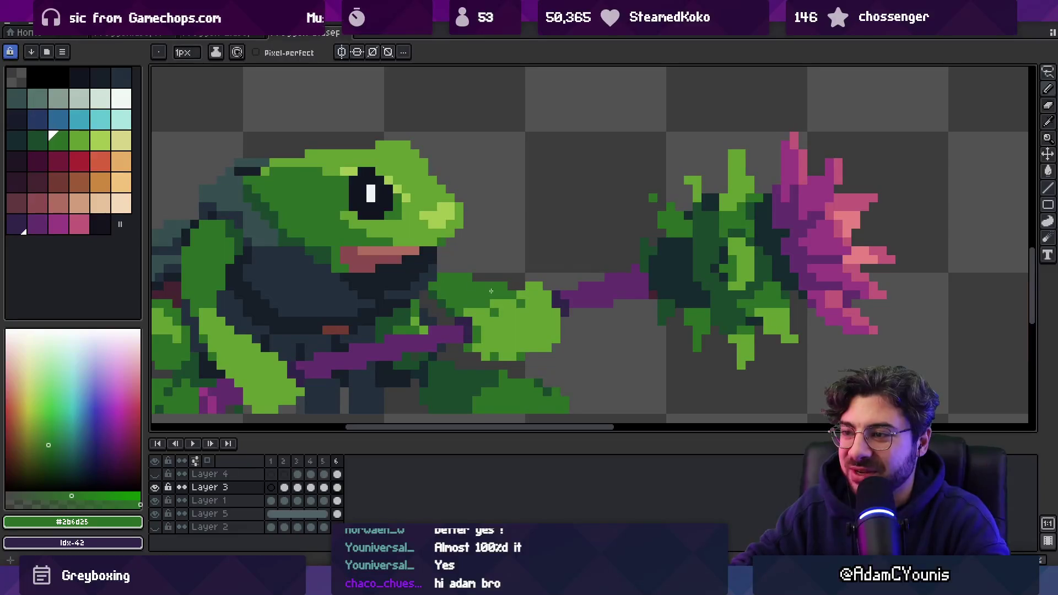
{"action": "key", "text": "e"}
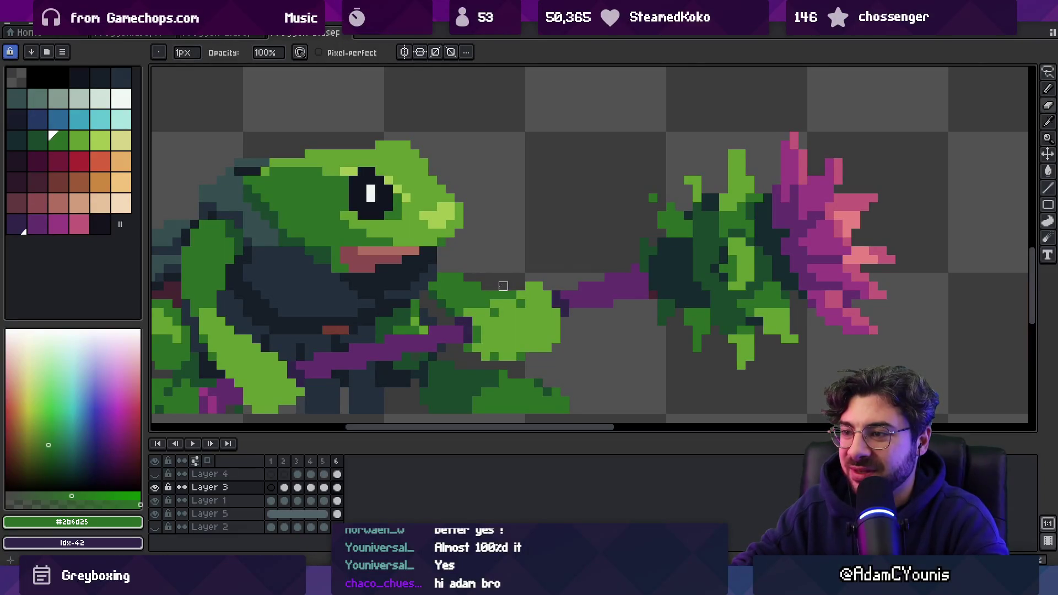
{"action": "key", "text": "q"}
{"action": "left_click_drag", "start_coordinate": [521, 276], "coordinate": [529, 357]}
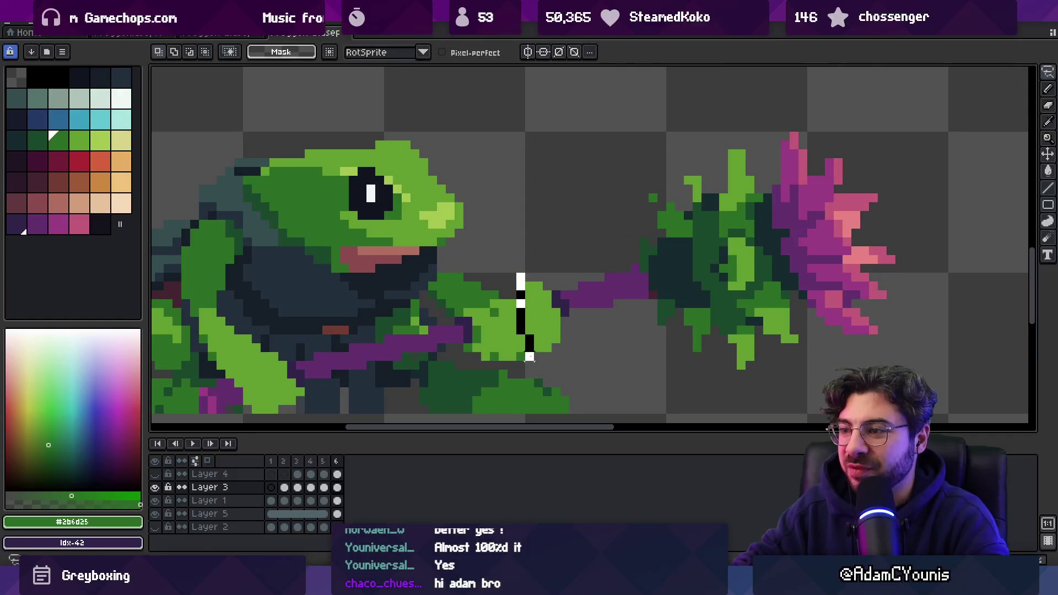
{"action": "mouse_move", "coordinate": [541, 312]}
{"action": "left_mouse_down"}
{"action": "mouse_move", "coordinate": [531, 302]}
{"action": "mouse_move", "coordinate": [510, 314]}
{"action": "mouse_move", "coordinate": [524, 307]}
{"action": "left_mouse_up"}
{"action": "key", "text": "e"}
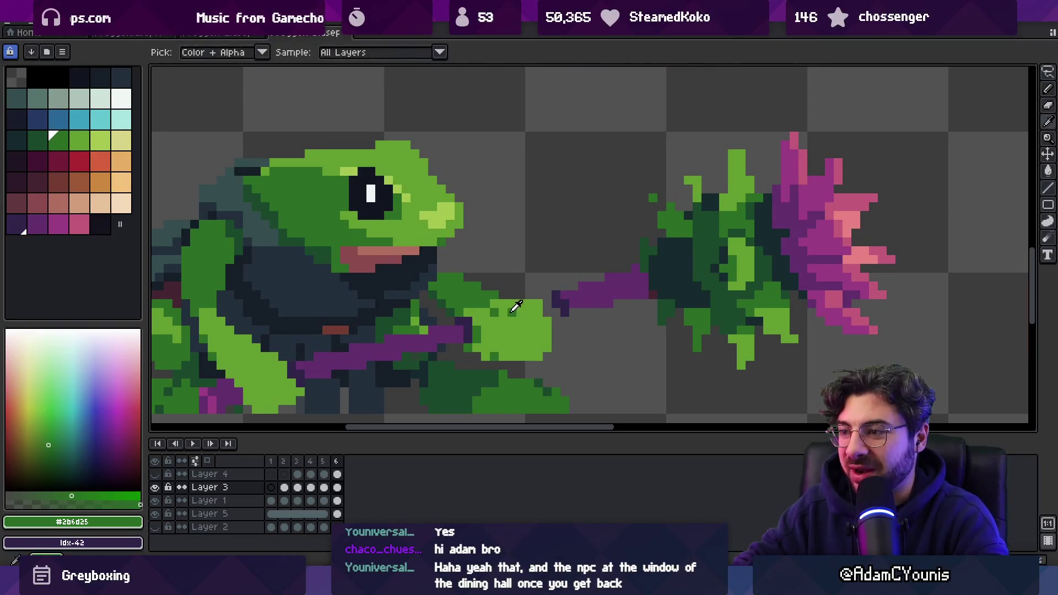
- Touch up the hand edges with pencil and eraser using light green #639d30
{"action": "key", "text": "b"}
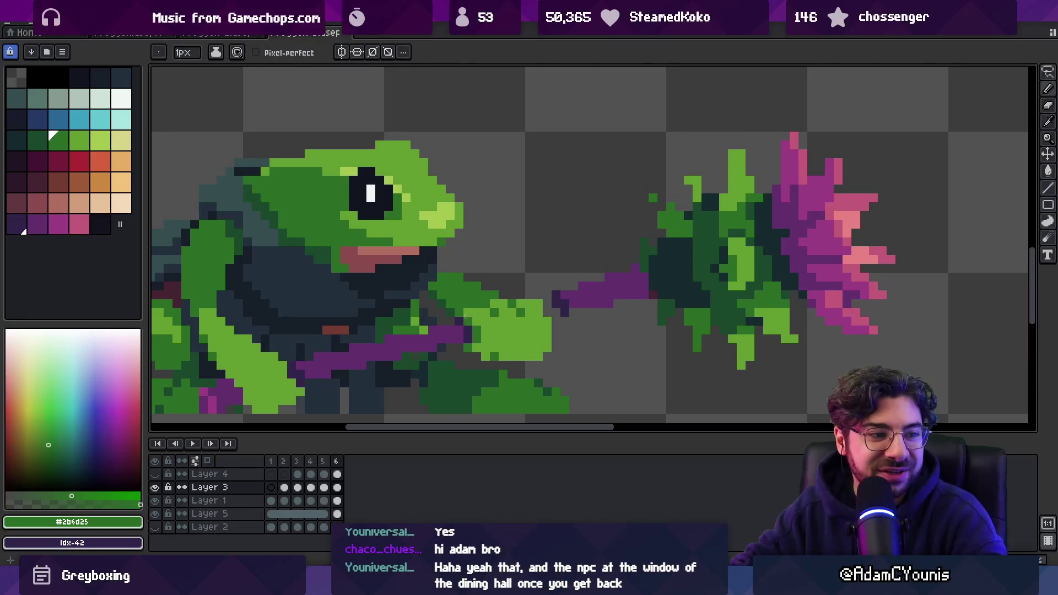
{"action": "key", "text": "e"}
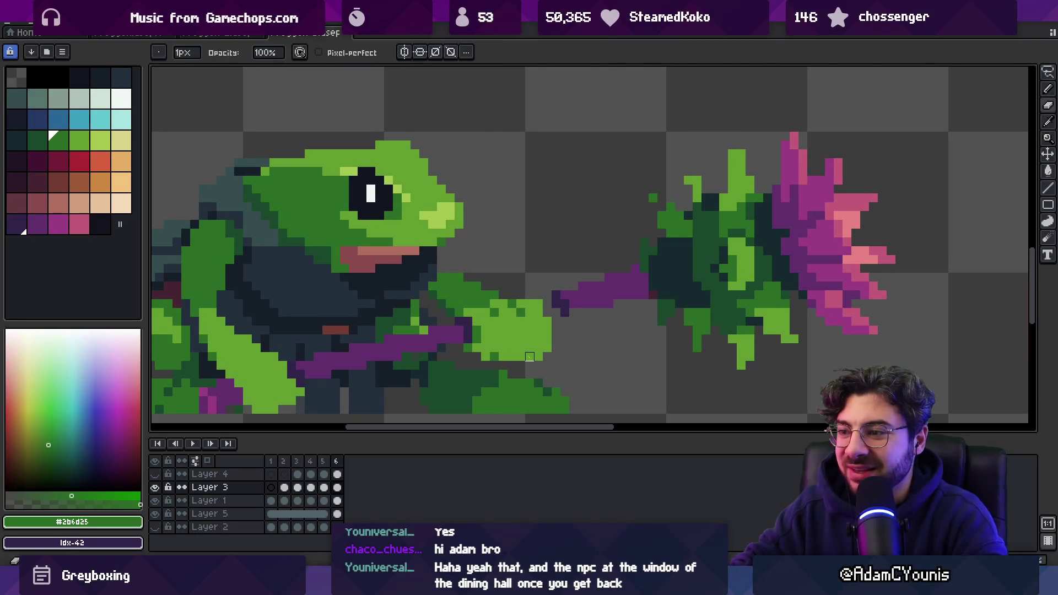
{"action": "left_click", "coordinate": [492, 358], "text": "alt"}
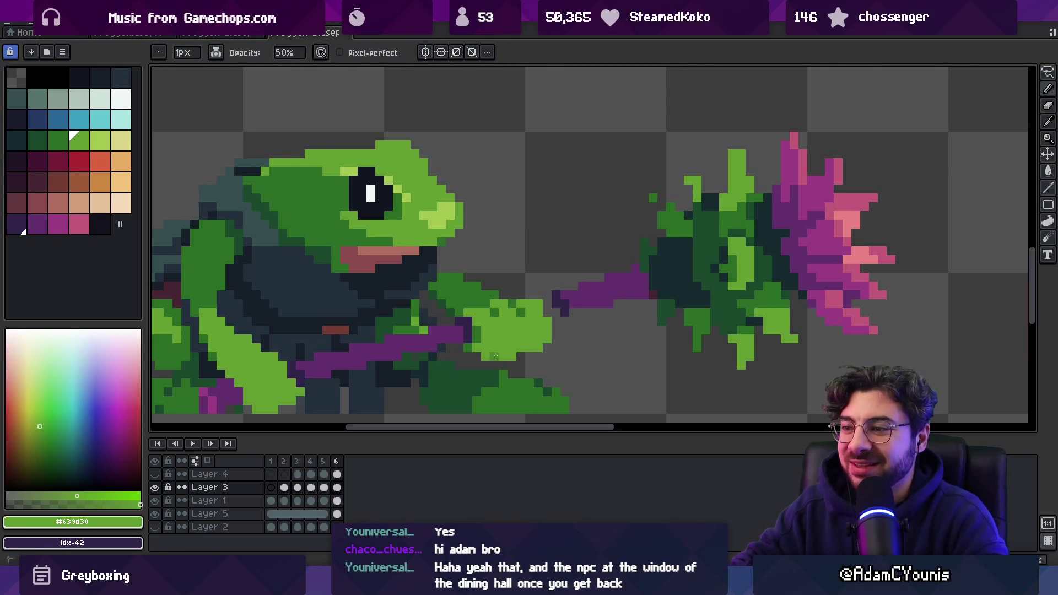
{"action": "key", "text": "b"}
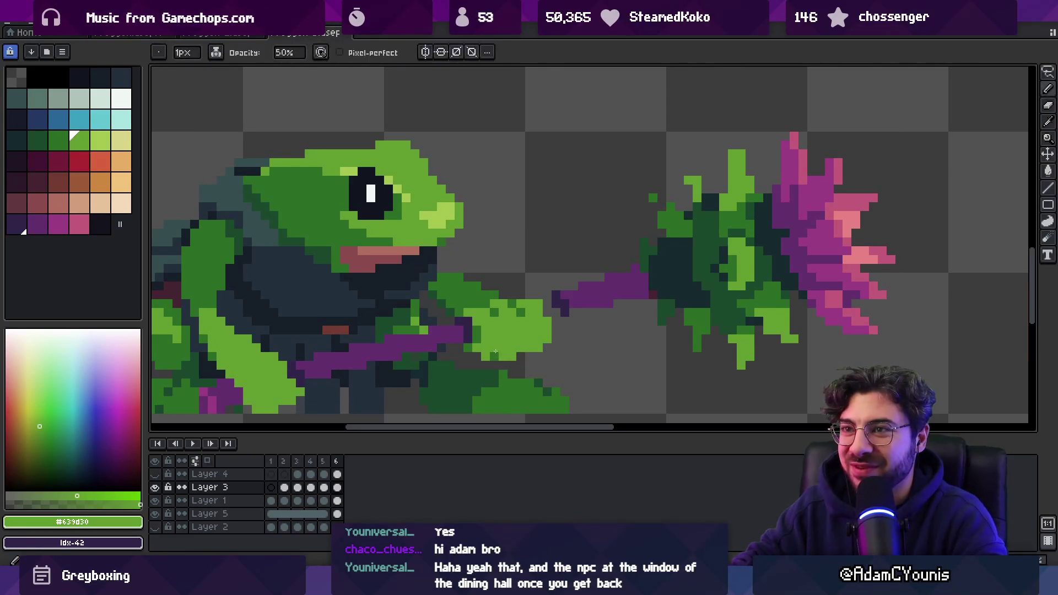
{"action": "key", "text": "e"}
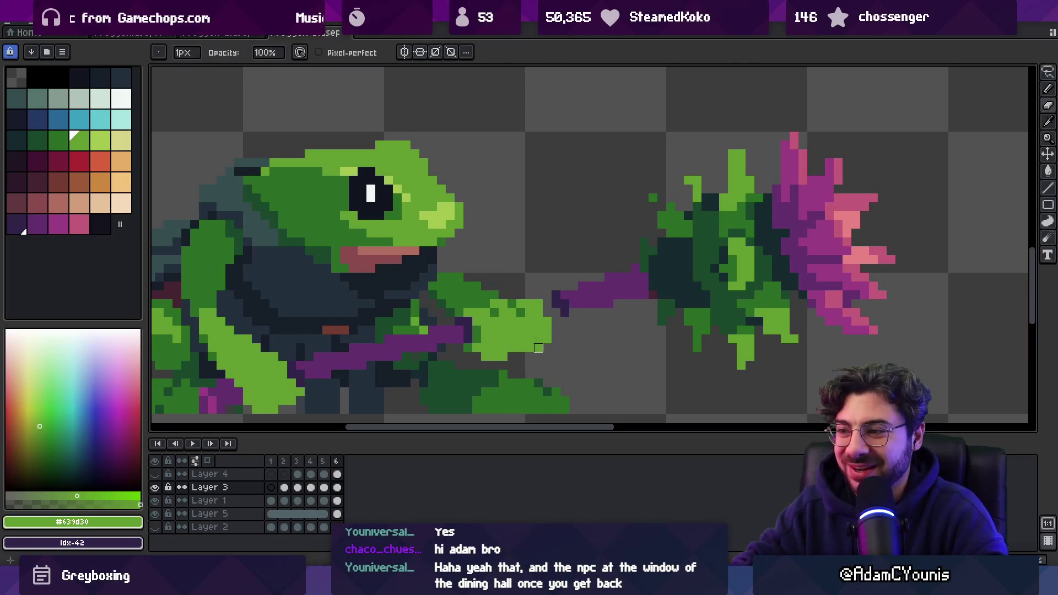
{"action": "key", "text": "z"}
{"action": "scroll", "coordinate": [533, 307], "scroll_direction": "down", "scroll_amount": 3}
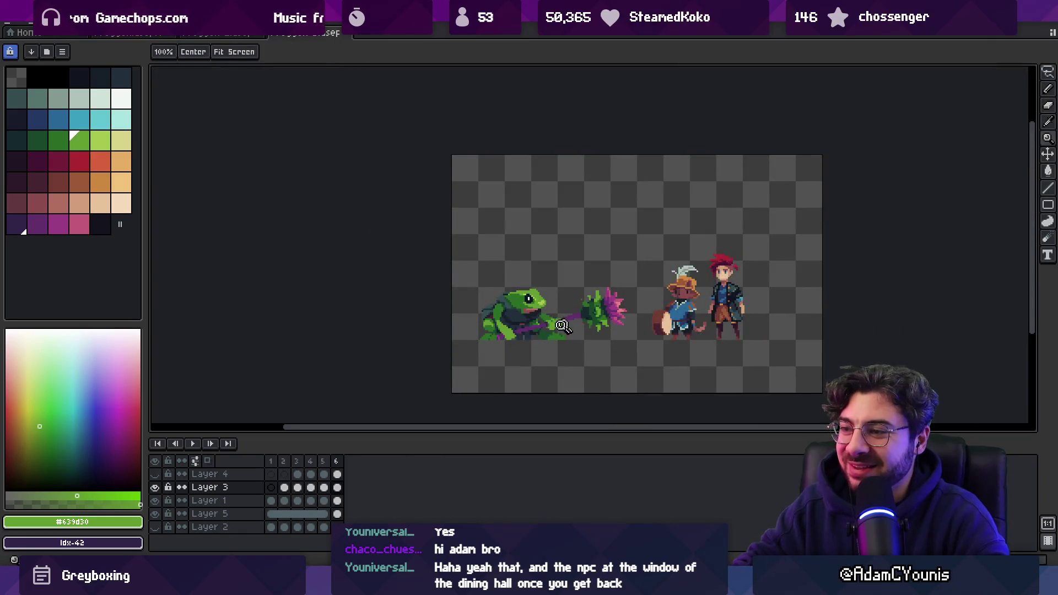
- Erase green pixels in the gap and draw purple staff pixels joining the thistle head
{"action": "scroll", "coordinate": [567, 324], "scroll_direction": "up", "scroll_amount": 3}
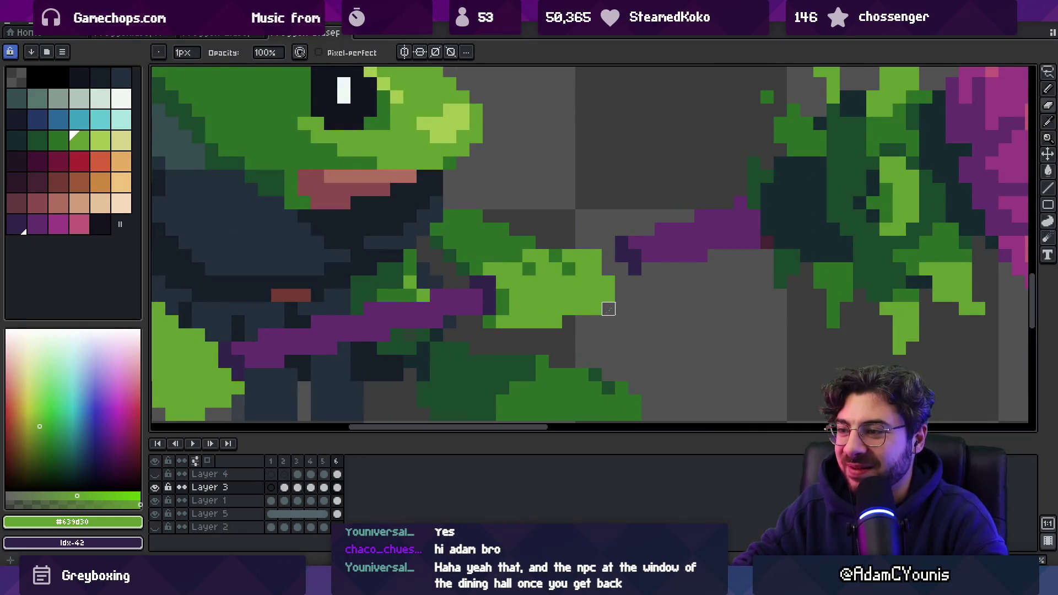
{"action": "left_click_drag", "start_coordinate": [595, 243], "coordinate": [593, 335]}
{"action": "key", "text": "alt"}
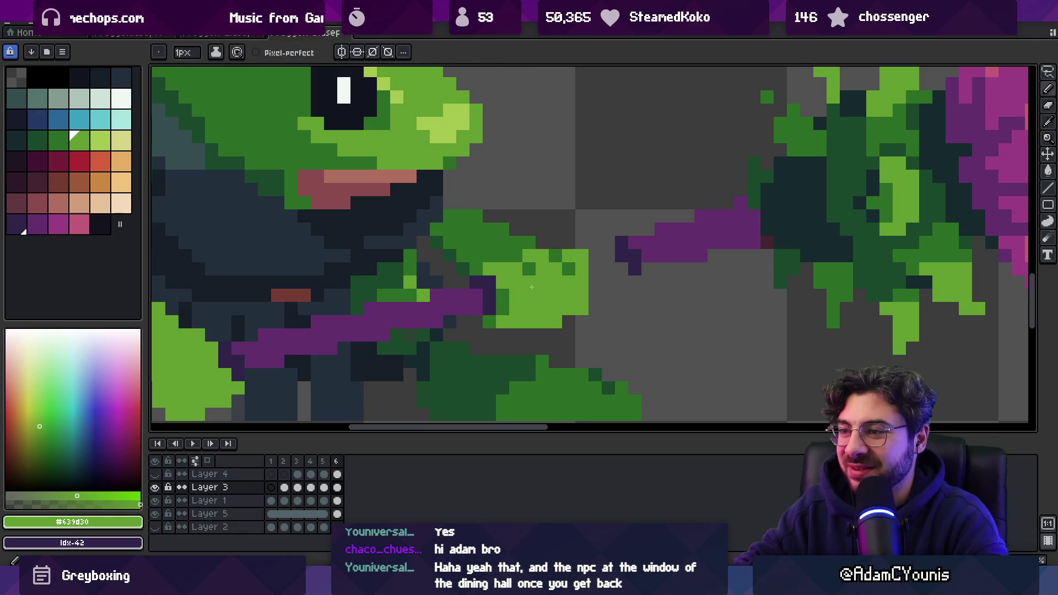
{"action": "left_click", "coordinate": [621, 256], "text": "alt"}
{"action": "mouse_move", "coordinate": [595, 286]}
{"action": "left_mouse_down"}
{"action": "mouse_move", "coordinate": [608, 255]}
{"action": "mouse_move", "coordinate": [647, 267]}
{"action": "left_mouse_up"}
{"action": "left_click", "coordinate": [608, 242]}
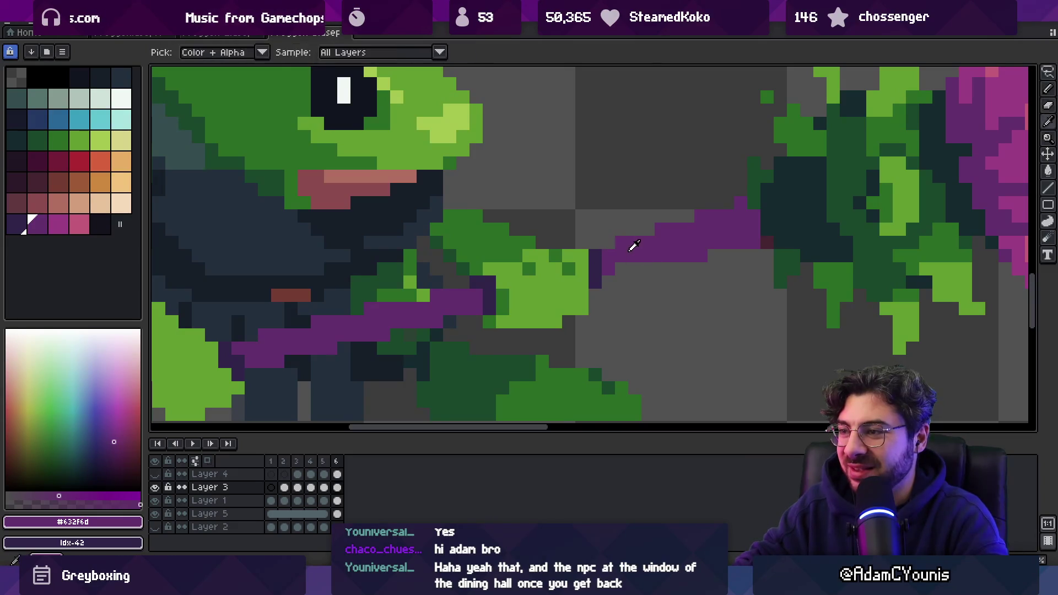
- Zoom out and back in repeatedly to check the joined purple staff
{"action": "key", "text": "z"}
{"action": "scroll", "coordinate": [606, 284], "scroll_direction": "down", "scroll_amount": 5}
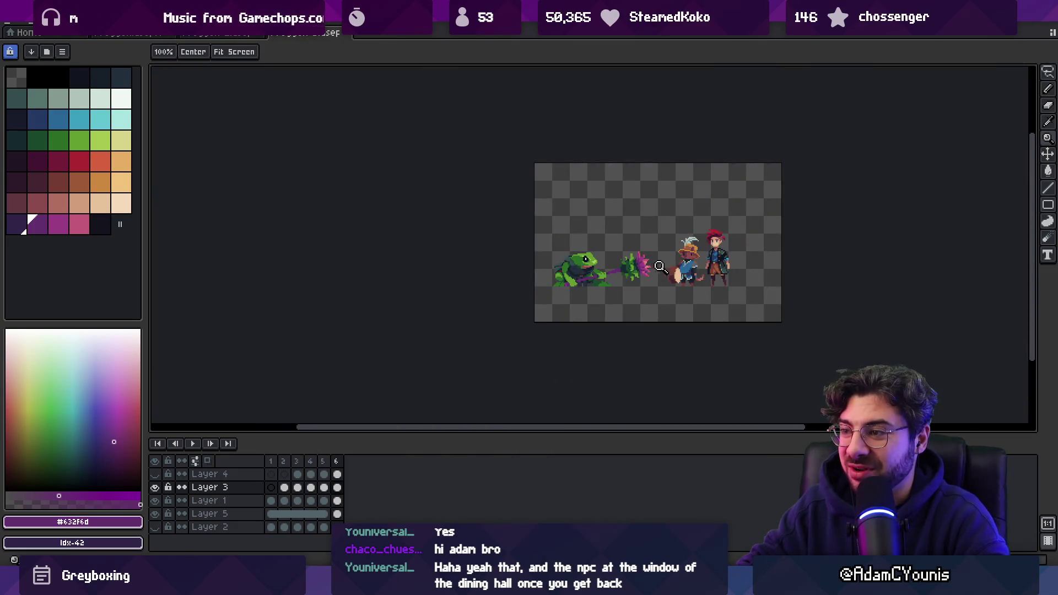
{"action": "scroll", "coordinate": [663, 266], "scroll_direction": "up", "scroll_amount": 8}
{"action": "key", "text": "m"}
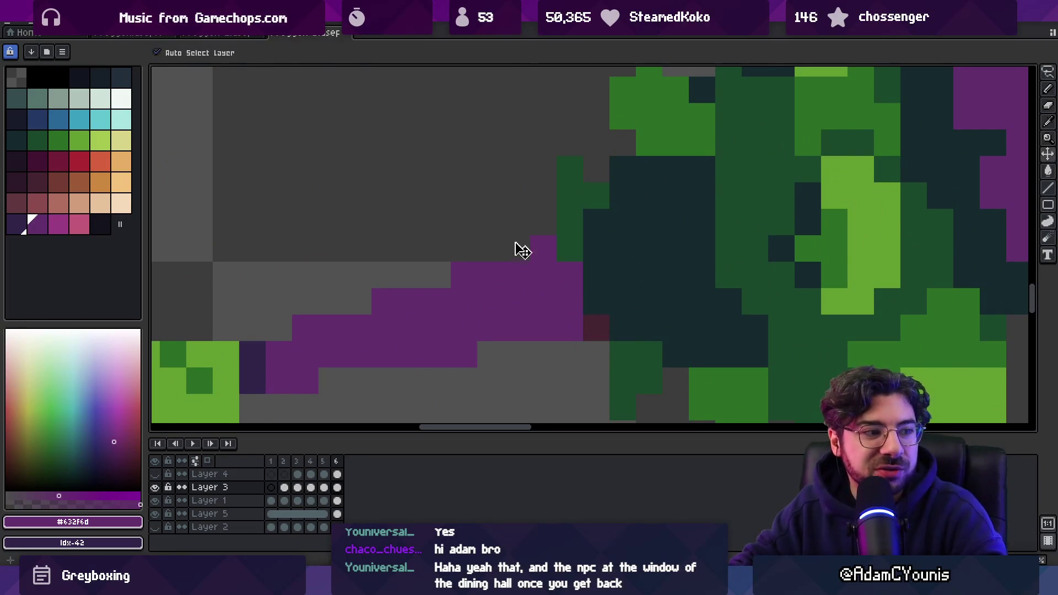
{"action": "key", "text": "z"}
{"action": "scroll", "coordinate": [523, 254], "scroll_direction": "down", "scroll_amount": 4}
{"action": "scroll", "coordinate": [553, 271], "scroll_direction": "up", "scroll_amount": 1}
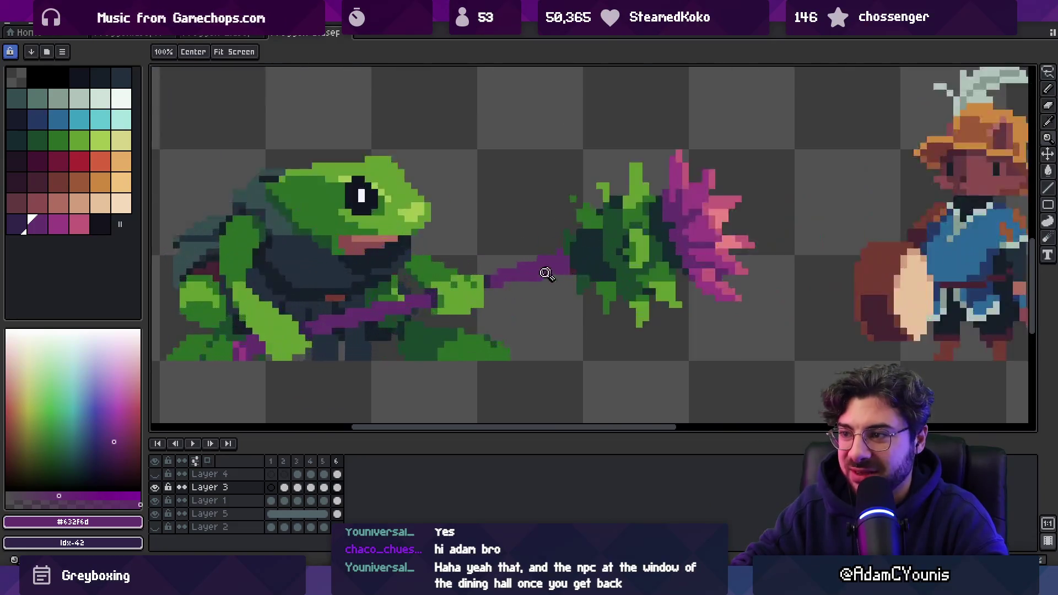
{"action": "scroll", "coordinate": [552, 271], "scroll_direction": "up", "scroll_amount": 4}
{"action": "key", "text": "b"}
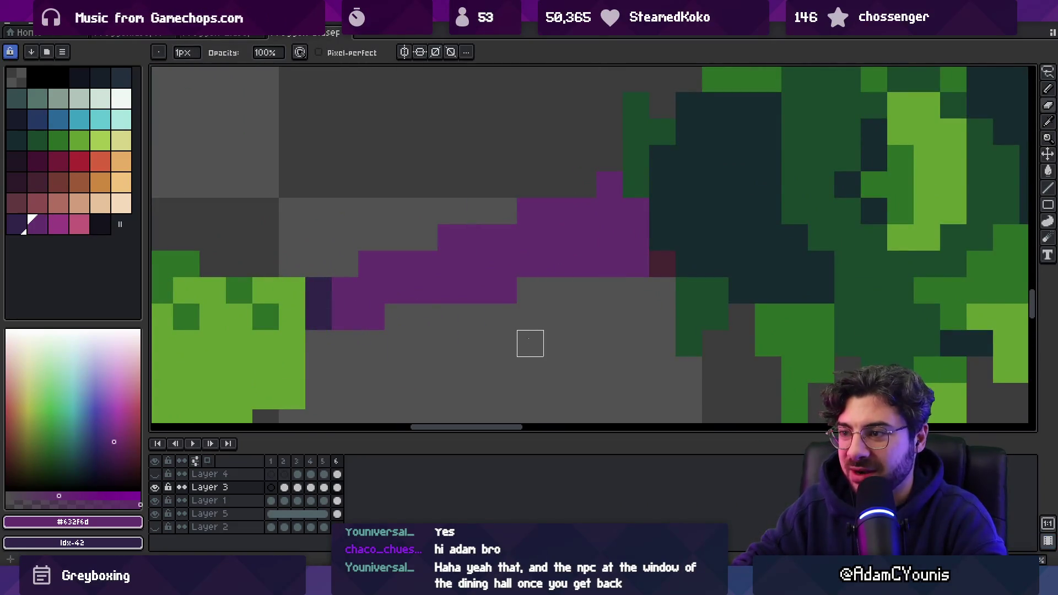
{"action": "key", "text": "z"}
{"action": "scroll", "coordinate": [583, 226], "scroll_direction": "down", "scroll_amount": 5}
{"action": "scroll", "coordinate": [595, 259], "scroll_direction": "up", "scroll_amount": 5}
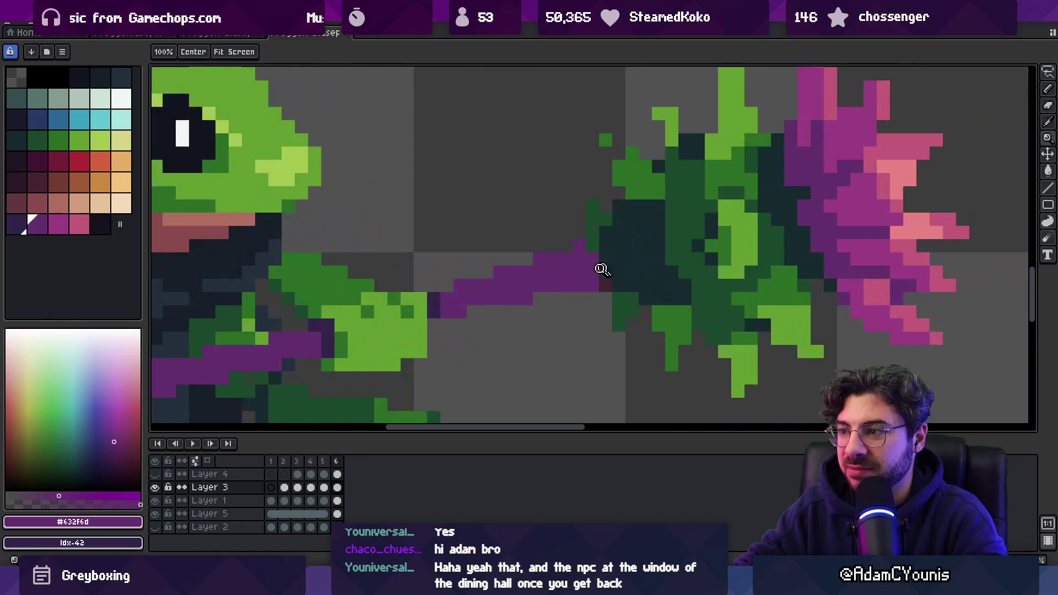
{"action": "key", "text": "b"}
{"action": "key", "text": "z"}
{"action": "scroll", "coordinate": [584, 259], "scroll_direction": "down", "scroll_amount": 5}
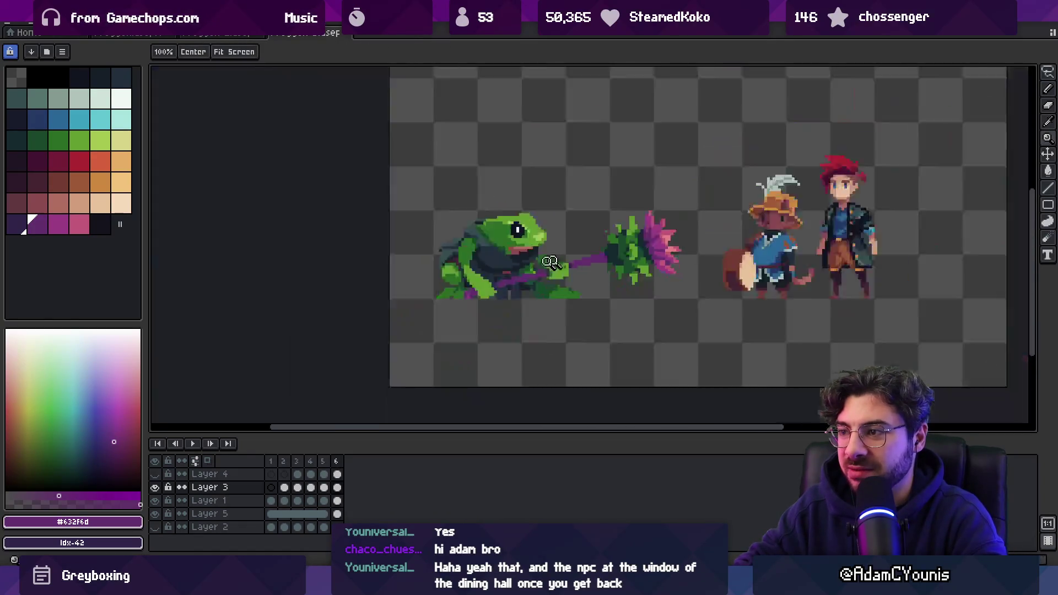
{"action": "scroll", "coordinate": [578, 267], "scroll_direction": "up", "scroll_amount": 3}
- Select the whole thistle head, drag it left toward the frog, and deselect
{"action": "key", "text": "m"}
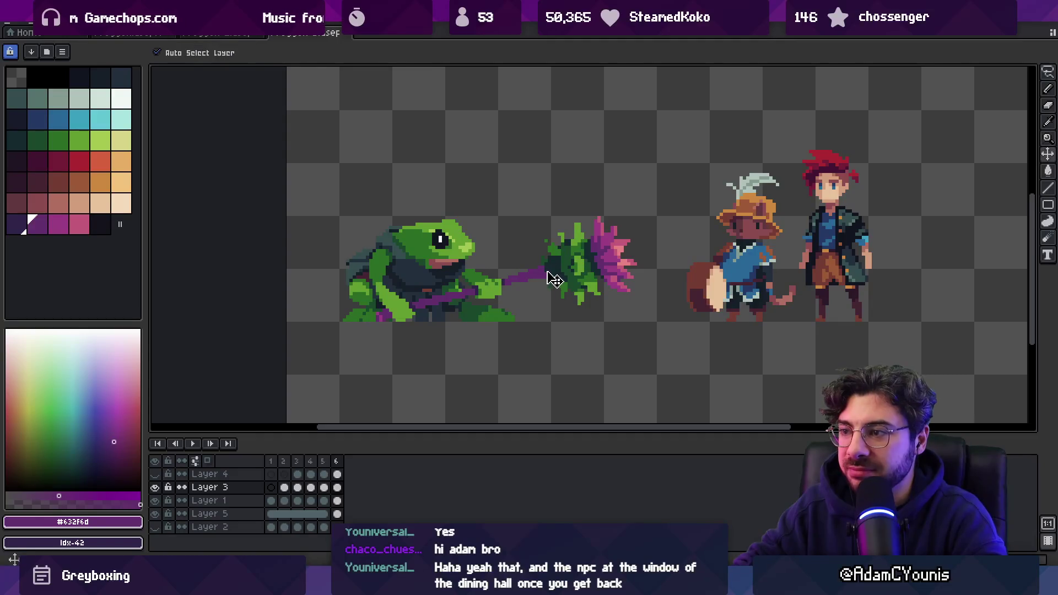
{"action": "left_click_drag", "start_coordinate": [523, 244], "coordinate": [528, 302]}
{"action": "left_click_drag", "start_coordinate": [637, 286], "coordinate": [634, 198]}
{"action": "left_click_drag", "start_coordinate": [606, 252], "coordinate": [586, 252]}
{"action": "key", "text": "ctrl+d"}
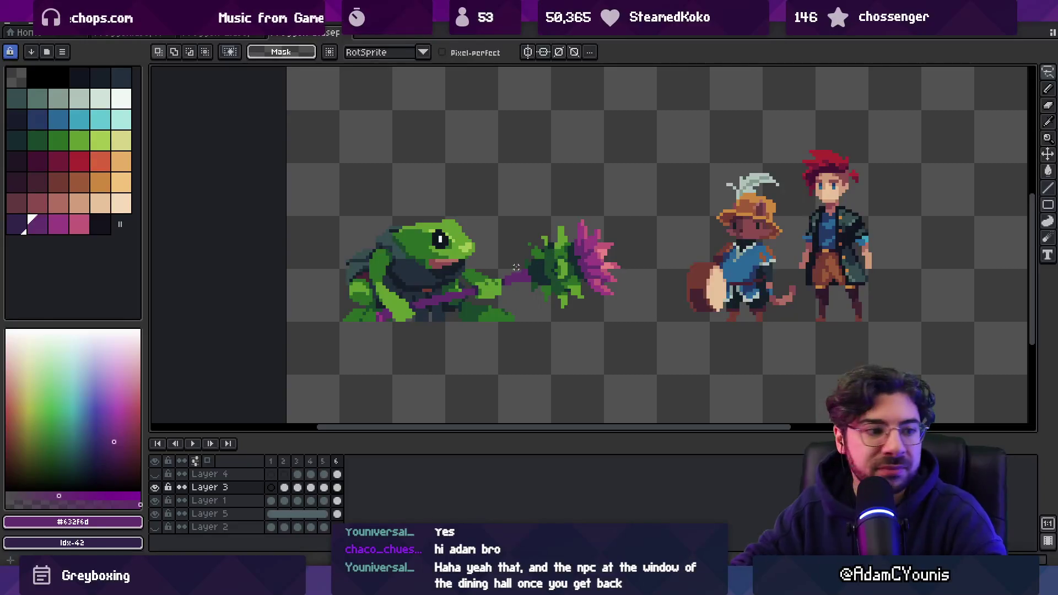
{"action": "key", "text": "b"}
- Zoom out and back in to check the shortened staff on the sheet
{"action": "scroll", "coordinate": [515, 267], "scroll_direction": "up", "scroll_amount": 2}
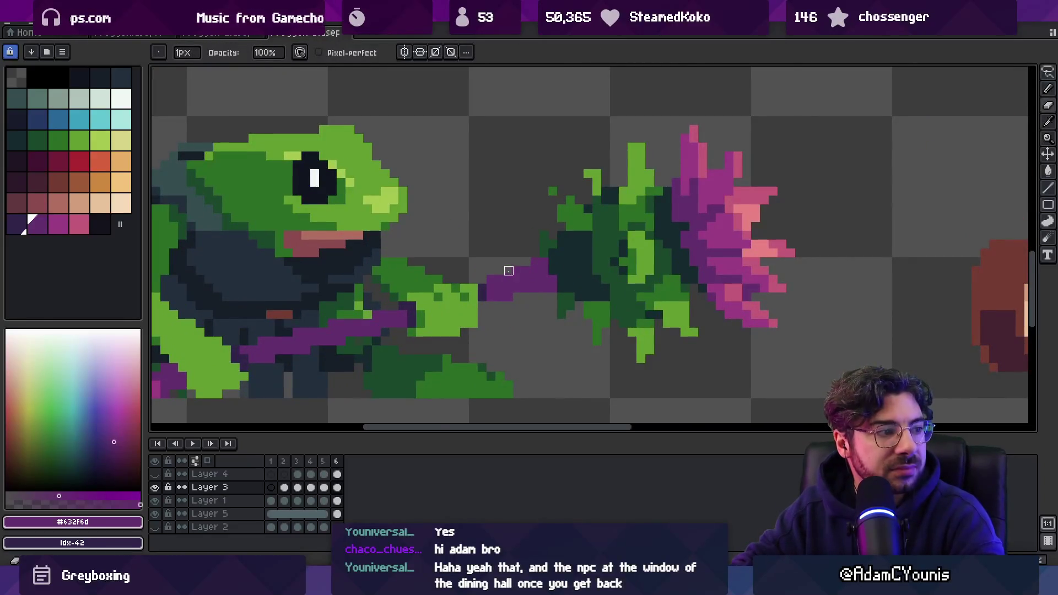
{"action": "key", "text": "z"}
{"action": "scroll", "coordinate": [529, 231], "scroll_direction": "down", "scroll_amount": 3}
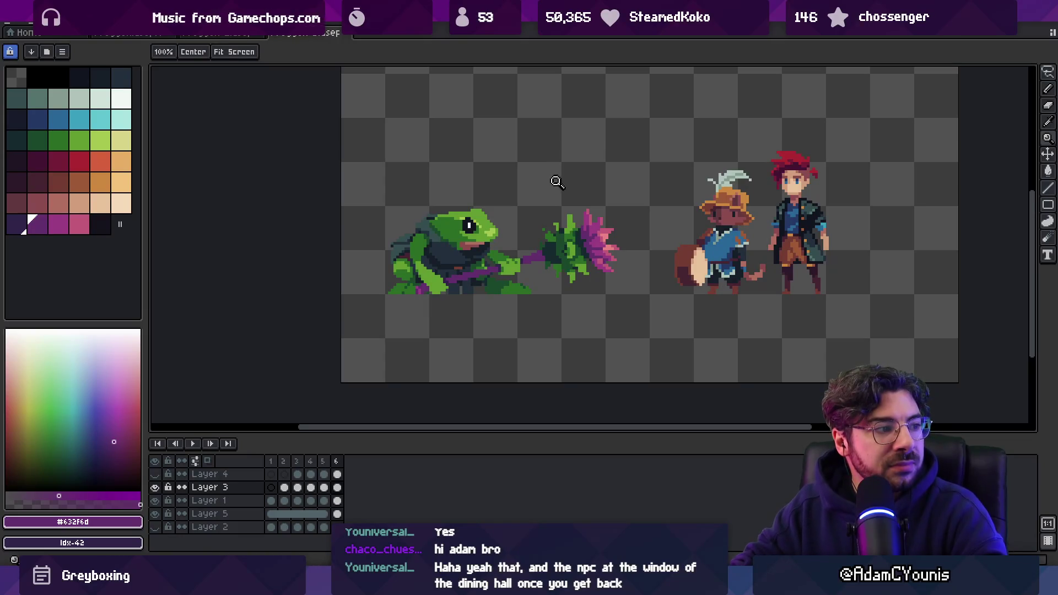
{"action": "scroll", "coordinate": [473, 222], "scroll_direction": "up", "scroll_amount": 2}
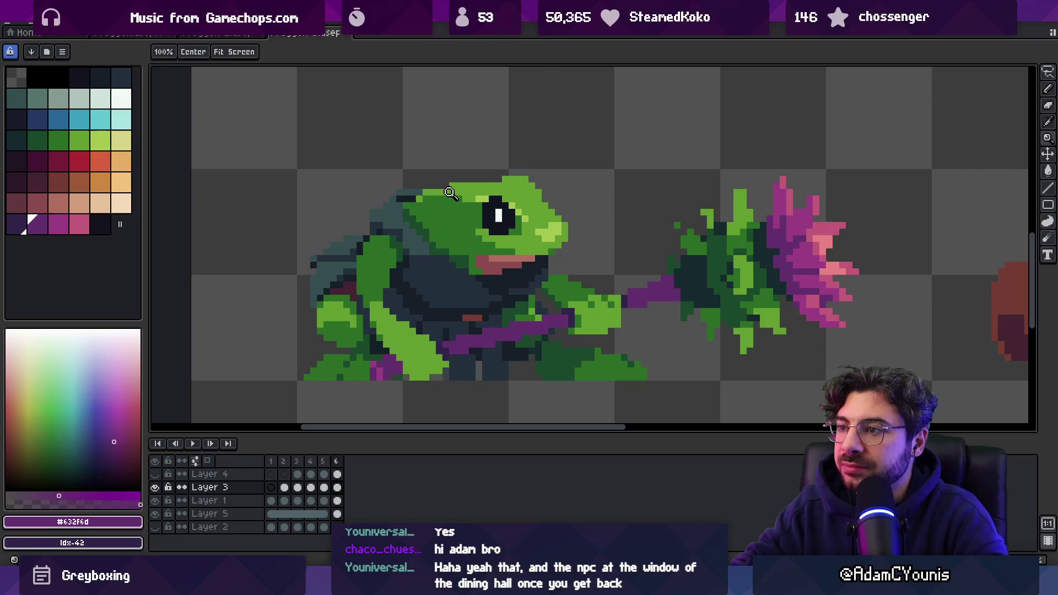
{"action": "scroll", "coordinate": [526, 193], "scroll_direction": "down", "scroll_amount": 3}
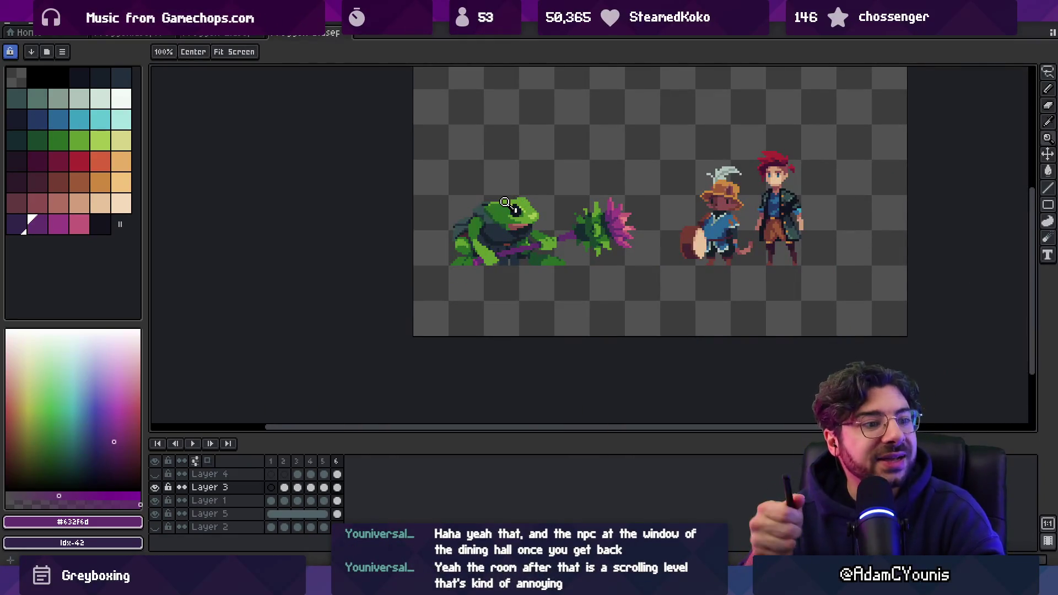
{"action": "scroll", "coordinate": [485, 205], "scroll_direction": "up", "scroll_amount": 4}
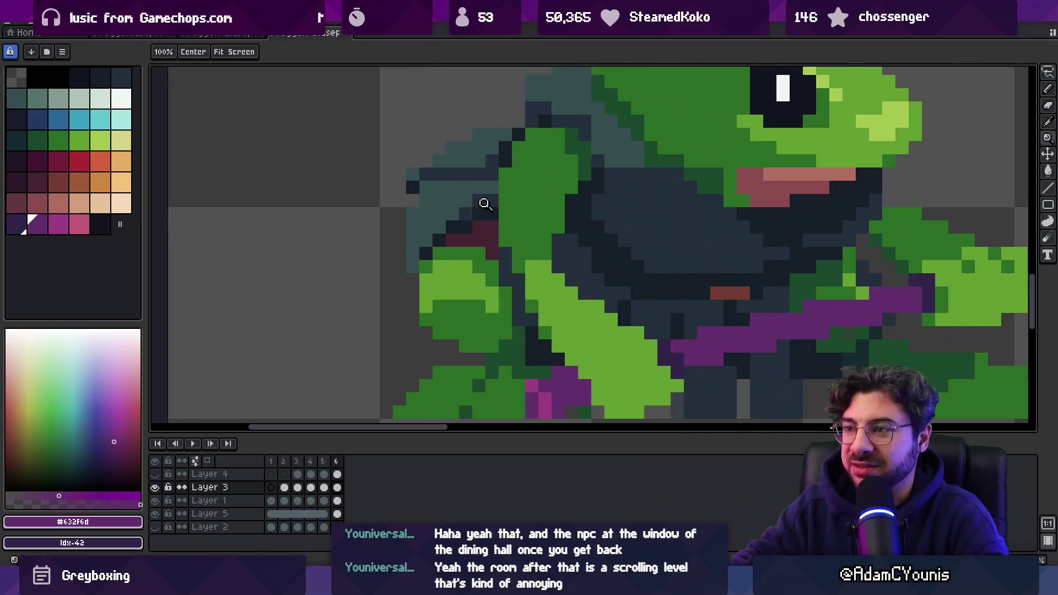
- Pan down over the frog and sample its dark and lighter greens
{"action": "left_click_drag", "start_coordinate": [485, 206], "coordinate": [474, 257]}
{"action": "scroll", "coordinate": [499, 230], "scroll_direction": "down", "scroll_amount": 4}
{"action": "scroll", "coordinate": [479, 242], "scroll_direction": "up", "scroll_amount": 3}
{"action": "key", "text": "b"}
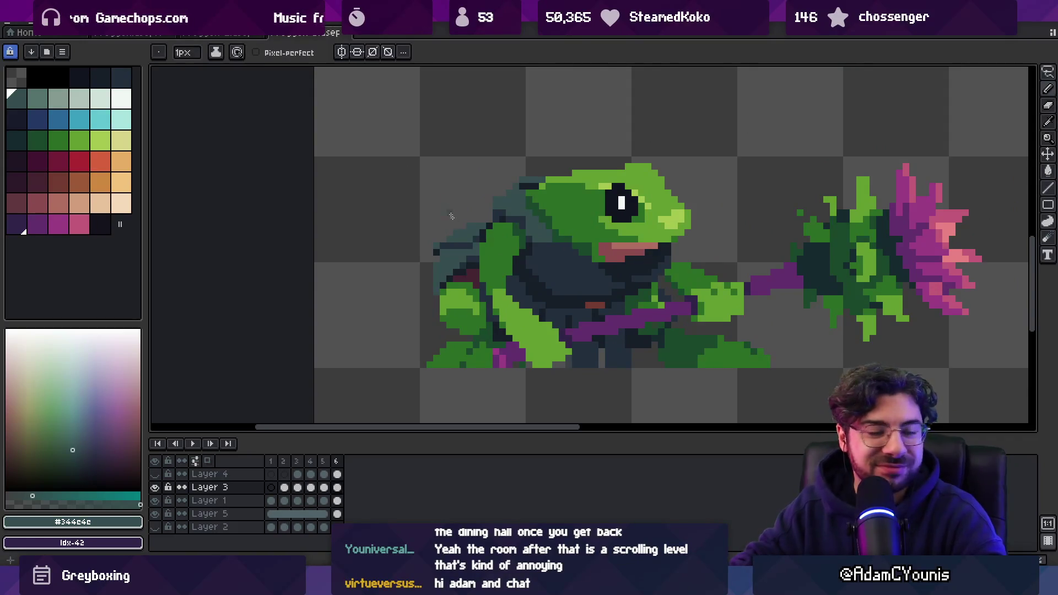
{"action": "scroll", "coordinate": [448, 206], "scroll_direction": "up", "scroll_amount": 1}
{"action": "scroll", "coordinate": [404, 281], "scroll_direction": "up", "scroll_amount": 1}
{"action": "key", "text": "b"}
{"action": "left_click", "coordinate": [392, 274], "text": "alt"}
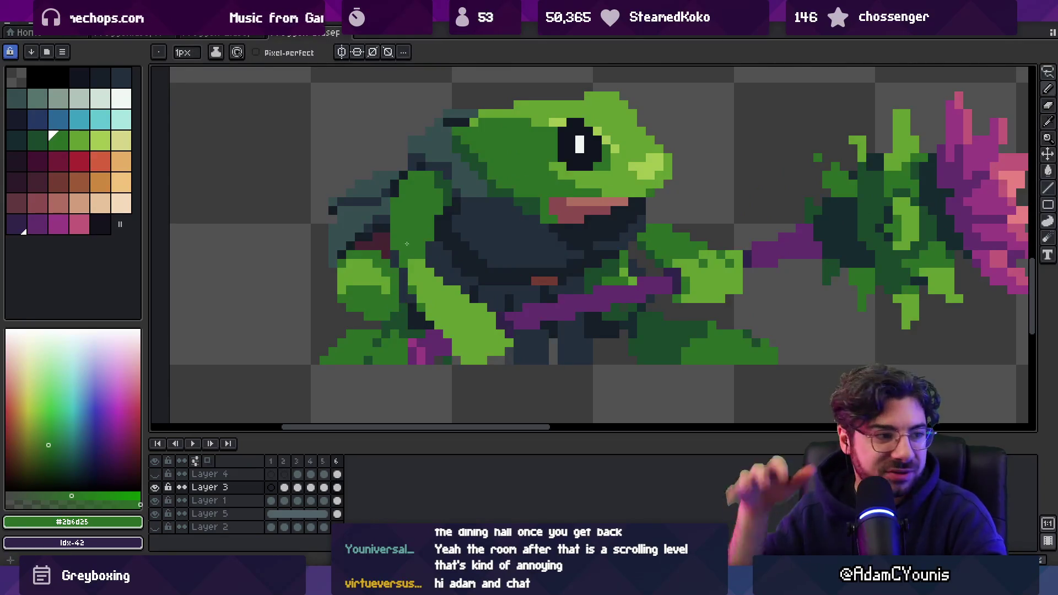
{"action": "left_click", "coordinate": [423, 268], "text": "alt"}
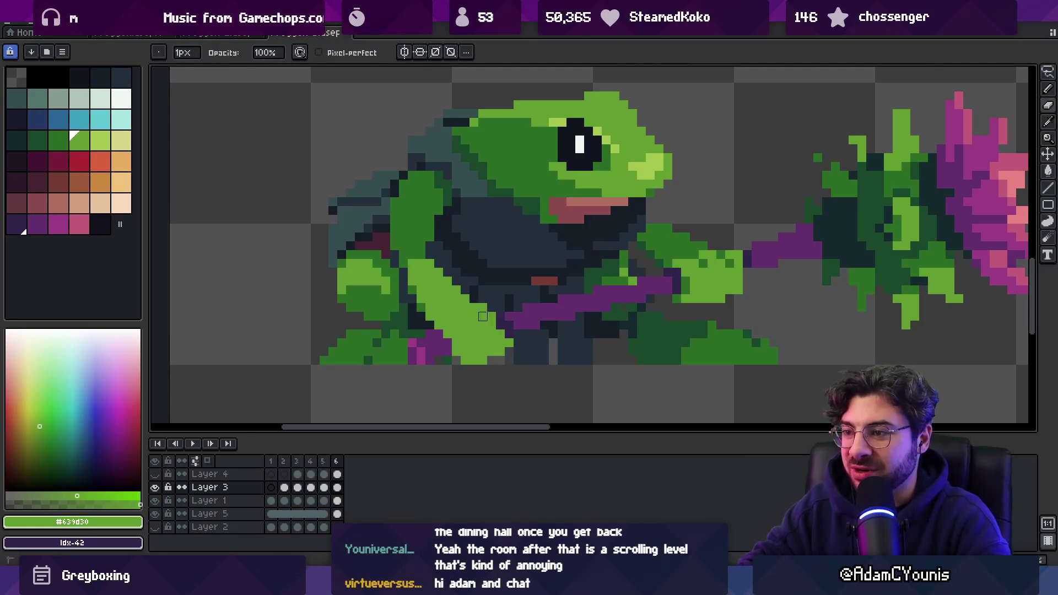
- Switch between the frog body on Layer 1 and the arm on Layer 3, then sample the dark navy
{"action": "key", "text": "v"}
{"action": "left_click", "coordinate": [487, 318]}
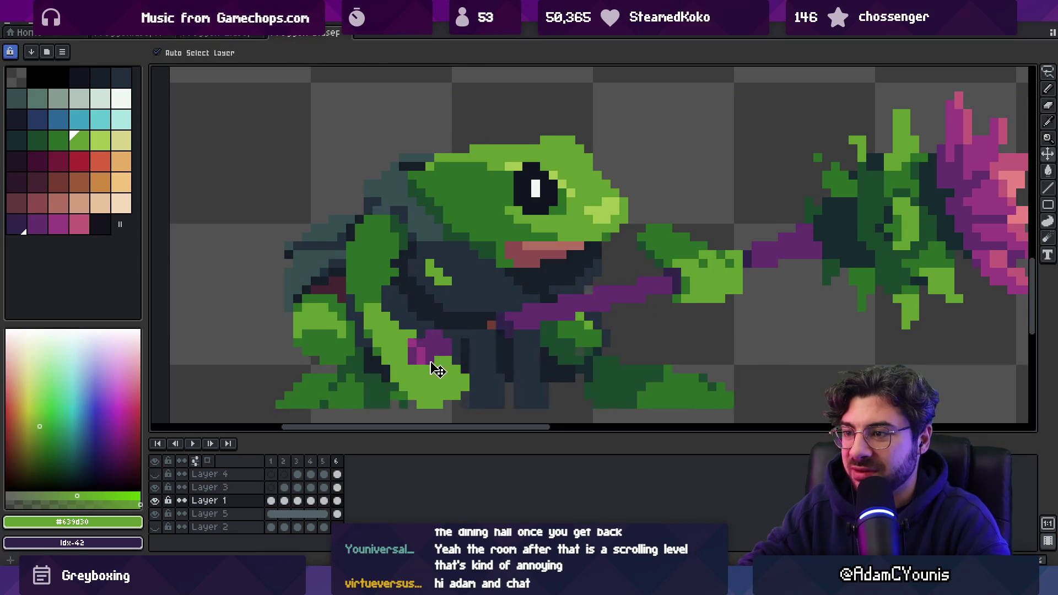
{"action": "left_click", "coordinate": [413, 228]}
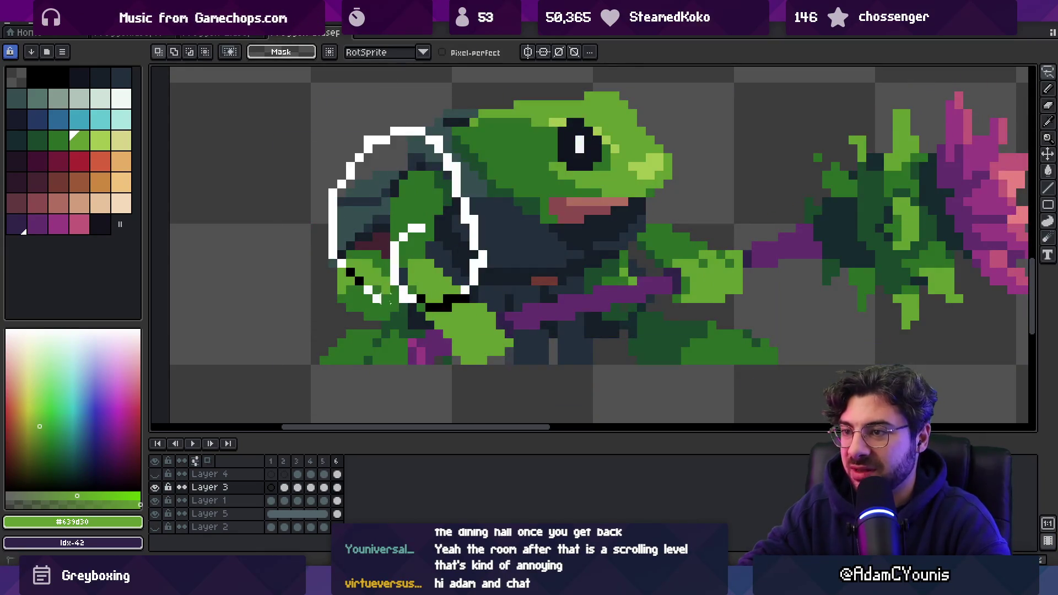
{"action": "left_click", "coordinate": [487, 319]}
{"action": "key", "text": "o"}
{"action": "left_click", "coordinate": [487, 318]}
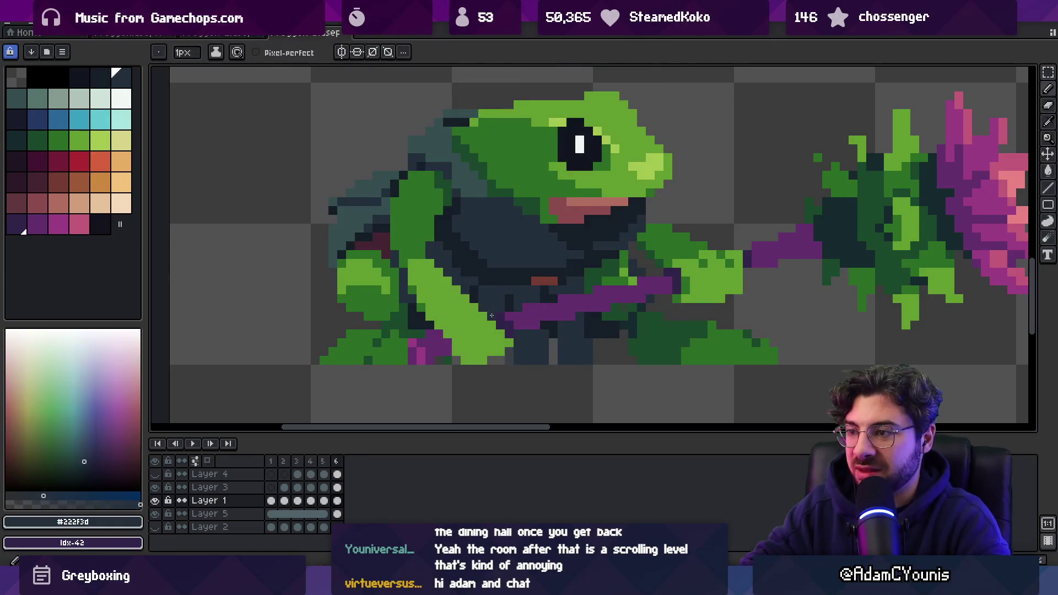
{"action": "scroll", "coordinate": [462, 280], "scroll_direction": "down", "scroll_amount": 5}
{"action": "scroll", "coordinate": [480, 305], "scroll_direction": "up", "scroll_amount": 4}
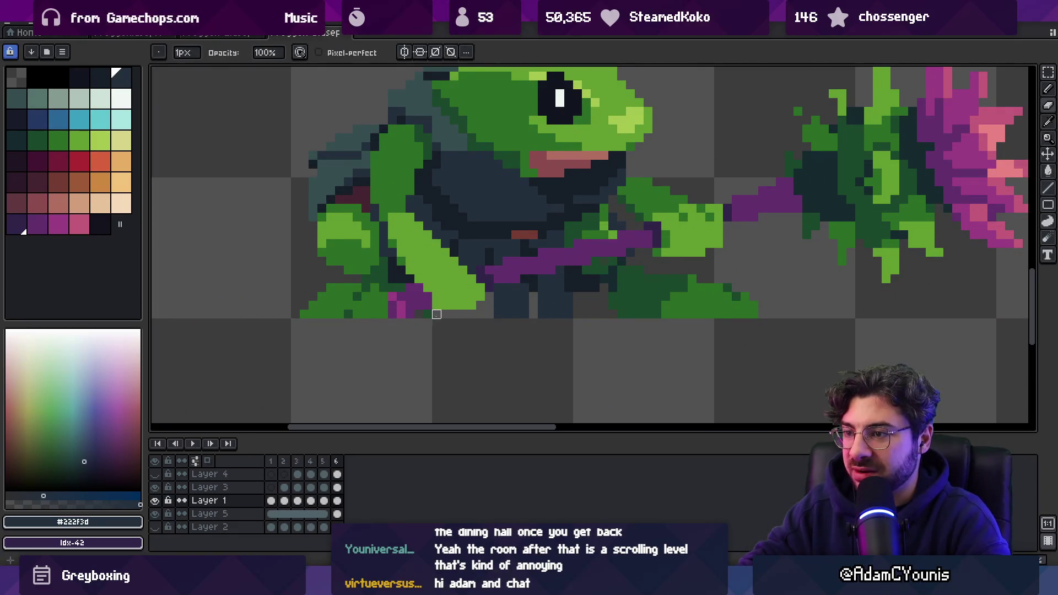
- Paint dark navy pixels onto the frog's legs and the grey gap between them
{"action": "key", "text": "alt"}
{"action": "scroll", "coordinate": [470, 307], "scroll_direction": "down", "scroll_amount": 5}
{"action": "scroll", "coordinate": [488, 274], "scroll_direction": "up", "scroll_amount": 6}
{"action": "left_click", "coordinate": [465, 212]}
{"action": "left_click", "coordinate": [466, 212], "text": "alt"}
{"action": "left_click", "coordinate": [468, 306]}
{"action": "left_click_drag", "start_coordinate": [461, 332], "coordinate": [410, 331]}
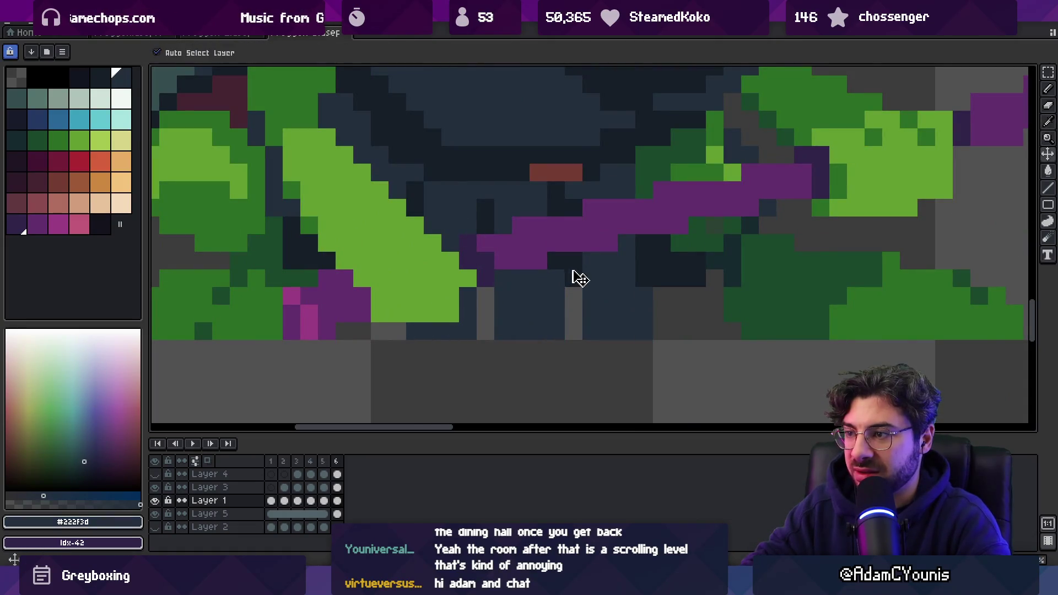
{"action": "left_click", "coordinate": [573, 276], "text": "alt"}
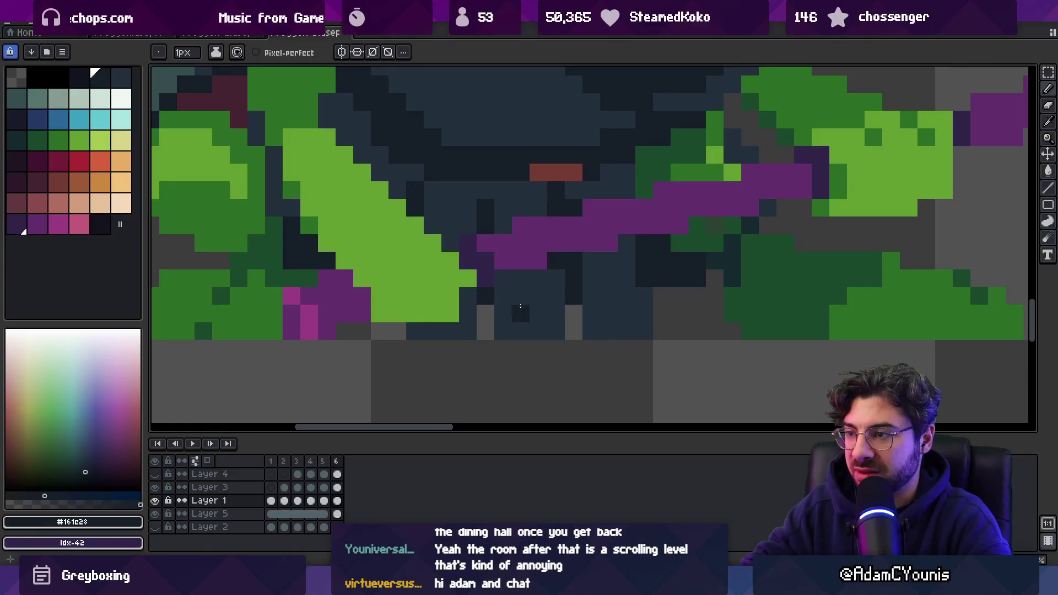
{"action": "key", "text": "z"}
{"action": "scroll", "coordinate": [424, 271], "scroll_direction": "down", "scroll_amount": 5}
{"action": "scroll", "coordinate": [521, 222], "scroll_direction": "down", "scroll_amount": 1}
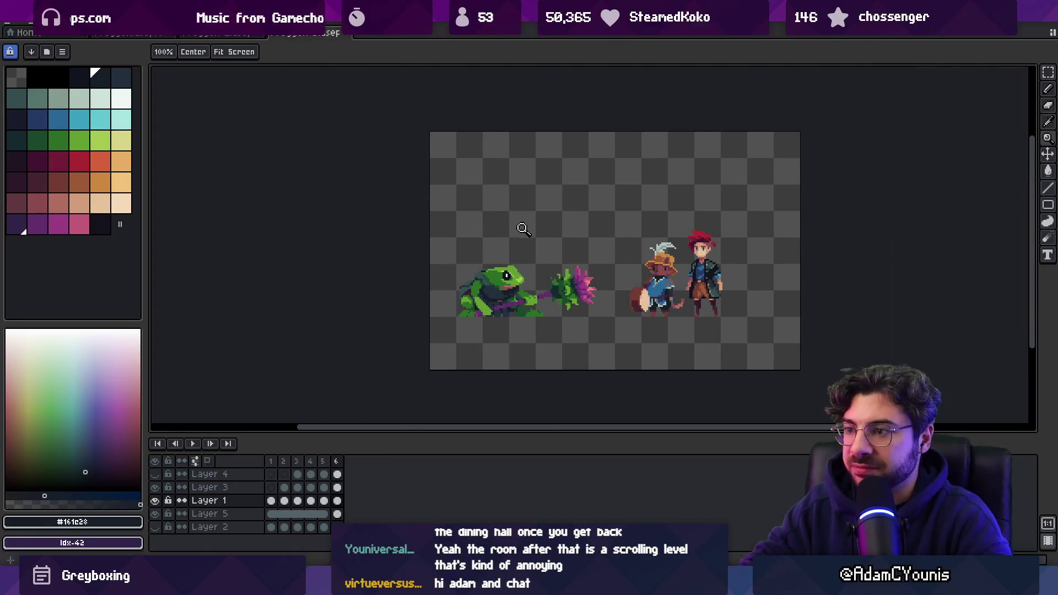
- Zoom toward the frog and sample its dark green and dark navy colours
{"action": "scroll", "coordinate": [518, 291], "scroll_direction": "up", "scroll_amount": 2}
{"action": "scroll", "coordinate": [518, 291], "scroll_direction": "up", "scroll_amount": 2}
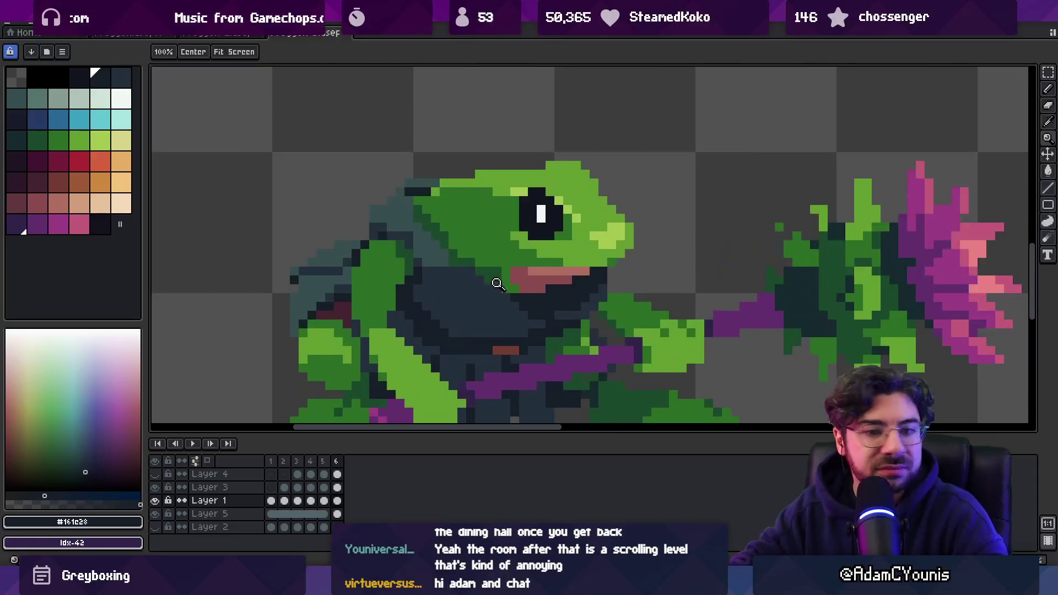
{"action": "scroll", "coordinate": [498, 248], "scroll_direction": "up", "scroll_amount": 2}
{"action": "key", "text": "i"}
{"action": "left_click", "coordinate": [498, 248]}
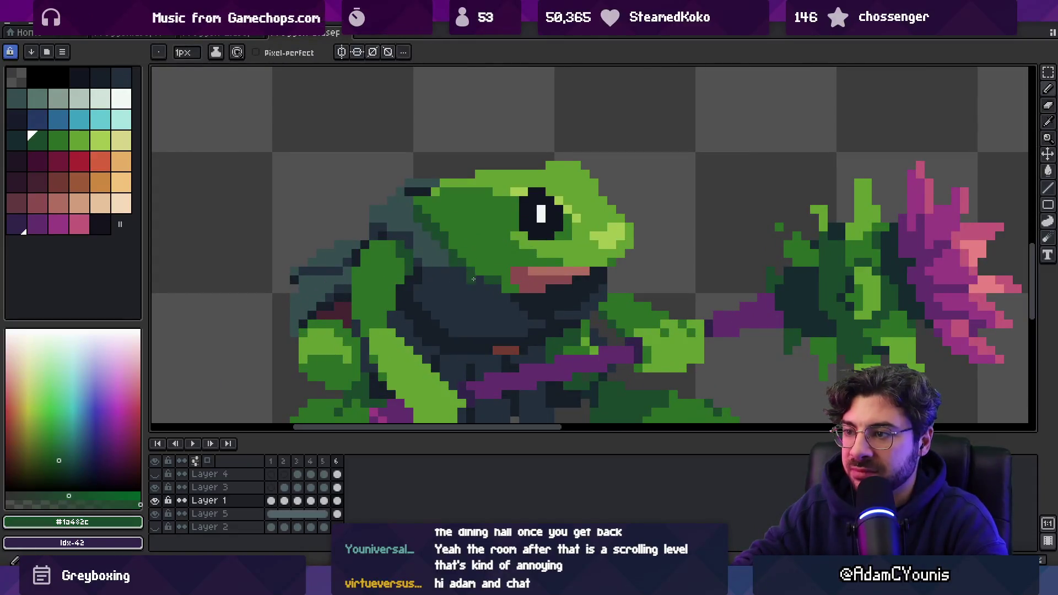
{"action": "key", "text": "b"}
{"action": "left_click", "coordinate": [499, 276], "text": "alt"}
- Reset to actual size, zoom in on the frog's face and pick the darkest #161c28 shadow
{"action": "key", "text": "z"}
{"action": "key", "text": "1"}
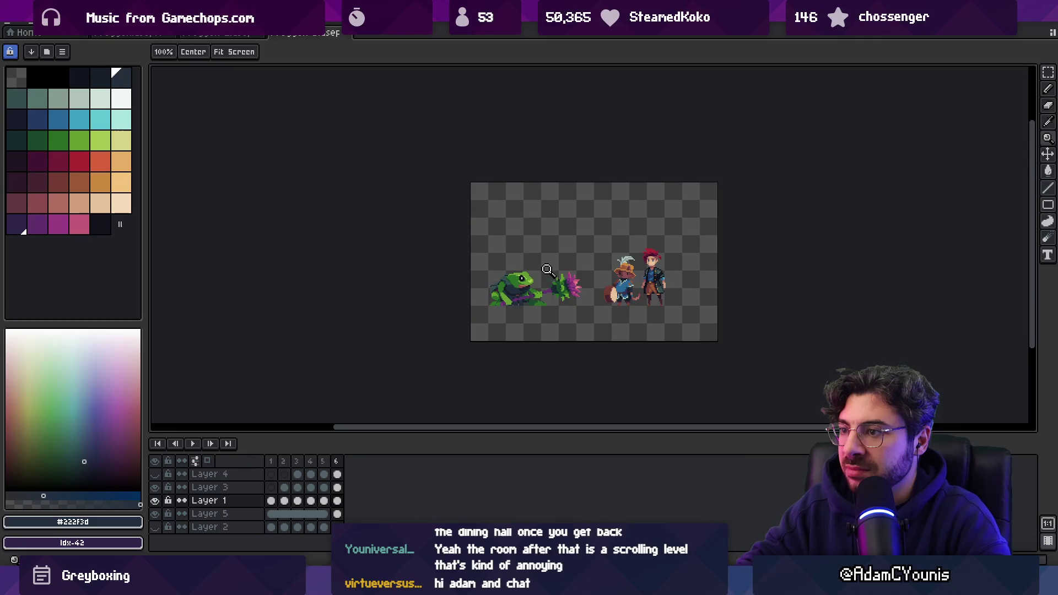
{"action": "left_click", "coordinate": [550, 268]}
{"action": "left_click", "coordinate": [504, 281]}
{"action": "left_click", "coordinate": [545, 311], "text": "alt"}
{"action": "key", "text": "b"}
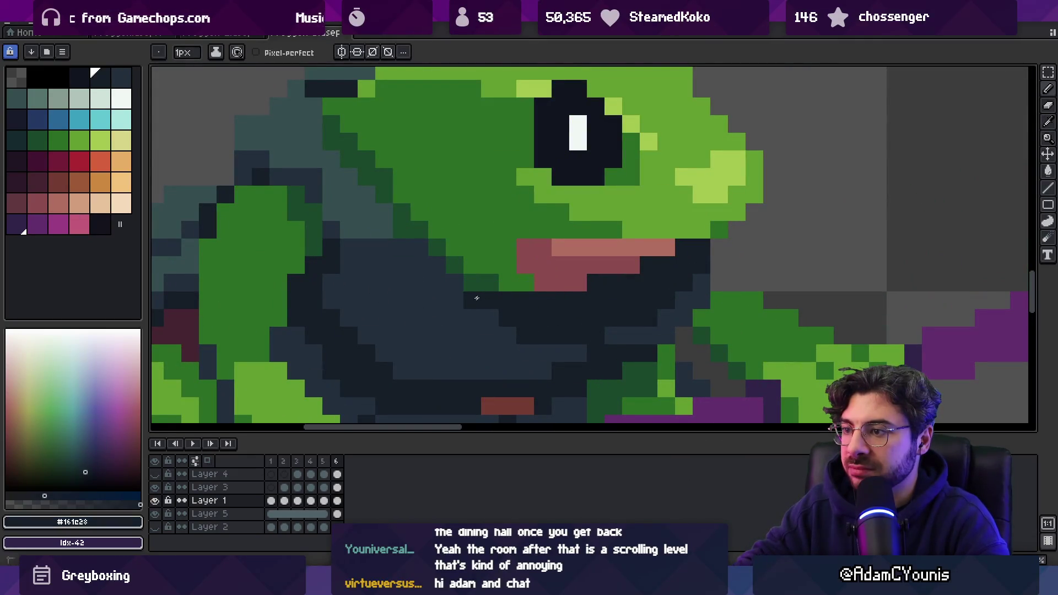
- Zoom in closer on the frog and paint light green pixels onto it
{"action": "key", "text": "z"}
{"action": "key", "text": "1"}
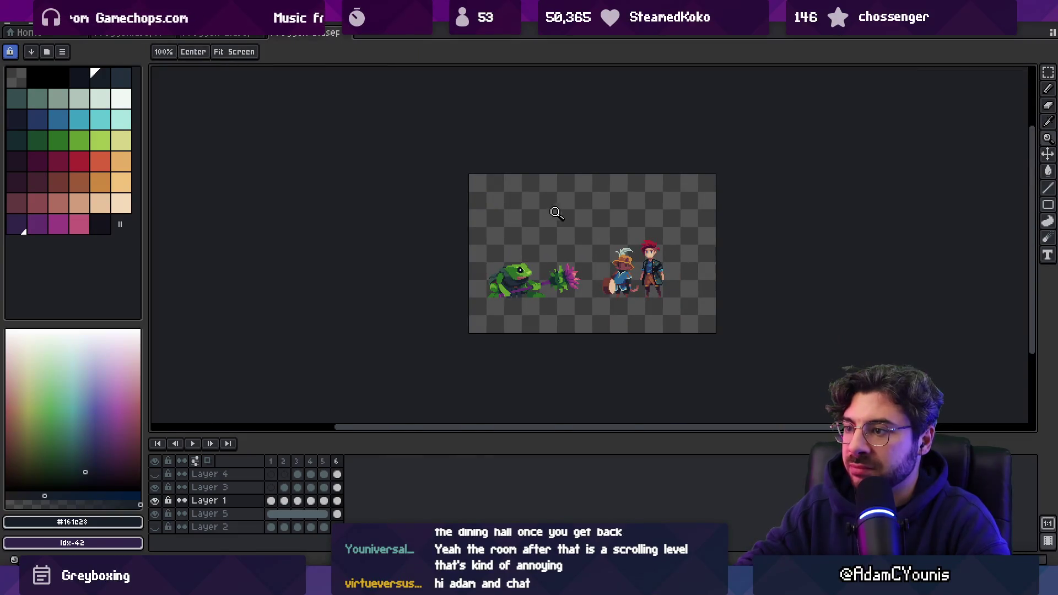
{"action": "left_click", "coordinate": [527, 283]}
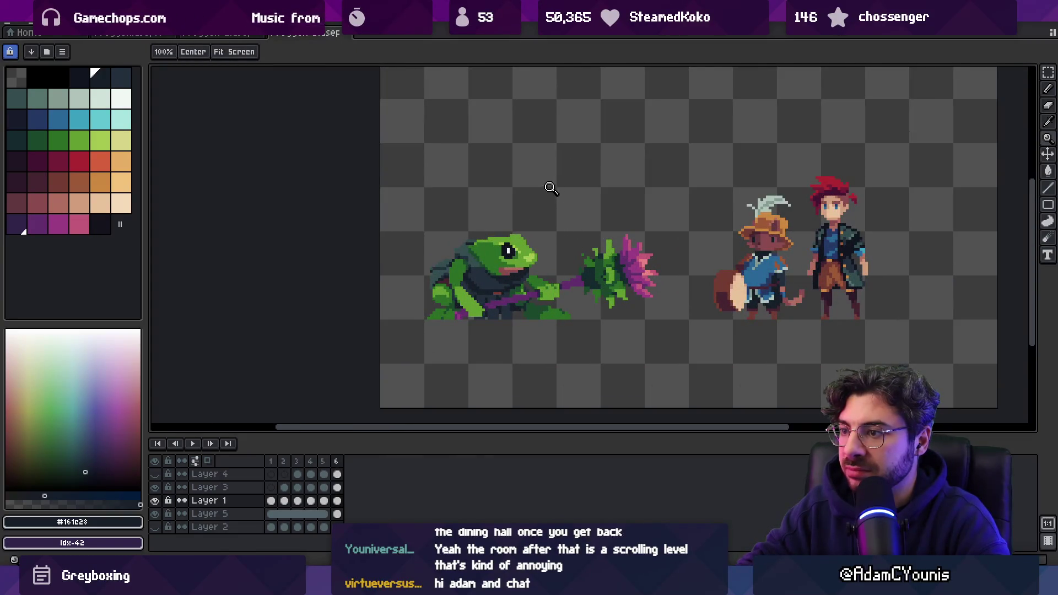
{"action": "scroll", "coordinate": [557, 174], "scroll_direction": "right", "scroll_amount": 2}
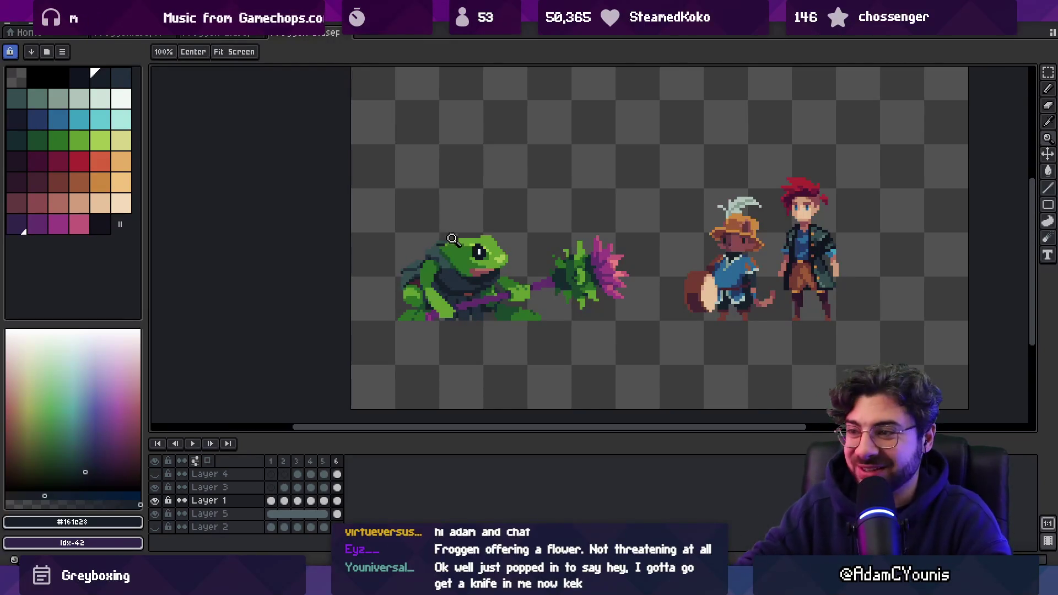
{"action": "left_click", "coordinate": [487, 237]}
{"action": "left_click", "coordinate": [487, 237]}
{"action": "key", "text": "i"}
{"action": "left_click", "coordinate": [431, 287]}
{"action": "key", "text": "b"}
- Zoom far in on the frog's back and sample its dark teal and navy outline colours
{"action": "key", "text": "z"}
{"action": "scroll", "coordinate": [437, 279], "scroll_direction": "down", "scroll_amount": 5}
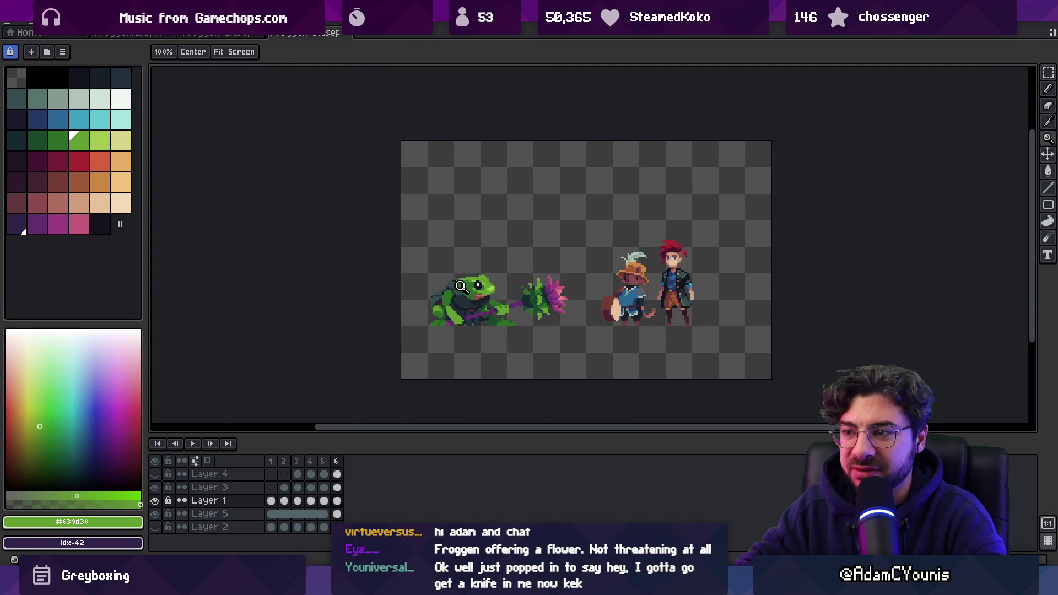
{"action": "left_click", "coordinate": [459, 285]}
{"action": "key", "text": "i"}
{"action": "left_click", "coordinate": [437, 241]}
{"action": "key", "text": "b"}
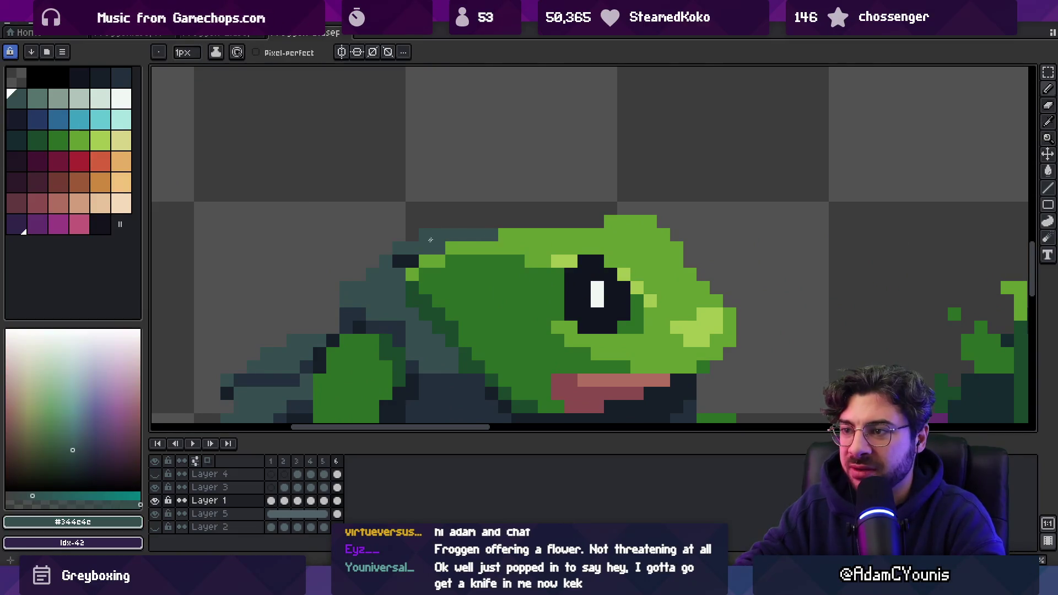
{"action": "left_click", "coordinate": [431, 238], "text": "alt"}
- Pick a range of dark, slightly lighter and light green swatches for shading
{"action": "key", "text": "z"}
{"action": "scroll", "coordinate": [441, 248], "scroll_direction": "down", "scroll_amount": 4}
{"action": "scroll", "coordinate": [500, 242], "scroll_direction": "up", "scroll_amount": 2}
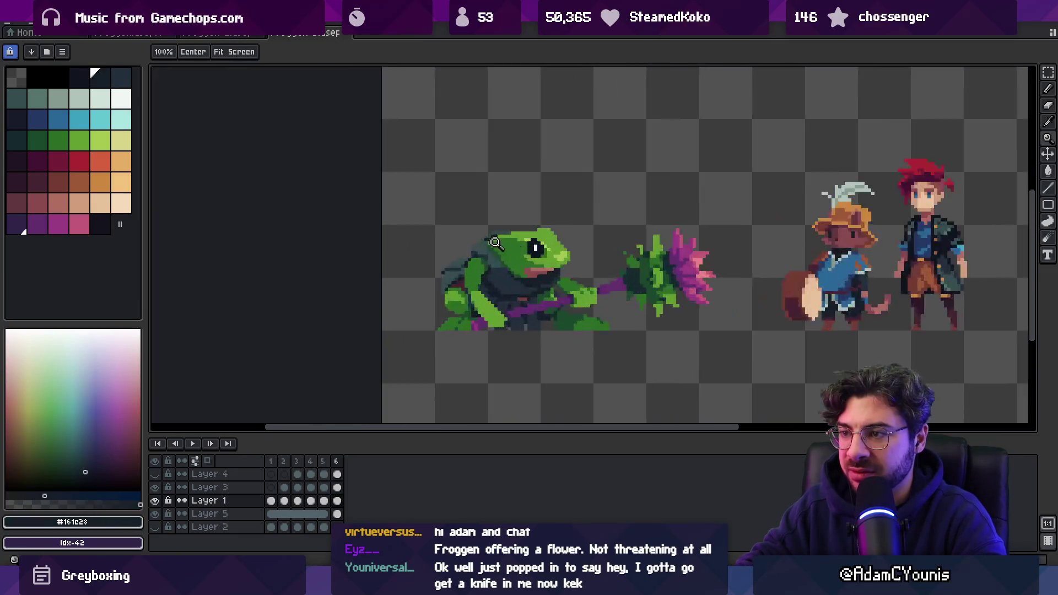
{"action": "scroll", "coordinate": [501, 242], "scroll_direction": "up", "scroll_amount": 2}
{"action": "key", "text": "b"}
{"action": "scroll", "coordinate": [491, 250], "scroll_direction": "down", "scroll_amount": 4}
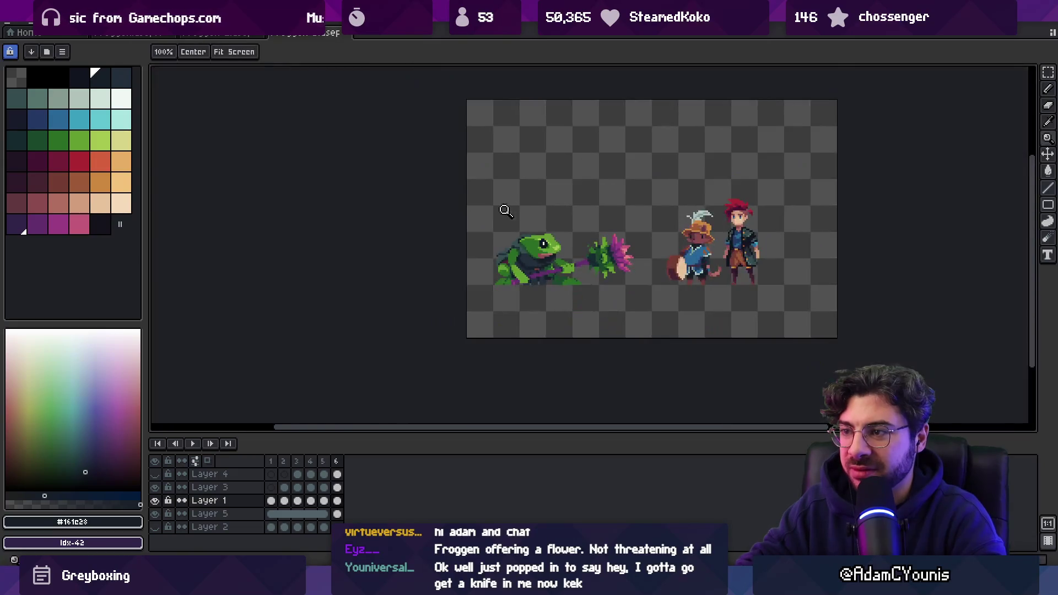
{"action": "scroll", "coordinate": [498, 259], "scroll_direction": "up", "scroll_amount": 3}
{"action": "left_click", "coordinate": [498, 261], "text": "alt"}
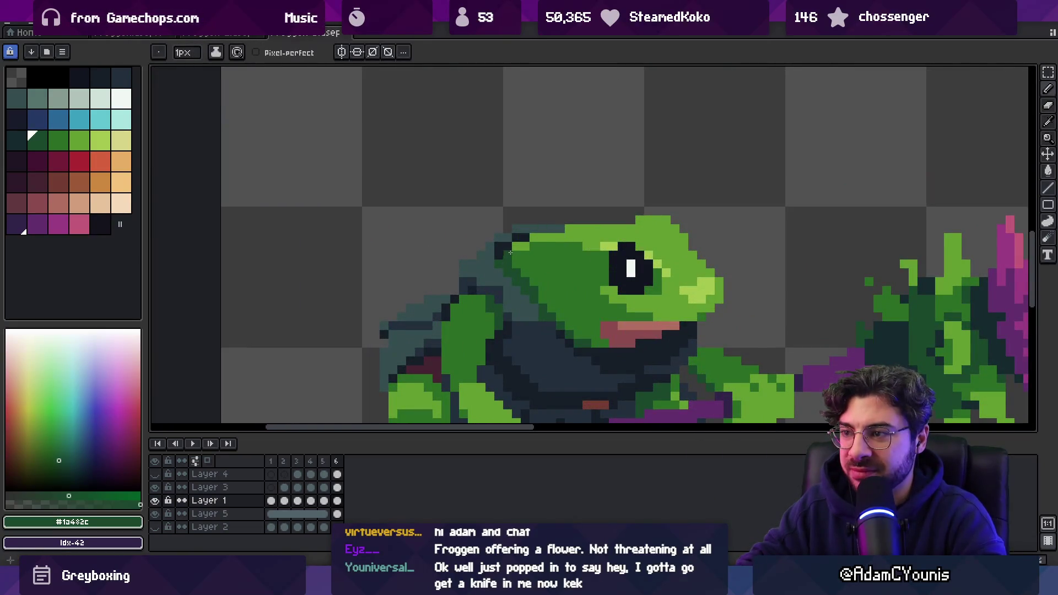
{"action": "left_click", "coordinate": [503, 257], "text": "alt"}
{"action": "left_click", "coordinate": [527, 249], "text": "alt"}
- Adjust the view and sample the frog's dark outline colour
{"action": "key", "text": "z"}
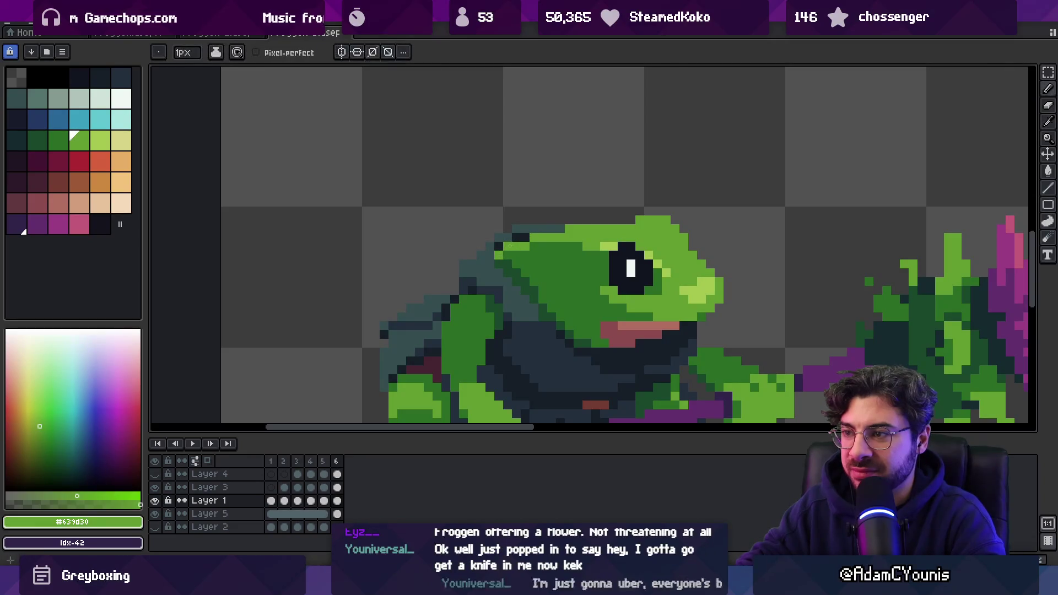
{"action": "scroll", "coordinate": [541, 235], "scroll_direction": "down", "scroll_amount": 3}
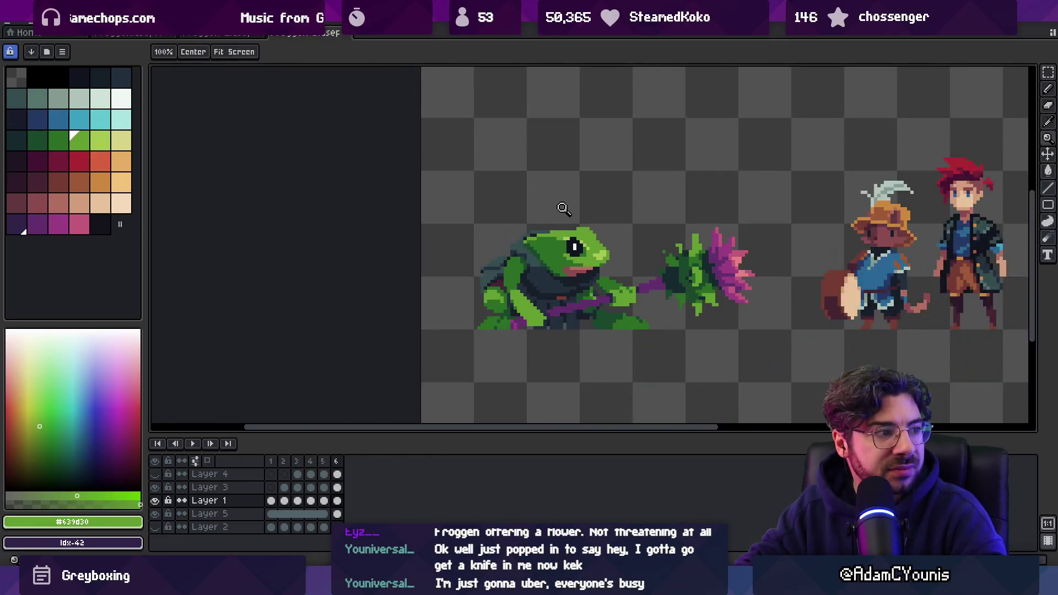
{"action": "scroll", "coordinate": [556, 209], "scroll_direction": "up", "scroll_amount": 2}
{"action": "key", "text": "v"}
{"action": "key", "text": "b"}
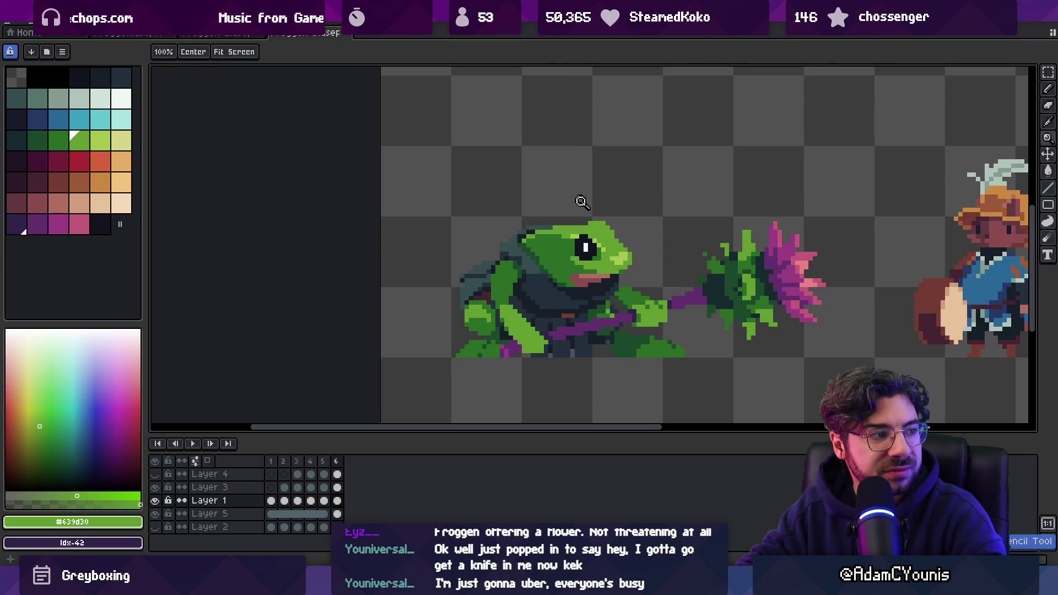
{"action": "scroll", "coordinate": [518, 242], "scroll_direction": "up", "scroll_amount": 3}
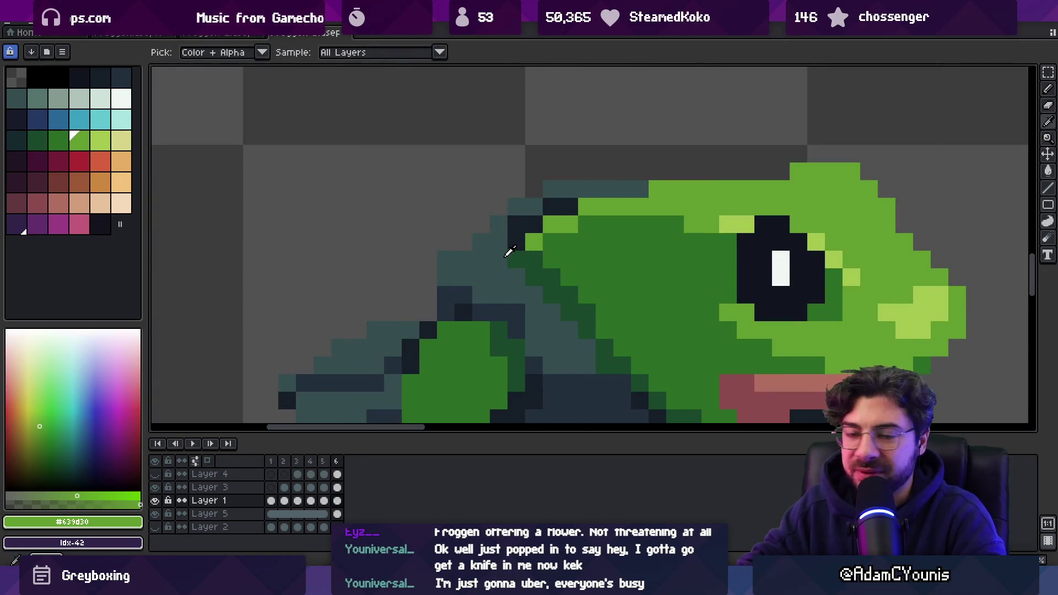
{"action": "left_click", "coordinate": [525, 232], "text": "alt"}
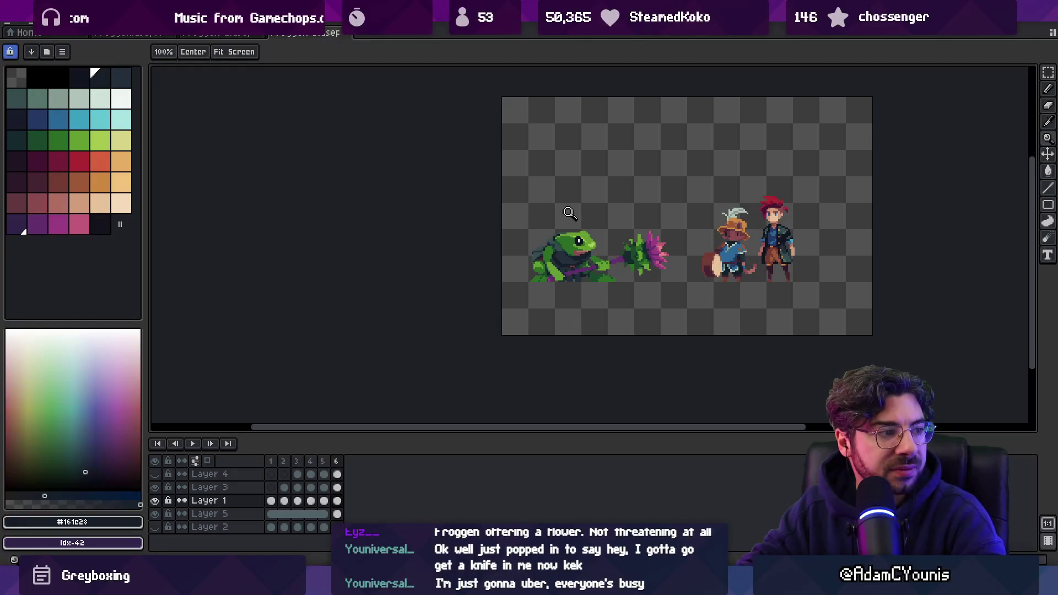
- Sample the dark teal from the frog's back and zoom out to the whole sheet
{"action": "scroll", "coordinate": [576, 221], "scroll_direction": "up", "scroll_amount": 7}
{"action": "key", "text": "b"}
{"action": "left_click", "coordinate": [529, 250], "text": "alt"}
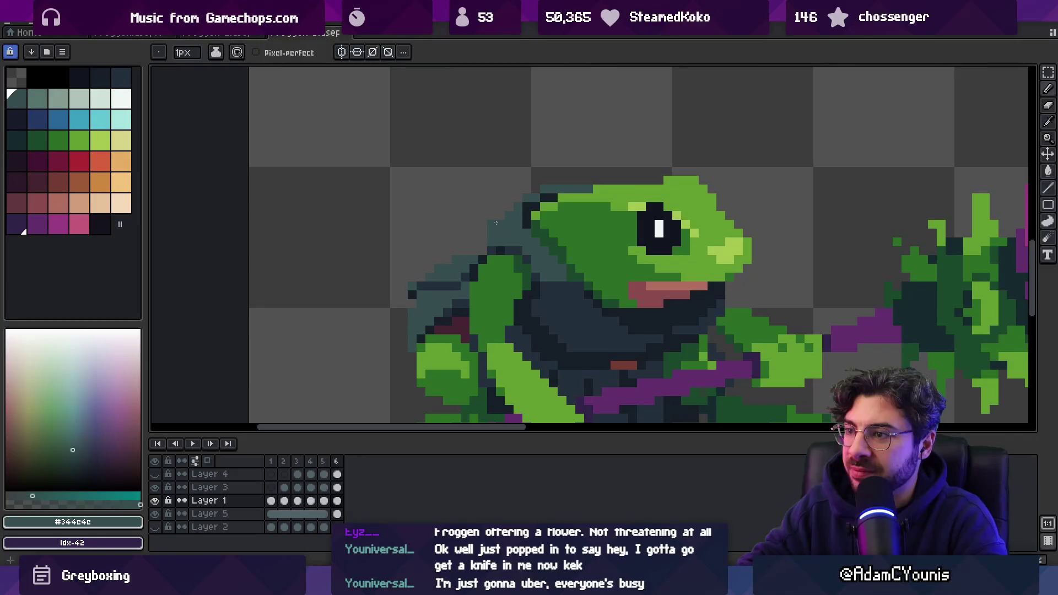
{"action": "key", "text": "z"}
{"action": "scroll", "coordinate": [537, 193], "scroll_direction": "down", "scroll_amount": 6}
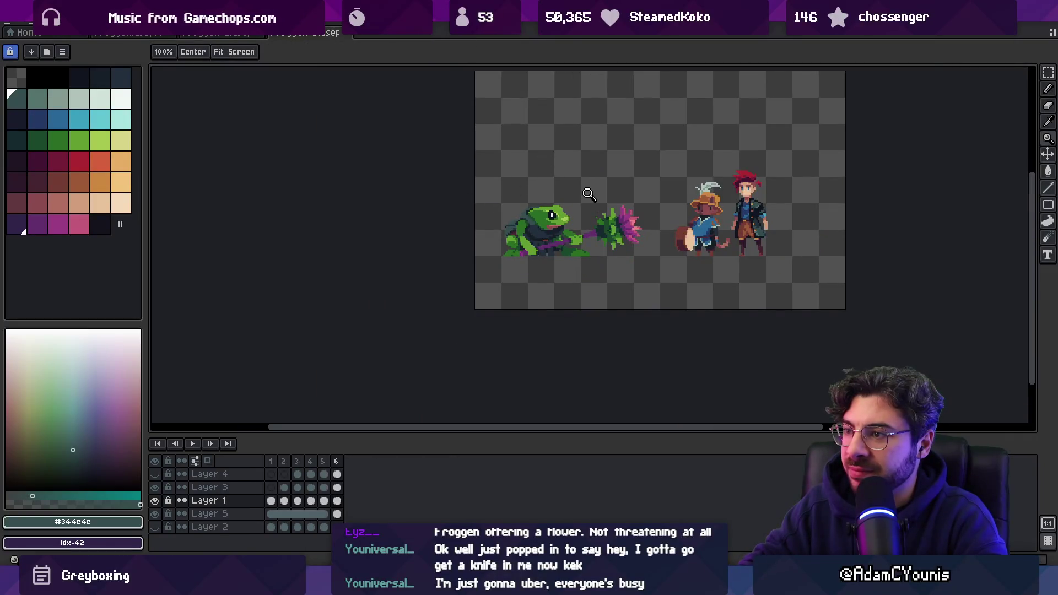
{"action": "scroll", "coordinate": [588, 210], "scroll_direction": "up", "scroll_amount": 2}
{"action": "scroll", "coordinate": [528, 259], "scroll_direction": "up", "scroll_amount": 2}
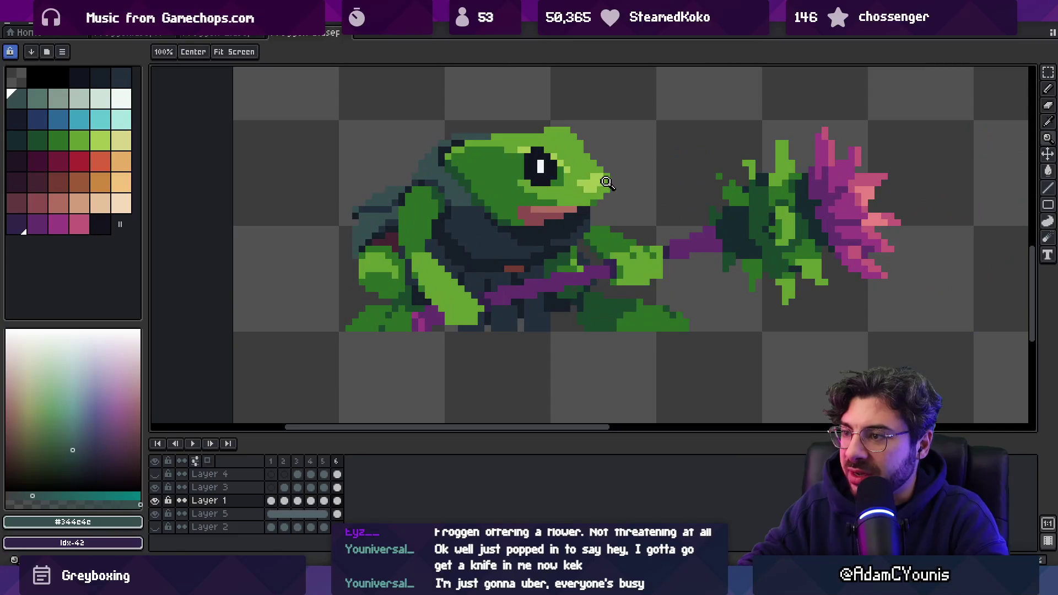
- Paint red-brown pixels on the frog's chest, then sample plum and dark green shades
{"action": "left_click", "coordinate": [572, 226], "text": "alt"}
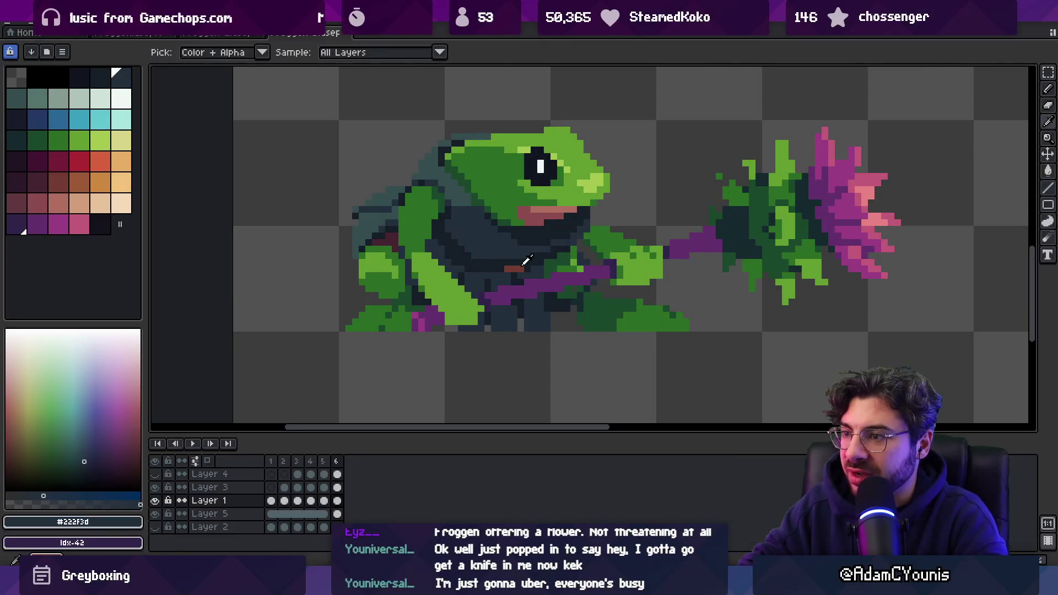
{"action": "left_click", "coordinate": [504, 273], "text": "alt"}
{"action": "left_click", "coordinate": [511, 276]}
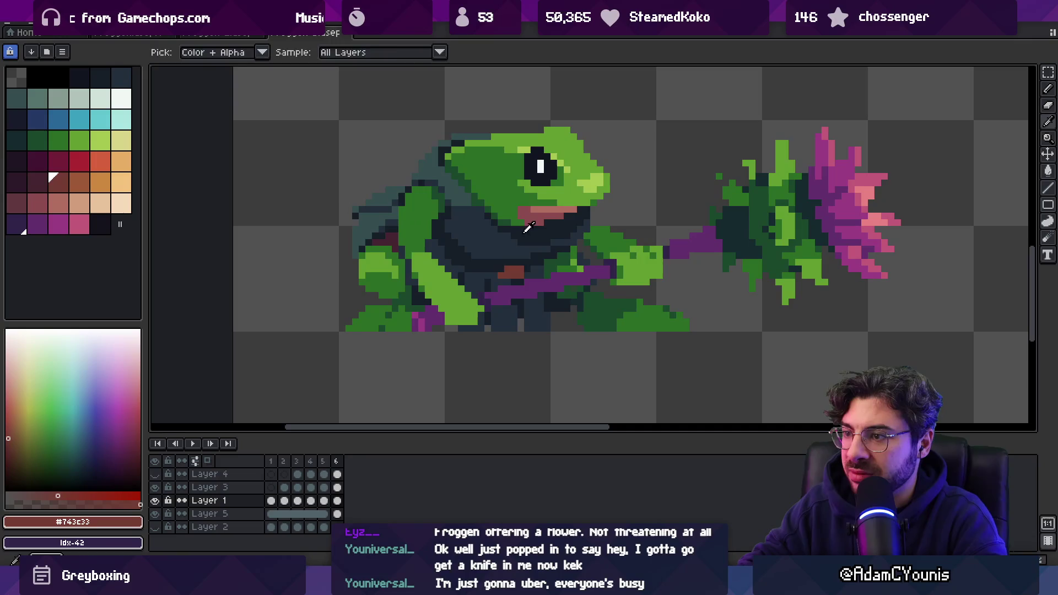
{"action": "left_click", "coordinate": [396, 235], "text": "alt"}
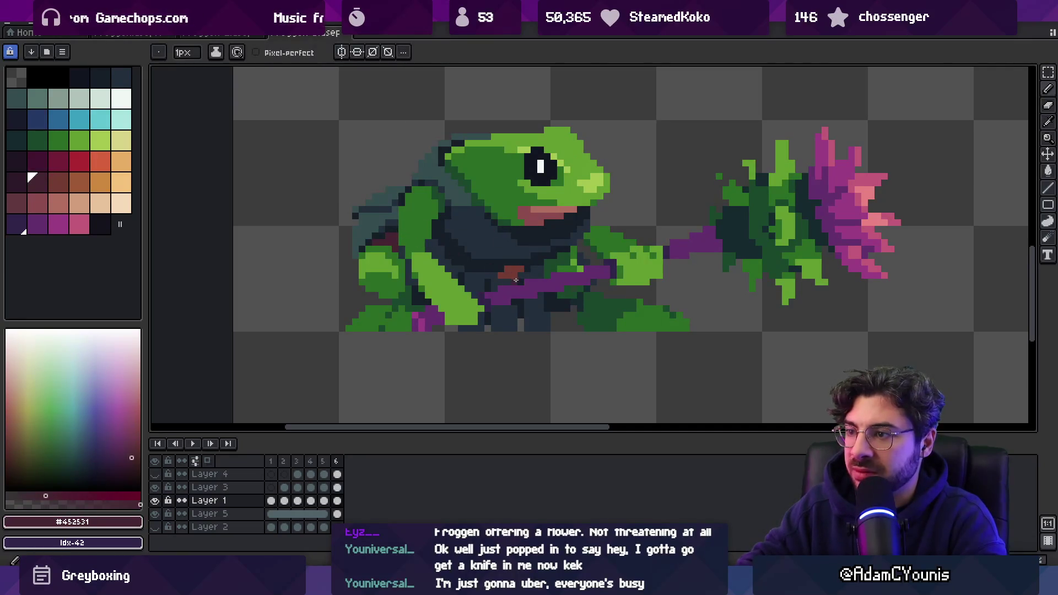
{"action": "left_click", "coordinate": [410, 237], "text": "alt"}
{"action": "key", "text": "g"}
- Zoom in close on the frog's belly and sample the pink from its mouth
{"action": "key", "text": "z"}
{"action": "scroll", "coordinate": [468, 190], "scroll_direction": "down", "scroll_amount": 3}
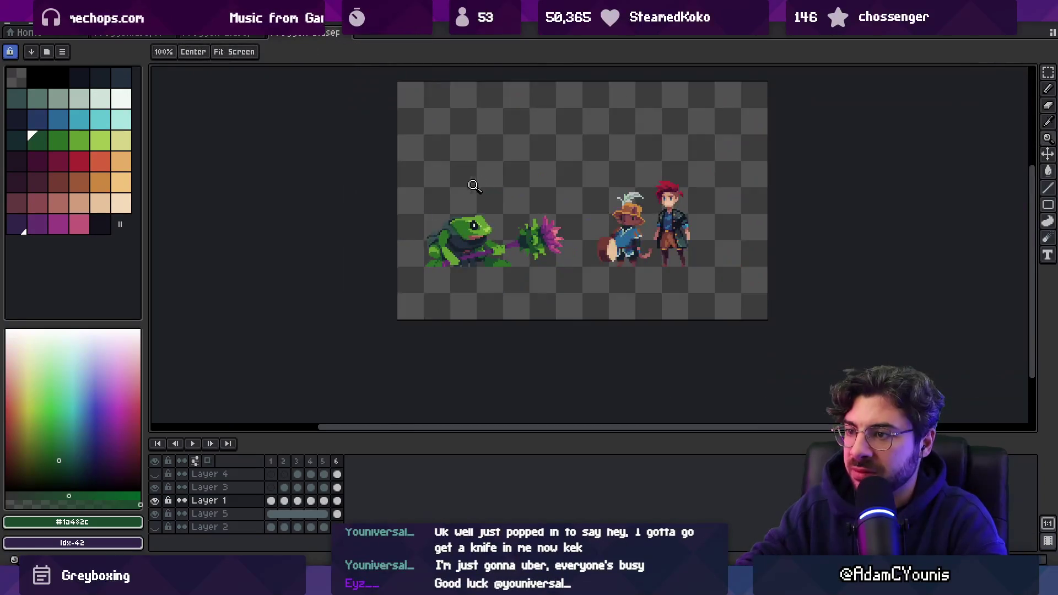
{"action": "left_click_drag", "start_coordinate": [472, 243], "coordinate": [513, 242]}
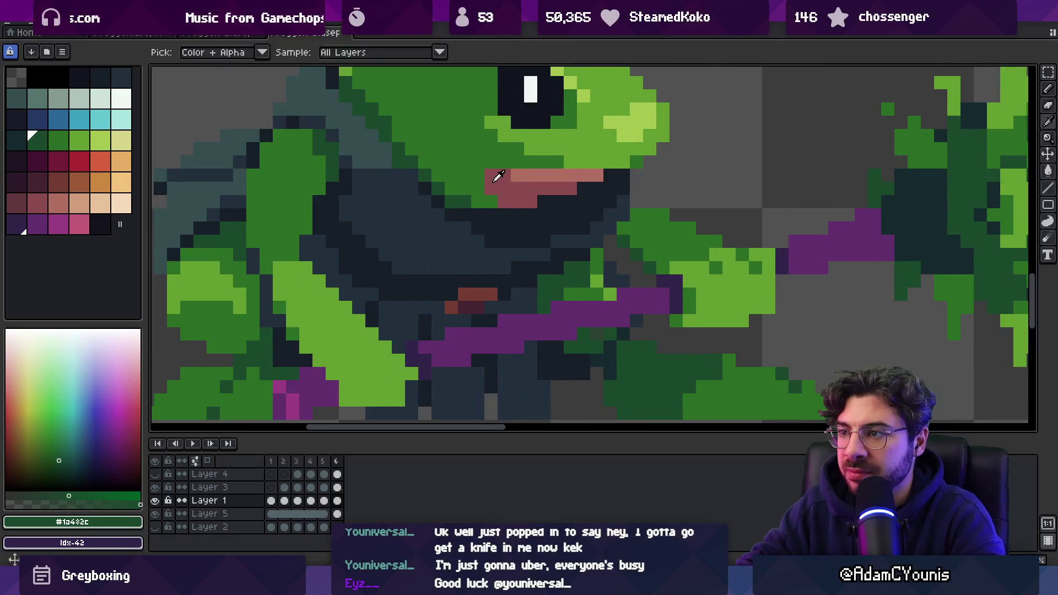
{"action": "left_click", "coordinate": [498, 177], "text": "alt"}
{"action": "scroll", "coordinate": [497, 203], "scroll_direction": "down", "scroll_amount": 1}
{"action": "scroll", "coordinate": [497, 202], "scroll_direction": "down", "scroll_amount": 2}
{"action": "scroll", "coordinate": [498, 221], "scroll_direction": "up", "scroll_amount": 4}
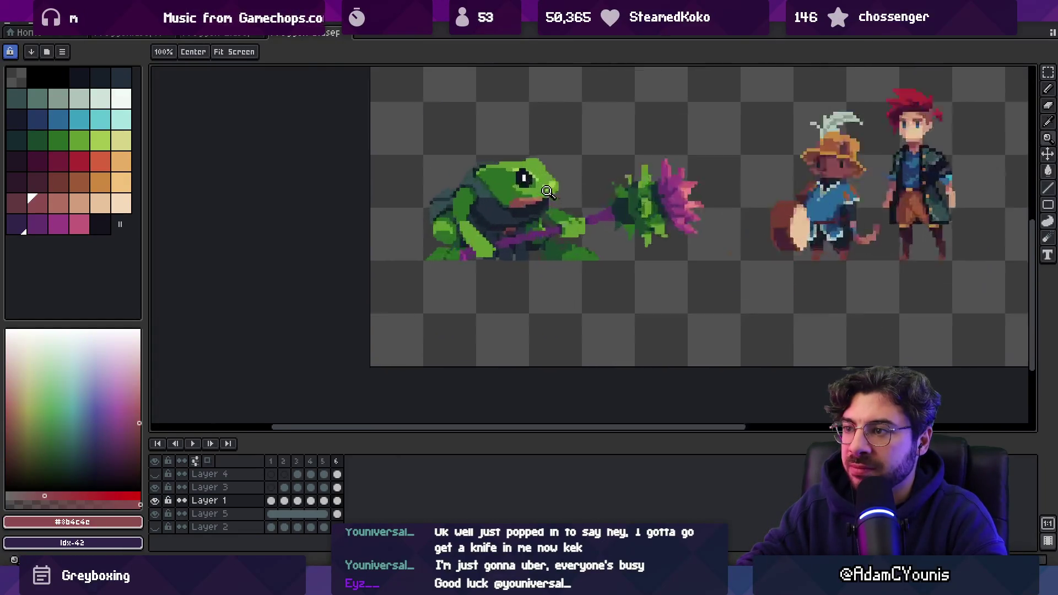
- Paint a pink pixel into the mouth and dark green pixels around its edges
{"action": "key", "text": "b"}
{"action": "left_click", "coordinate": [495, 226], "text": "alt"}
{"action": "left_click", "coordinate": [523, 232], "text": "alt"}
{"action": "left_click", "coordinate": [505, 232]}
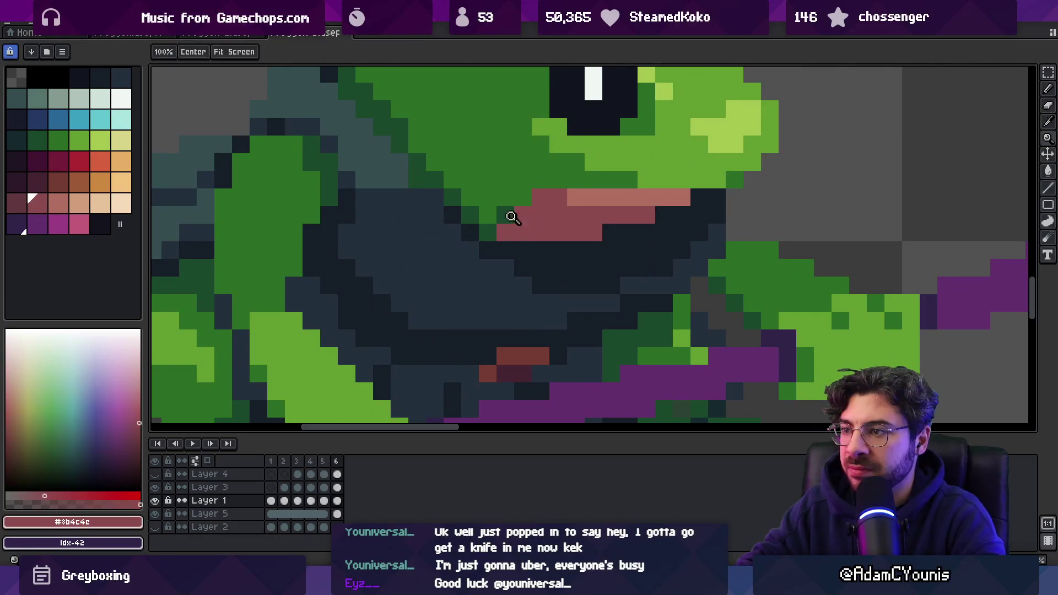
{"action": "left_click", "coordinate": [510, 215], "text": "alt"}
{"action": "left_click", "coordinate": [522, 198]}
{"action": "left_click", "coordinate": [488, 215]}
- Pick the mid green and zoom out to check the full character lineup
{"action": "key", "text": "z"}
{"action": "scroll", "coordinate": [524, 212], "scroll_direction": "down", "scroll_amount": 4}
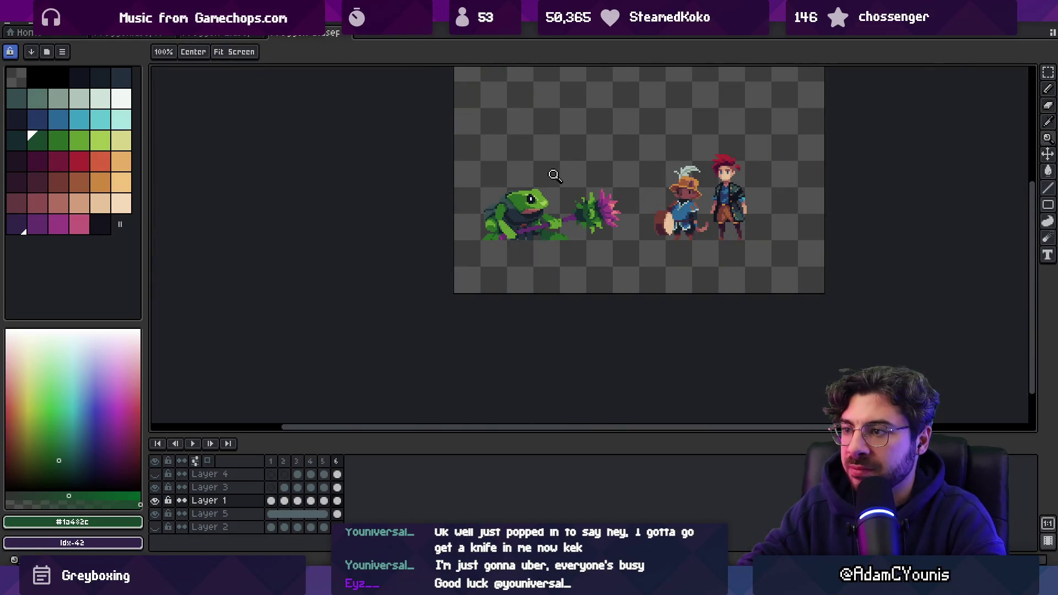
{"action": "scroll", "coordinate": [526, 205], "scroll_direction": "up", "scroll_amount": 4}
{"action": "left_click", "coordinate": [518, 225], "text": "alt"}
{"action": "key", "text": "b"}
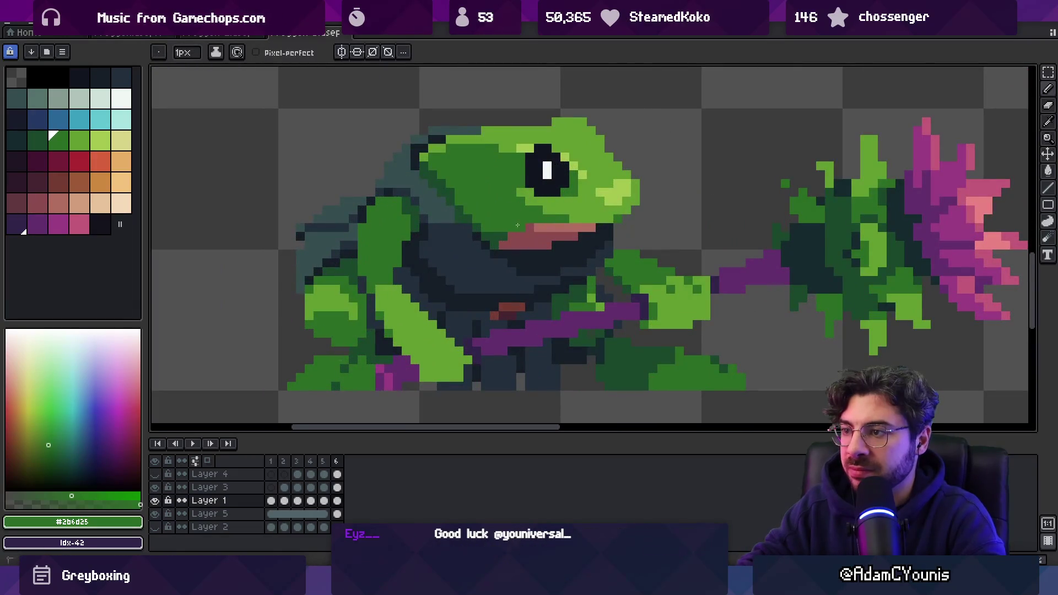
{"action": "key", "text": "z"}
{"action": "scroll", "coordinate": [500, 191], "scroll_direction": "down", "scroll_amount": 4}
{"action": "left_click", "coordinate": [567, 180]}
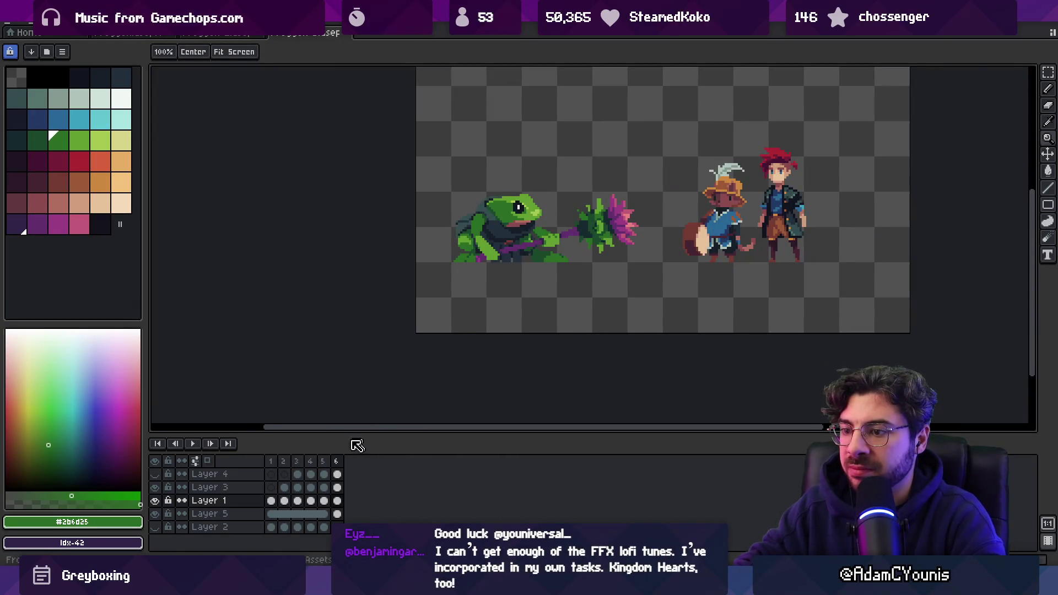
{"action": "left_click", "coordinate": [327, 464]}
{"action": "left_click", "coordinate": [337, 463]}
{"action": "left_click", "coordinate": [323, 462]}
{"action": "left_click", "coordinate": [337, 463]}
{"action": "left_click", "coordinate": [323, 462]}
{"action": "left_click", "coordinate": [337, 463]}
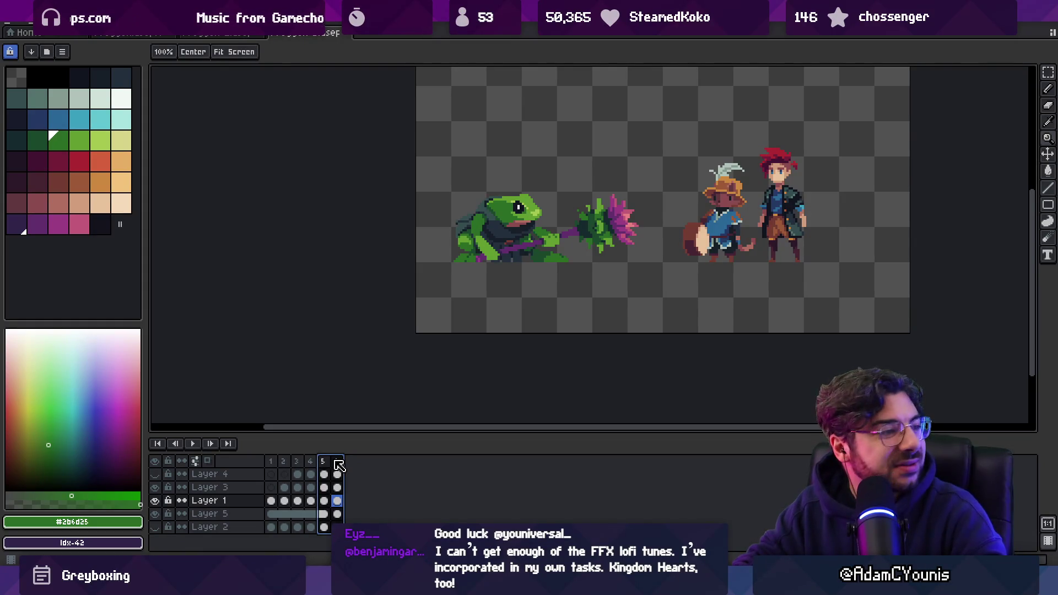
{"action": "key", "text": "Left"}
{"action": "left_click", "coordinate": [337, 461]}
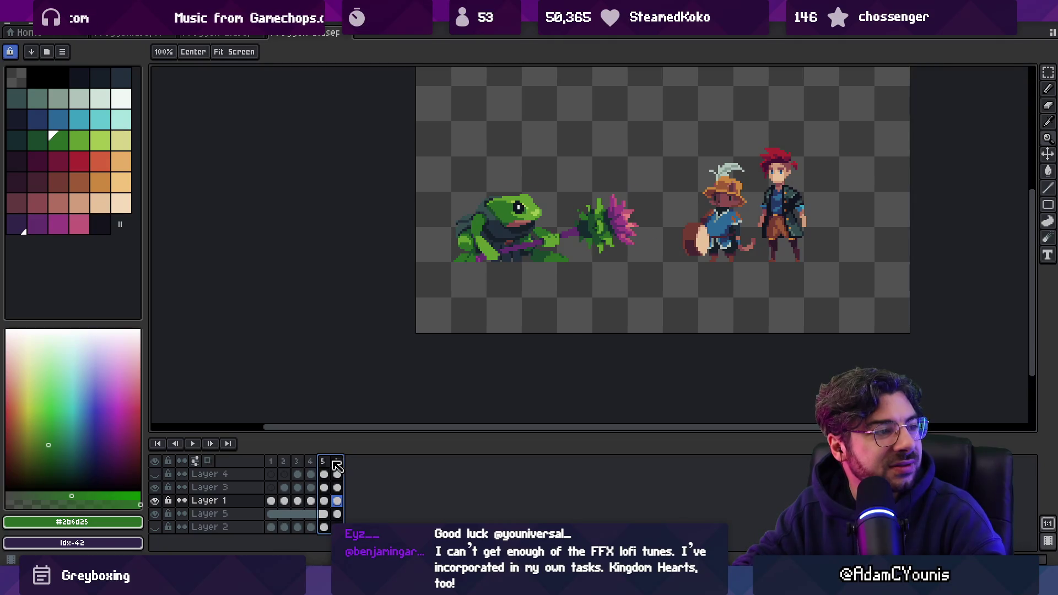
{"action": "key", "text": "Left"}
{"action": "left_click", "coordinate": [337, 462]}
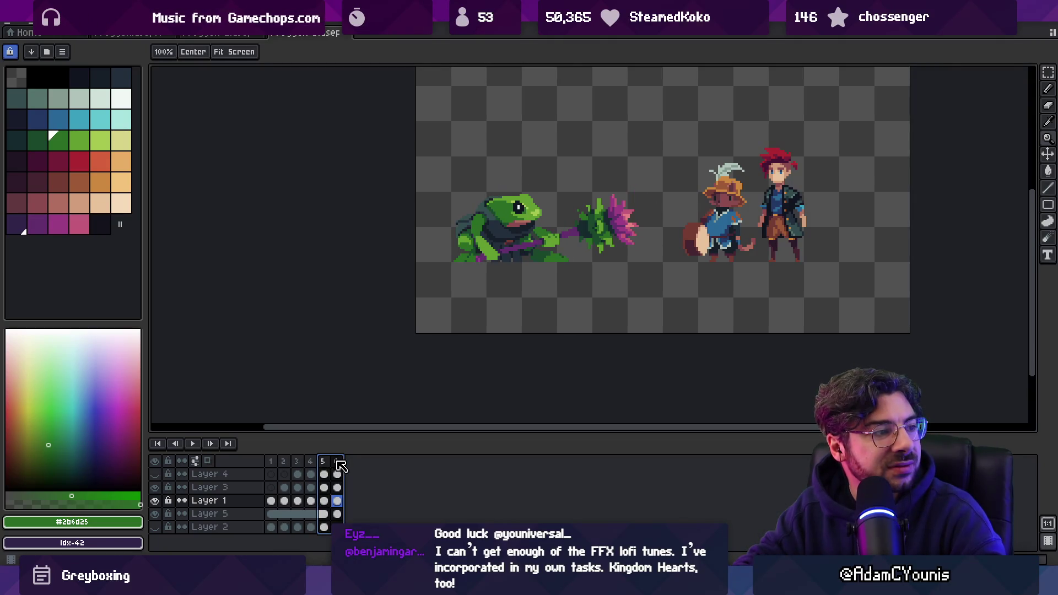
{"action": "key", "text": "Left"}
{"action": "key", "text": "Right"}
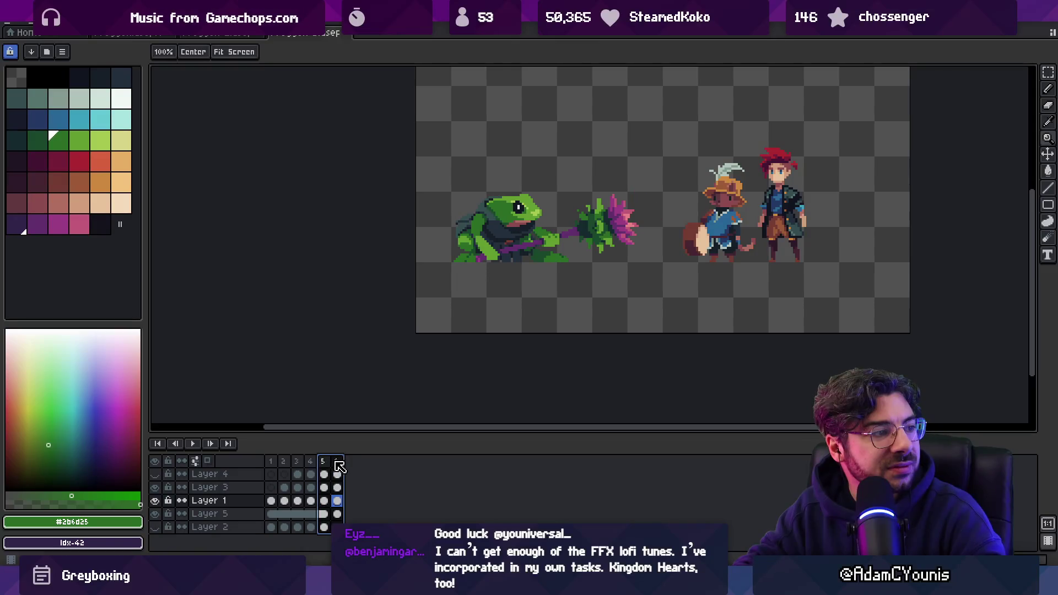
- On Layer 3, select the frog's hand and commit the transformed selection
{"action": "left_click", "coordinate": [516, 246]}
{"action": "left_click", "coordinate": [530, 238], "text": "ctrl"}
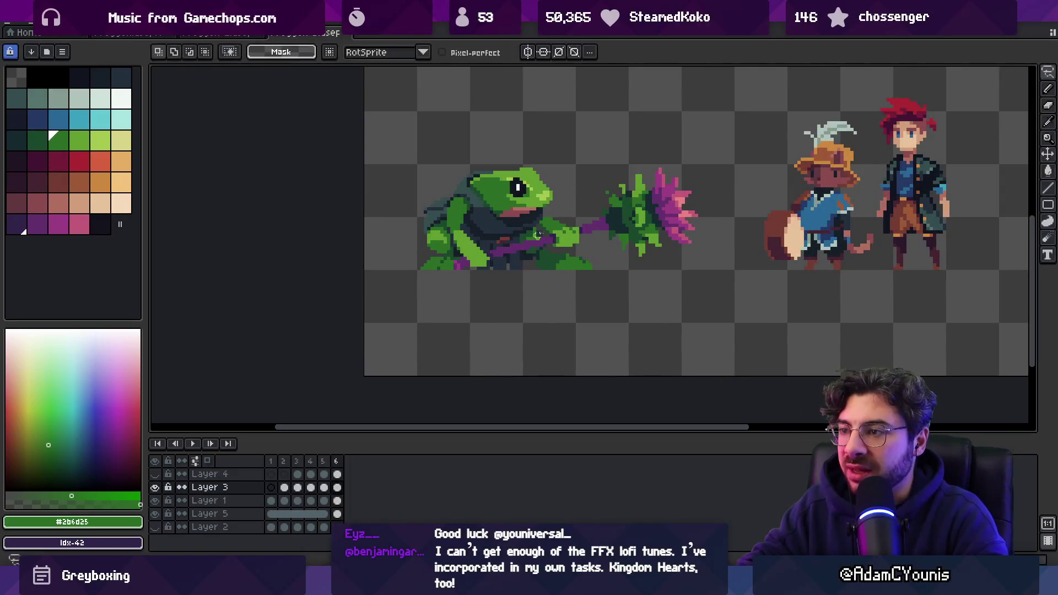
{"action": "mouse_move", "coordinate": [544, 206]}
{"action": "left_mouse_down"}
{"action": "mouse_move", "coordinate": [533, 247]}
{"action": "mouse_move", "coordinate": [566, 235]}
{"action": "mouse_move", "coordinate": [559, 246]}
{"action": "left_mouse_up"}
{"action": "left_click", "coordinate": [559, 241]}
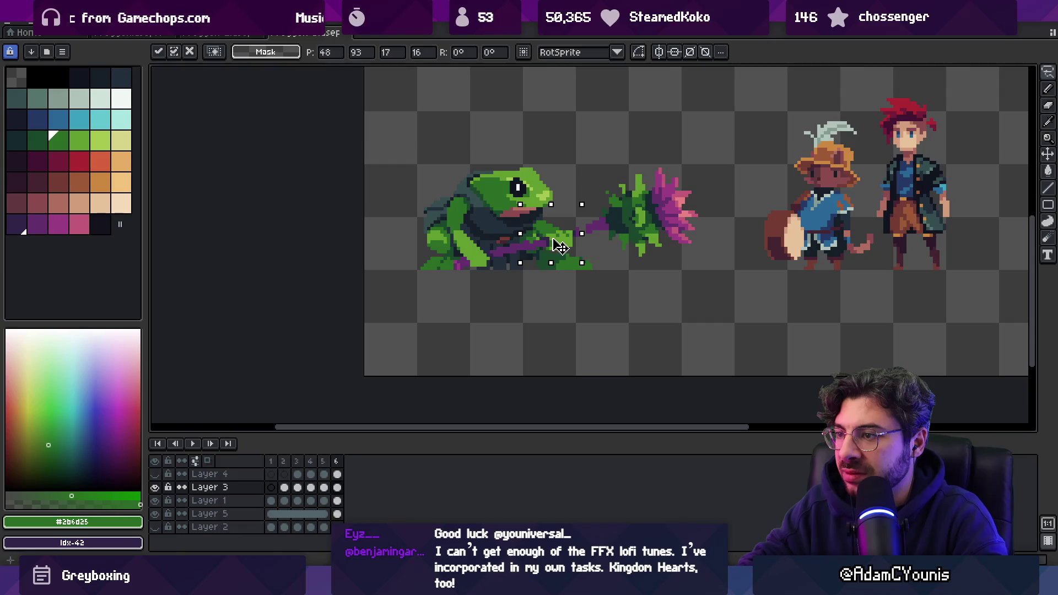
{"action": "scroll", "coordinate": [510, 260], "scroll_direction": "up", "scroll_amount": 4}
{"action": "key", "text": "Return"}
- Repaint the staff in purple, joining the two stem patches
{"action": "key", "text": "b"}
{"action": "left_click", "coordinate": [465, 246], "text": "alt"}
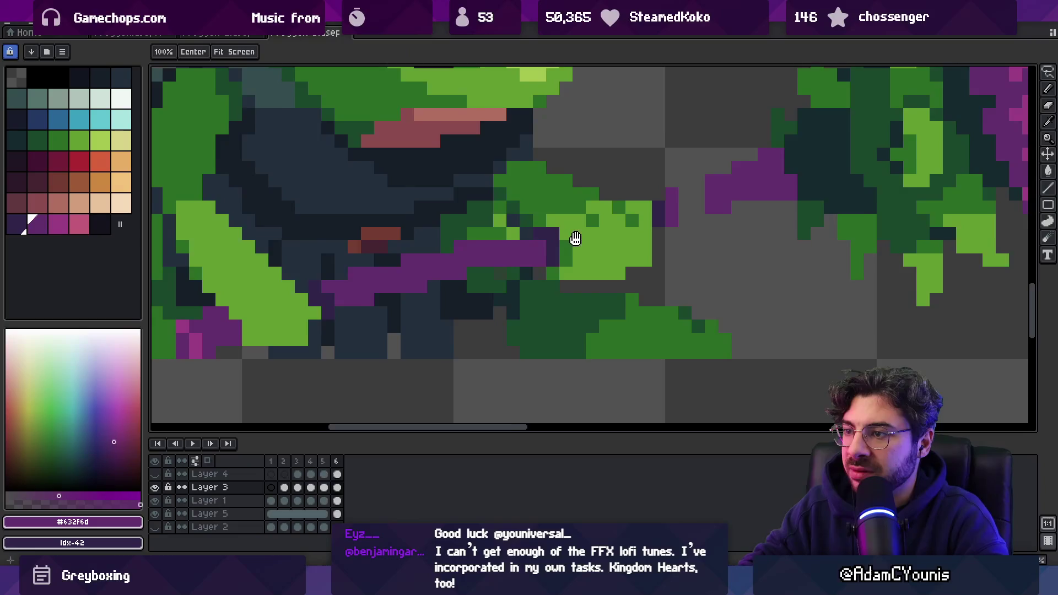
{"action": "key", "text": "v"}
{"action": "key", "text": "b"}
{"action": "left_click", "coordinate": [458, 259]}
{"action": "left_click", "coordinate": [392, 266]}
{"action": "left_click", "coordinate": [405, 272]}
{"action": "left_click_drag", "start_coordinate": [656, 202], "coordinate": [674, 204]}
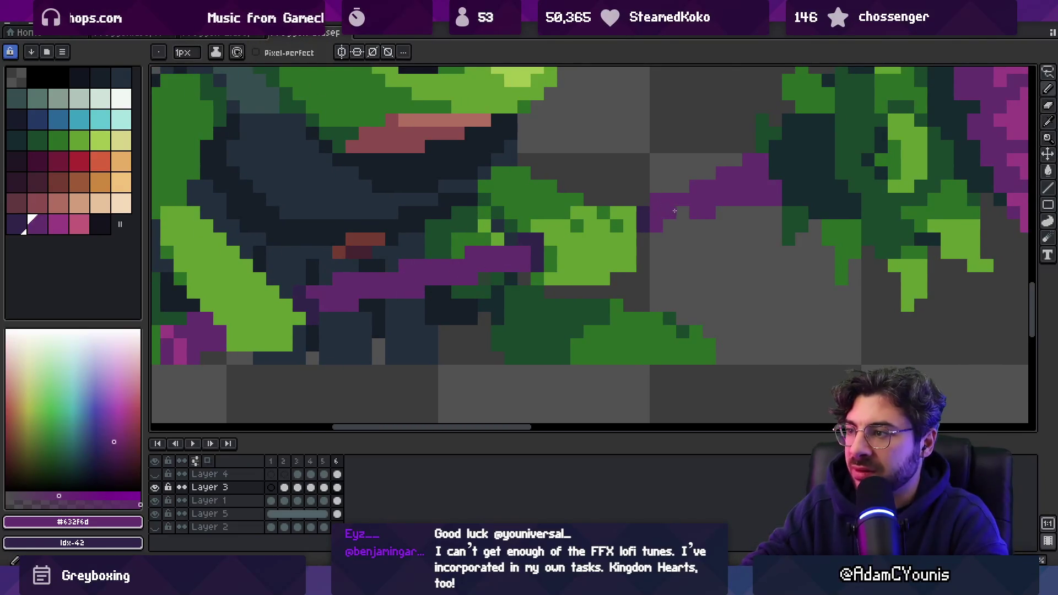
- Freehand-select the thistle flower head
{"action": "key", "text": "z"}
{"action": "scroll", "coordinate": [654, 184], "scroll_direction": "down", "scroll_amount": 5}
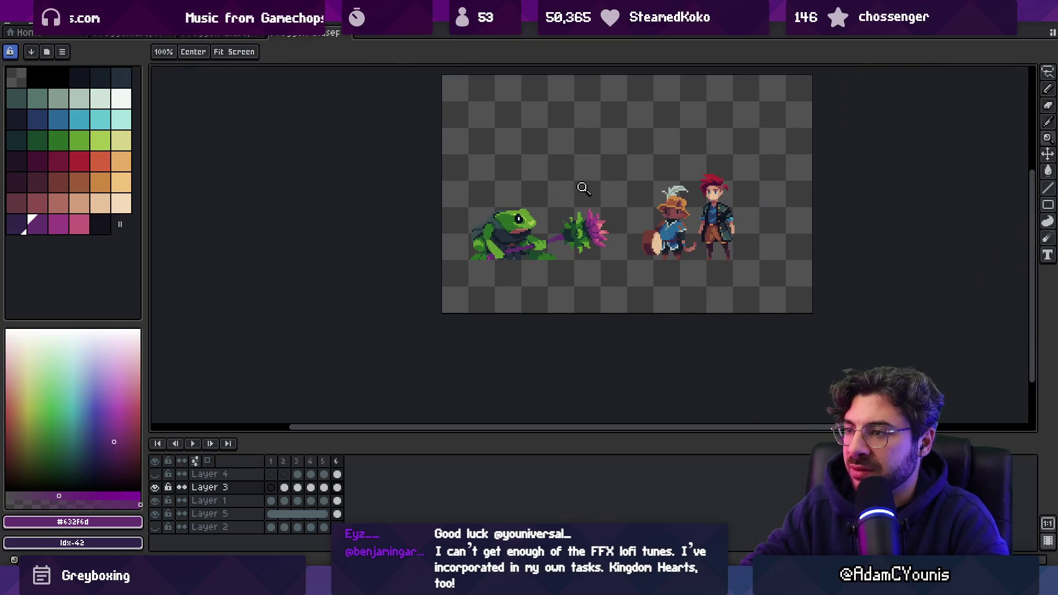
{"action": "left_click", "coordinate": [590, 232]}
{"action": "left_click", "coordinate": [589, 233]}
{"action": "key", "text": "m"}
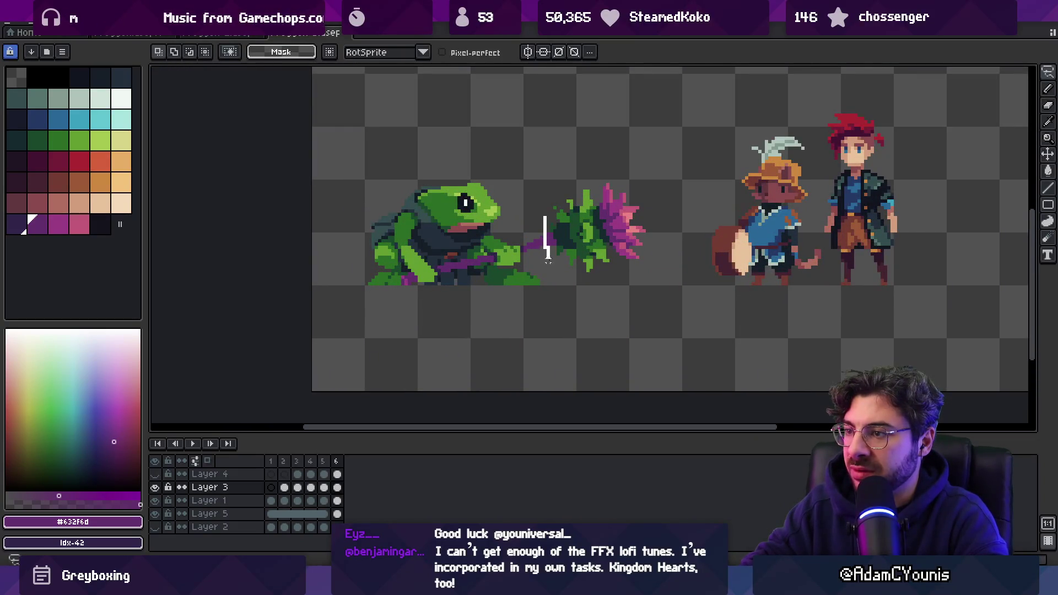
{"action": "left_click_drag", "start_coordinate": [635, 268], "coordinate": [548, 166]}
- Redraw the lower-left end of the purple stem with the 1px pencil
{"action": "key", "text": "z"}
{"action": "scroll", "coordinate": [595, 230], "scroll_direction": "up", "scroll_amount": 4}
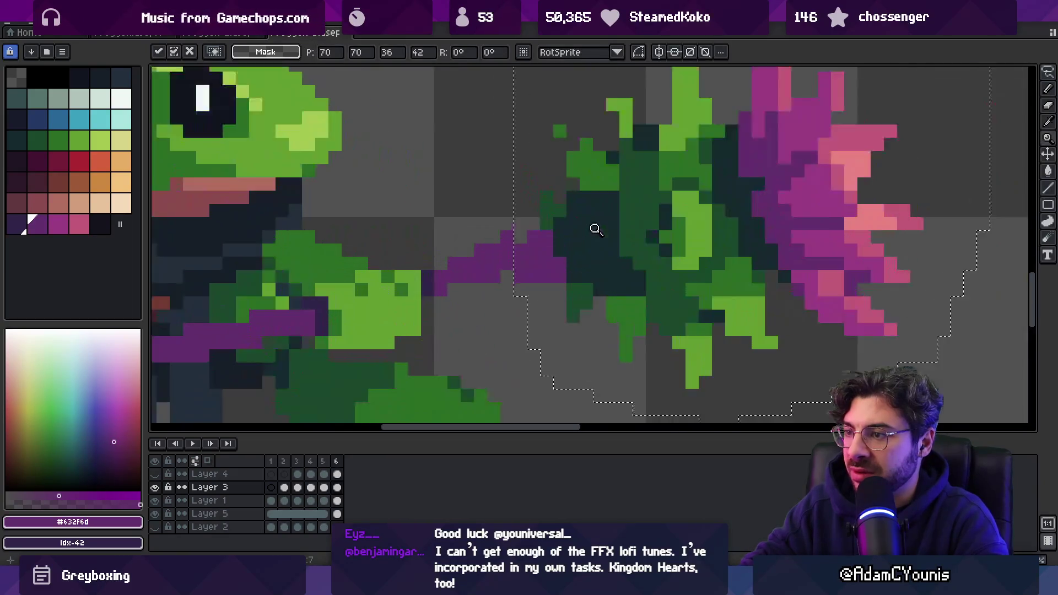
{"action": "key", "text": "b"}
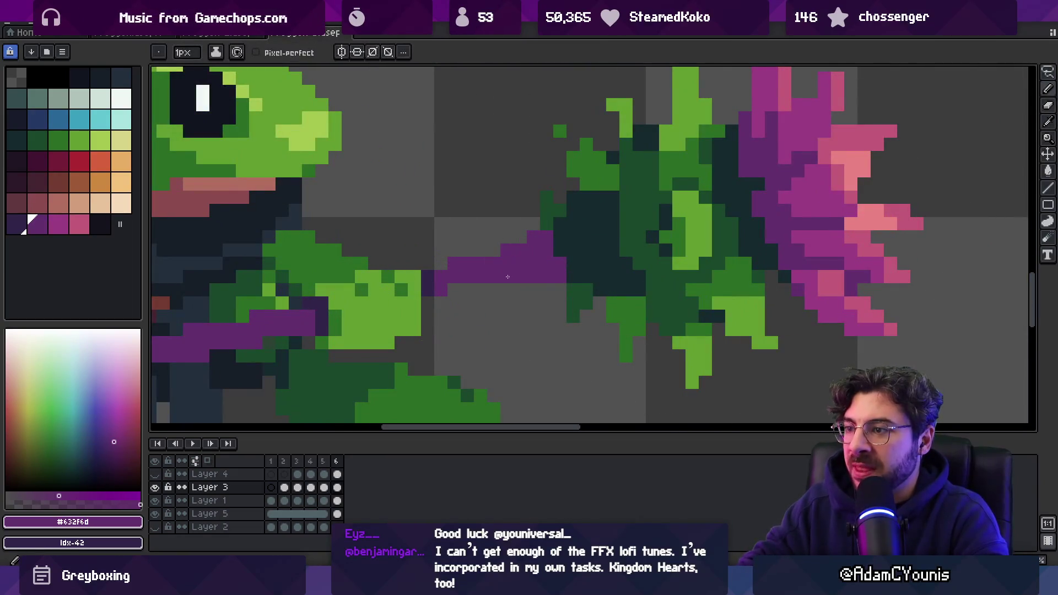
{"action": "left_click_drag", "start_coordinate": [479, 248], "coordinate": [453, 286]}
{"action": "key", "text": "z"}
{"action": "scroll", "coordinate": [491, 280], "scroll_direction": "down", "scroll_amount": 5}
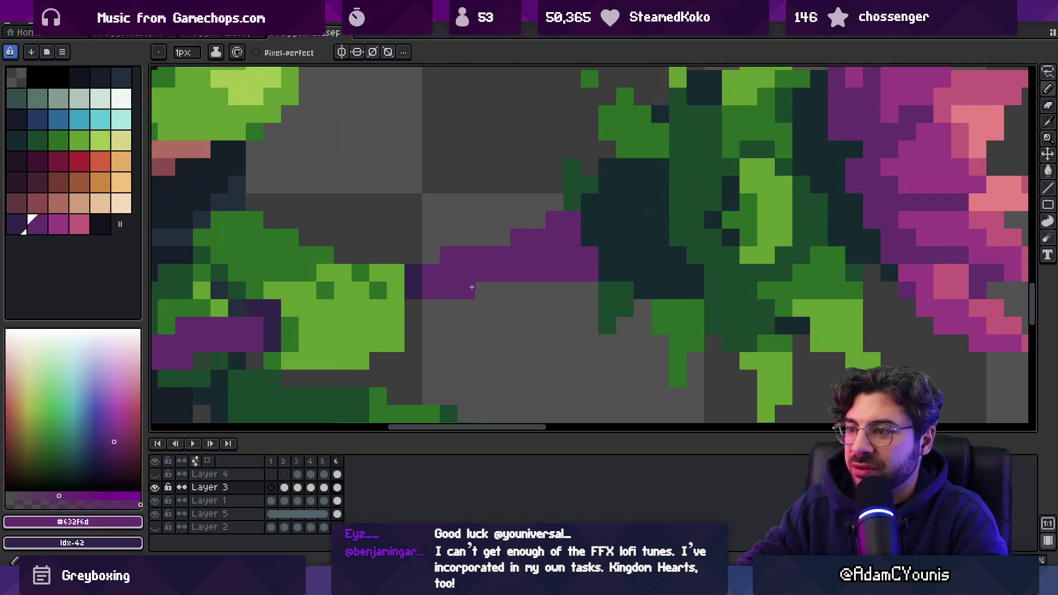
{"action": "scroll", "coordinate": [534, 238], "scroll_direction": "up", "scroll_amount": 4}
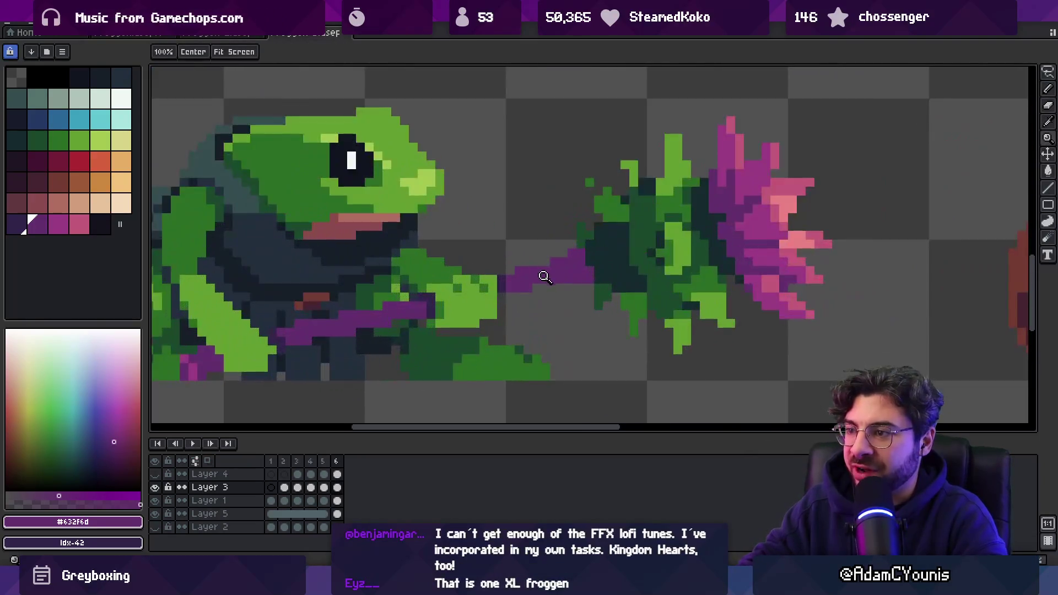
- Zoom in close on the stem-flower join and sample the stem's purple
{"action": "key", "text": "b"}
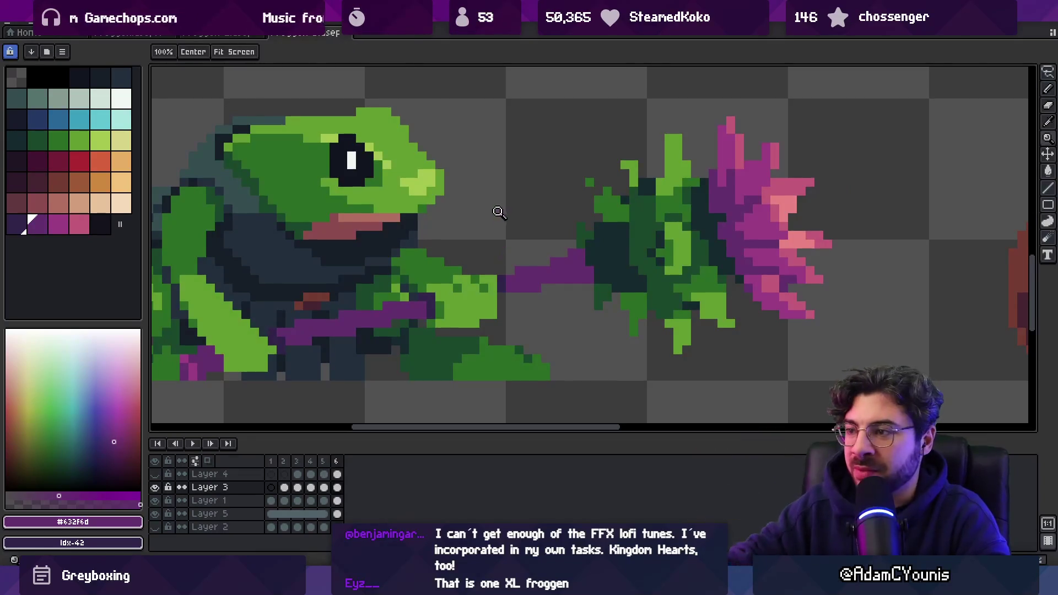
{"action": "key", "text": "z"}
{"action": "scroll", "coordinate": [542, 177], "scroll_direction": "down", "scroll_amount": 4}
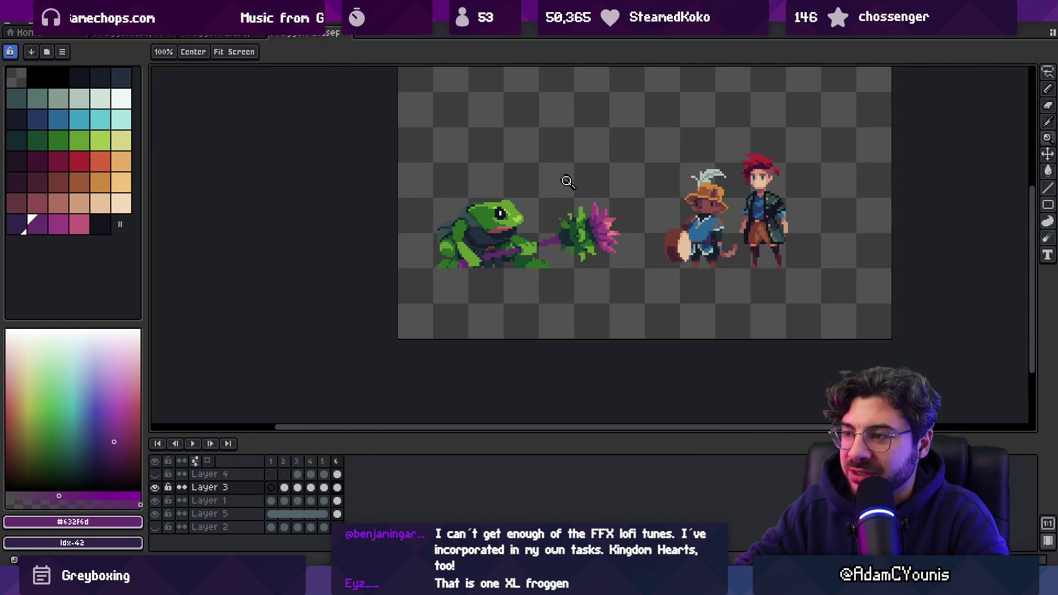
{"action": "scroll", "coordinate": [566, 180], "scroll_direction": "up", "scroll_amount": 5}
{"action": "key", "text": "b"}
{"action": "left_click", "coordinate": [612, 289], "text": "alt"}
{"action": "key", "text": "alt"}
{"action": "left_click", "coordinate": [576, 238], "text": "alt"}
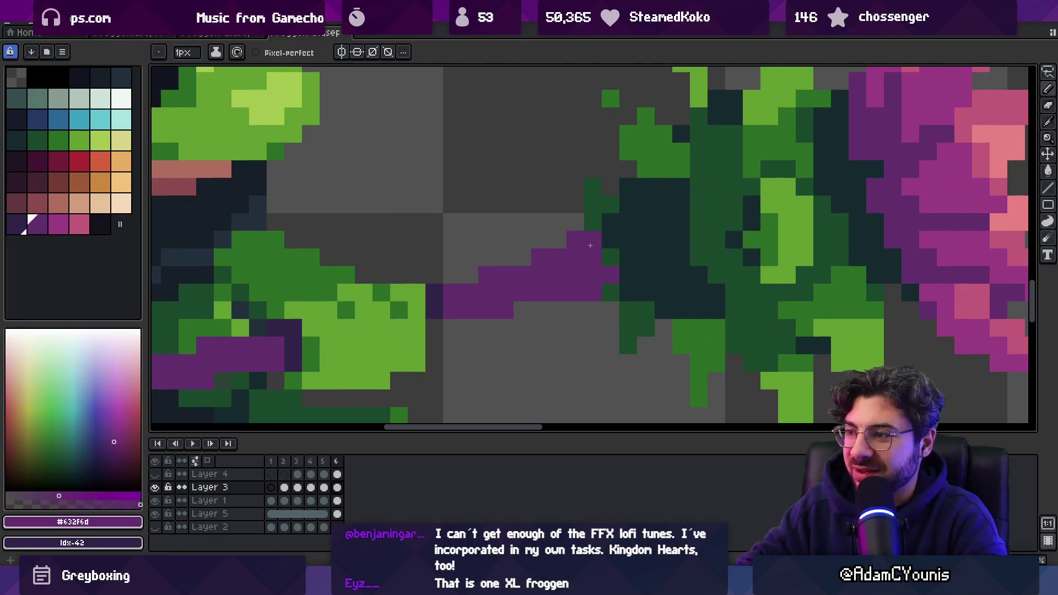
- Pick the dark purple swatch and paint pixels at the stem tip and flower join
{"action": "key", "text": "z"}
{"action": "scroll", "coordinate": [611, 239], "scroll_direction": "down", "scroll_amount": 5}
{"action": "scroll", "coordinate": [612, 186], "scroll_direction": "up", "scroll_amount": 5}
{"action": "key", "text": "b"}
{"action": "left_click", "coordinate": [638, 247], "text": "alt"}
{"action": "left_click", "coordinate": [466, 279], "text": "alt"}
{"action": "left_click", "coordinate": [622, 224]}
{"action": "left_click_drag", "start_coordinate": [640, 259], "coordinate": [640, 241]}
{"action": "key", "text": "z"}
{"action": "scroll", "coordinate": [586, 252], "scroll_direction": "down", "scroll_amount": 5}
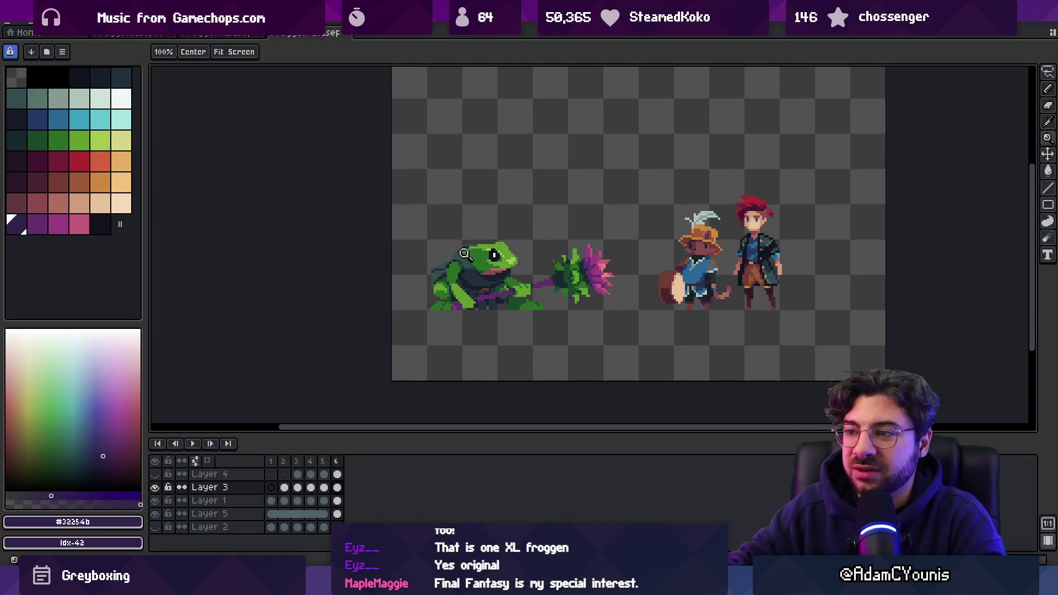
{"action": "left_click", "coordinate": [482, 257]}
{"action": "left_click", "coordinate": [402, 288]}
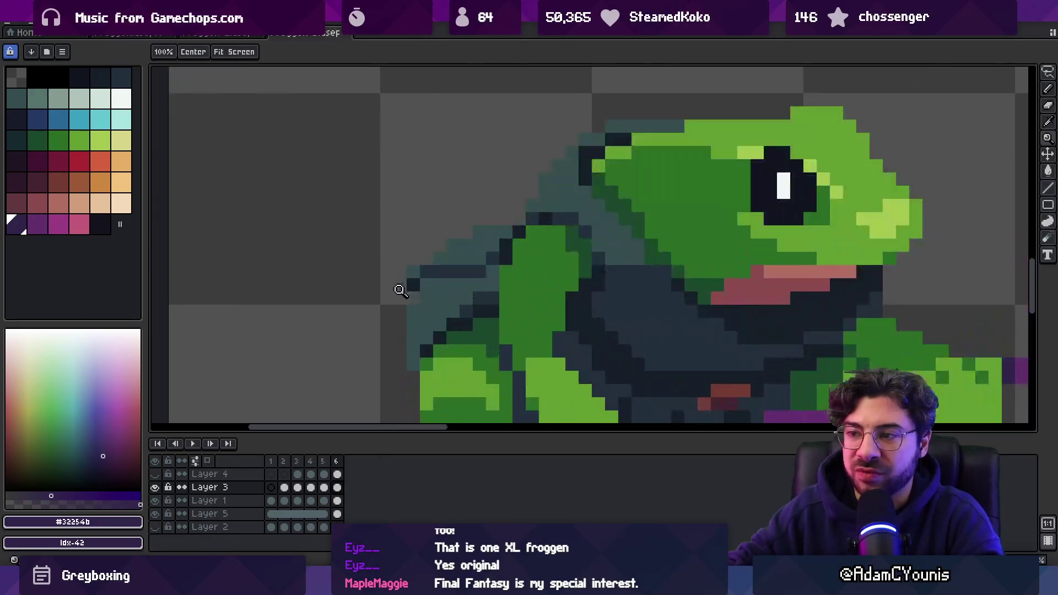
{"action": "left_click", "coordinate": [416, 278]}
{"action": "key", "text": "b"}
{"action": "left_click", "coordinate": [411, 275], "text": "alt"}
{"action": "left_click", "coordinate": [416, 267], "text": "alt"}
{"action": "key", "text": "z"}
{"action": "scroll", "coordinate": [425, 283], "scroll_direction": "down", "scroll_amount": 5}
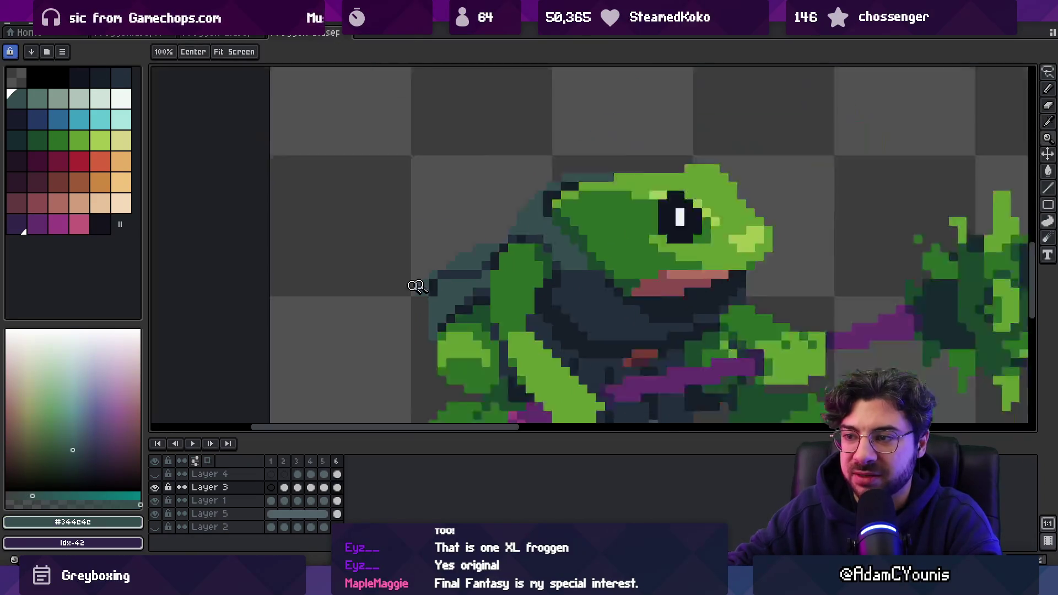
{"action": "scroll", "coordinate": [497, 261], "scroll_direction": "up", "scroll_amount": 4}
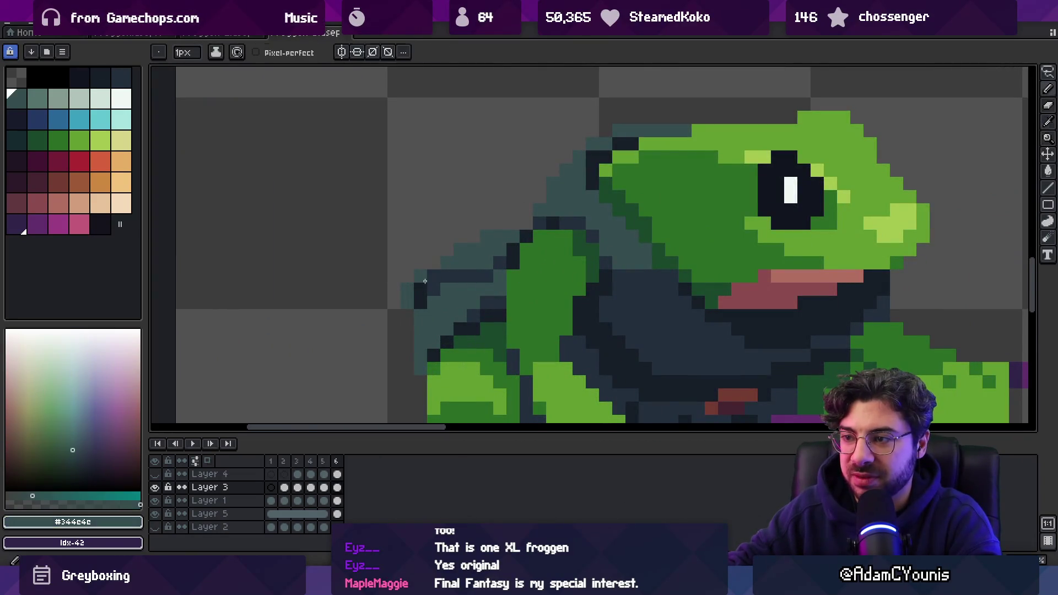
{"action": "scroll", "coordinate": [472, 267], "scroll_direction": "down", "scroll_amount": 2}
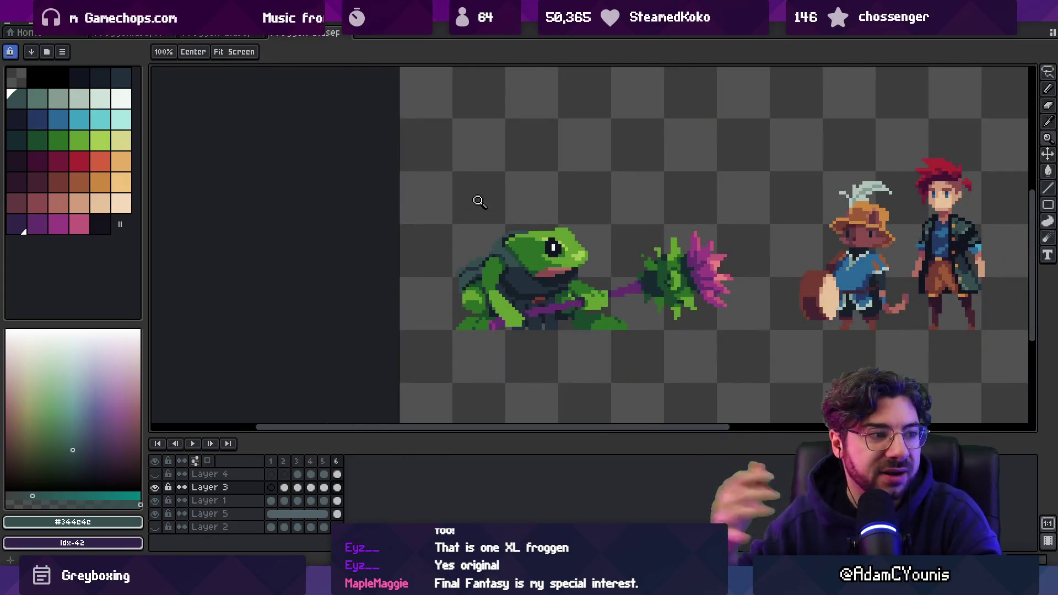
{"action": "scroll", "coordinate": [474, 264], "scroll_direction": "up", "scroll_amount": 2}
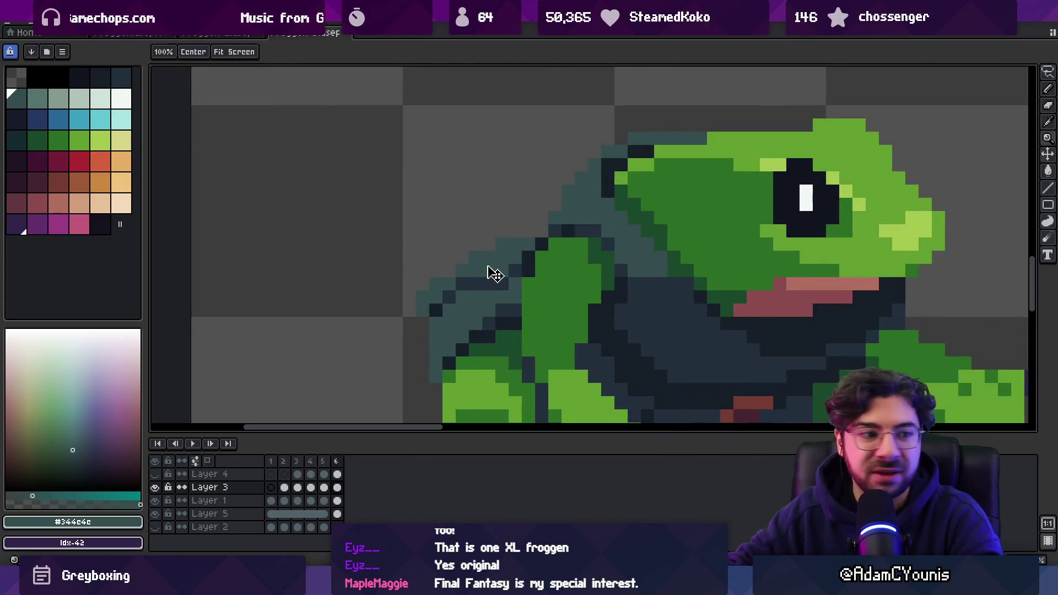
{"action": "key", "text": "b"}
{"action": "key", "text": "Down"}
{"action": "key", "text": "z"}
{"action": "scroll", "coordinate": [487, 239], "scroll_direction": "down", "scroll_amount": 2}
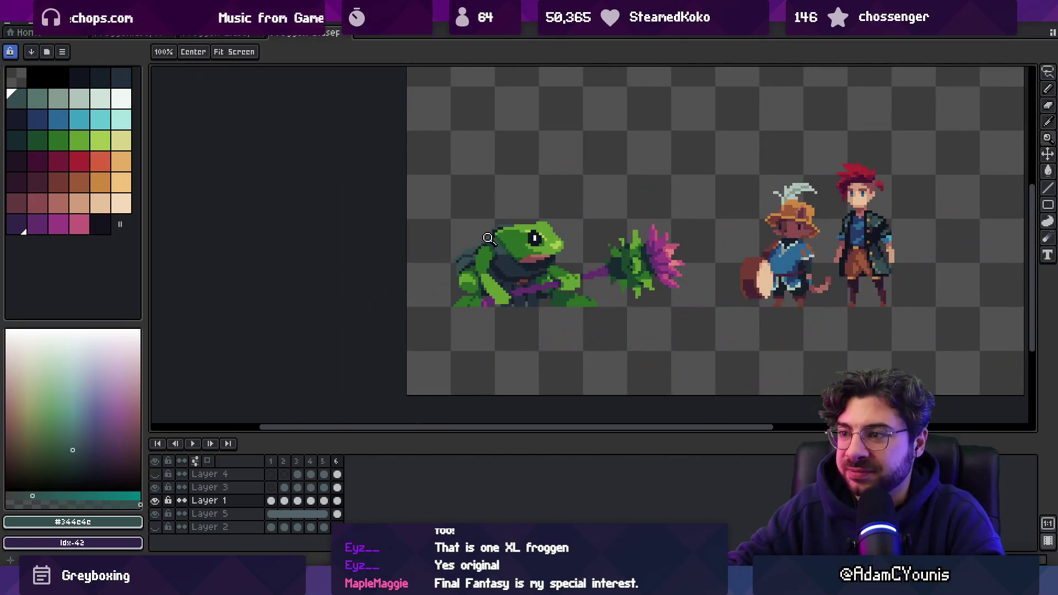
{"action": "scroll", "coordinate": [479, 256], "scroll_direction": "up", "scroll_amount": 2}
{"action": "key", "text": "i"}
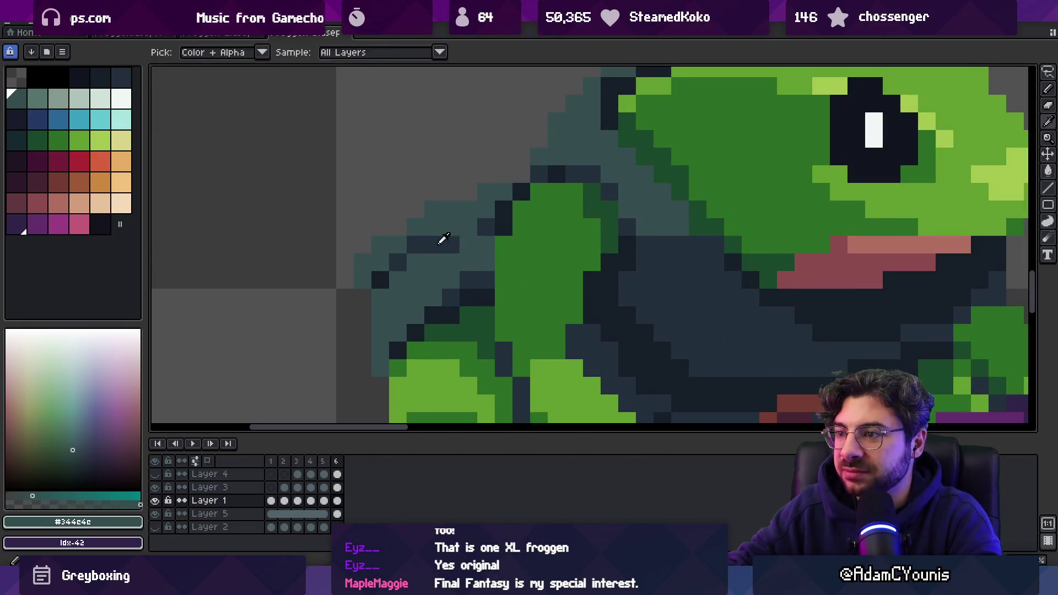
{"action": "left_click", "coordinate": [441, 238]}
{"action": "key", "text": "z"}
{"action": "scroll", "coordinate": [488, 231], "scroll_direction": "down", "scroll_amount": 3}
{"action": "scroll", "coordinate": [421, 229], "scroll_direction": "up", "scroll_amount": 3}
{"action": "key", "text": "i"}
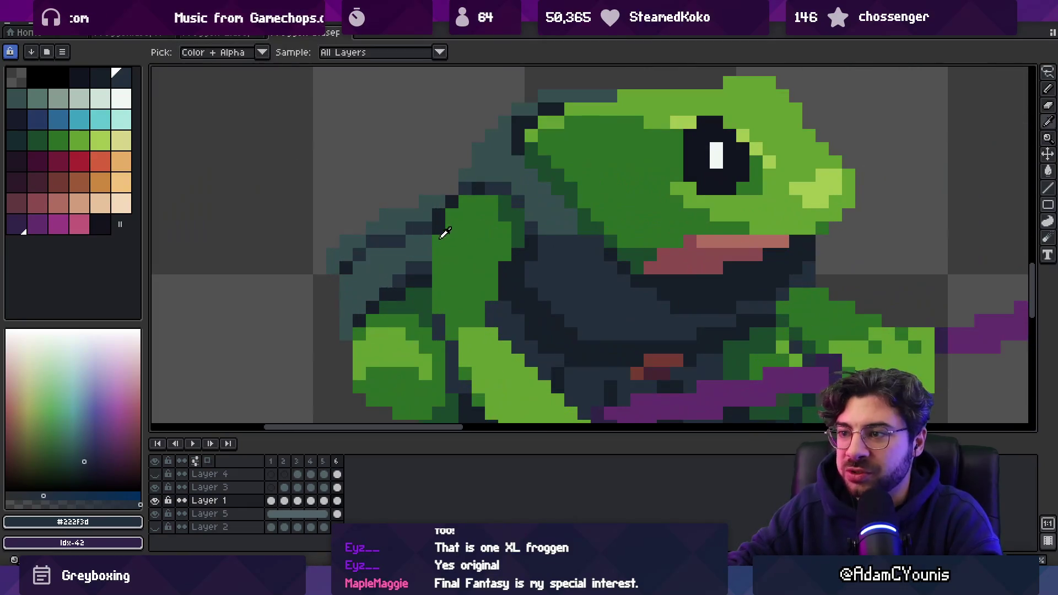
{"action": "left_click", "coordinate": [440, 228]}
{"action": "left_click", "coordinate": [506, 208]}
{"action": "key", "text": "z"}
{"action": "scroll", "coordinate": [488, 198], "scroll_direction": "down", "scroll_amount": 3}
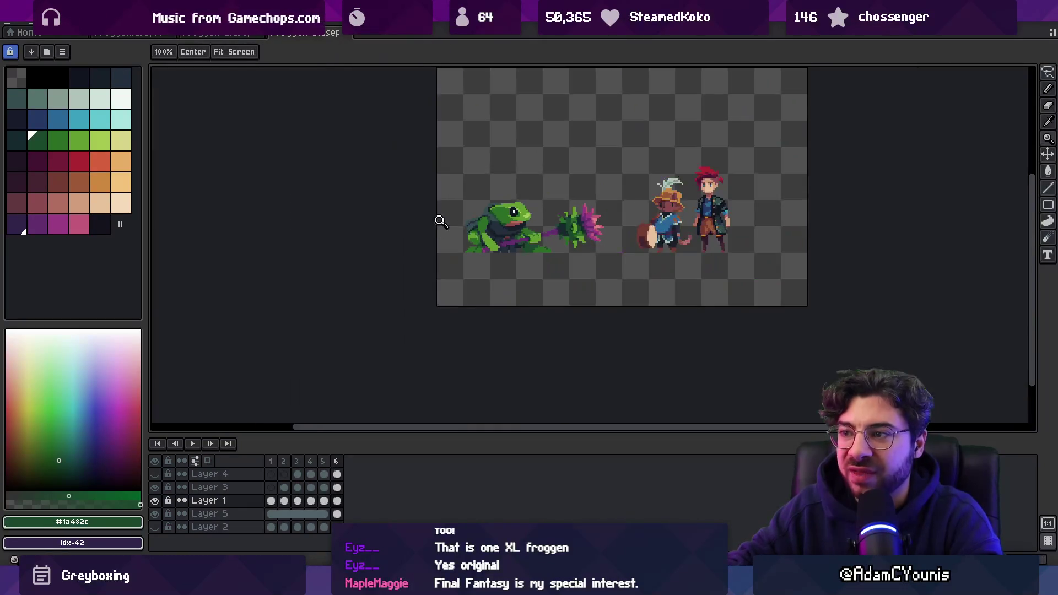
{"action": "scroll", "coordinate": [465, 221], "scroll_direction": "up", "scroll_amount": 3}
{"action": "key", "text": "b"}
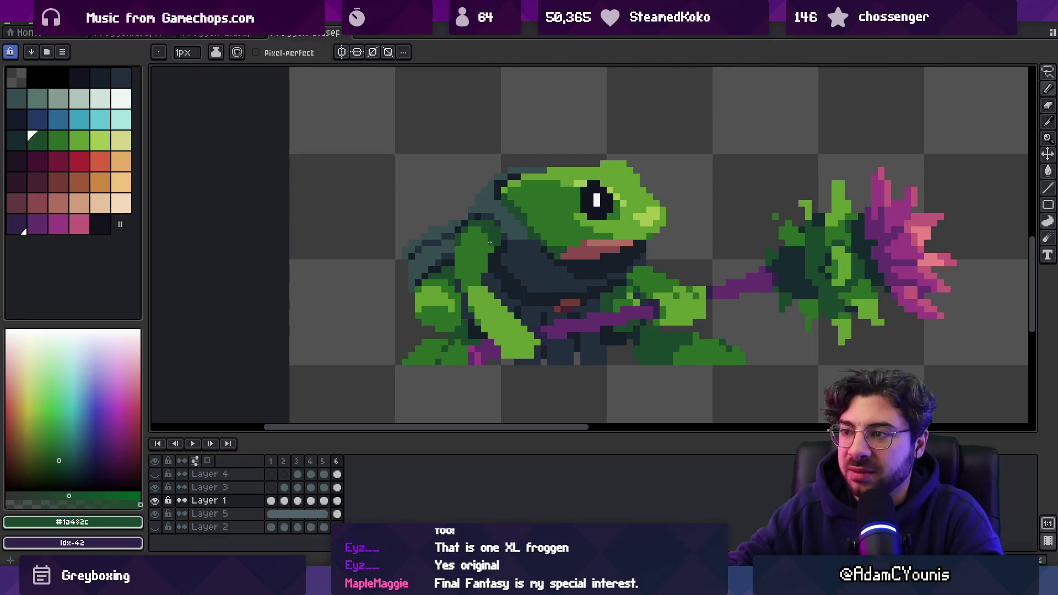
{"action": "left_click", "coordinate": [475, 240], "text": "alt"}
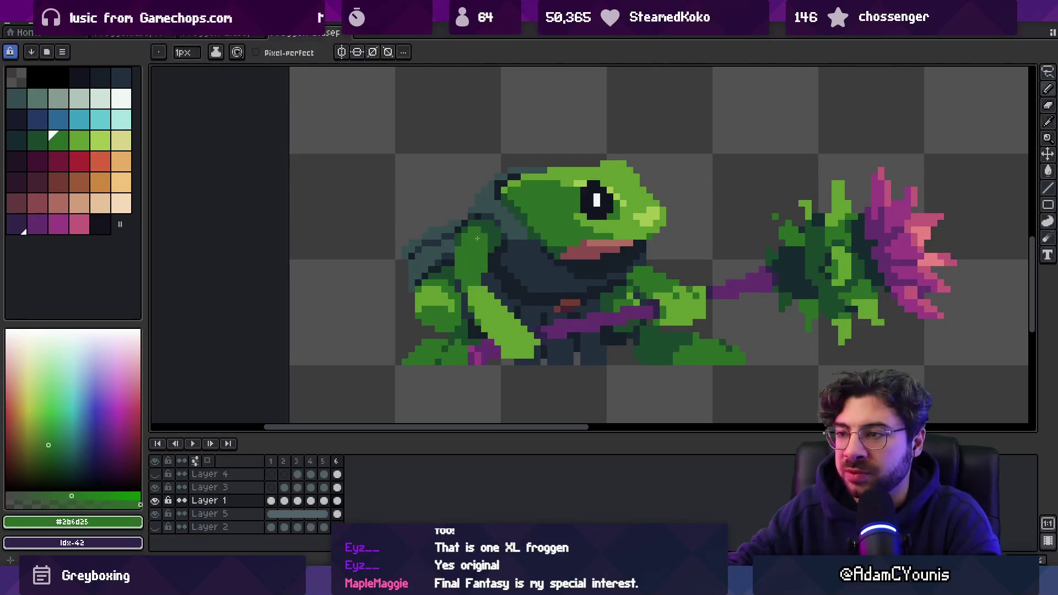
{"action": "key", "text": "z"}
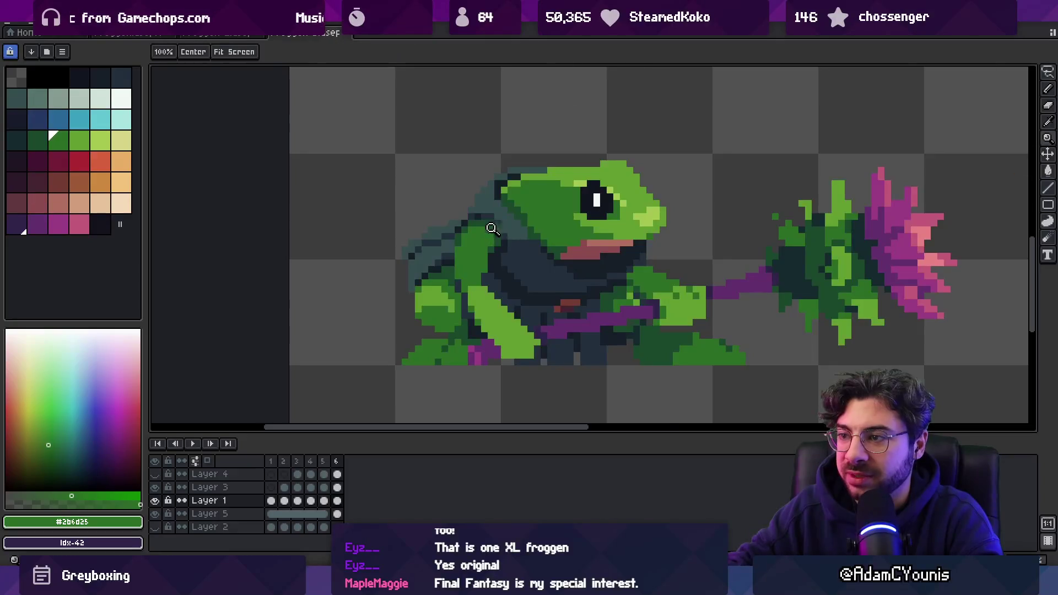
{"action": "scroll", "coordinate": [484, 202], "scroll_direction": "down", "scroll_amount": 3}
{"action": "scroll", "coordinate": [499, 223], "scroll_direction": "up", "scroll_amount": 3}
{"action": "key", "text": "b"}
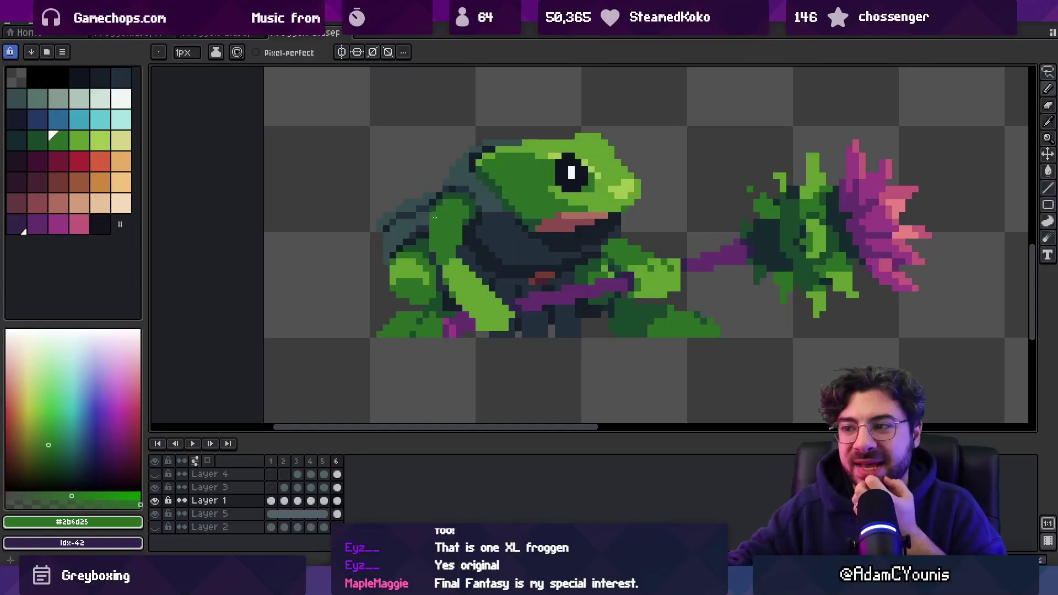
{"action": "left_click", "coordinate": [495, 332], "text": "alt"}
{"action": "key", "text": "z"}
{"action": "scroll", "coordinate": [534, 301], "scroll_direction": "down", "scroll_amount": 3}
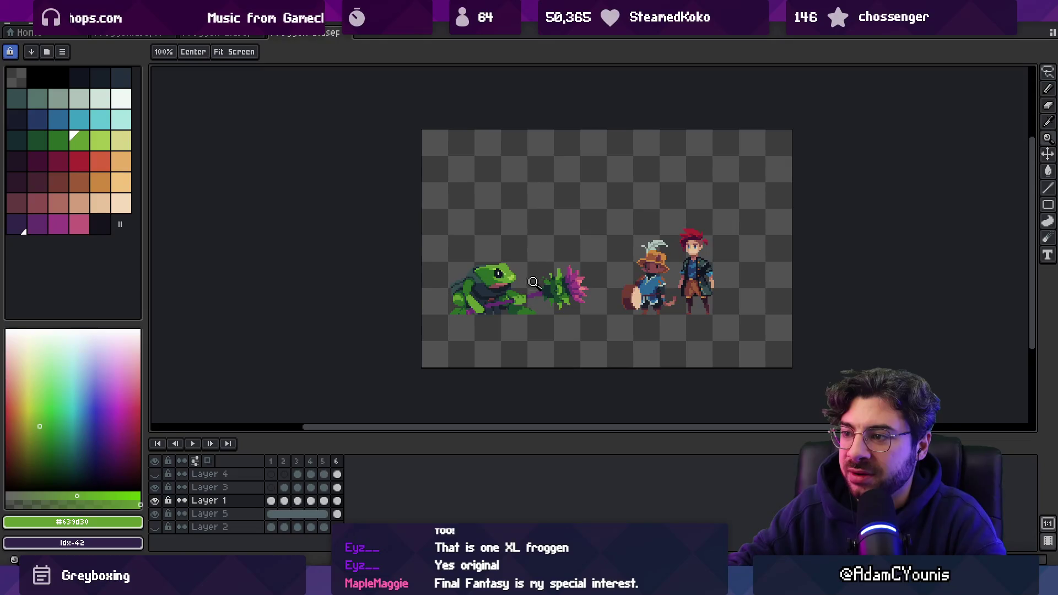
{"action": "scroll", "coordinate": [553, 271], "scroll_direction": "up", "scroll_amount": 3}
{"action": "key", "text": "b"}
{"action": "key", "text": "Up"}
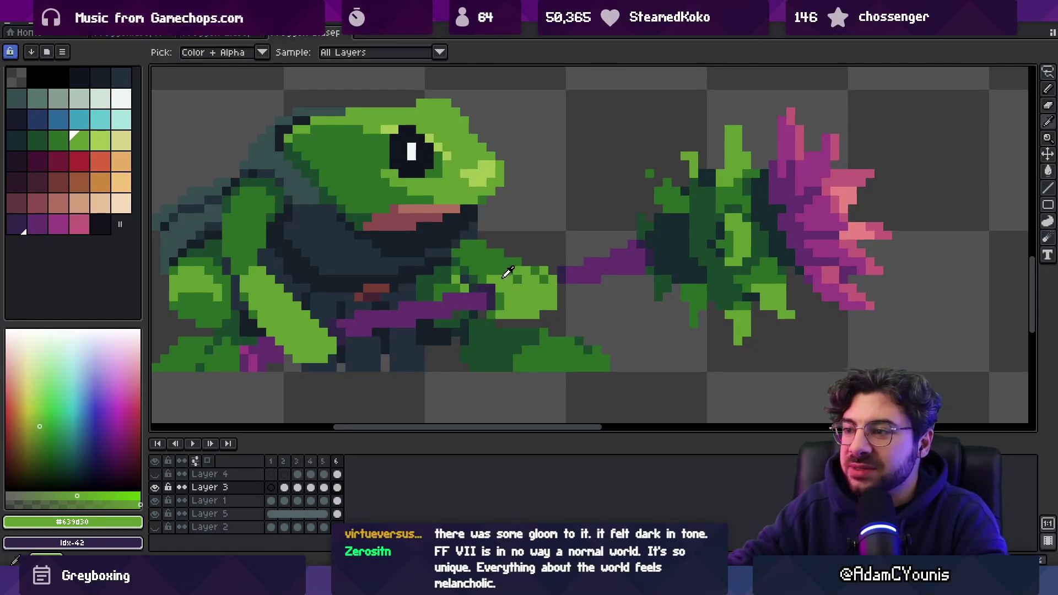
- Sample the light and darker greens on the frog's hand, zooming in closer
{"action": "left_click", "coordinate": [509, 273], "text": "alt"}
{"action": "left_click", "coordinate": [521, 276], "text": "alt"}
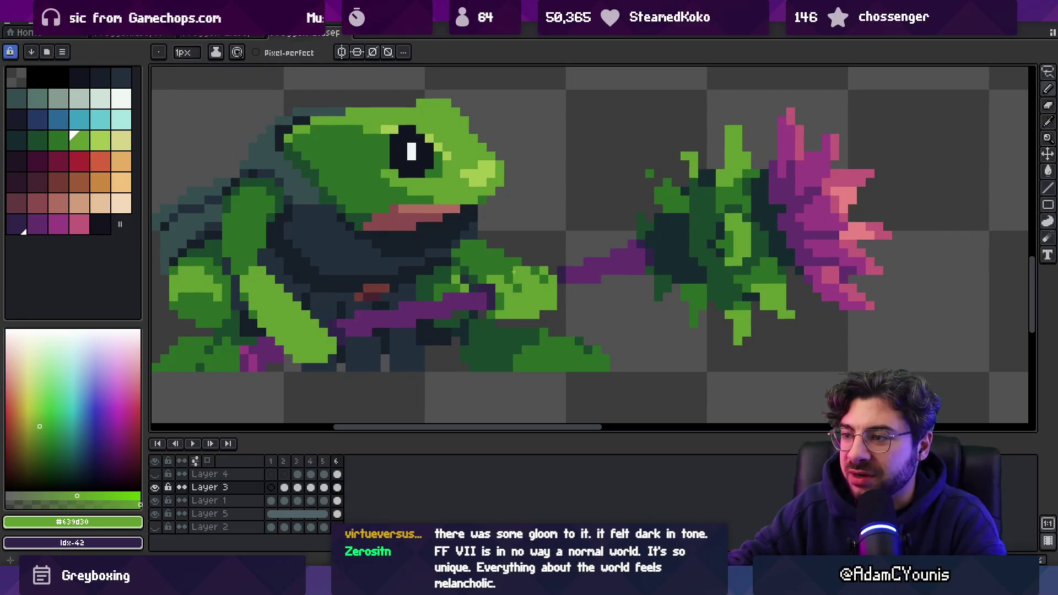
{"action": "left_click", "coordinate": [538, 269], "text": "alt"}
{"action": "left_click", "coordinate": [542, 278], "text": "alt"}
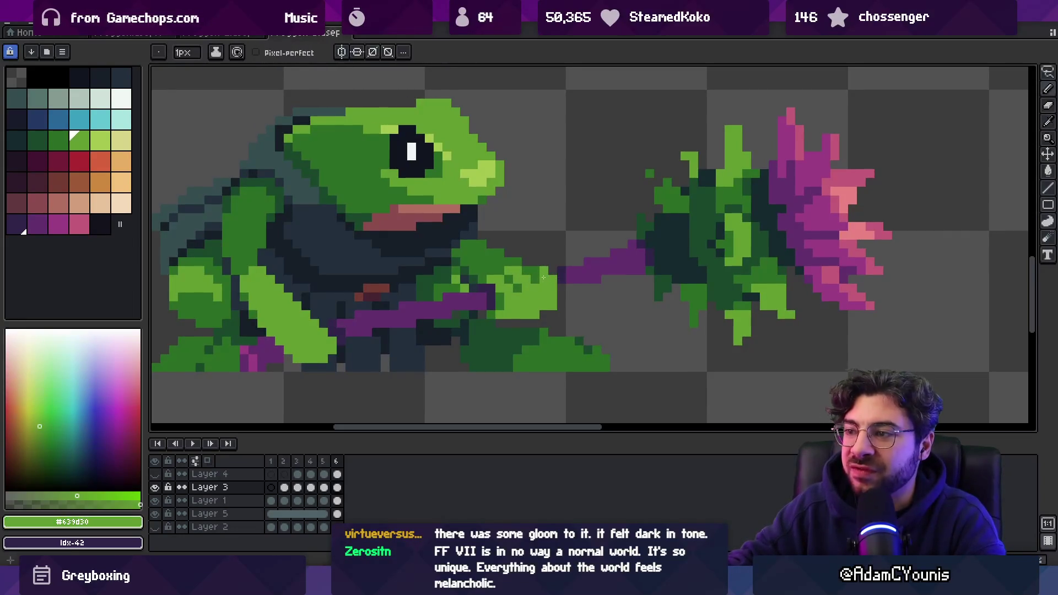
{"action": "key", "text": "z"}
{"action": "scroll", "coordinate": [549, 211], "scroll_direction": "down", "scroll_amount": 3}
{"action": "scroll", "coordinate": [559, 257], "scroll_direction": "up", "scroll_amount": 1}
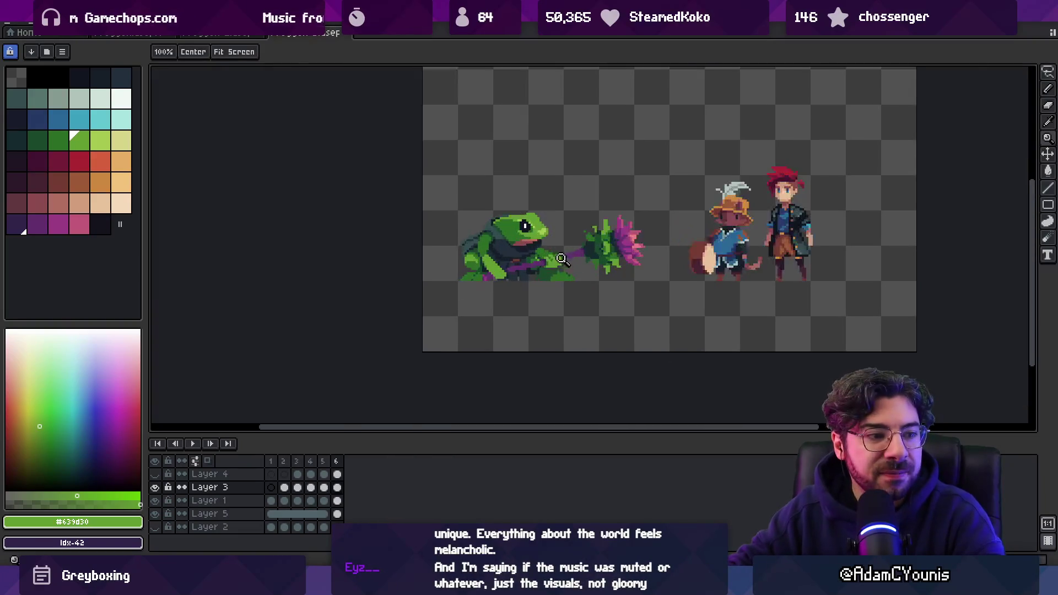
{"action": "scroll", "coordinate": [563, 251], "scroll_direction": "up", "scroll_amount": 1}
{"action": "scroll", "coordinate": [573, 281], "scroll_direction": "up", "scroll_amount": 5}
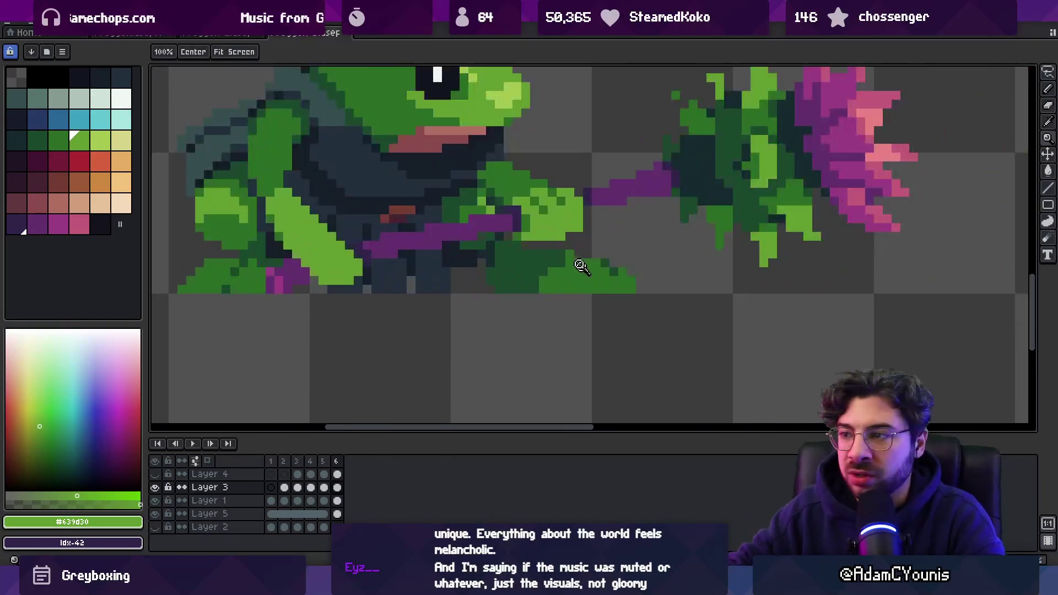
{"action": "left_click", "coordinate": [541, 188], "text": "alt"}
- Eyedrop the dark green under the frog's hand and return to the Pencil
{"action": "key", "text": "z"}
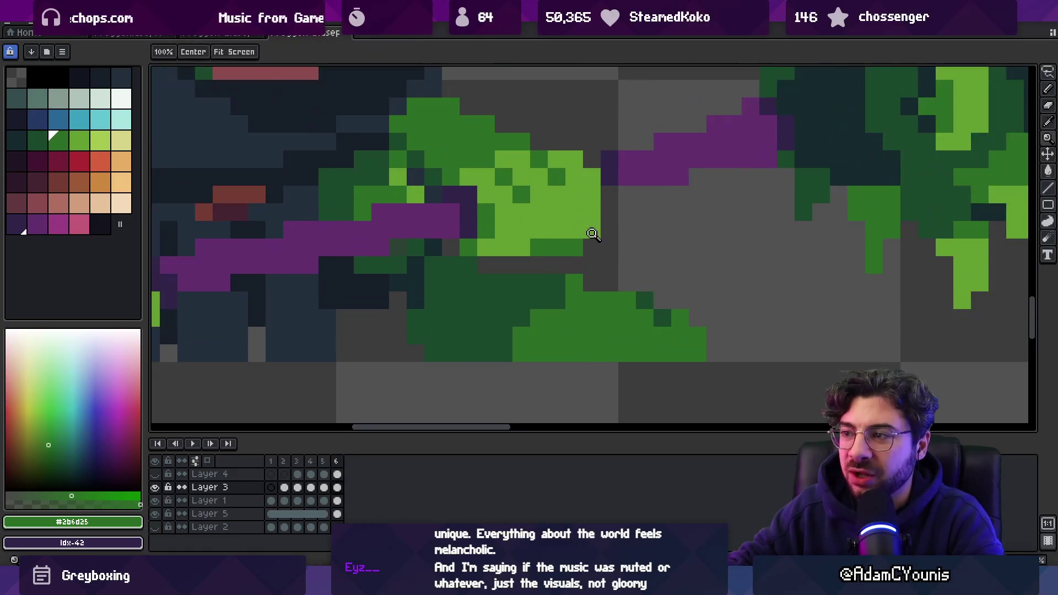
{"action": "scroll", "coordinate": [570, 248], "scroll_direction": "down", "scroll_amount": 4}
{"action": "scroll", "coordinate": [577, 301], "scroll_direction": "up", "scroll_amount": 4}
{"action": "key", "text": "b"}
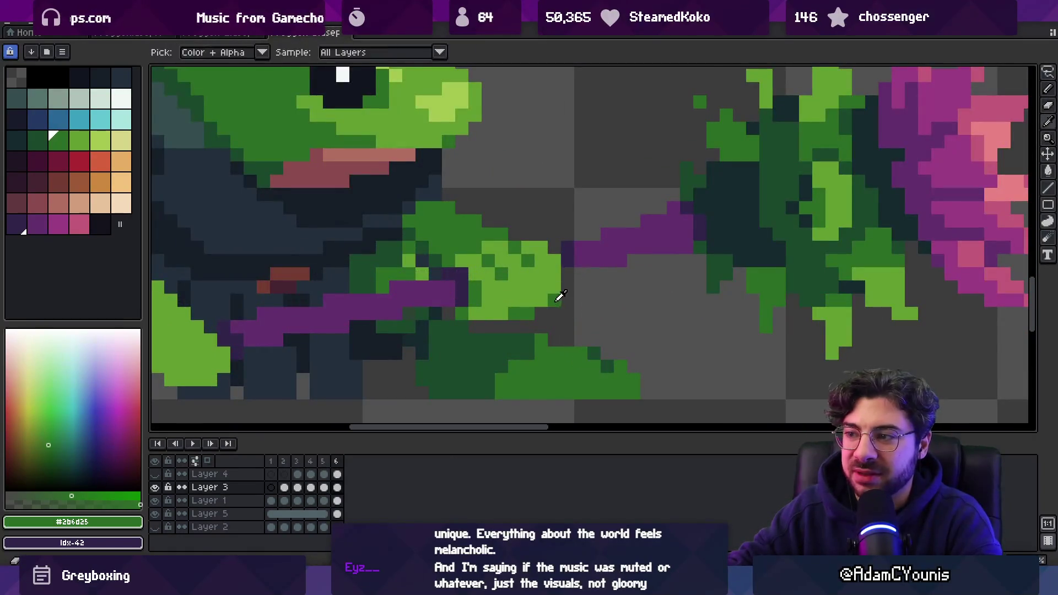
{"action": "scroll", "coordinate": [578, 312], "scroll_direction": "down", "scroll_amount": 4}
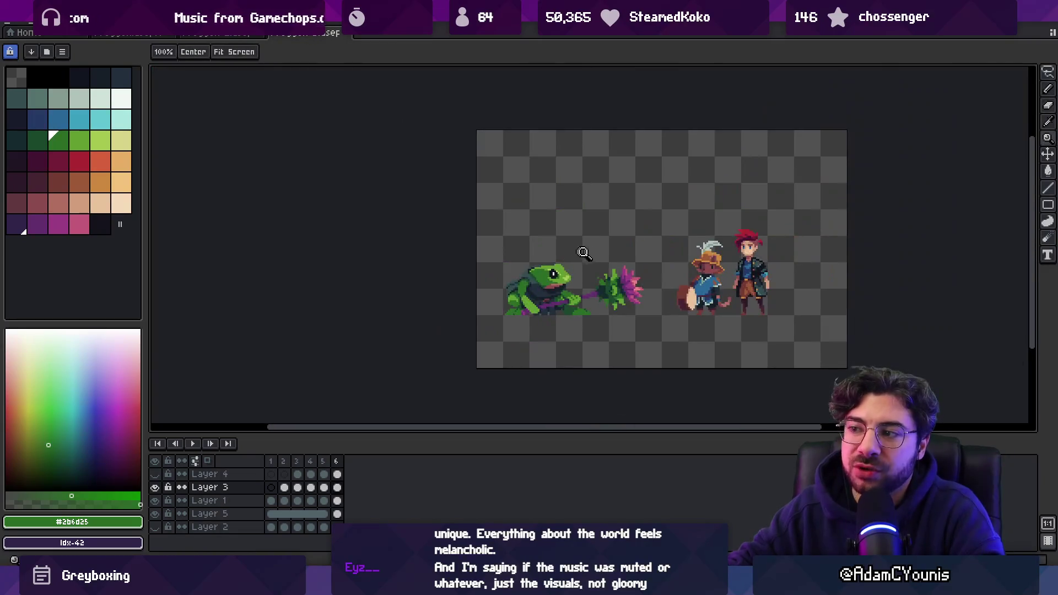
{"action": "scroll", "coordinate": [605, 264], "scroll_direction": "up", "scroll_amount": 4}
{"action": "key", "text": "z"}
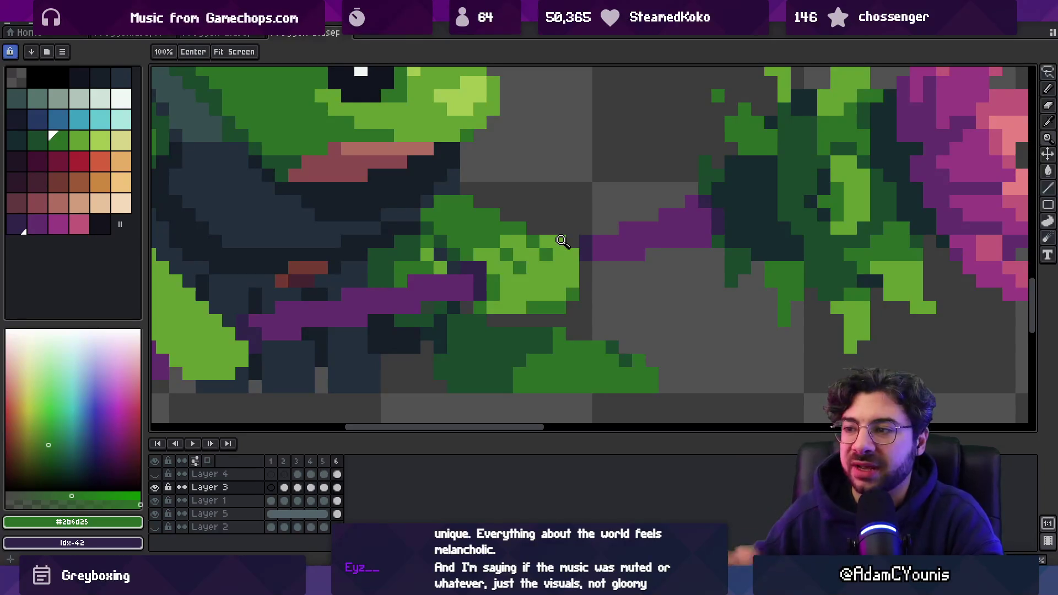
{"action": "key", "text": "i"}
{"action": "left_click", "coordinate": [495, 321]}
{"action": "key", "text": "b"}
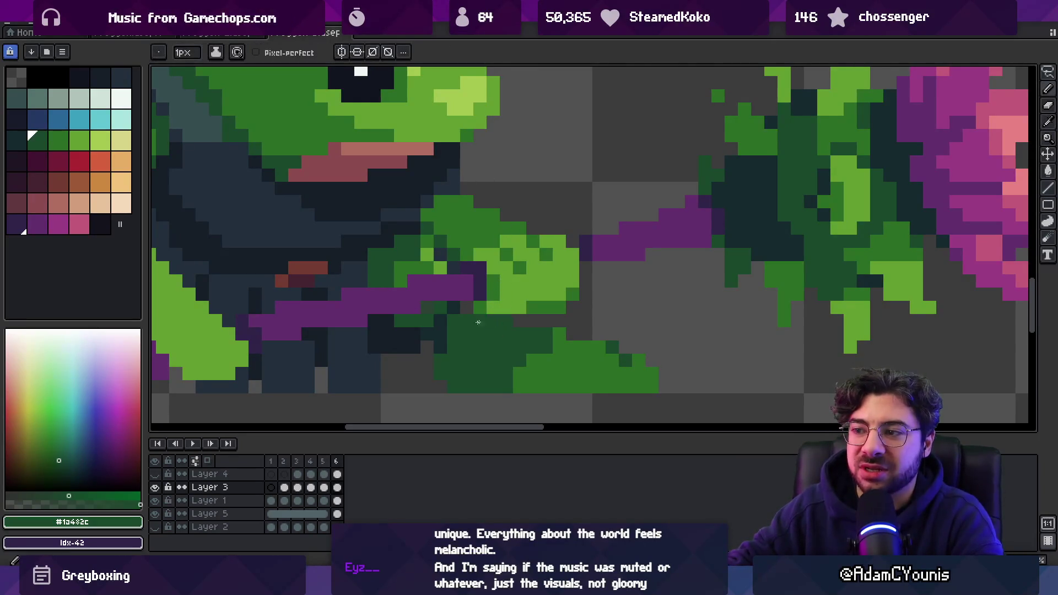
{"action": "key", "text": "z"}
{"action": "scroll", "coordinate": [545, 321], "scroll_direction": "down", "scroll_amount": 5}
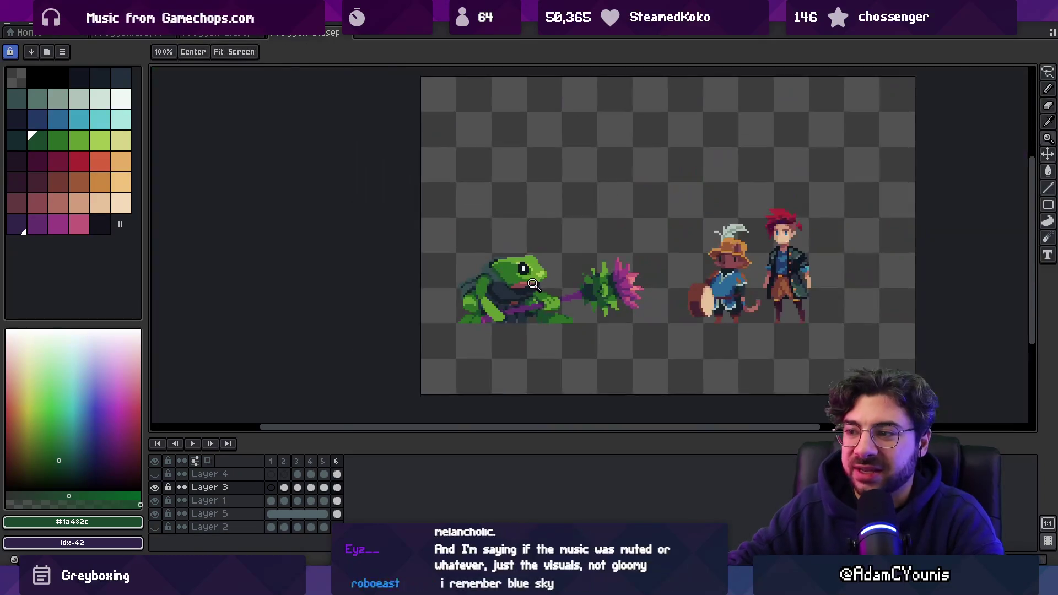
- Select a 6x7 block of the frog's foot on Layer 1 and shift it up-left
{"action": "scroll", "coordinate": [570, 308], "scroll_direction": "up", "scroll_amount": 2}
{"action": "scroll", "coordinate": [569, 308], "scroll_direction": "up", "scroll_amount": 2}
{"action": "left_click", "coordinate": [585, 347], "text": "ctrl"}
{"action": "key", "text": "m"}
{"action": "mouse_move", "coordinate": [574, 310]}
{"action": "left_mouse_down"}
{"action": "mouse_move", "coordinate": [649, 378]}
{"action": "mouse_move", "coordinate": [659, 408]}
{"action": "left_mouse_up"}
{"action": "left_click_drag", "start_coordinate": [619, 360], "coordinate": [597, 347]}
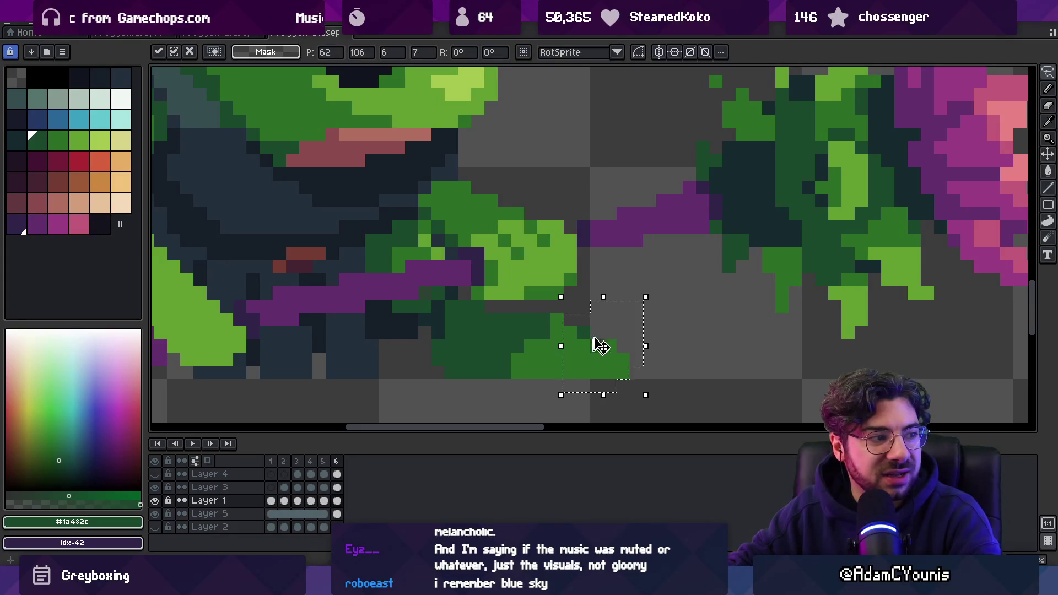
{"action": "key", "text": "z"}
- Zoom into the frog's foot, choosing medium green #2b6d25 and sampling the dark green
{"action": "scroll", "coordinate": [574, 263], "scroll_direction": "down", "scroll_amount": 4}
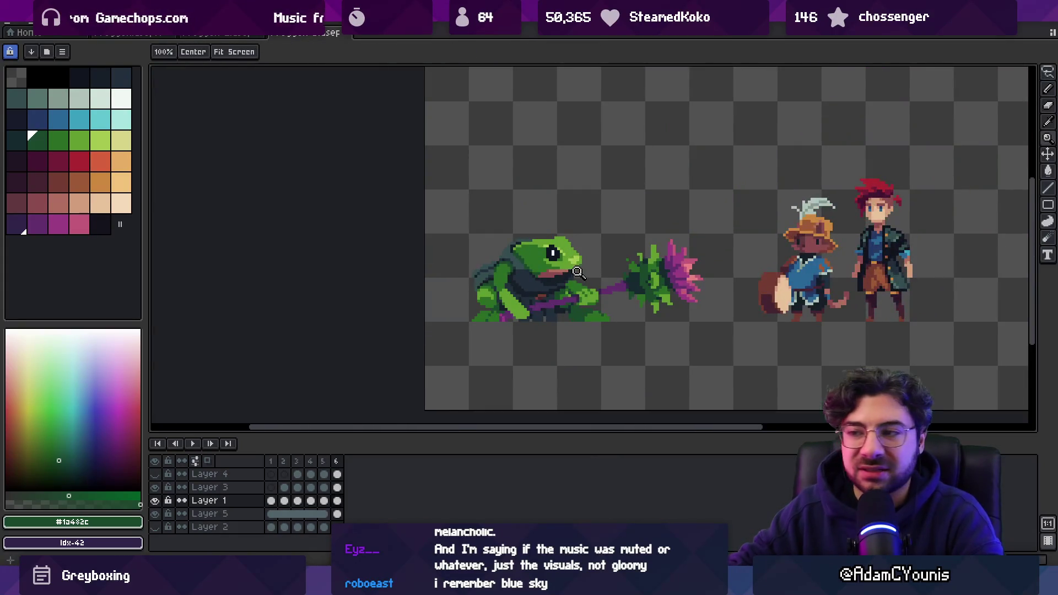
{"action": "left_click", "coordinate": [519, 312]}
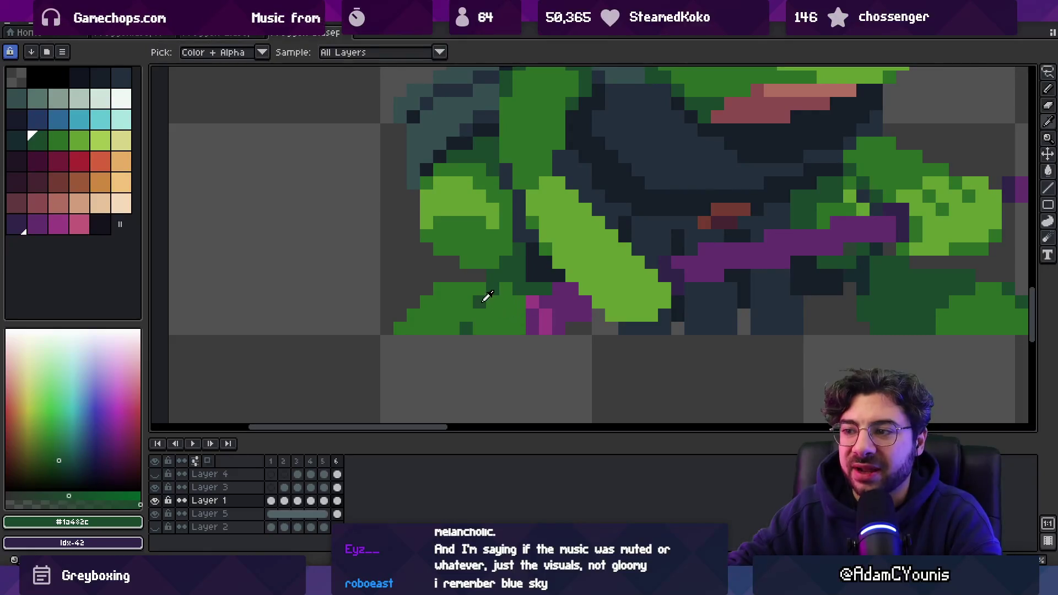
{"action": "left_click", "coordinate": [469, 315]}
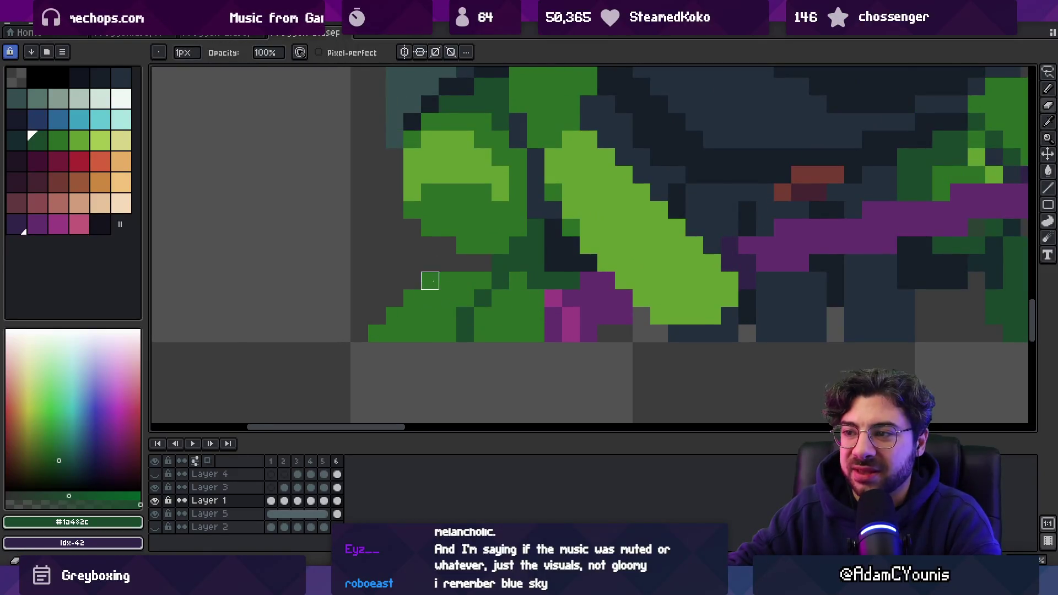
{"action": "left_click", "coordinate": [529, 302], "text": "alt"}
{"action": "left_click", "coordinate": [501, 258], "text": "alt"}
{"action": "key", "text": "z"}
{"action": "scroll", "coordinate": [512, 271], "scroll_direction": "down", "scroll_amount": 3}
{"action": "scroll", "coordinate": [470, 288], "scroll_direction": "up", "scroll_amount": 1}
{"action": "scroll", "coordinate": [470, 288], "scroll_direction": "up", "scroll_amount": 2}
{"action": "key", "text": "b"}
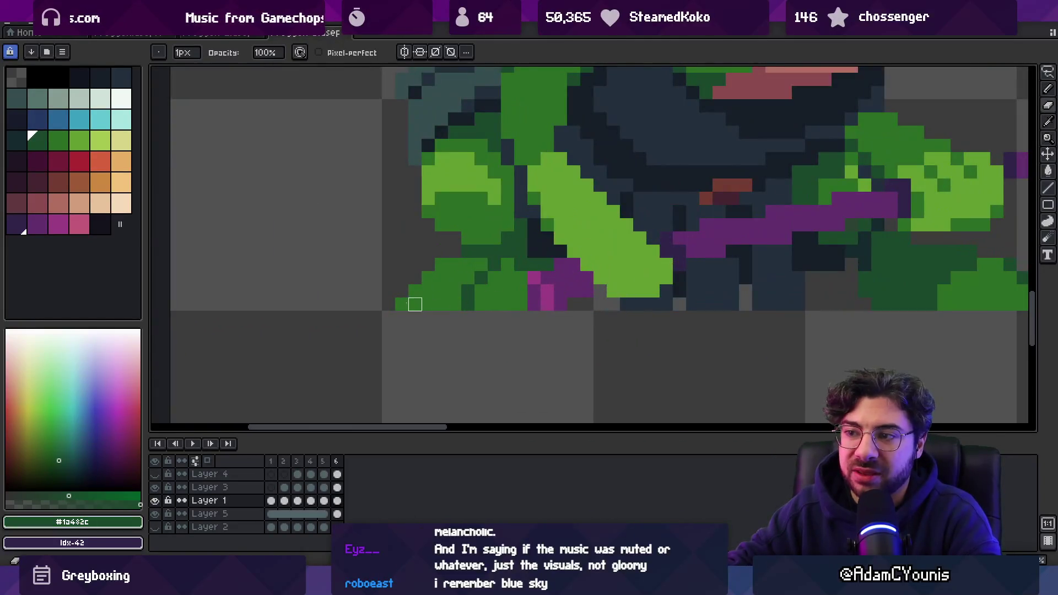
{"action": "key", "text": "h"}
{"action": "scroll", "coordinate": [439, 253], "scroll_direction": "down", "scroll_amount": 4}
{"action": "scroll", "coordinate": [440, 270], "scroll_direction": "up", "scroll_amount": 2}
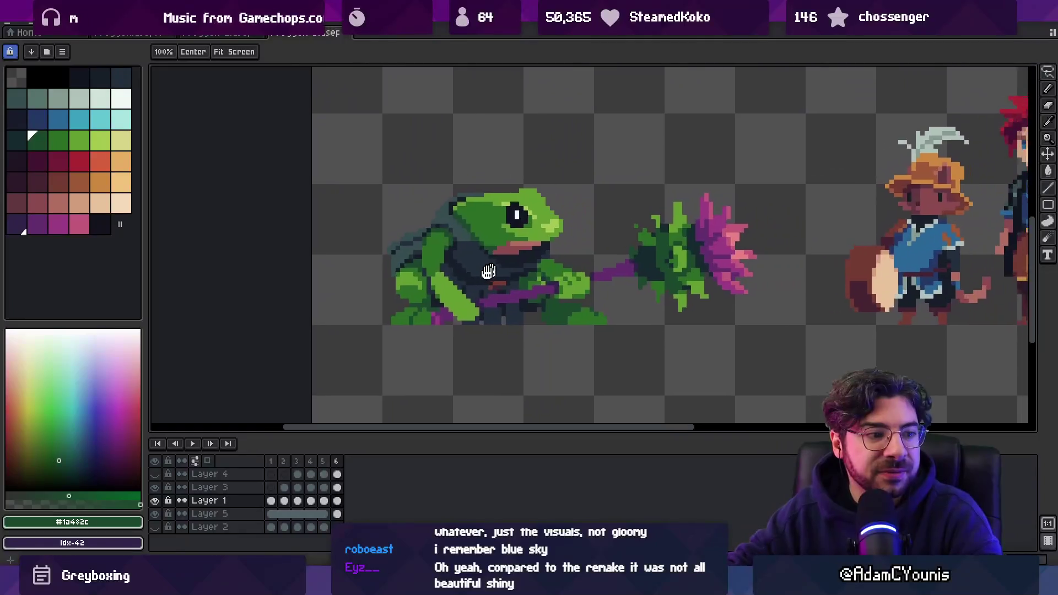
{"action": "left_click_drag", "start_coordinate": [440, 270], "coordinate": [409, 260]}
{"action": "scroll", "coordinate": [497, 230], "scroll_direction": "down", "scroll_amount": 1}
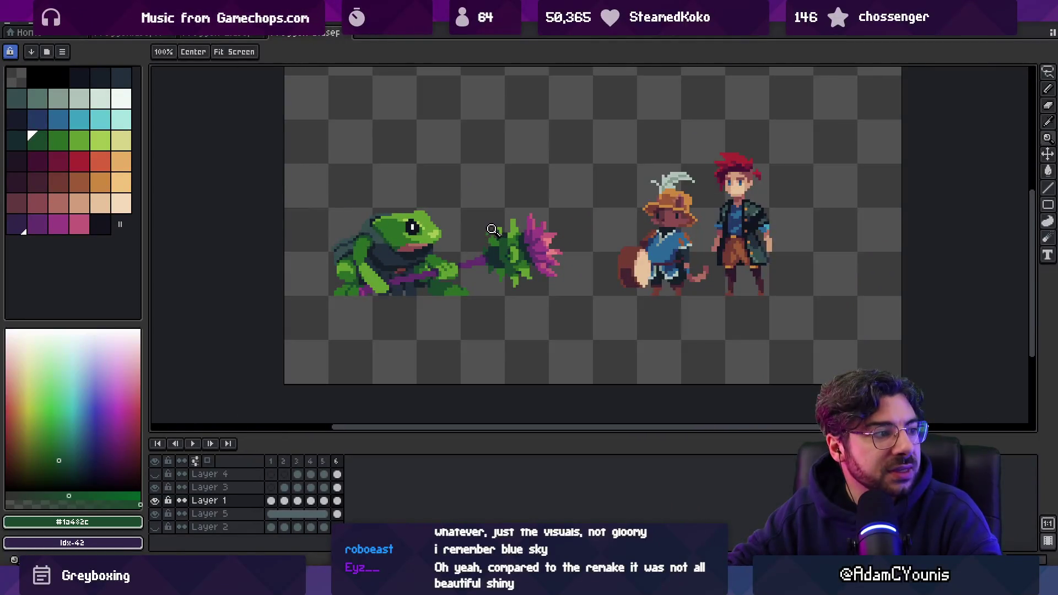
{"action": "scroll", "coordinate": [468, 247], "scroll_direction": "up", "scroll_amount": 5}
- Paint medium green pixels under the hand and on the foot, darkening one beside it
{"action": "key", "text": "i"}
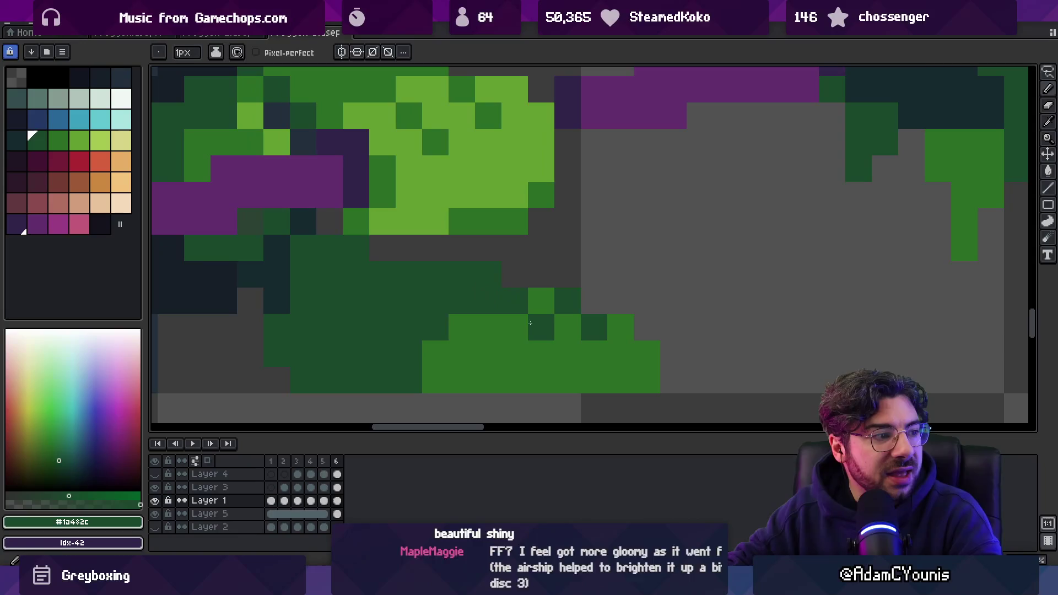
{"action": "left_click", "coordinate": [541, 300], "text": "alt"}
{"action": "left_click_drag", "start_coordinate": [566, 301], "coordinate": [593, 327]}
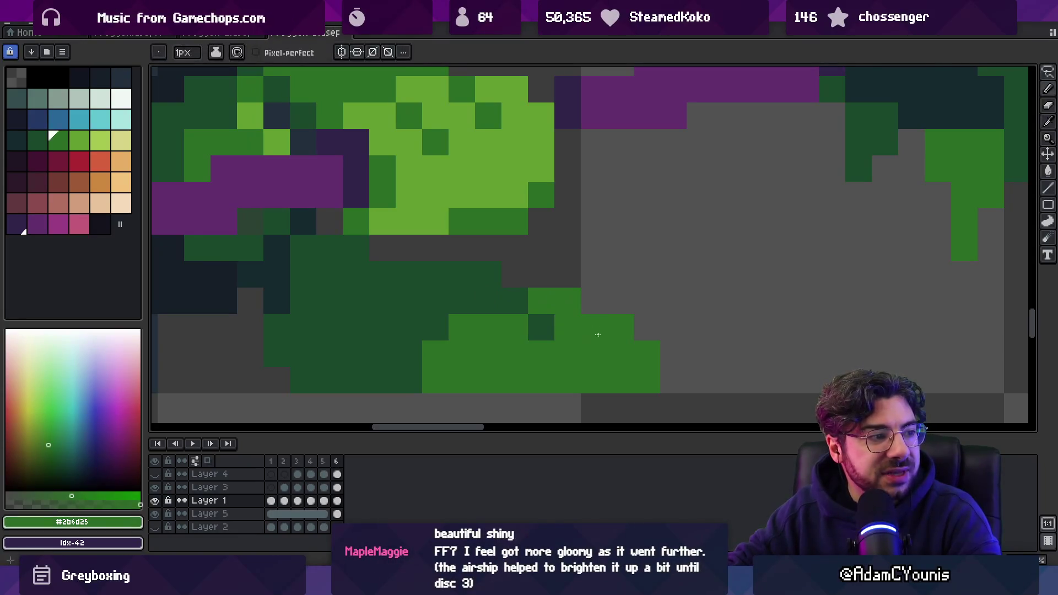
{"action": "left_click", "coordinate": [541, 328], "text": "alt"}
{"action": "left_click", "coordinate": [577, 345]}
{"action": "left_click", "coordinate": [594, 354]}
{"action": "key", "text": "z"}
{"action": "scroll", "coordinate": [637, 328], "scroll_direction": "down", "scroll_amount": 5}
{"action": "scroll", "coordinate": [638, 328], "scroll_direction": "up", "scroll_amount": 1}
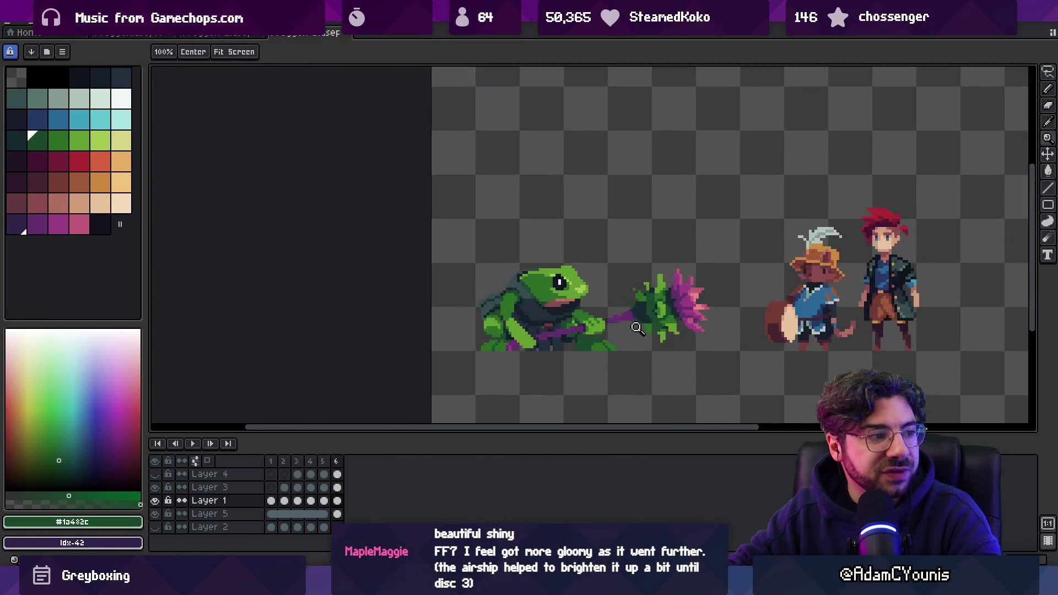
- Repaint the foot in #2b6d25 and #1a482c greens and erase a stray pixel below it
{"action": "scroll", "coordinate": [597, 345], "scroll_direction": "up", "scroll_amount": 5}
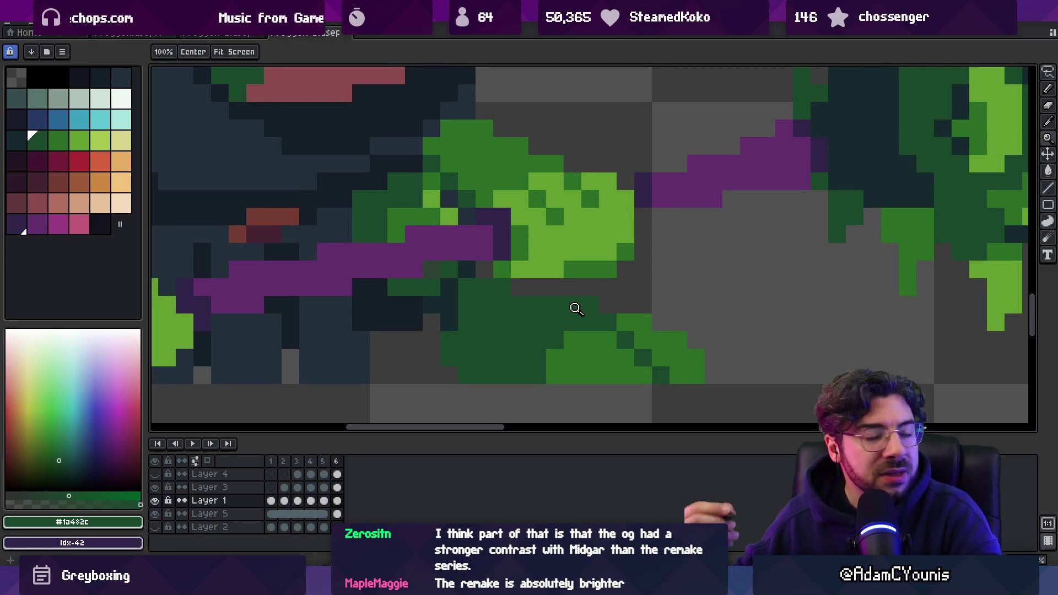
{"action": "key", "text": "b"}
{"action": "left_click", "coordinate": [588, 345], "text": "alt"}
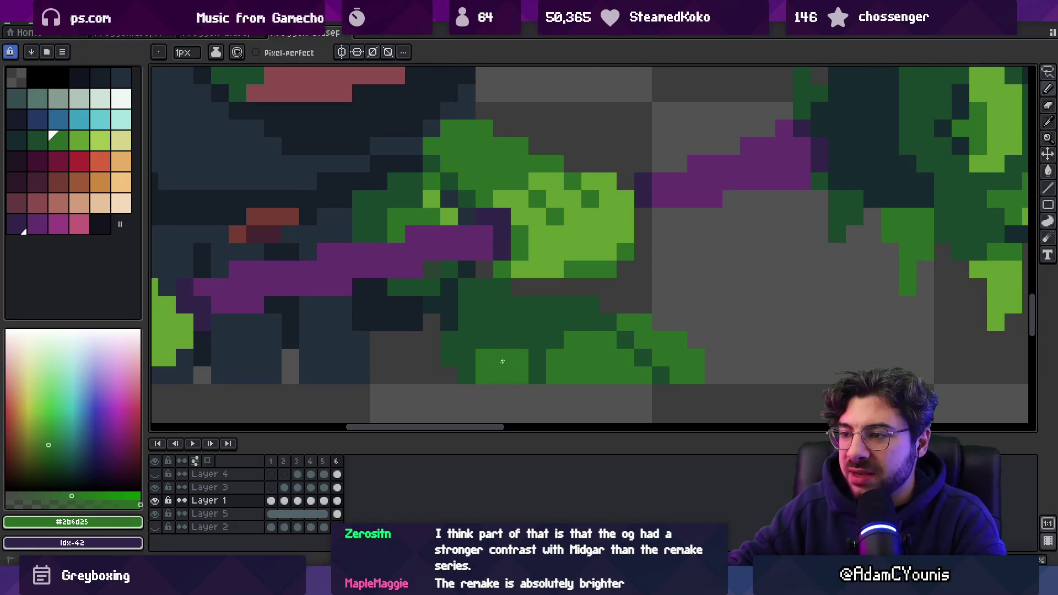
{"action": "left_click", "coordinate": [537, 340]}
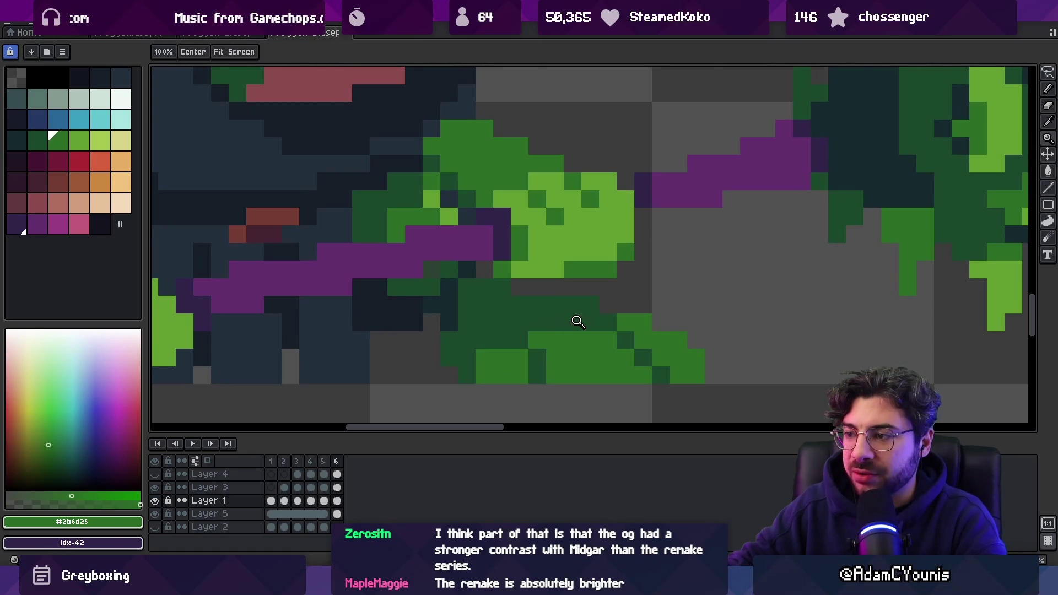
{"action": "scroll", "coordinate": [574, 323], "scroll_direction": "down", "scroll_amount": 5}
{"action": "scroll", "coordinate": [580, 304], "scroll_direction": "up", "scroll_amount": 5}
{"action": "left_click", "coordinate": [501, 305], "text": "alt"}
{"action": "mouse_move", "coordinate": [501, 304]}
{"action": "left_mouse_down"}
{"action": "mouse_move", "coordinate": [518, 322]}
{"action": "mouse_move", "coordinate": [499, 333]}
{"action": "mouse_move", "coordinate": [516, 334]}
{"action": "left_mouse_up"}
{"action": "left_click", "coordinate": [518, 322], "text": "alt"}
{"action": "right_click", "coordinate": [534, 351]}
{"action": "left_click_drag", "start_coordinate": [446, 298], "coordinate": [459, 301]}
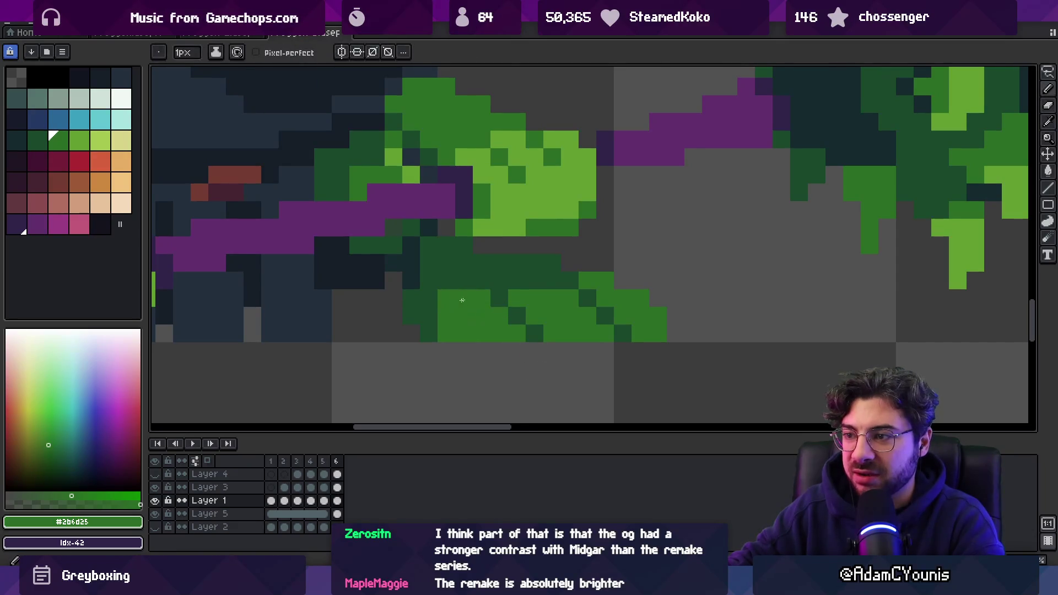
- Sample the frog's dark green and add a dark green pixel to the foot
{"action": "key", "text": "z"}
{"action": "scroll", "coordinate": [512, 242], "scroll_direction": "down", "scroll_amount": 5}
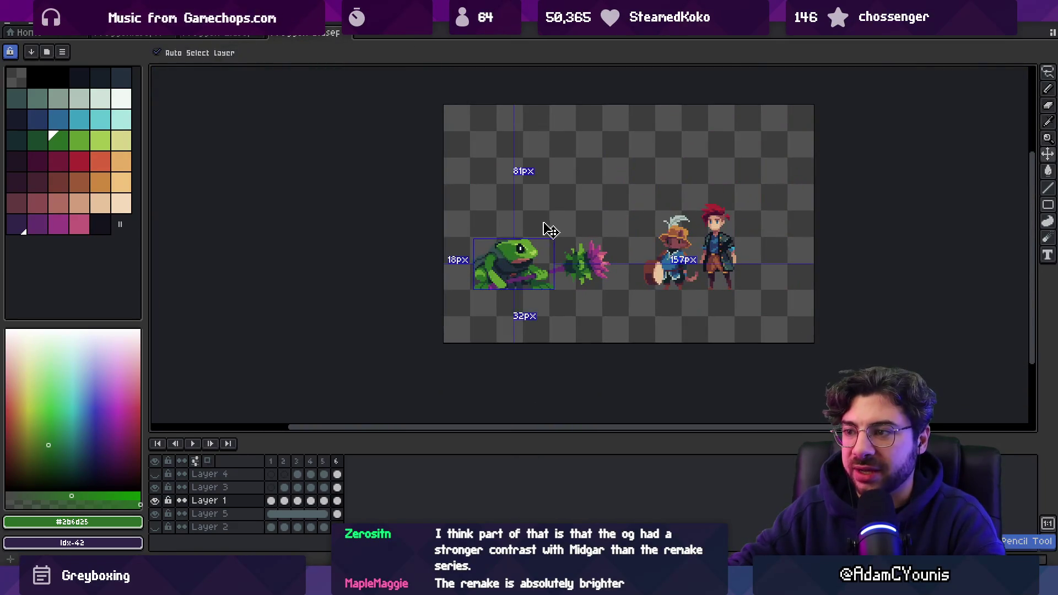
{"action": "scroll", "coordinate": [540, 291], "scroll_direction": "up", "scroll_amount": 4}
{"action": "scroll", "coordinate": [539, 266], "scroll_direction": "up", "scroll_amount": 1}
{"action": "key", "text": "b"}
{"action": "left_click", "coordinate": [527, 203], "text": "alt"}
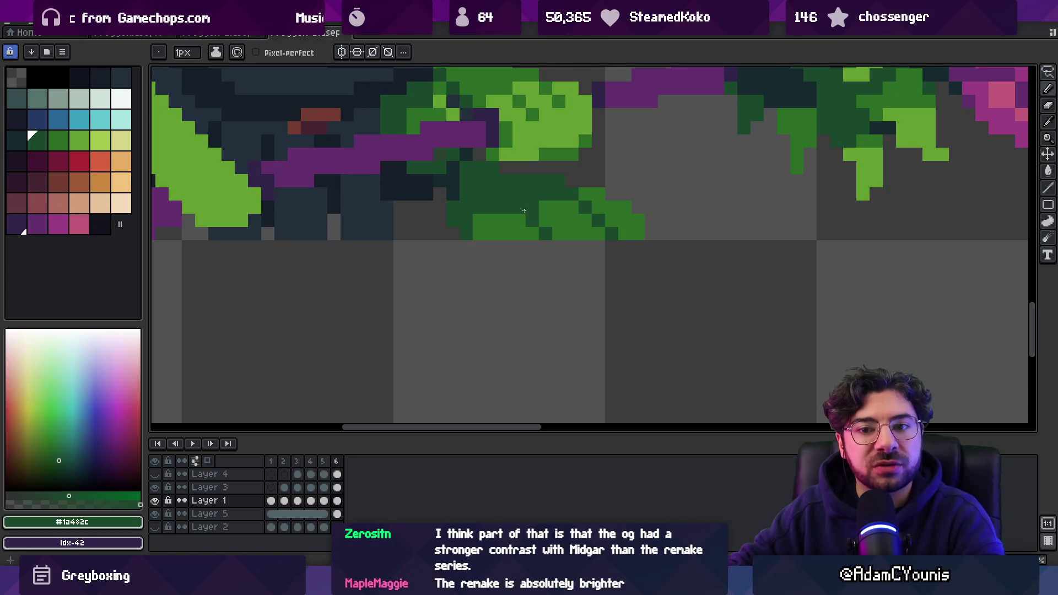
{"action": "key", "text": "z"}
{"action": "scroll", "coordinate": [495, 275], "scroll_direction": "down", "scroll_amount": 6}
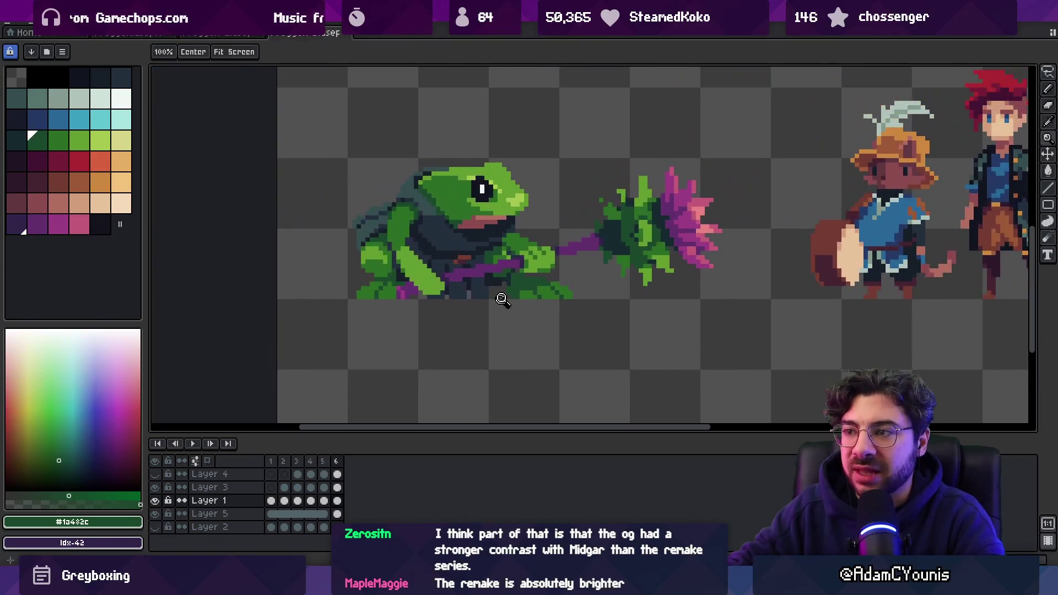
{"action": "scroll", "coordinate": [512, 270], "scroll_direction": "up", "scroll_amount": 7}
{"action": "key", "text": "b"}
{"action": "left_click", "coordinate": [493, 298]}
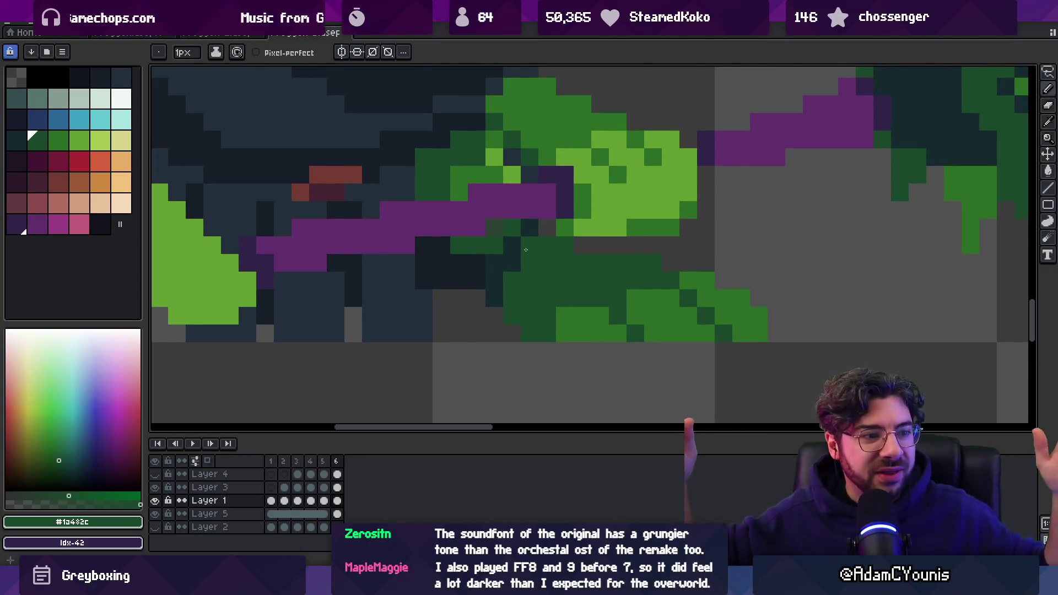
- Pick up the staff's purple #632f6d, making Layer 3 active
{"action": "key", "text": "z"}
{"action": "scroll", "coordinate": [378, 237], "scroll_direction": "down", "scroll_amount": 5}
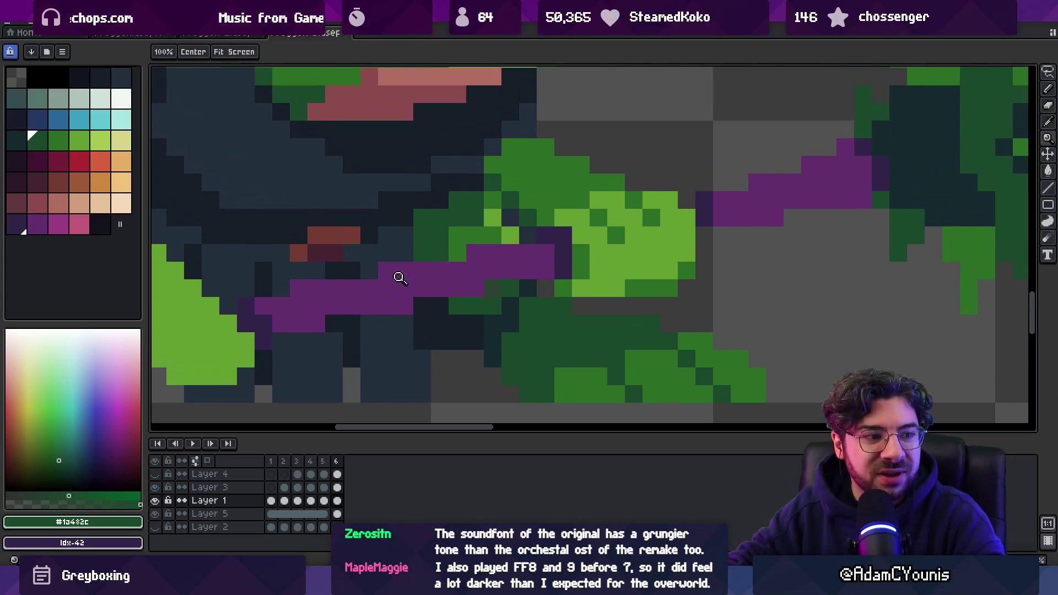
{"action": "scroll", "coordinate": [417, 283], "scroll_direction": "up", "scroll_amount": 4}
{"action": "key", "text": "b"}
{"action": "left_click", "coordinate": [461, 280], "text": "alt"}
{"action": "key", "text": "z"}
{"action": "scroll", "coordinate": [429, 256], "scroll_direction": "down", "scroll_amount": 4}
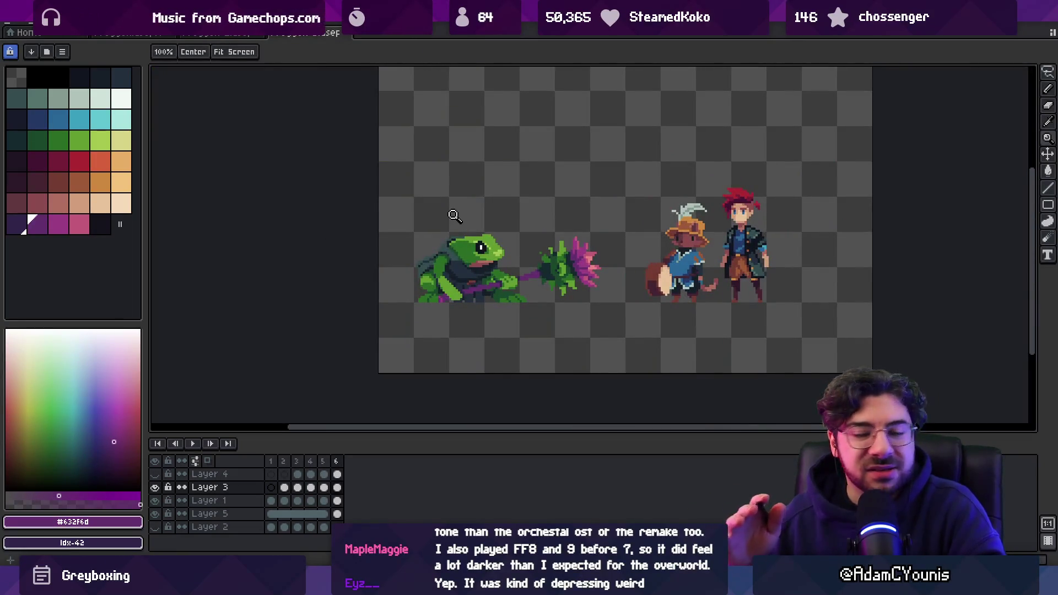
{"action": "scroll", "coordinate": [491, 279], "scroll_direction": "up", "scroll_amount": 5}
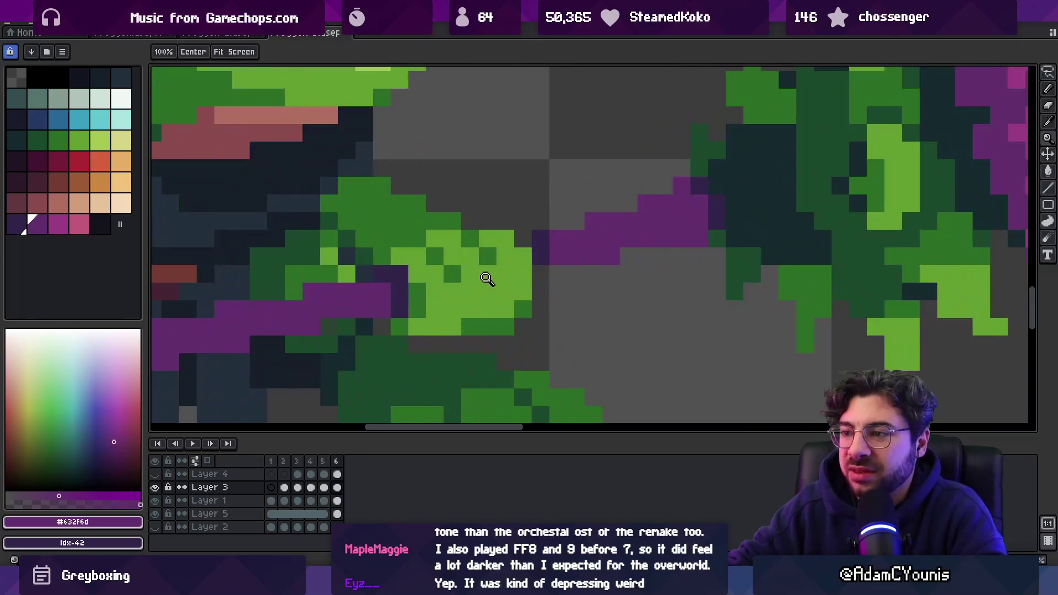
{"action": "key", "text": "b"}
{"action": "left_click", "coordinate": [402, 271], "text": "alt"}
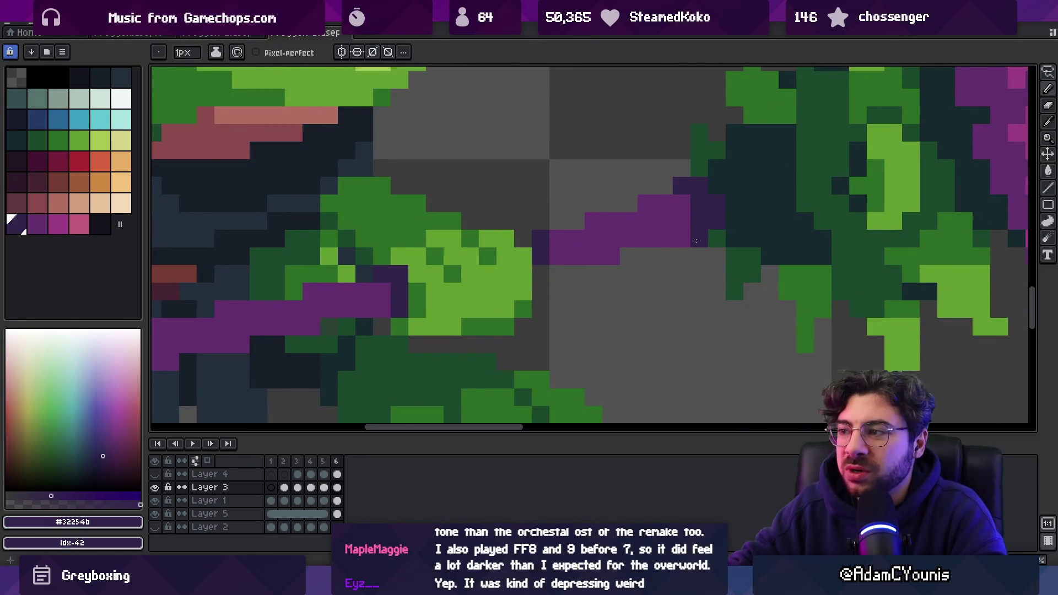
{"action": "key", "text": "z"}
{"action": "scroll", "coordinate": [677, 242], "scroll_direction": "down", "scroll_amount": 5}
{"action": "scroll", "coordinate": [661, 247], "scroll_direction": "up", "scroll_amount": 1}
{"action": "scroll", "coordinate": [661, 247], "scroll_direction": "up", "scroll_amount": 4}
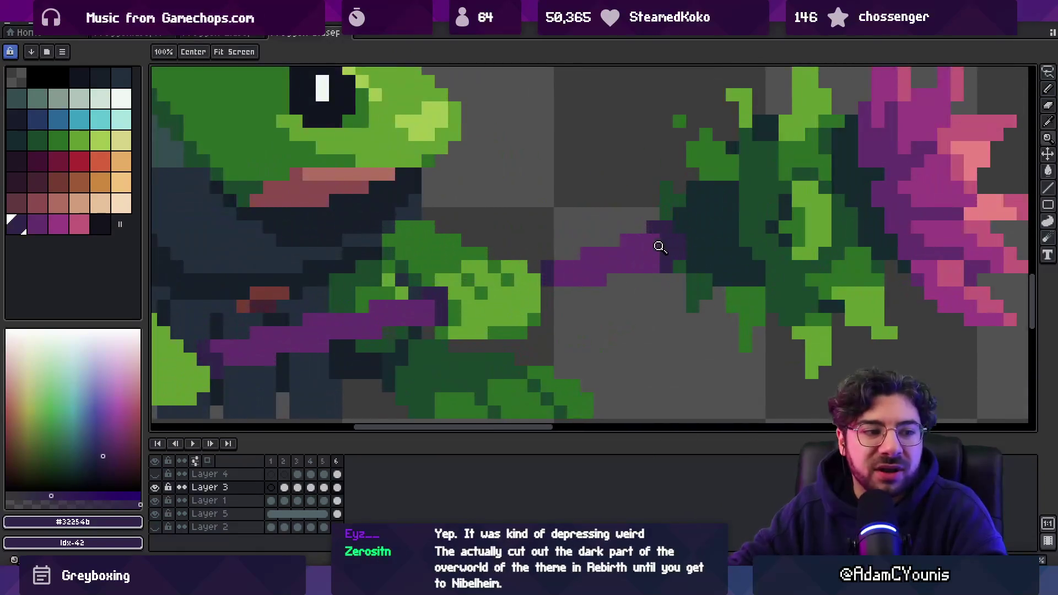
{"action": "key", "text": "i"}
{"action": "key", "text": "b"}
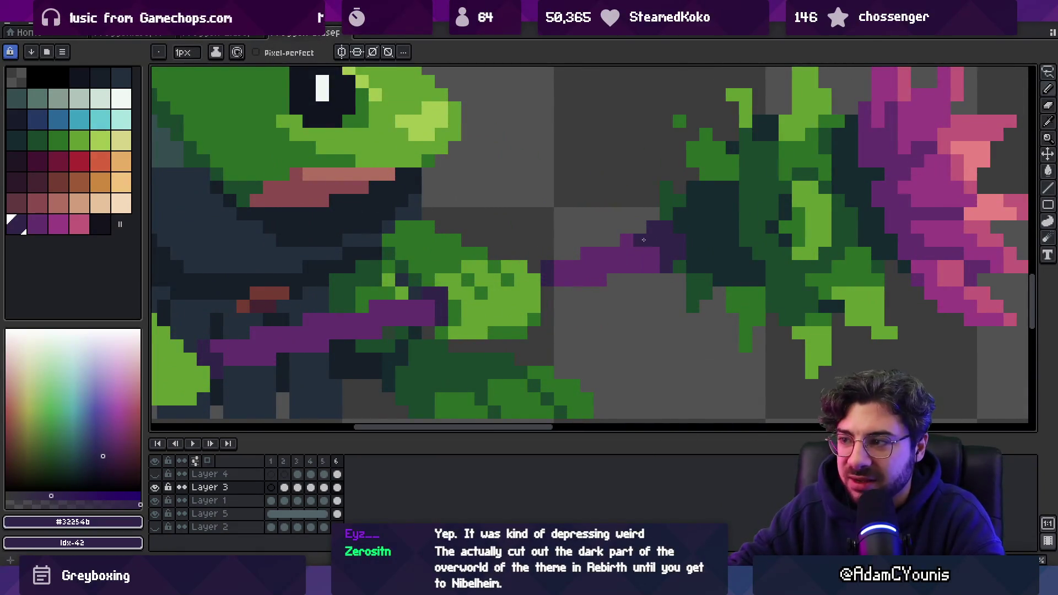
{"action": "key", "text": "z"}
{"action": "scroll", "coordinate": [577, 230], "scroll_direction": "down", "scroll_amount": 5}
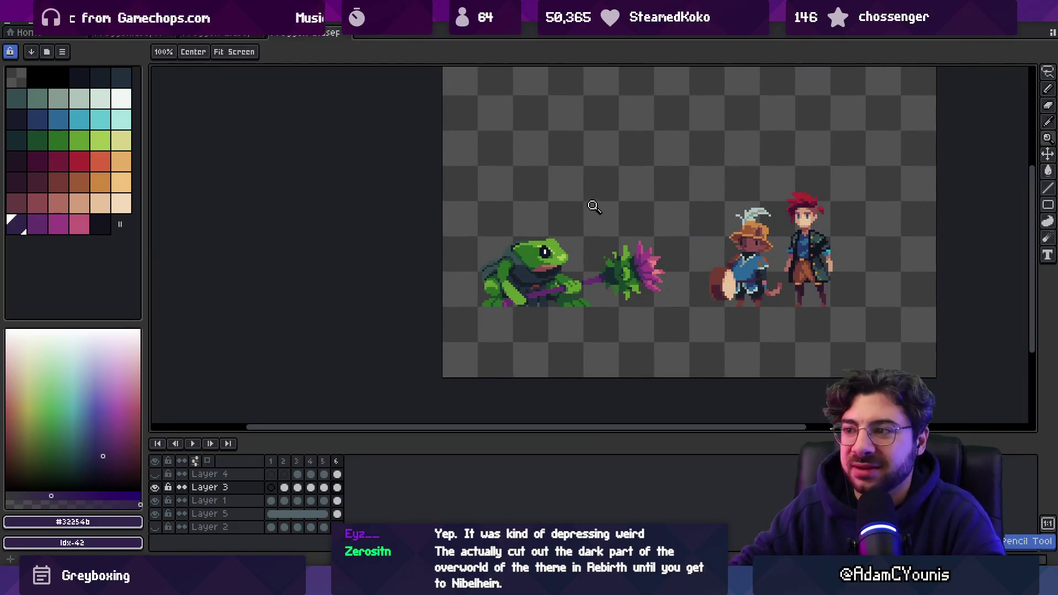
{"action": "scroll", "coordinate": [572, 252], "scroll_direction": "up", "scroll_amount": 4}
{"action": "key", "text": "b"}
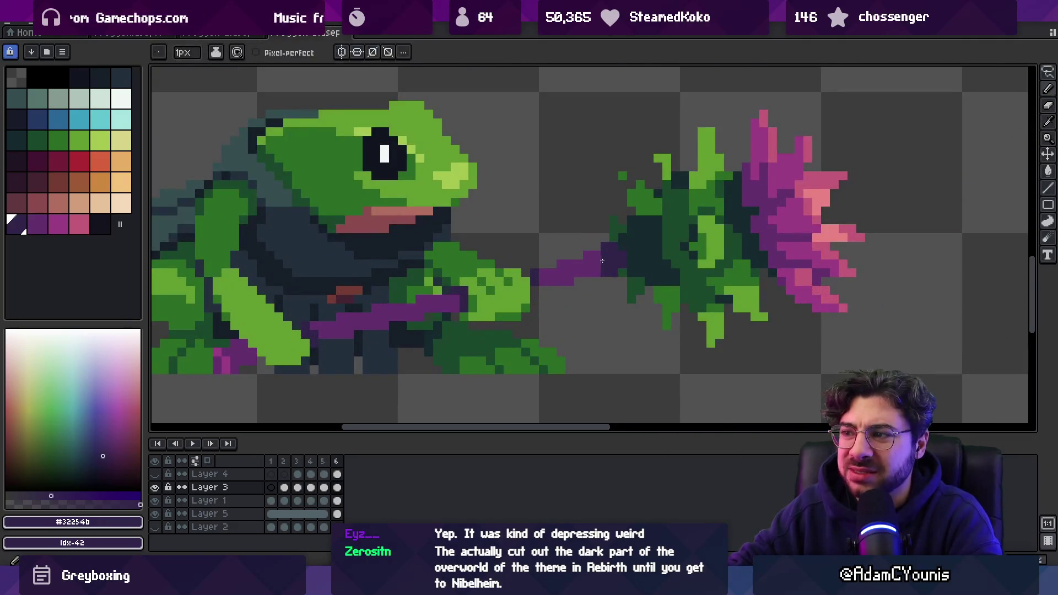
{"action": "left_click", "coordinate": [615, 246], "text": "alt"}
{"action": "key", "text": "z"}
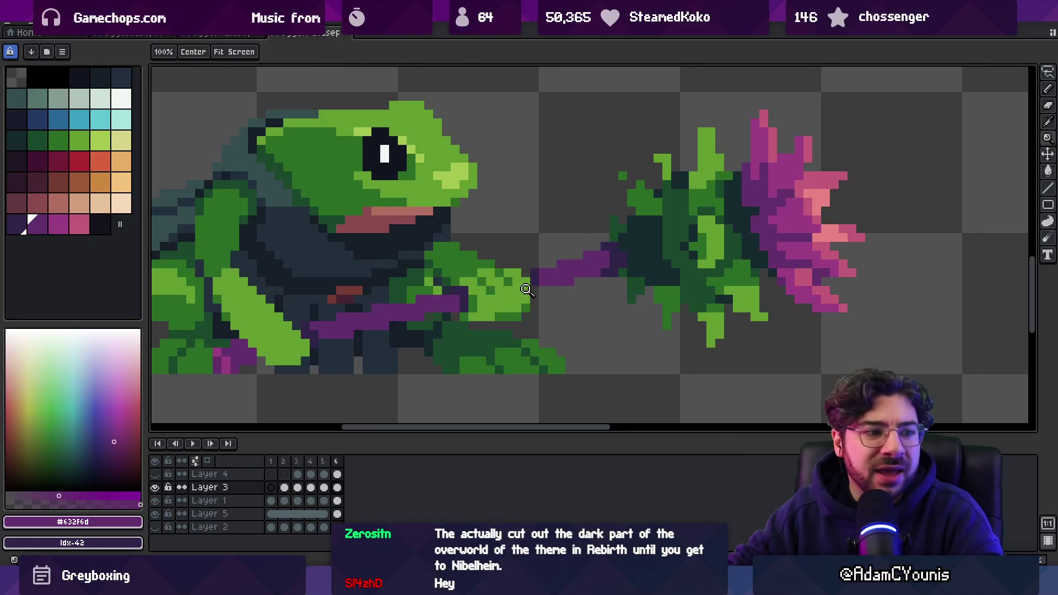
{"action": "scroll", "coordinate": [488, 308], "scroll_direction": "down", "scroll_amount": 2}
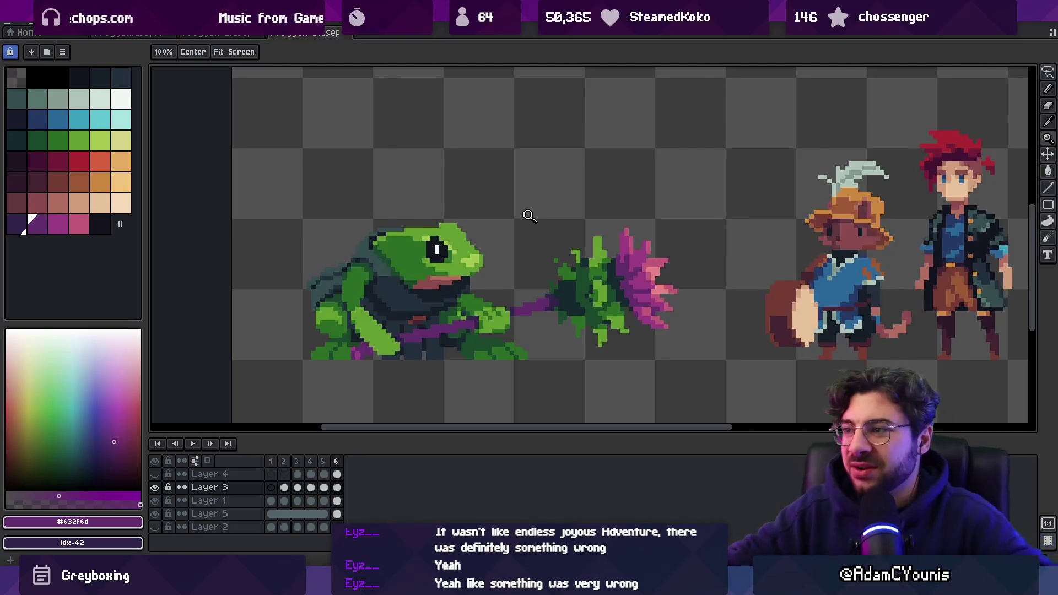
- Eyedrop the thistle's mid green and paint it onto the thistle head
{"action": "left_click", "coordinate": [556, 278]}
{"action": "key", "text": "i"}
{"action": "left_click", "coordinate": [576, 259]}
{"action": "key", "text": "b"}
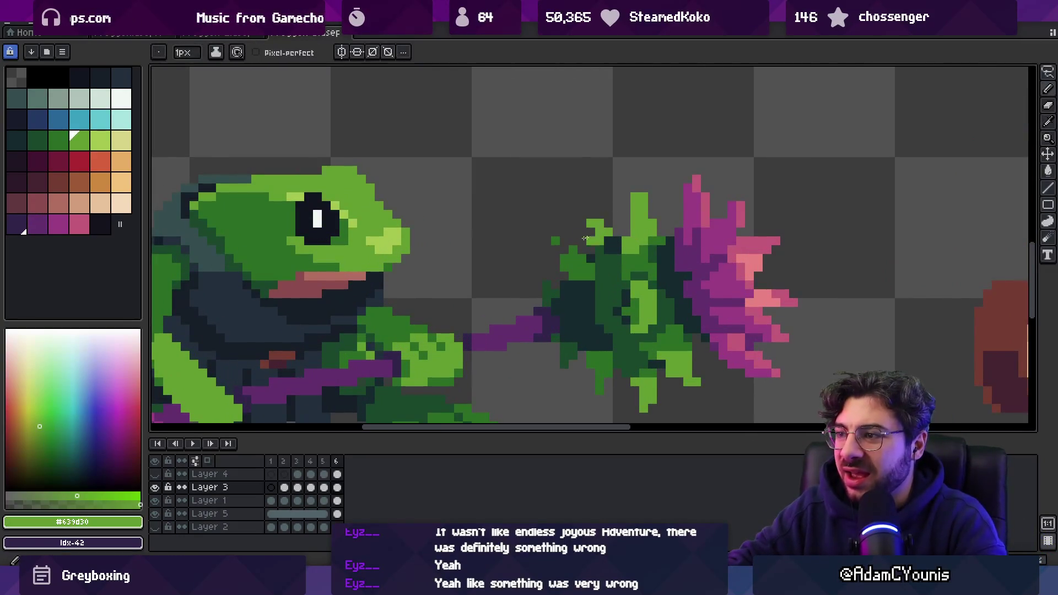
{"action": "left_click", "coordinate": [559, 241]}
{"action": "left_click", "coordinate": [563, 247]}
{"action": "key", "text": "e"}
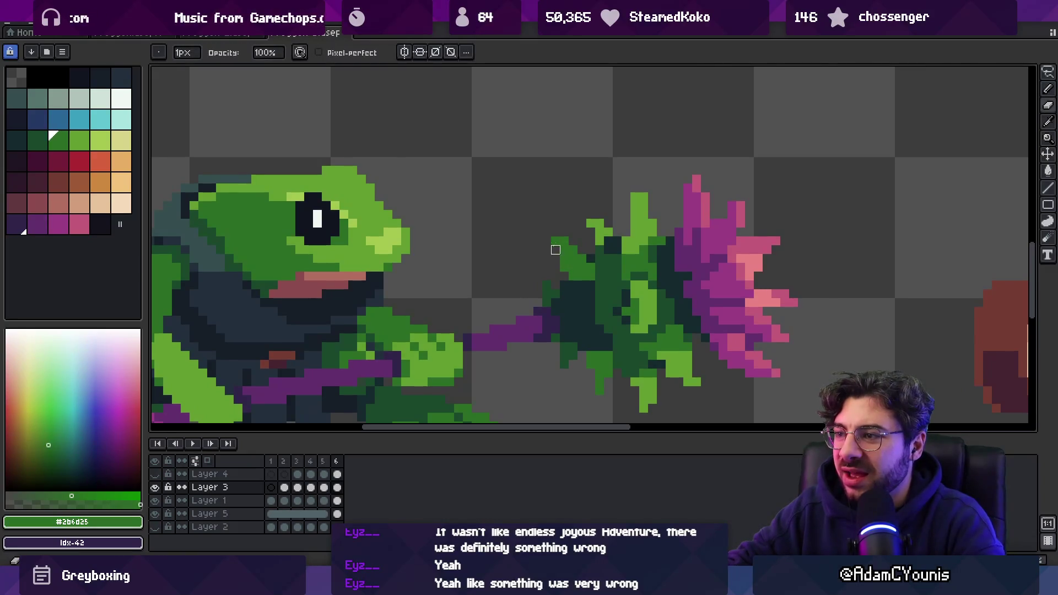
- Zoom out to the whole sprite and add the thistle's light green
{"action": "key", "text": "z"}
{"action": "scroll", "coordinate": [543, 221], "scroll_direction": "down", "scroll_amount": 3}
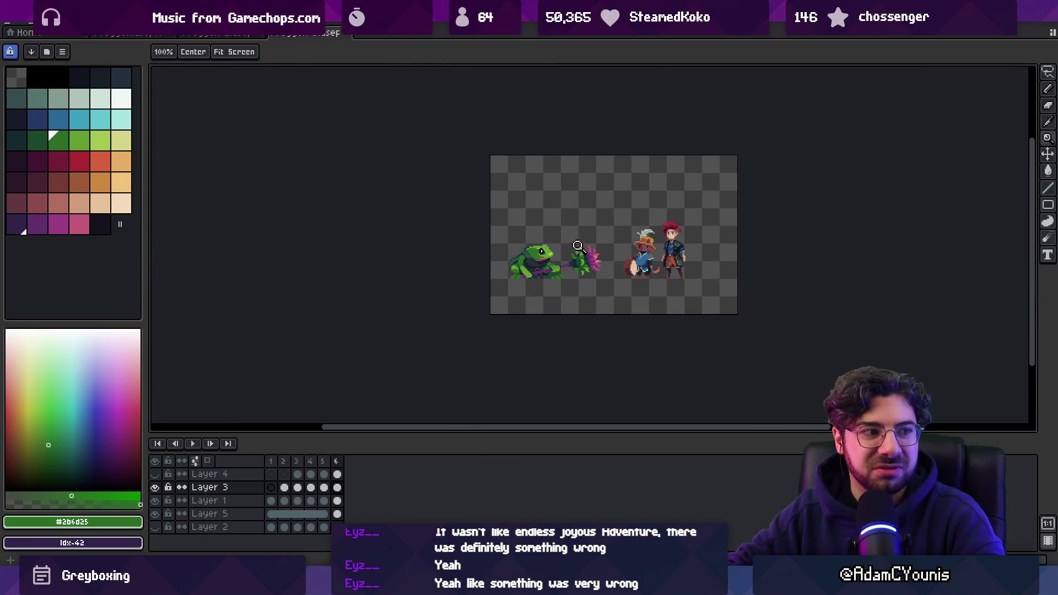
{"action": "scroll", "coordinate": [569, 266], "scroll_direction": "up", "scroll_amount": 5}
{"action": "key", "text": "b"}
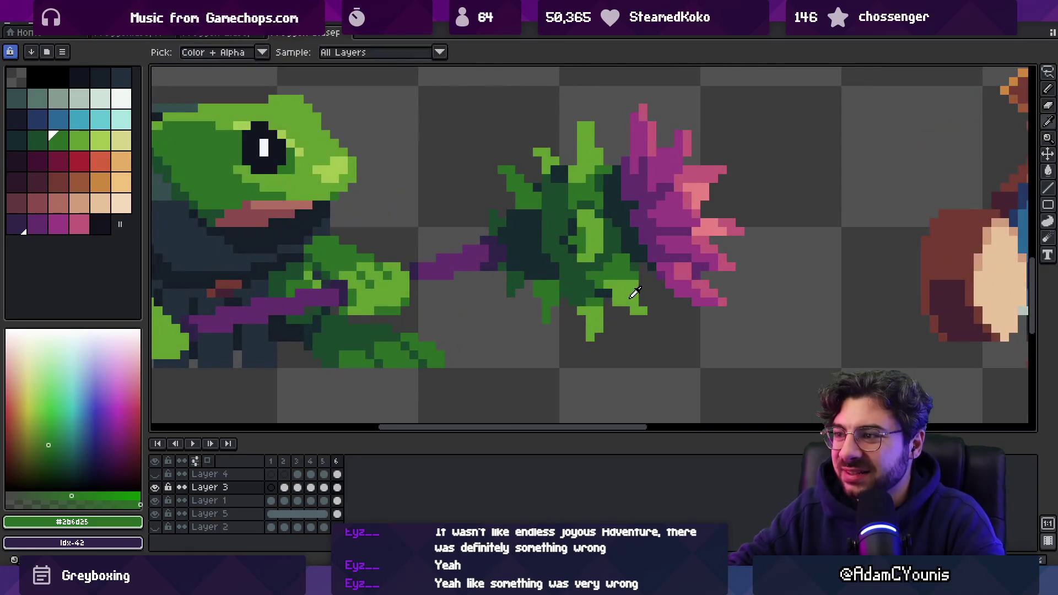
{"action": "left_click", "coordinate": [636, 316], "text": "alt"}
{"action": "key", "text": "z"}
{"action": "scroll", "coordinate": [642, 232], "scroll_direction": "down", "scroll_amount": 5}
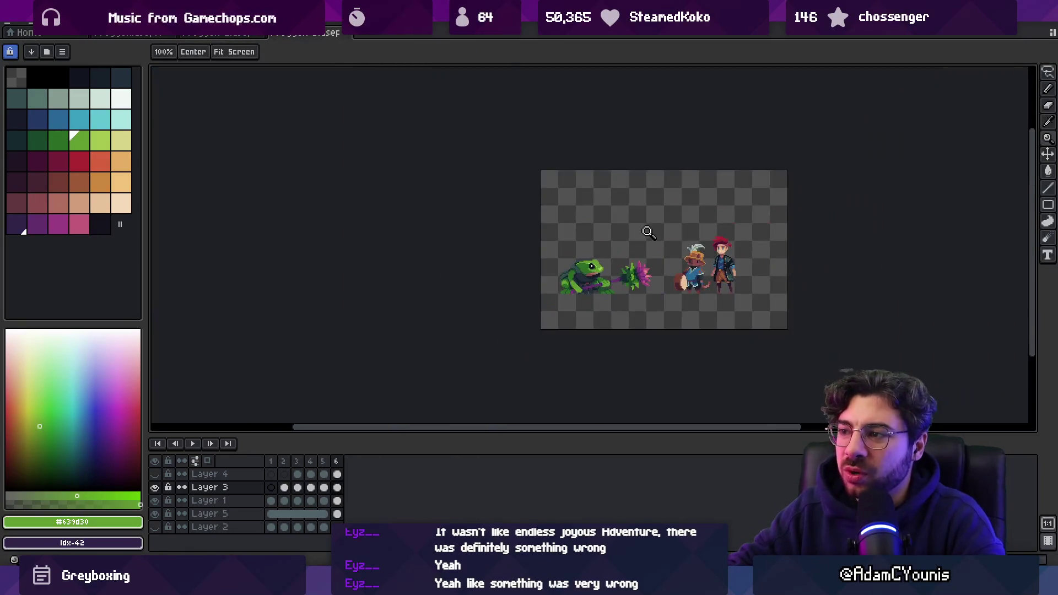
{"action": "scroll", "coordinate": [666, 258], "scroll_direction": "up", "scroll_amount": 1}
{"action": "scroll", "coordinate": [667, 258], "scroll_direction": "up", "scroll_amount": 3}
- Shade the thistle with its darkest and dark greens
{"action": "key", "text": "b"}
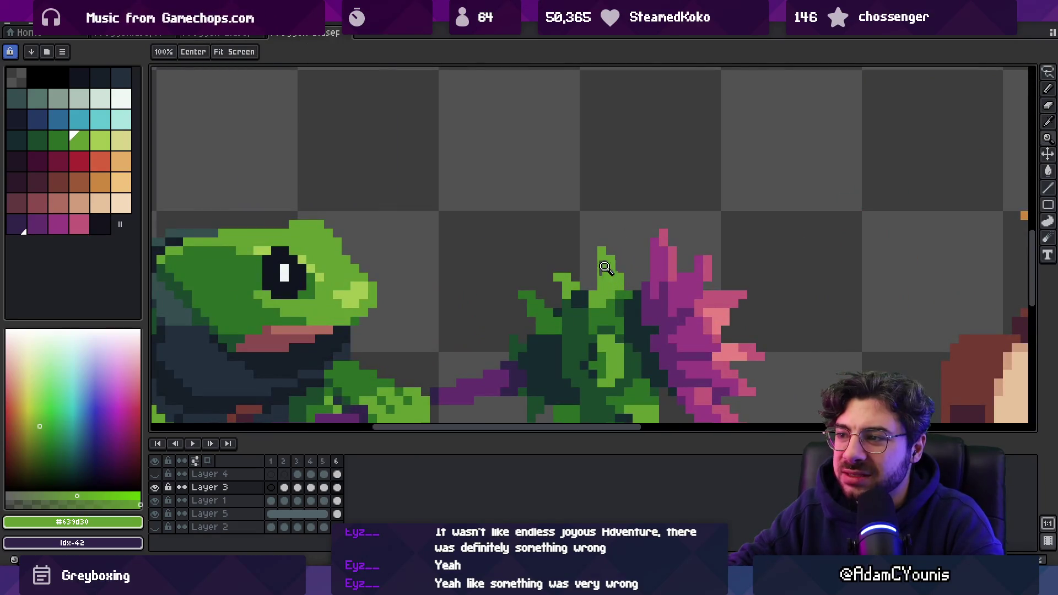
{"action": "scroll", "coordinate": [611, 247], "scroll_direction": "down", "scroll_amount": 5}
{"action": "scroll", "coordinate": [601, 278], "scroll_direction": "up", "scroll_amount": 5}
{"action": "left_click", "coordinate": [595, 286], "text": "alt"}
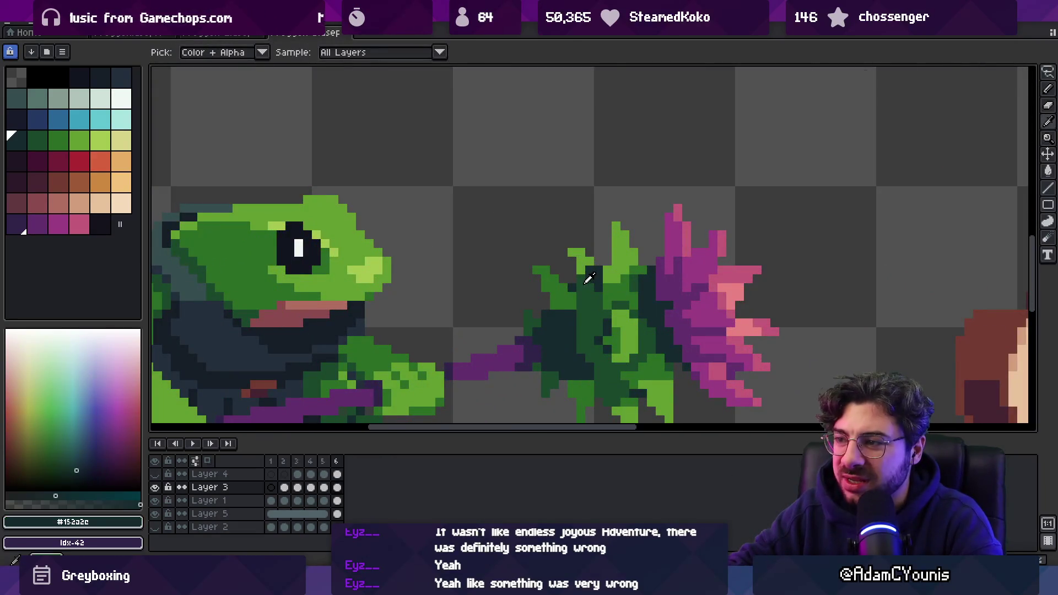
{"action": "left_click", "coordinate": [587, 273], "text": "alt"}
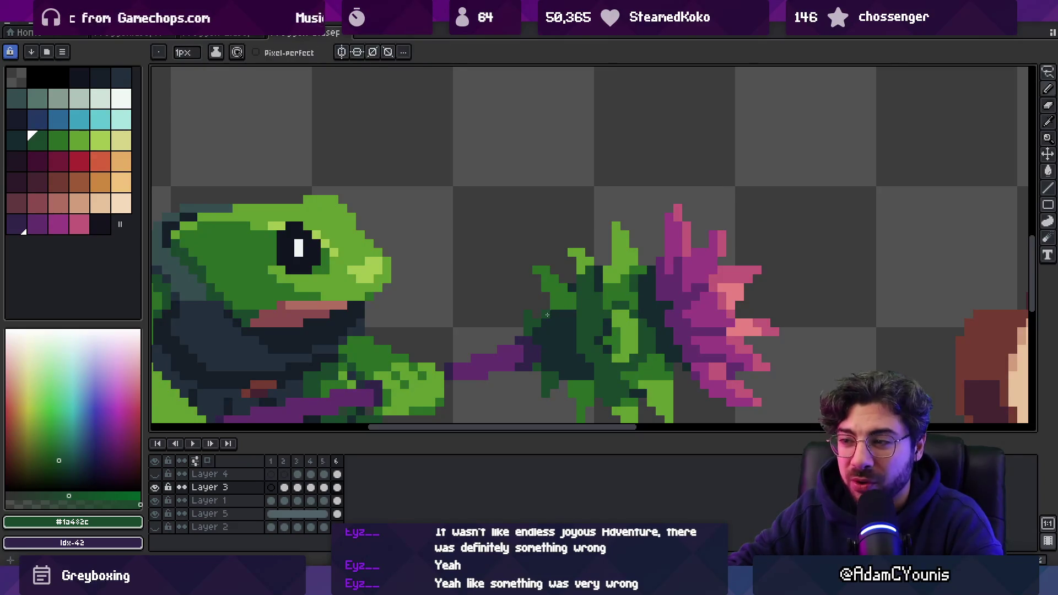
{"action": "key", "text": "z"}
{"action": "scroll", "coordinate": [584, 289], "scroll_direction": "down", "scroll_amount": 5}
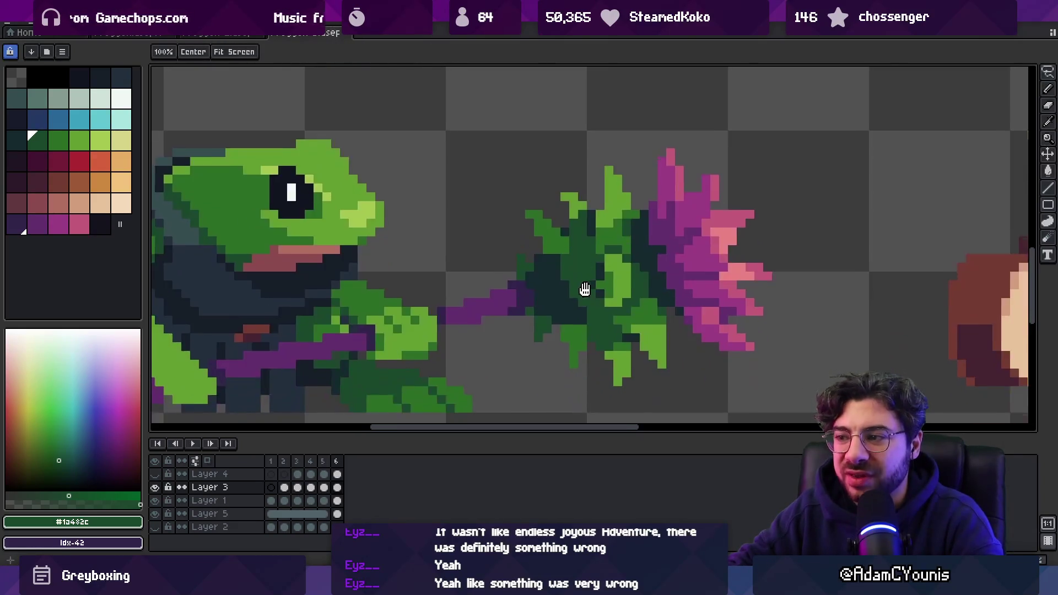
{"action": "scroll", "coordinate": [602, 288], "scroll_direction": "up", "scroll_amount": 6}
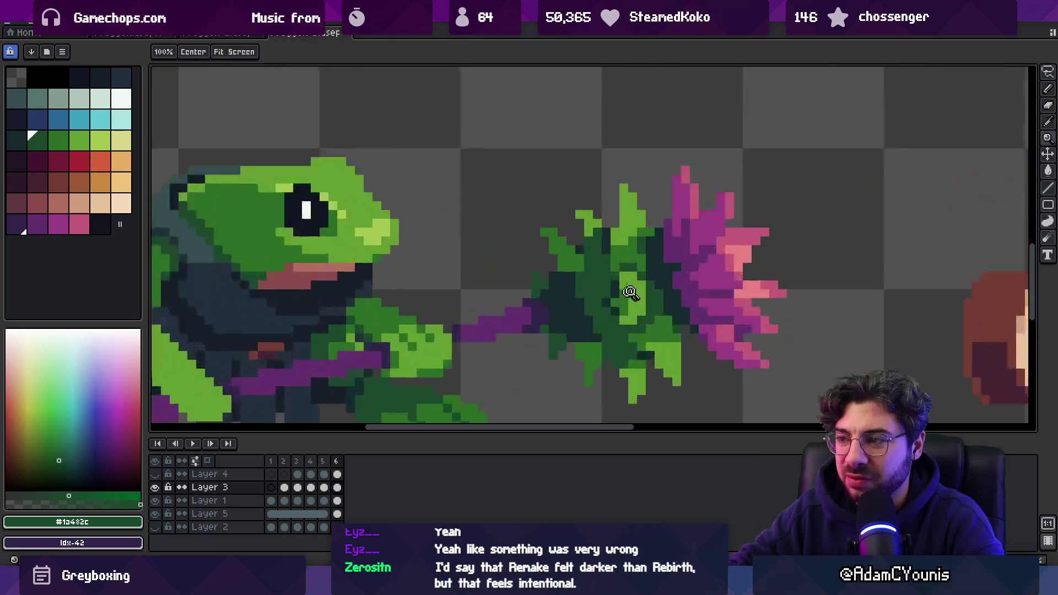
- Alternate dark and mid green pixels through the middle of the spiky leaves
{"action": "left_click", "coordinate": [617, 300], "text": "alt"}
{"action": "left_click", "coordinate": [620, 298], "text": "alt"}
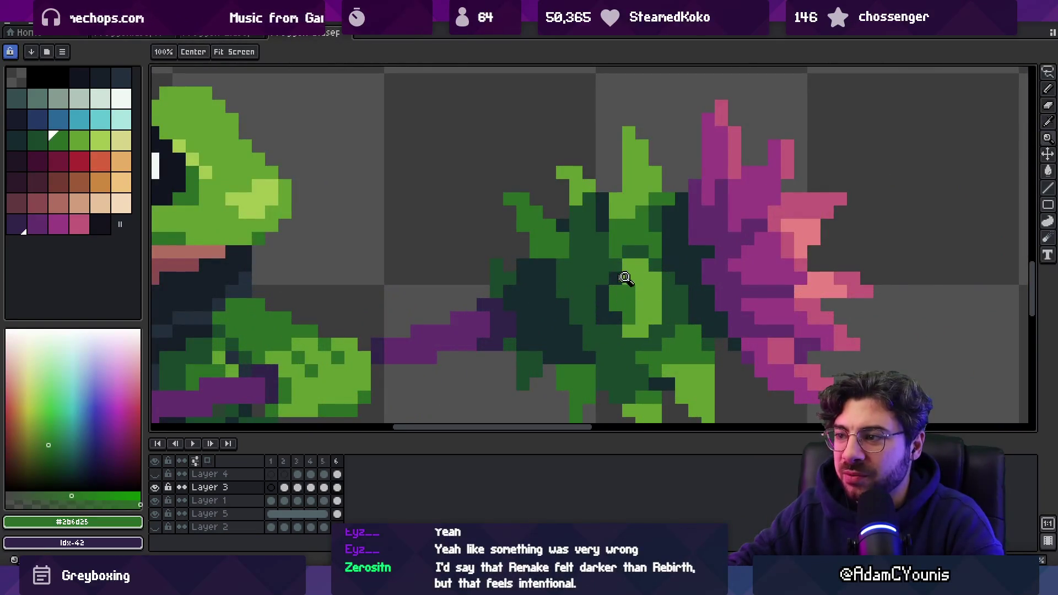
{"action": "scroll", "coordinate": [639, 234], "scroll_direction": "down", "scroll_amount": 5}
{"action": "scroll", "coordinate": [643, 268], "scroll_direction": "up", "scroll_amount": 5}
{"action": "left_click", "coordinate": [603, 269], "text": "alt"}
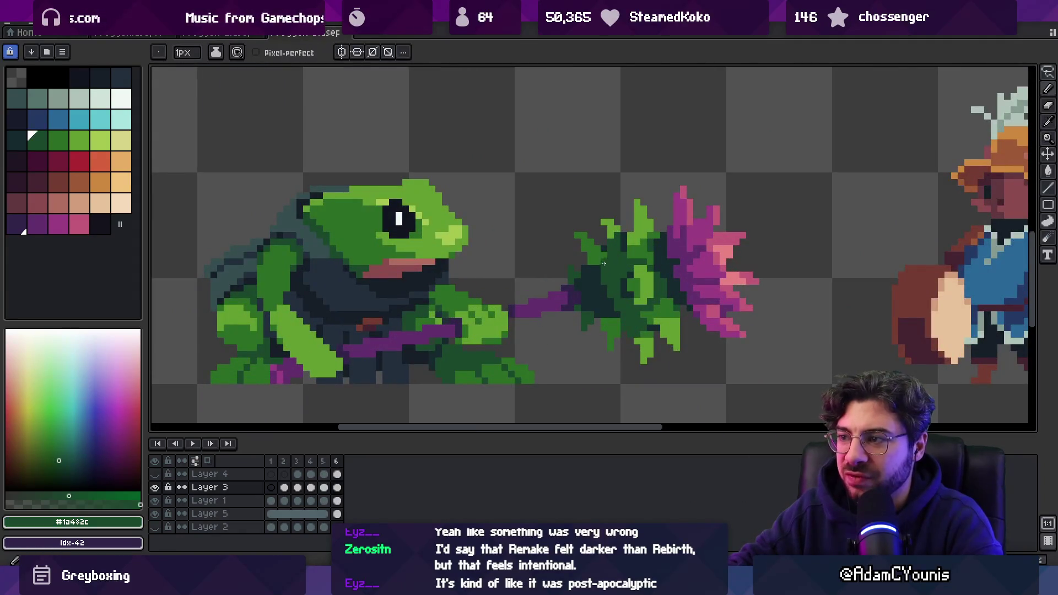
{"action": "left_click", "coordinate": [635, 329], "text": "alt"}
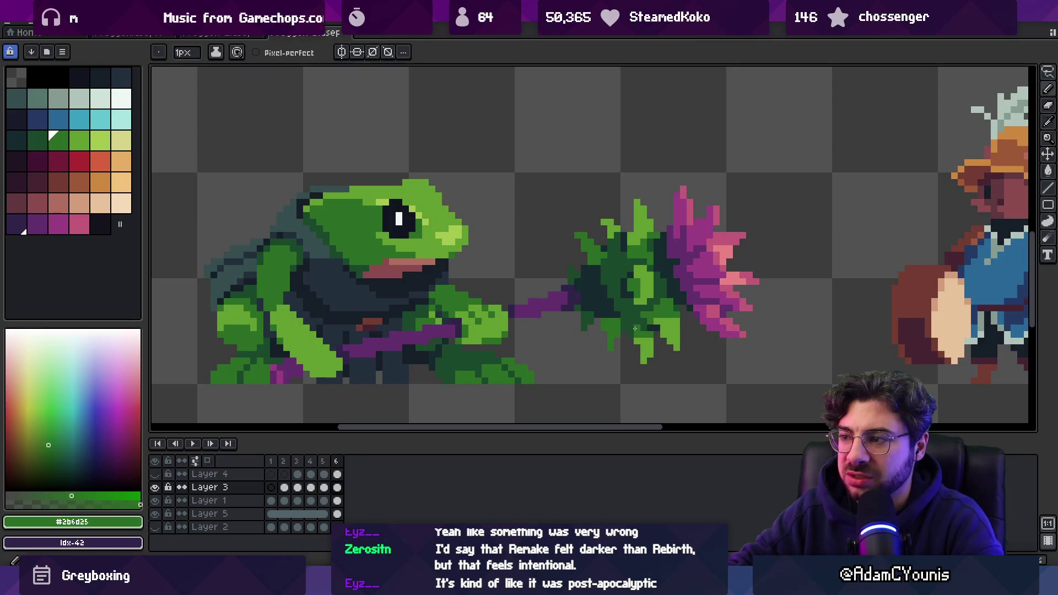
{"action": "left_click", "coordinate": [627, 248], "text": "alt"}
{"action": "left_click", "coordinate": [634, 244], "text": "alt"}
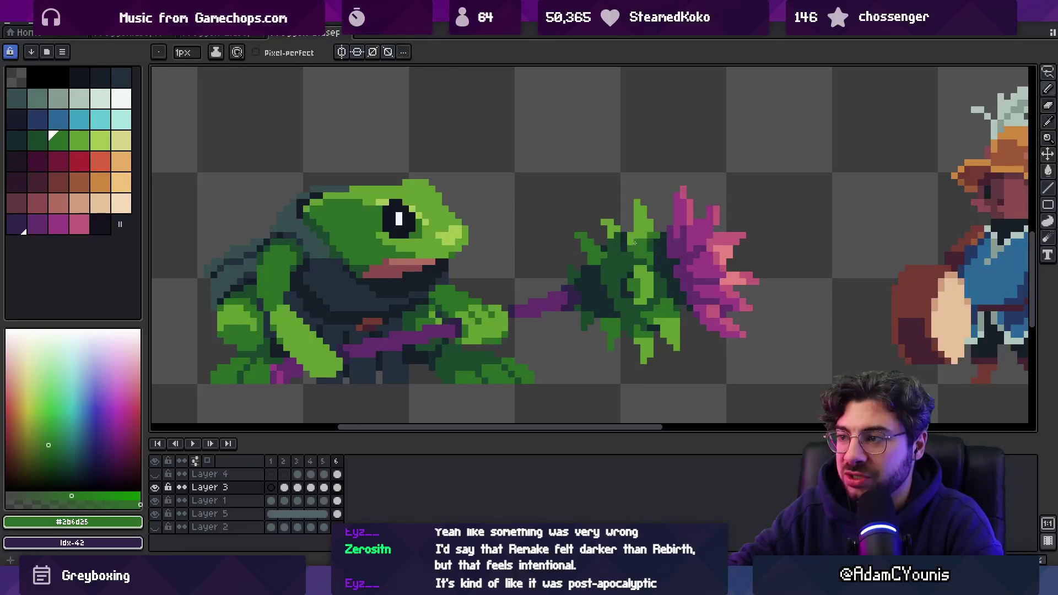
{"action": "left_click", "coordinate": [630, 240], "text": "alt"}
{"action": "left_click", "coordinate": [632, 248], "text": "alt"}
- Check the whole sprite, then add light and mid green touches to the thistle
{"action": "key", "text": "z"}
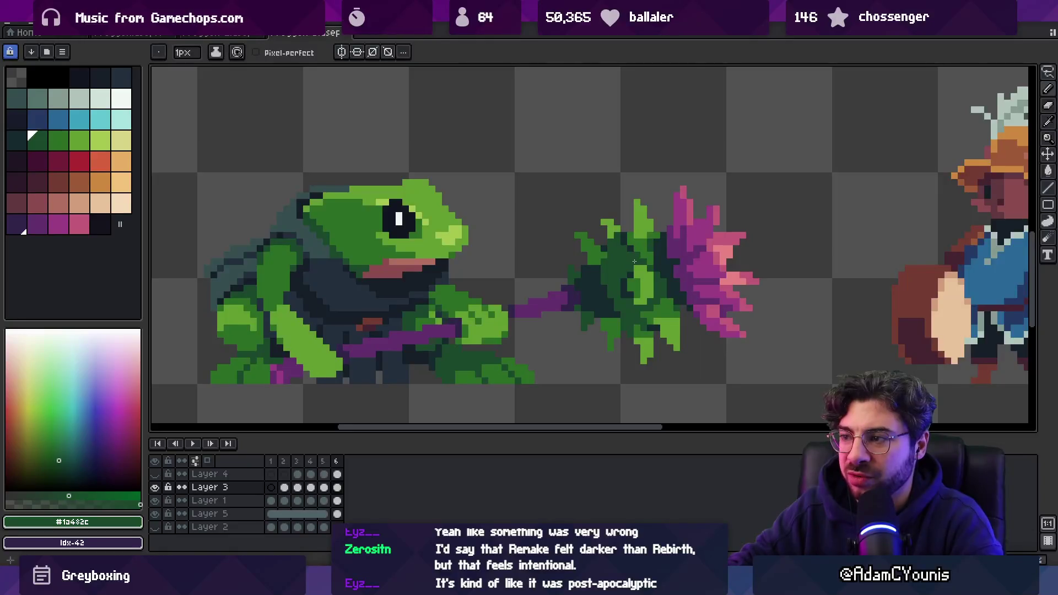
{"action": "scroll", "coordinate": [633, 237], "scroll_direction": "down", "scroll_amount": 3}
{"action": "scroll", "coordinate": [656, 243], "scroll_direction": "up", "scroll_amount": 3}
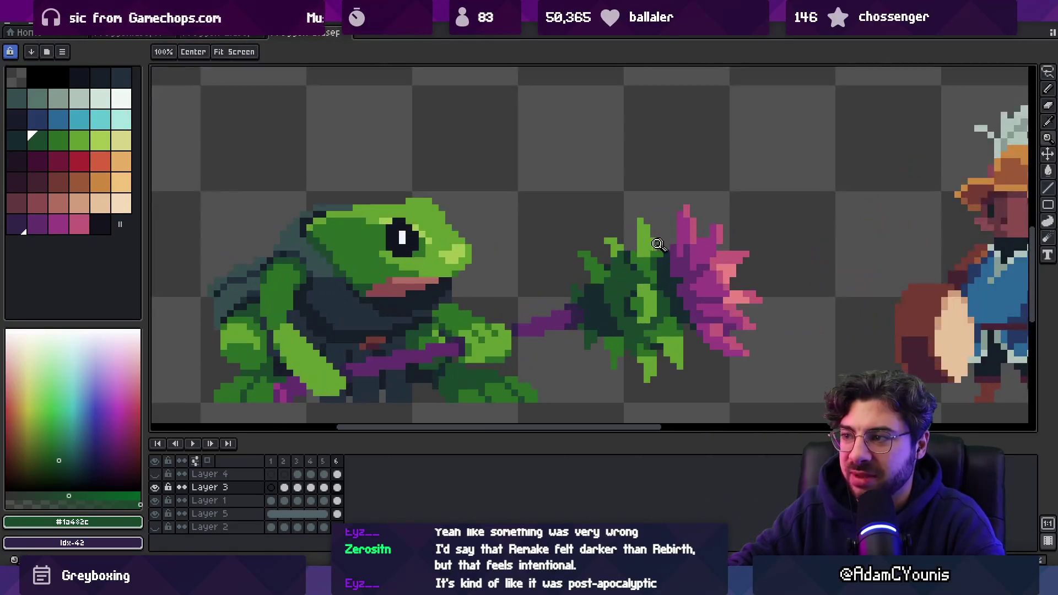
{"action": "left_click", "coordinate": [652, 248], "text": "alt"}
{"action": "scroll", "coordinate": [652, 248], "scroll_direction": "down", "scroll_amount": 3}
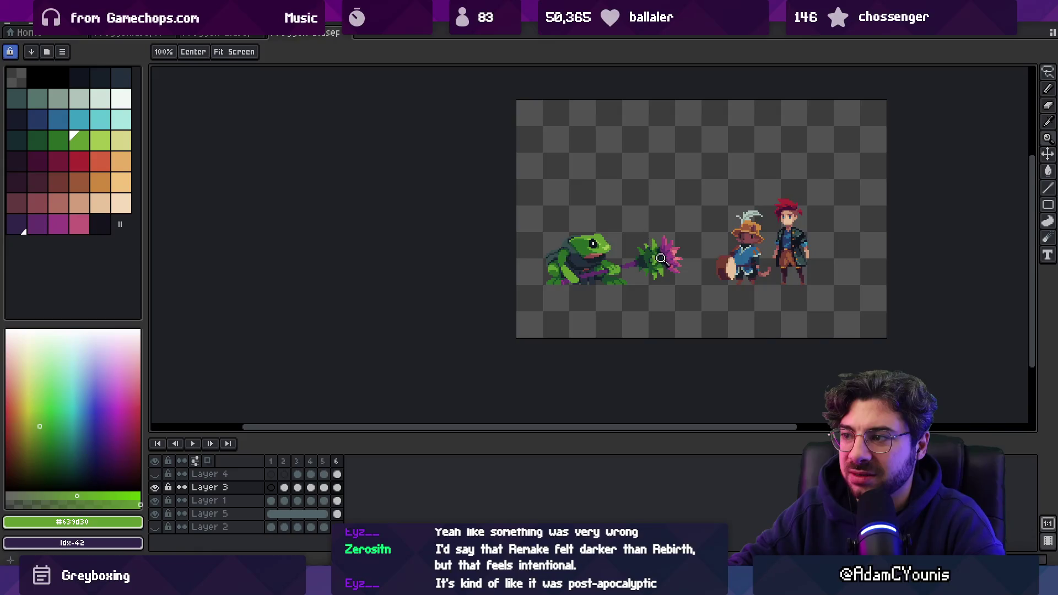
{"action": "scroll", "coordinate": [660, 257], "scroll_direction": "up", "scroll_amount": 3}
{"action": "left_click", "coordinate": [648, 264], "text": "alt"}
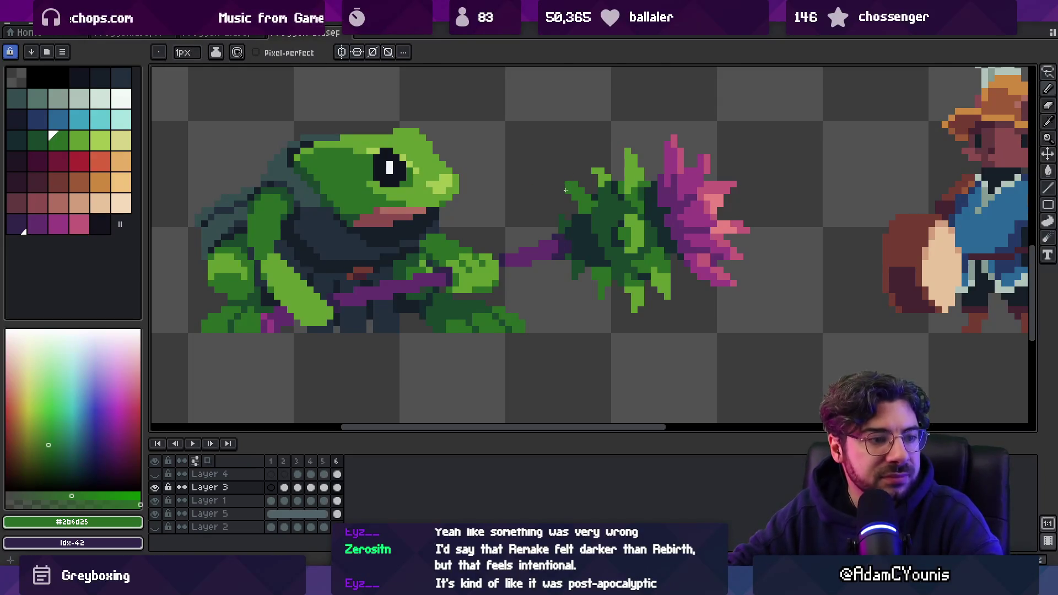
- Zoom in on the frog and sample its dark, light and mid greens from the arm
{"action": "key", "text": "z"}
{"action": "scroll", "coordinate": [568, 242], "scroll_direction": "down", "scroll_amount": 3}
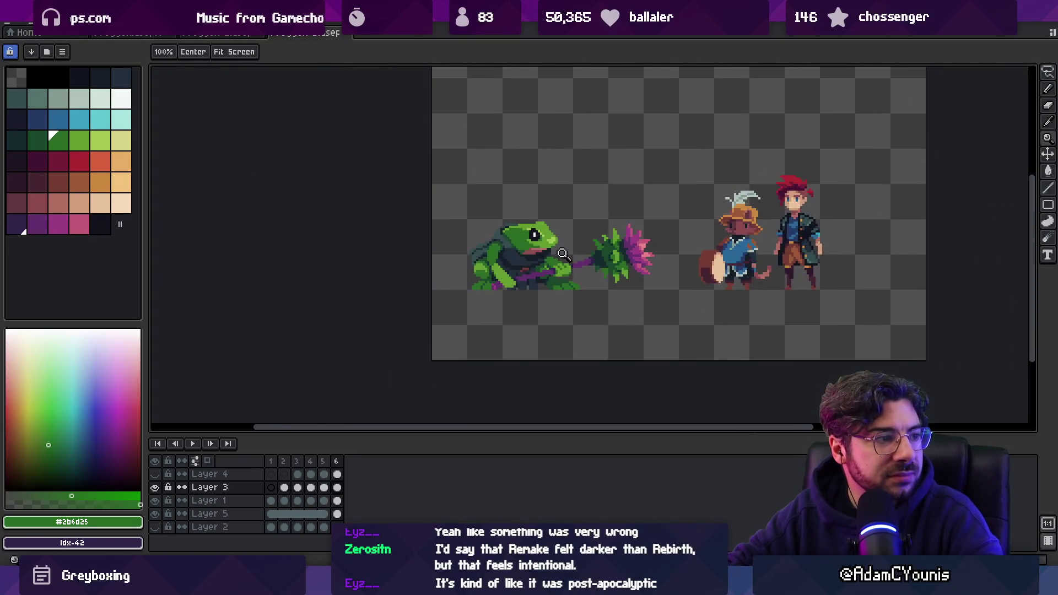
{"action": "scroll", "coordinate": [563, 253], "scroll_direction": "up", "scroll_amount": 5}
{"action": "key", "text": "b"}
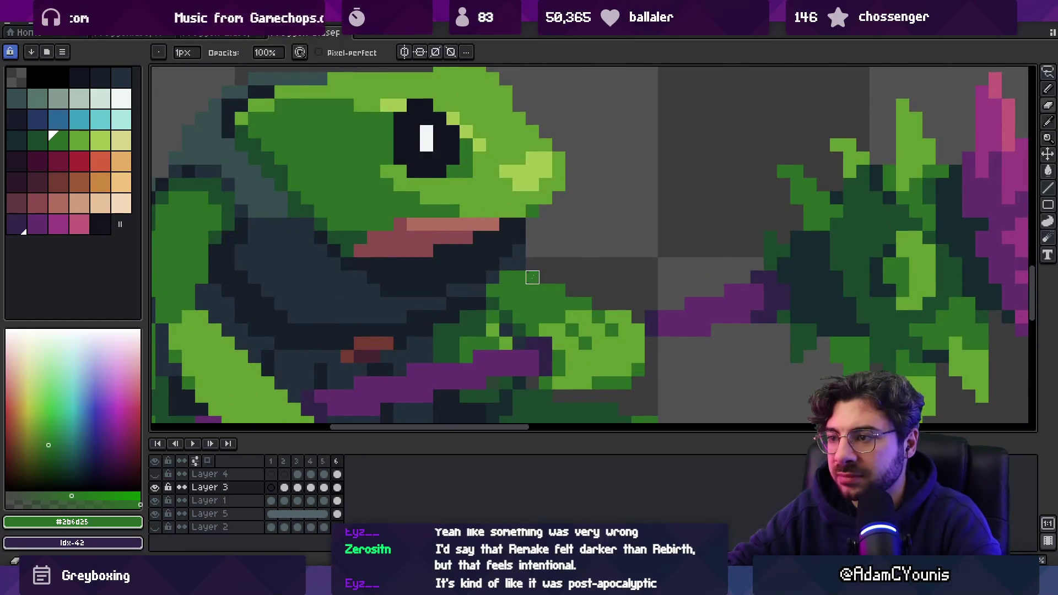
{"action": "left_click", "coordinate": [496, 306], "text": "alt"}
{"action": "key", "text": "z"}
{"action": "scroll", "coordinate": [530, 282], "scroll_direction": "down", "scroll_amount": 3}
{"action": "scroll", "coordinate": [529, 282], "scroll_direction": "up", "scroll_amount": 4}
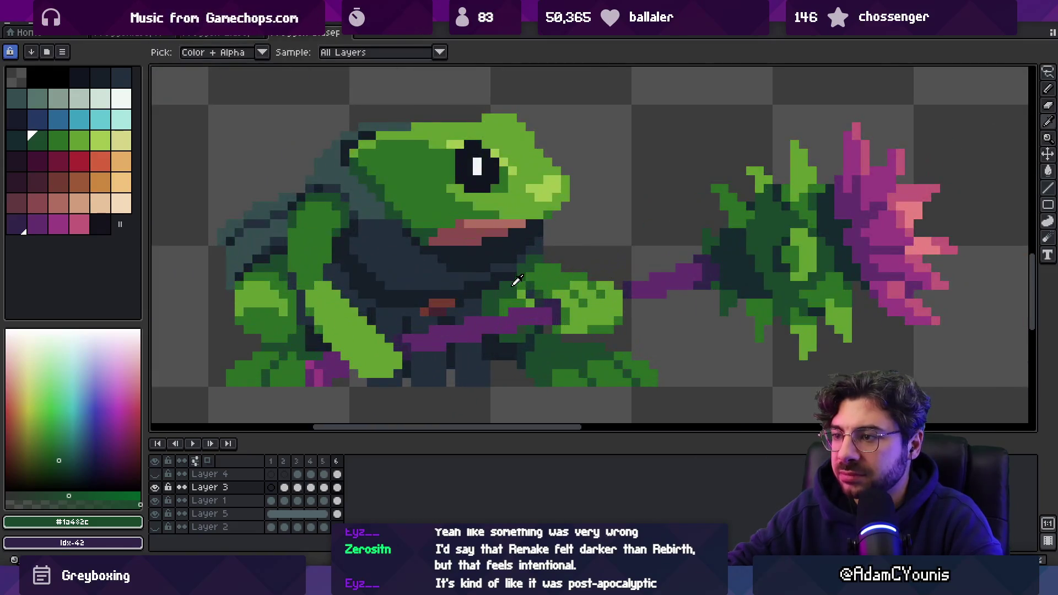
{"action": "left_click", "coordinate": [524, 289], "text": "alt"}
{"action": "left_click", "coordinate": [520, 295], "text": "alt"}
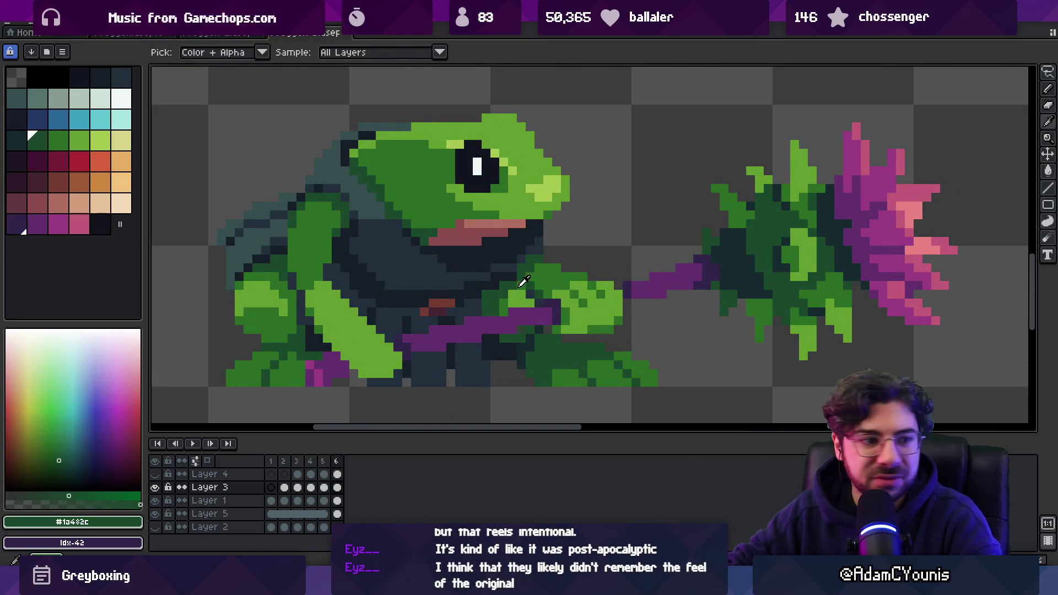
{"action": "scroll", "coordinate": [526, 286], "scroll_direction": "down", "scroll_amount": 3}
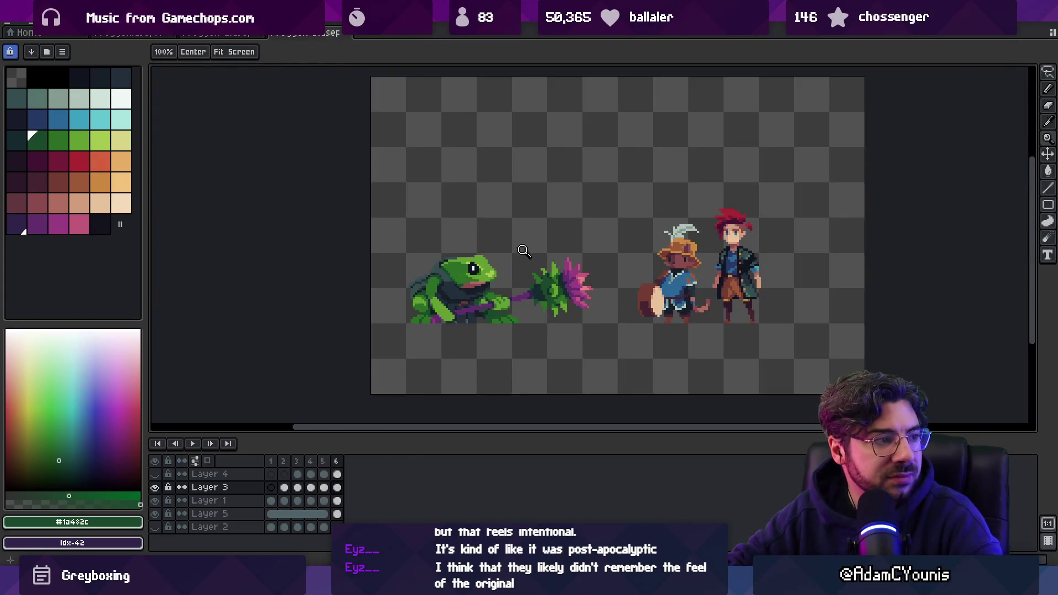
{"action": "scroll", "coordinate": [492, 288], "scroll_direction": "up", "scroll_amount": 2}
{"action": "scroll", "coordinate": [527, 254], "scroll_direction": "up", "scroll_amount": 5}
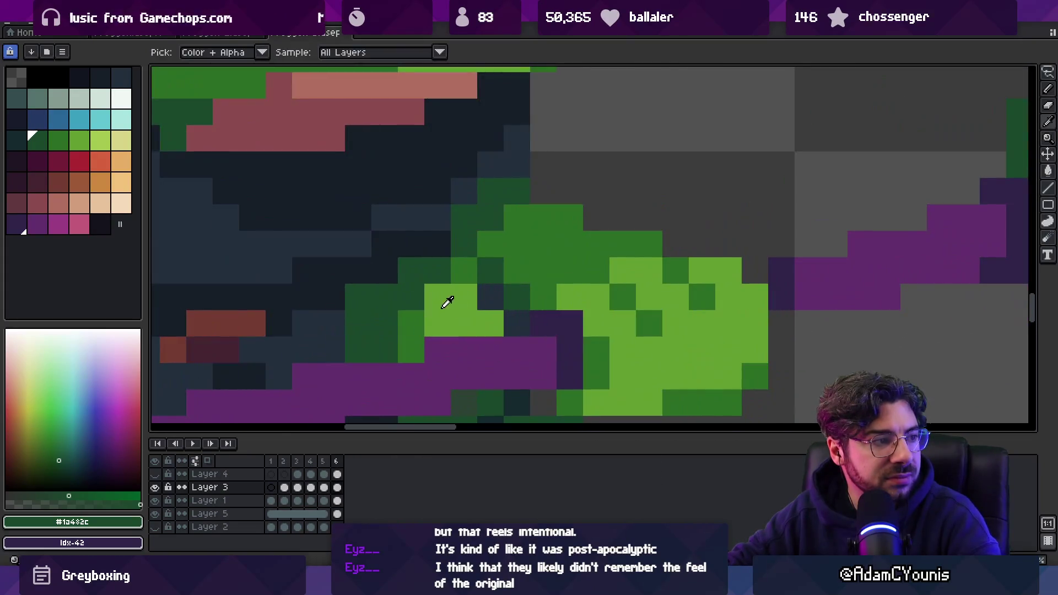
{"action": "left_click", "coordinate": [441, 301], "text": "alt"}
- On Layer 1, paint mid-green pixels onto the frog's arm
{"action": "key", "text": "Down"}
{"action": "key", "text": "b"}
{"action": "left_click", "coordinate": [475, 306]}
{"action": "left_click", "coordinate": [490, 323]}
- Nudge the Layer 3 art away and back, then return to Layer 1 and rezoom
{"action": "key", "text": "v"}
{"action": "mouse_move", "coordinate": [440, 309]}
{"action": "left_mouse_down"}
{"action": "mouse_move", "coordinate": [422, 285]}
{"action": "mouse_move", "coordinate": [440, 309]}
{"action": "mouse_move", "coordinate": [419, 297]}
{"action": "mouse_move", "coordinate": [463, 324]}
{"action": "left_mouse_up"}
{"action": "key", "text": "q"}
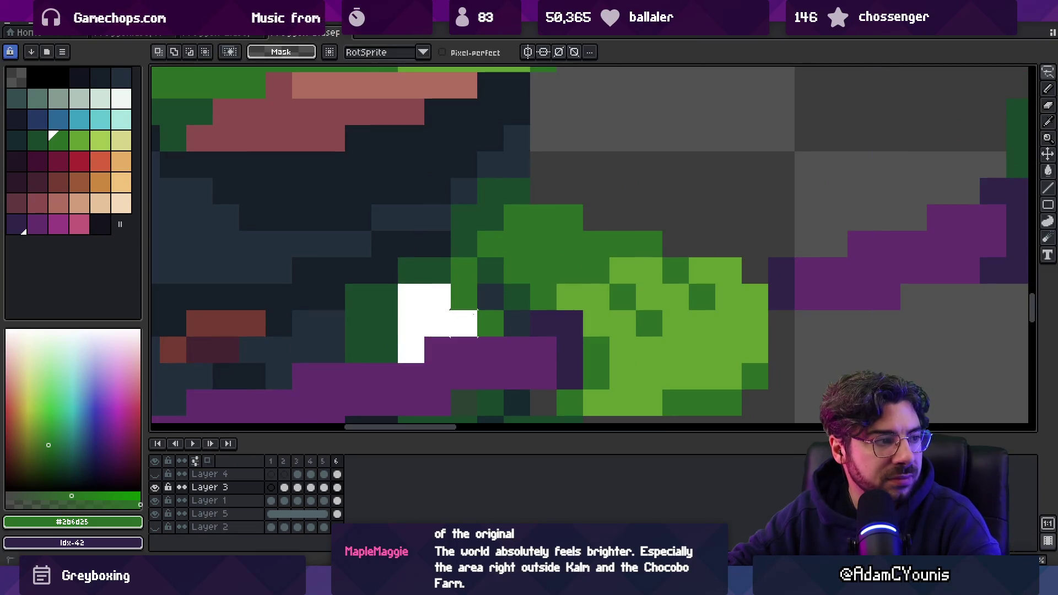
{"action": "key", "text": "Down"}
{"action": "key", "text": "m"}
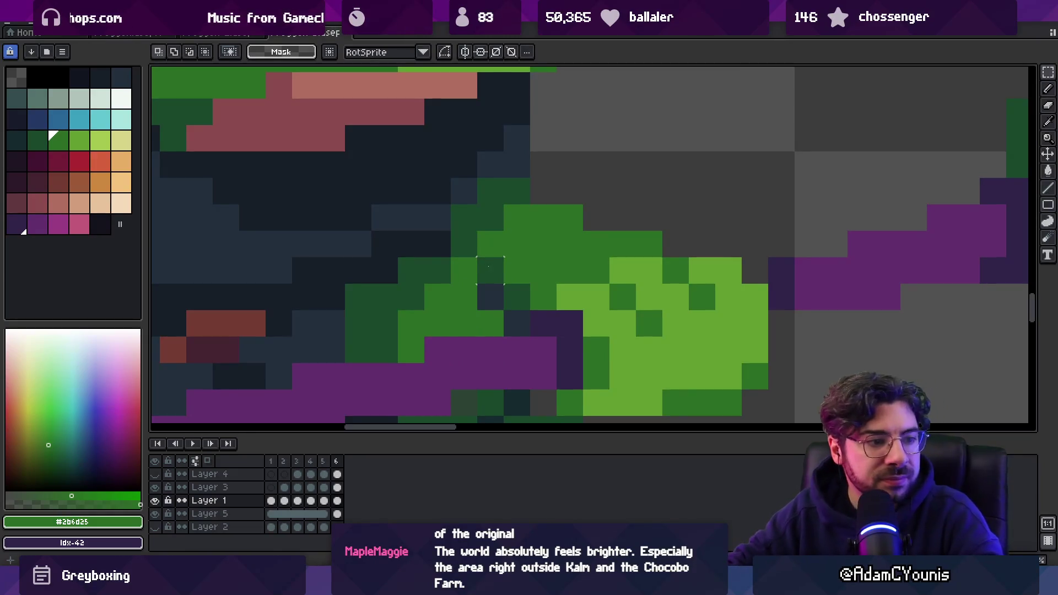
{"action": "key", "text": "z"}
{"action": "scroll", "coordinate": [507, 240], "scroll_direction": "down", "scroll_amount": 3}
{"action": "scroll", "coordinate": [507, 240], "scroll_direction": "up", "scroll_amount": 4}
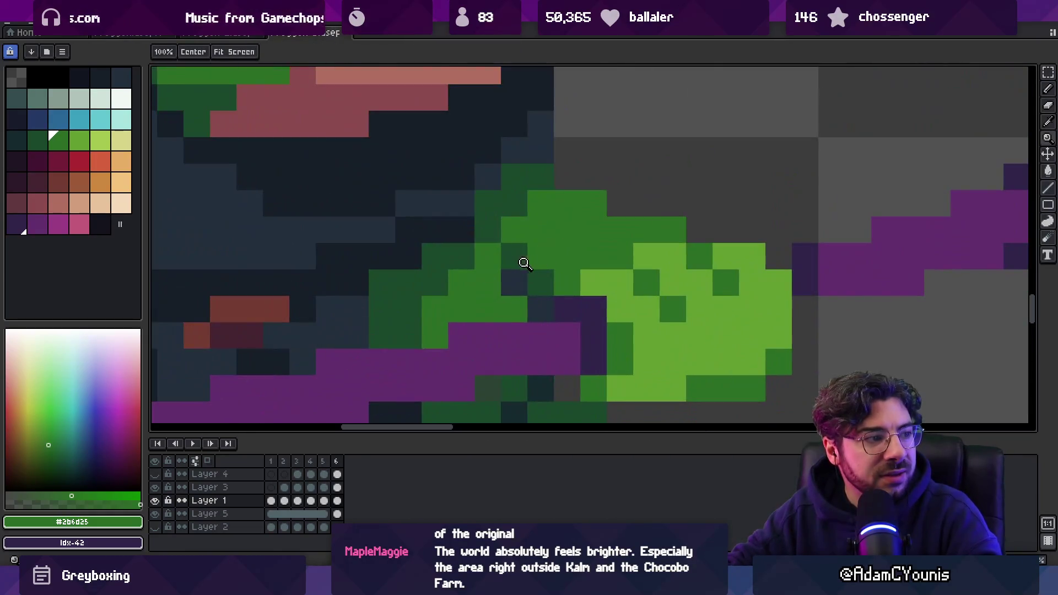
- Sample the frog's dark green and body colour, and darken two pixels on its arm
{"action": "left_click", "coordinate": [514, 267], "text": "alt"}
{"action": "left_click", "coordinate": [510, 279], "text": "ctrl"}
{"action": "left_click", "coordinate": [514, 280], "text": "alt"}
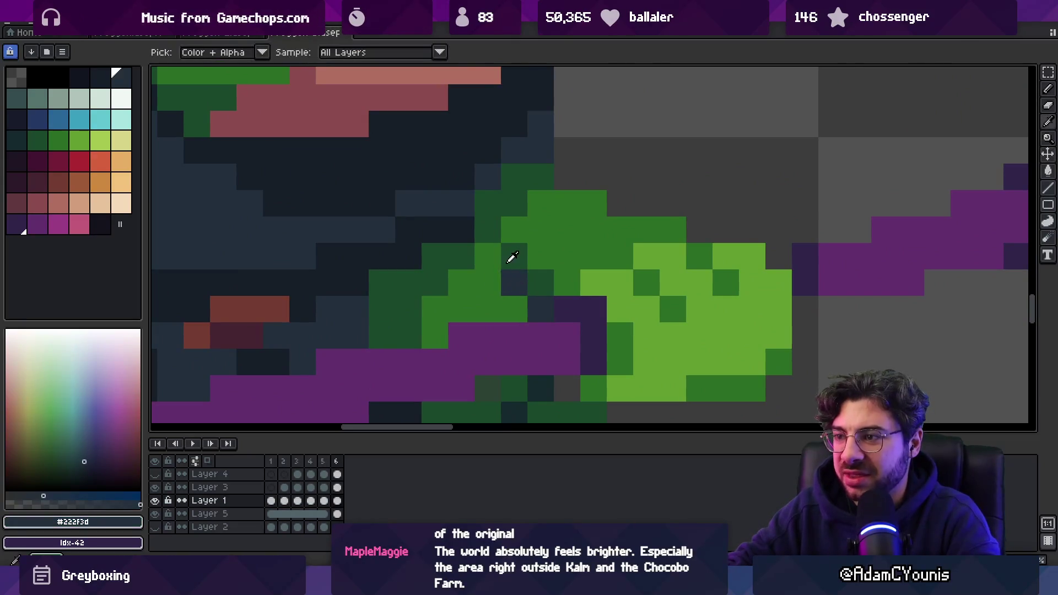
{"action": "left_click", "coordinate": [513, 254], "text": "alt"}
{"action": "left_click", "coordinate": [486, 263]}
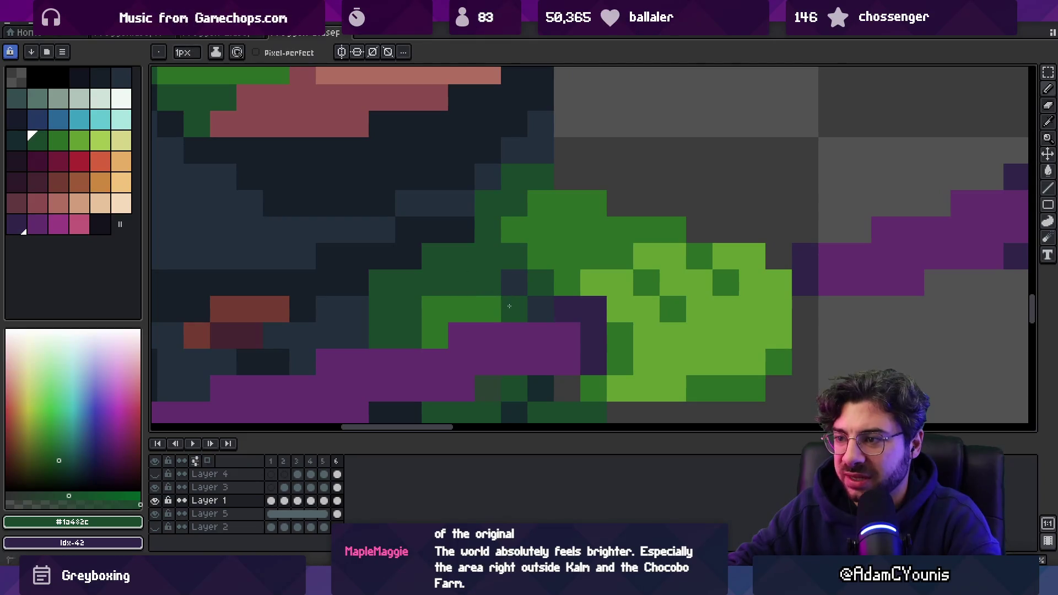
{"action": "left_click", "coordinate": [487, 309]}
- Pick the dark navy #161c28 with the pencil and zoom out over the sprite sheet
{"action": "key", "text": "z"}
{"action": "scroll", "coordinate": [526, 300], "scroll_direction": "down", "scroll_amount": 8}
{"action": "scroll", "coordinate": [551, 292], "scroll_direction": "up", "scroll_amount": 4}
{"action": "key", "text": "b"}
{"action": "scroll", "coordinate": [532, 298], "scroll_direction": "down", "scroll_amount": 3}
{"action": "scroll", "coordinate": [540, 300], "scroll_direction": "up", "scroll_amount": 3}
{"action": "key", "text": "z"}
{"action": "key", "text": "b"}
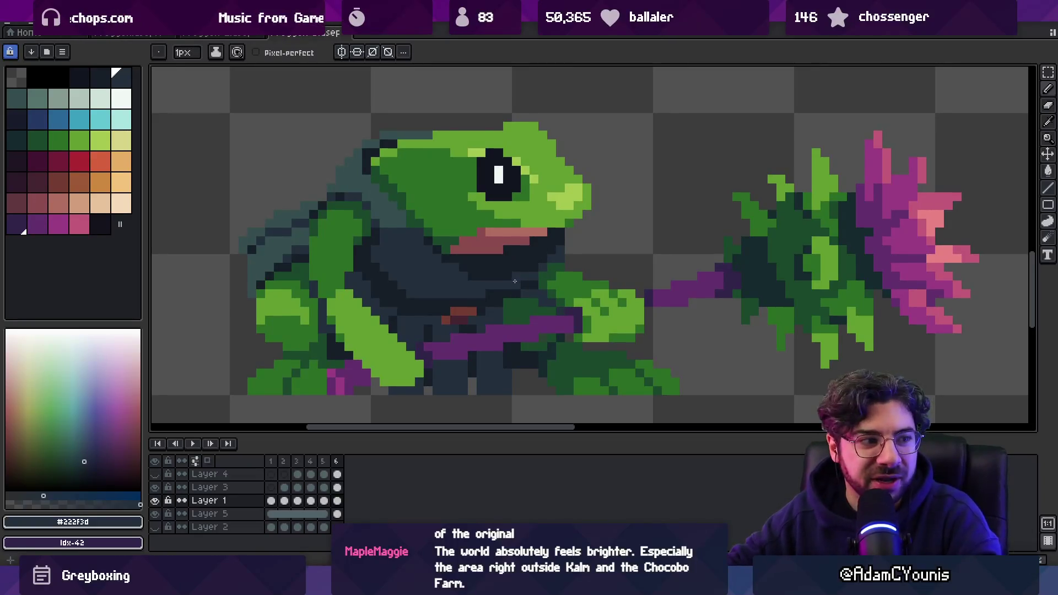
{"action": "left_click", "coordinate": [502, 300], "text": "alt"}
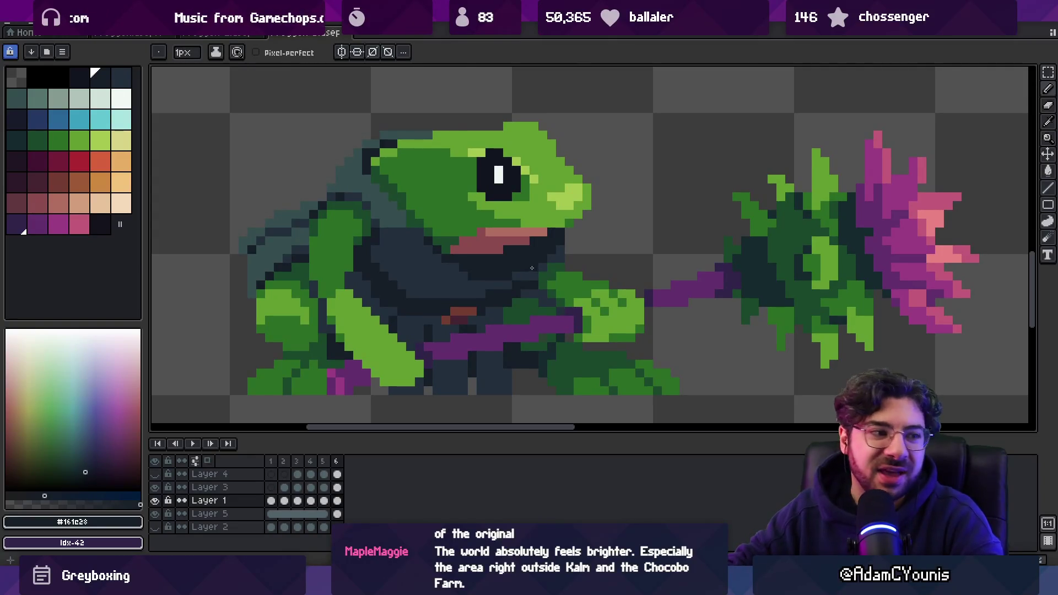
{"action": "key", "text": "z"}
{"action": "scroll", "coordinate": [532, 268], "scroll_direction": "down", "scroll_amount": 3}
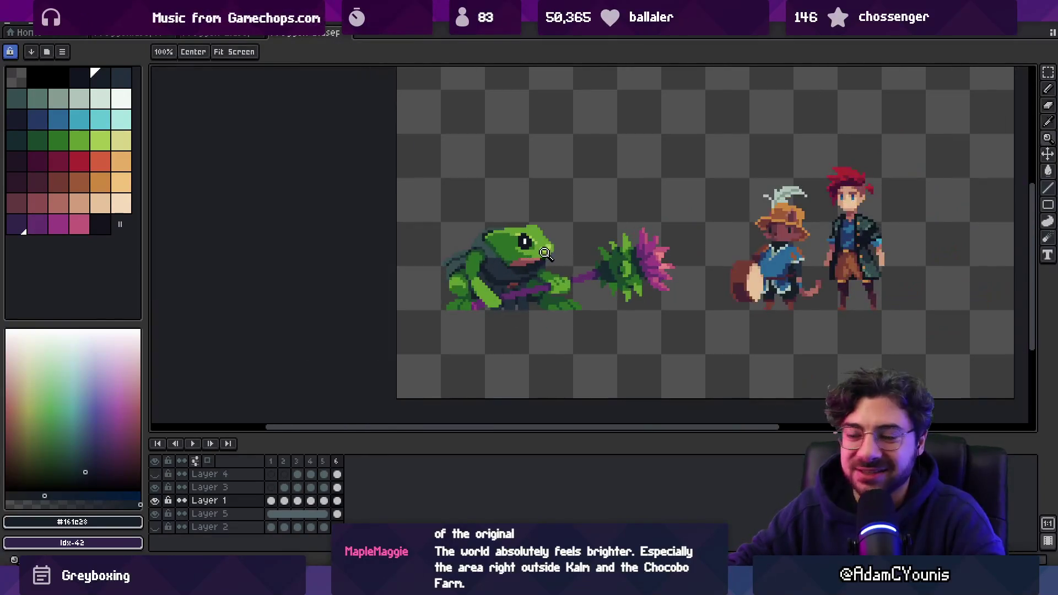
- Make Layer 3 the paint layer with the pencil and zoom in on the staff
{"action": "scroll", "coordinate": [562, 278], "scroll_direction": "up", "scroll_amount": 2}
{"action": "scroll", "coordinate": [545, 277], "scroll_direction": "up", "scroll_amount": 1}
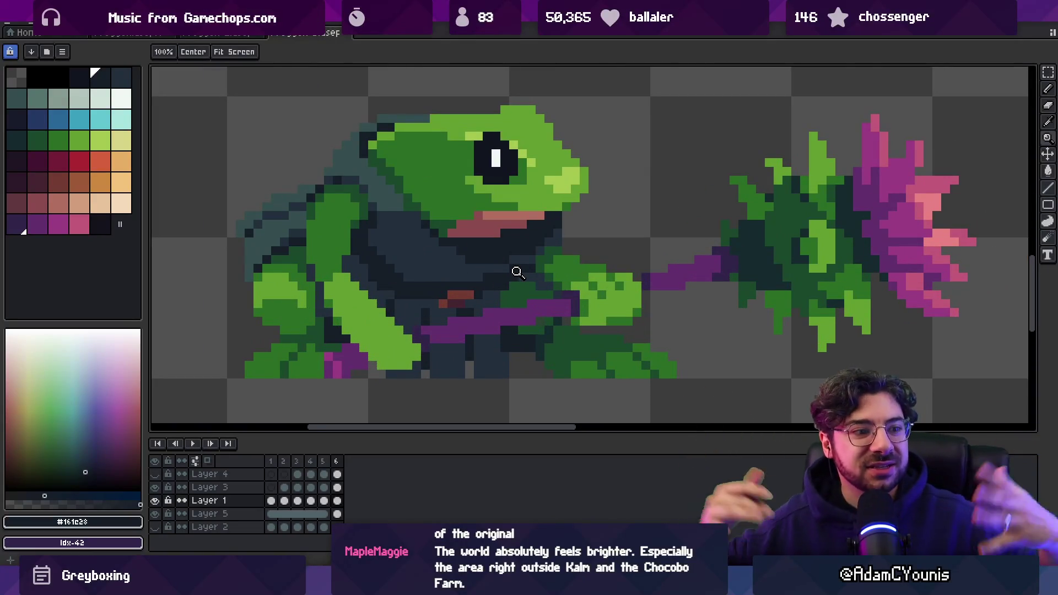
{"action": "key", "text": "b"}
{"action": "left_click", "coordinate": [461, 348], "text": "ctrl"}
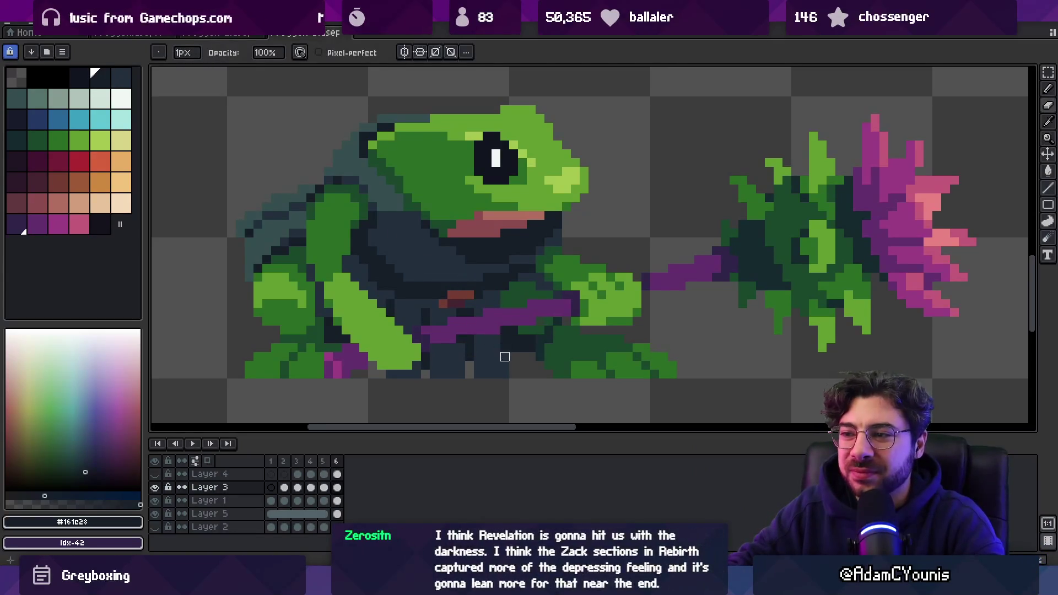
{"action": "key", "text": "z"}
{"action": "scroll", "coordinate": [530, 281], "scroll_direction": "down", "scroll_amount": 2}
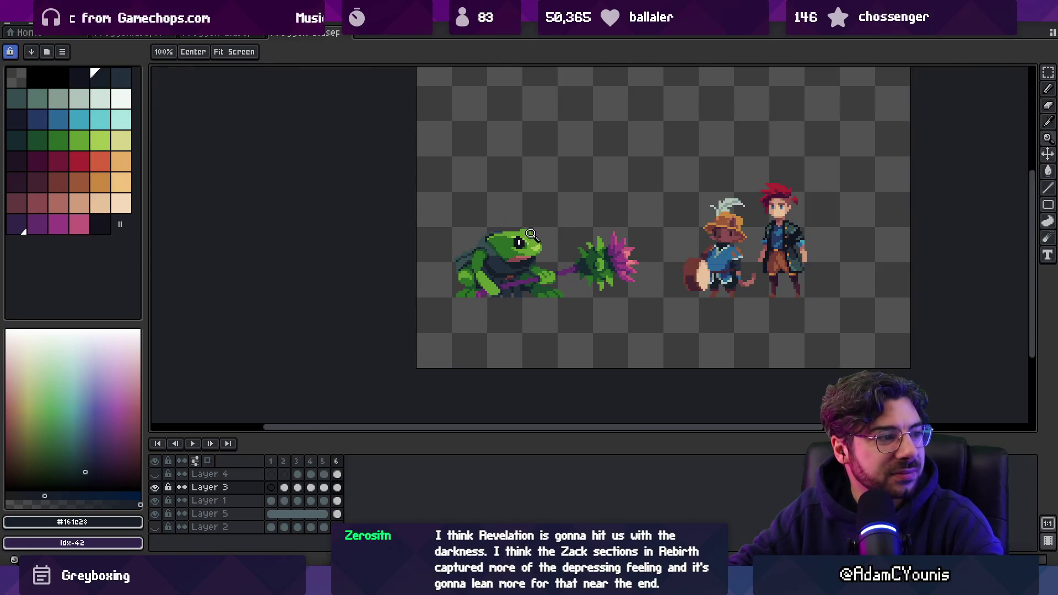
{"action": "scroll", "coordinate": [487, 292], "scroll_direction": "up", "scroll_amount": 5}
- Work the staff end with dark purple #632f6d and pink #9b3d82, then zoom back out
{"action": "left_click", "coordinate": [449, 300], "text": "alt"}
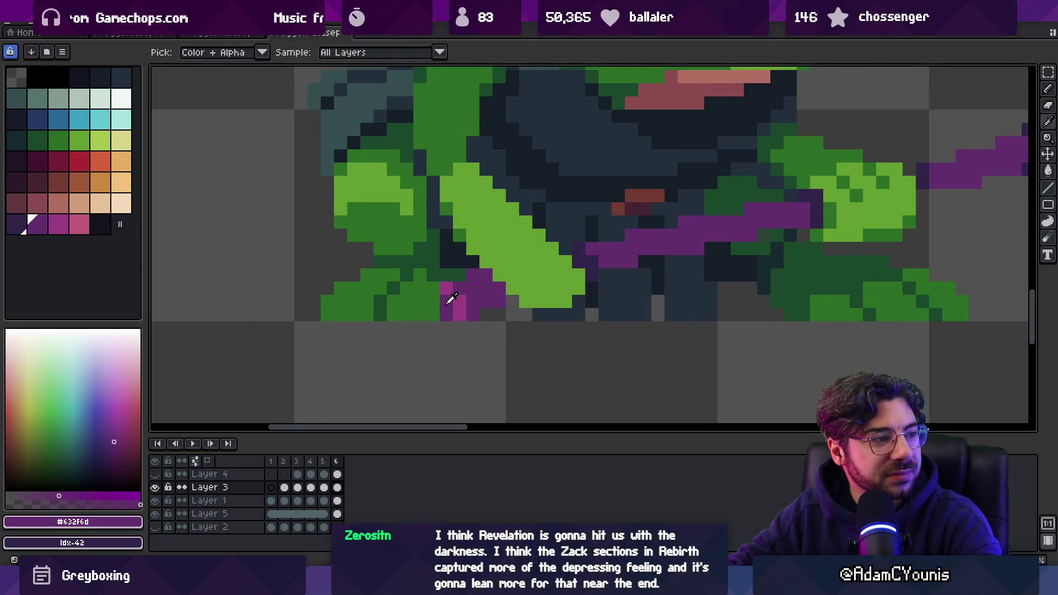
{"action": "left_click", "coordinate": [455, 312], "text": "alt"}
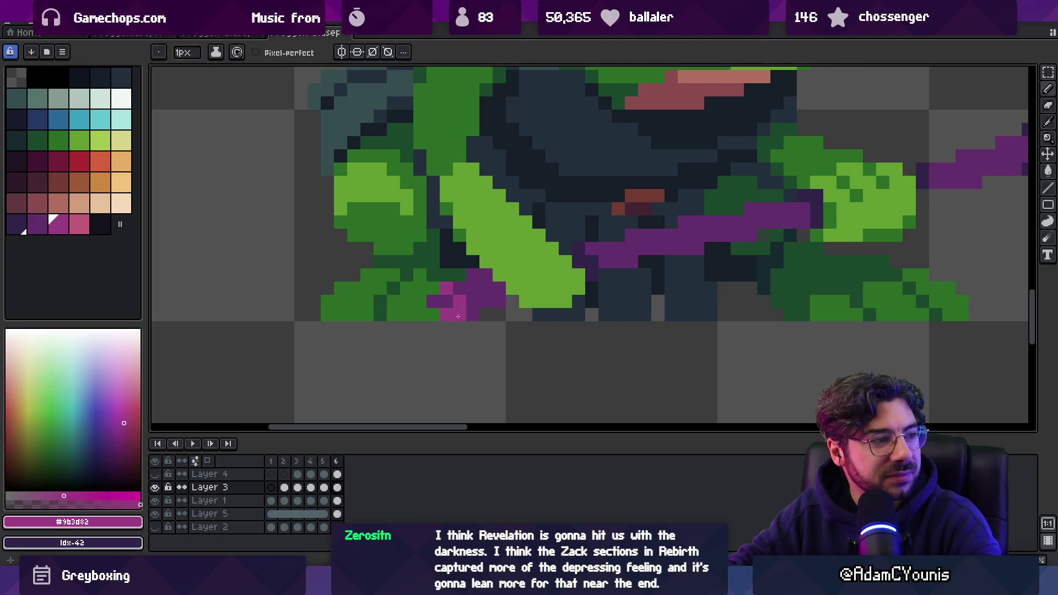
{"action": "left_click", "coordinate": [469, 312], "text": "alt"}
{"action": "left_click", "coordinate": [472, 312], "text": "alt"}
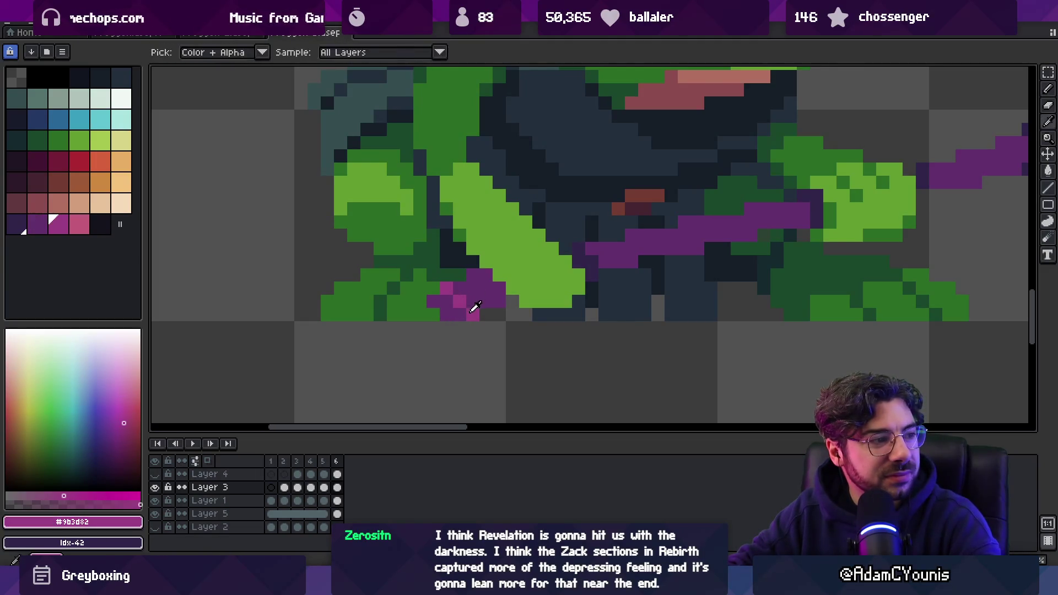
{"action": "key", "text": "ctrl"}
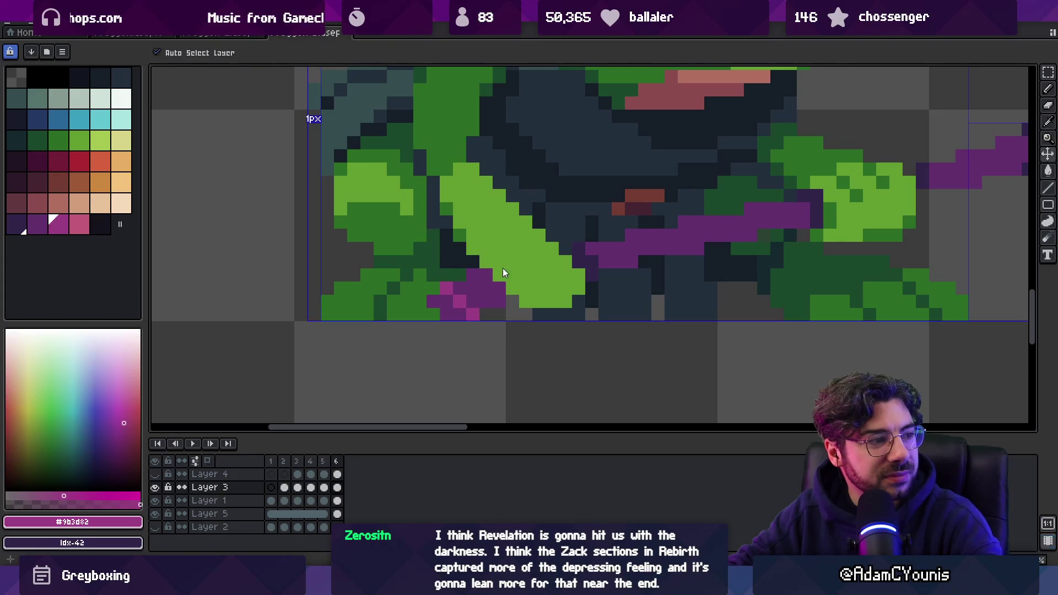
{"action": "left_click", "coordinate": [475, 284], "text": "alt"}
{"action": "key", "text": "z"}
{"action": "scroll", "coordinate": [515, 253], "scroll_direction": "down", "scroll_amount": 5}
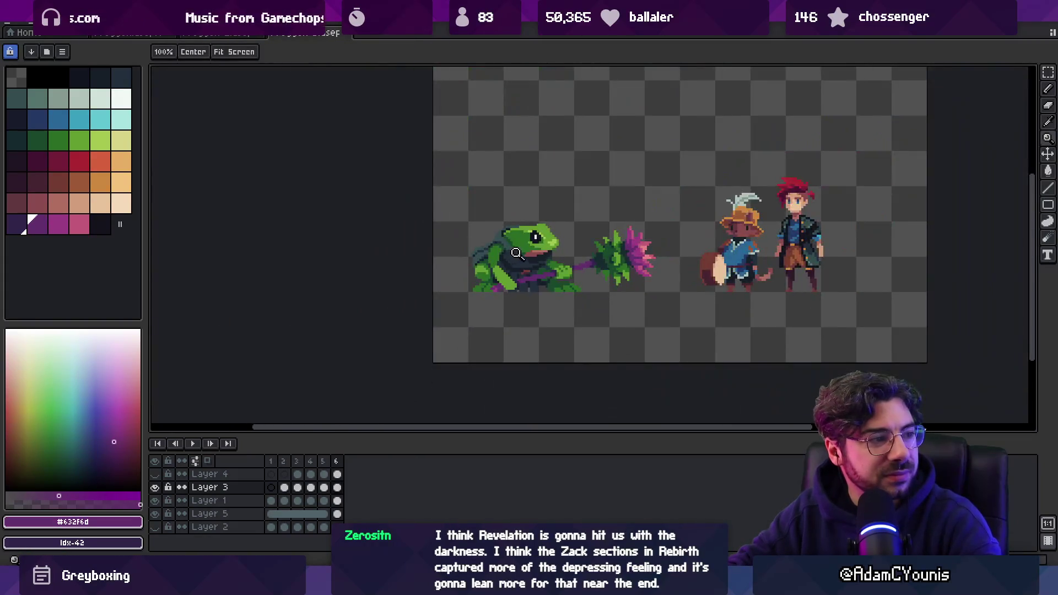
{"action": "scroll", "coordinate": [517, 226], "scroll_direction": "up", "scroll_amount": 1}
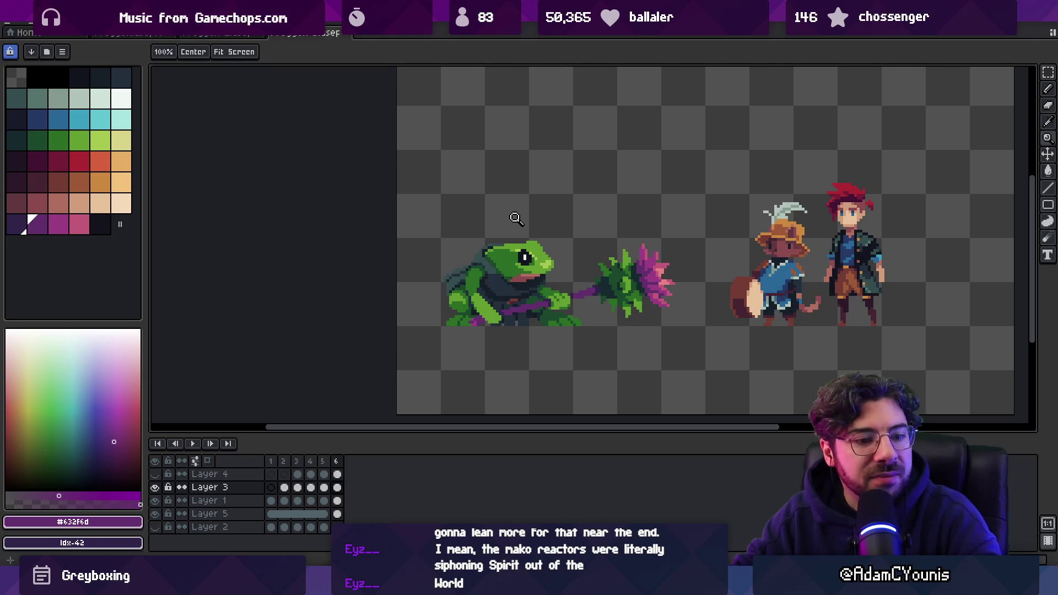
{"action": "key", "text": "super"}
- Launch Leonardo and sketch a curved dip between two vertical walls
{"action": "type", "text": "leonardo"}
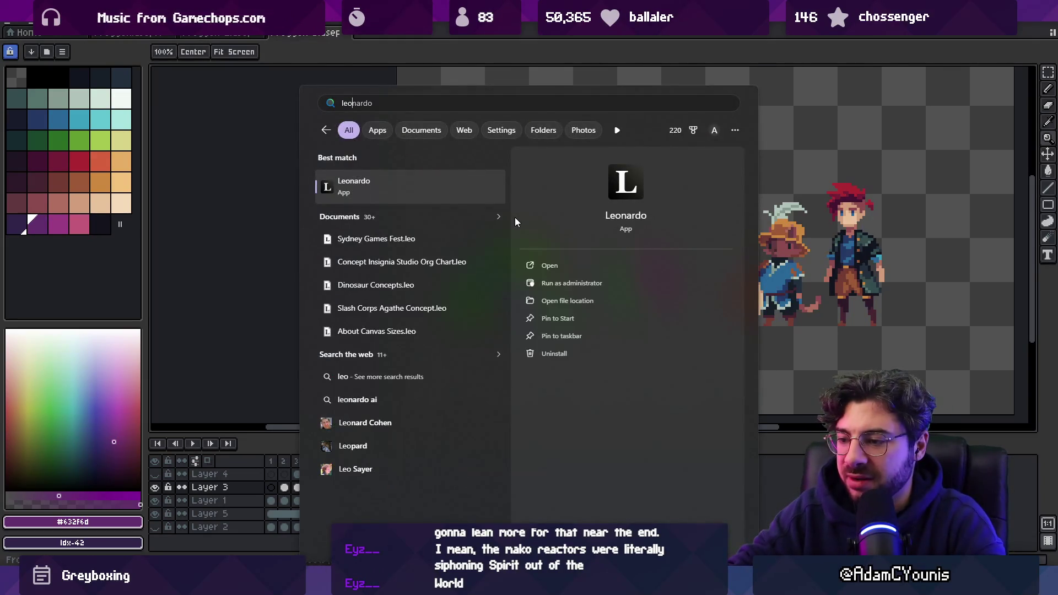
{"action": "key", "text": "Return"}
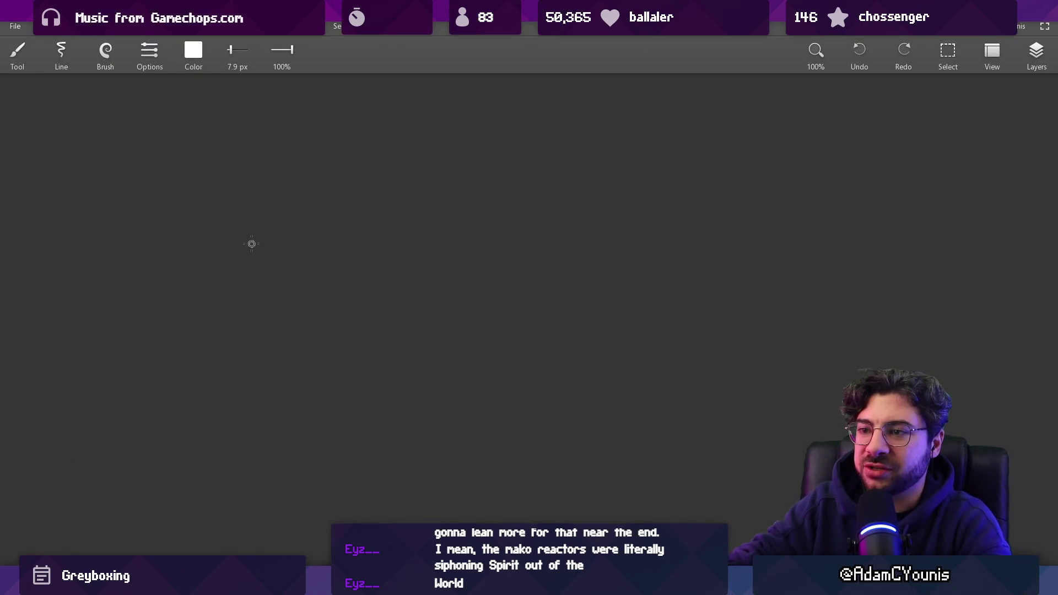
{"action": "left_click_drag", "start_coordinate": [287, 209], "coordinate": [596, 206]}
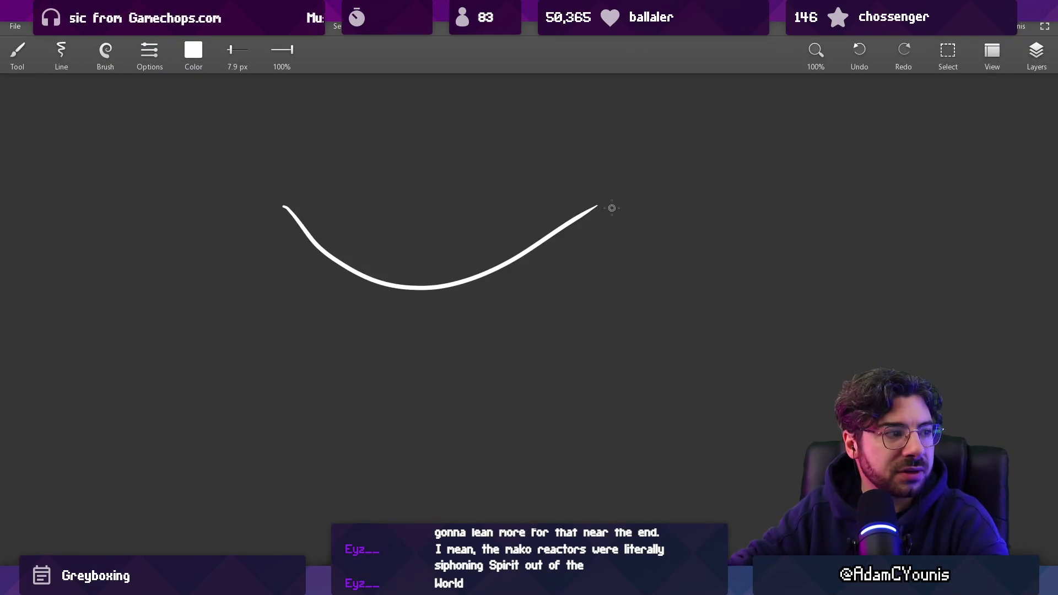
{"action": "left_click_drag", "start_coordinate": [608, 163], "coordinate": [608, 313]}
{"action": "left_click_drag", "start_coordinate": [271, 167], "coordinate": [271, 322]}
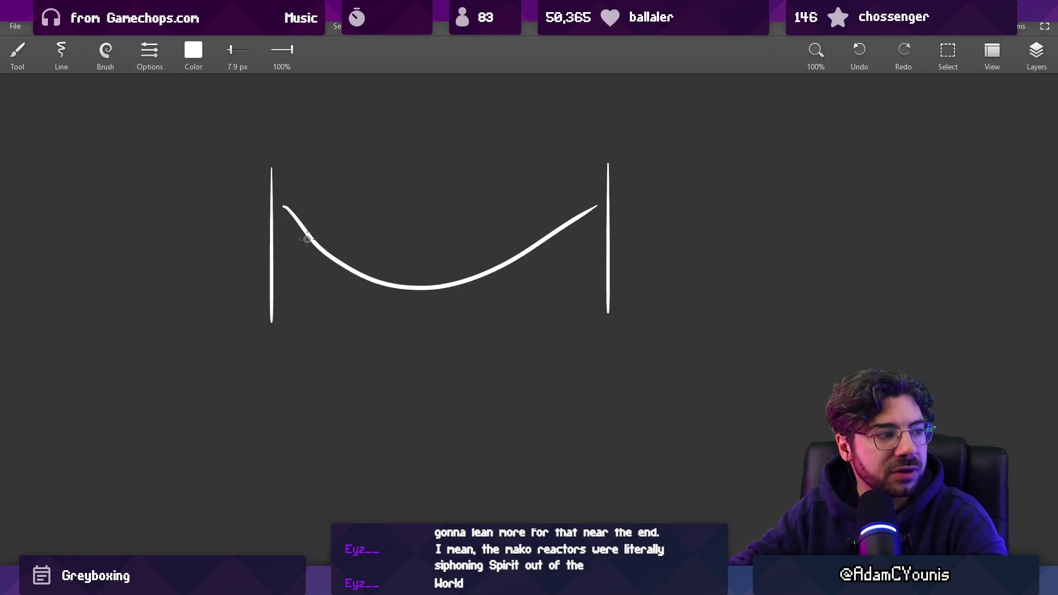
- Hatch the left section, add a ledge and a box over the dip, undoing a stray stroke
{"action": "mouse_move", "coordinate": [286, 281]}
{"action": "left_mouse_down"}
{"action": "mouse_move", "coordinate": [297, 257]}
{"action": "mouse_move", "coordinate": [325, 278]}
{"action": "left_mouse_up"}
{"action": "mouse_move", "coordinate": [255, 210]}
{"action": "left_mouse_down"}
{"action": "mouse_move", "coordinate": [303, 216]}
{"action": "mouse_move", "coordinate": [350, 316]}
{"action": "left_mouse_up"}
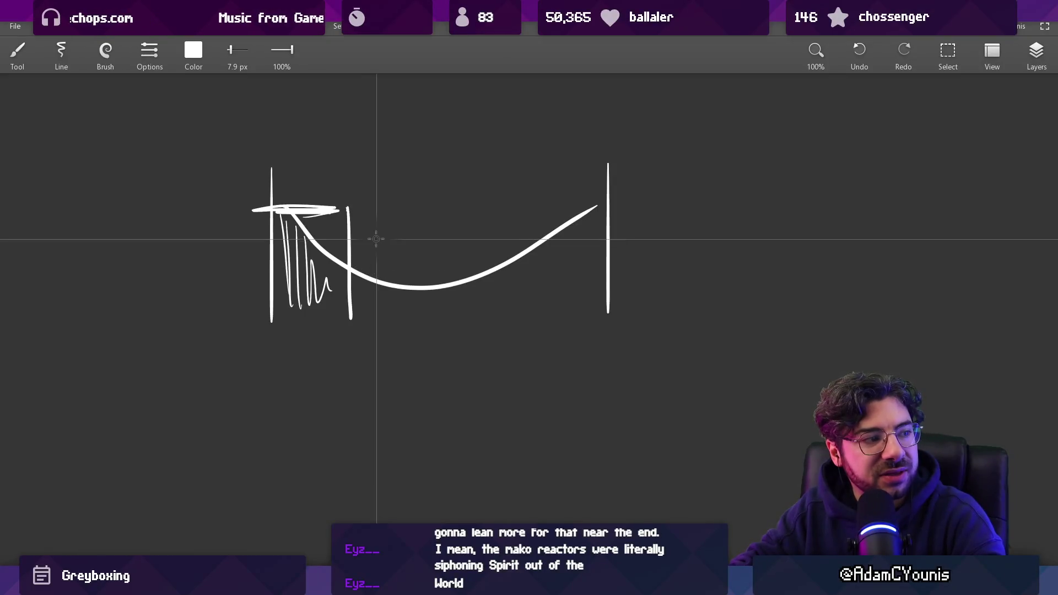
{"action": "mouse_move", "coordinate": [399, 201]}
{"action": "left_mouse_down"}
{"action": "mouse_move", "coordinate": [525, 235]}
{"action": "mouse_move", "coordinate": [521, 309]}
{"action": "left_mouse_up"}
{"action": "mouse_move", "coordinate": [369, 216]}
{"action": "left_mouse_down"}
{"action": "mouse_move", "coordinate": [405, 278]}
{"action": "mouse_move", "coordinate": [426, 283]}
{"action": "left_mouse_up"}
{"action": "key", "text": "ctrl+z"}
- Draw two curved arrows in the box and vertical lines along its right side
{"action": "left_click_drag", "start_coordinate": [366, 259], "coordinate": [444, 243]}
{"action": "left_click_drag", "start_coordinate": [398, 278], "coordinate": [456, 259]}
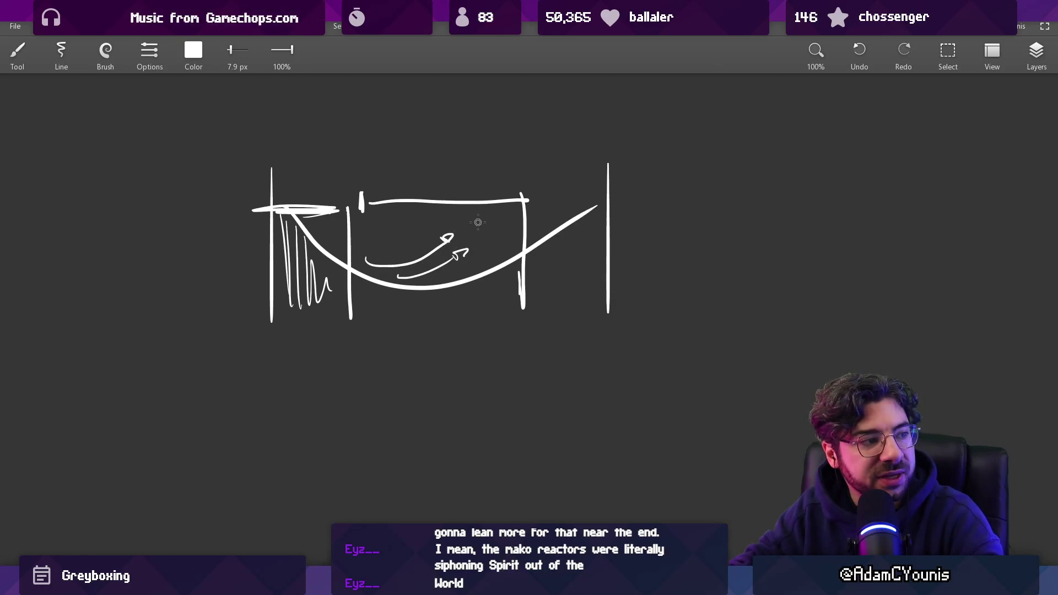
{"action": "left_click_drag", "start_coordinate": [522, 161], "coordinate": [521, 321]}
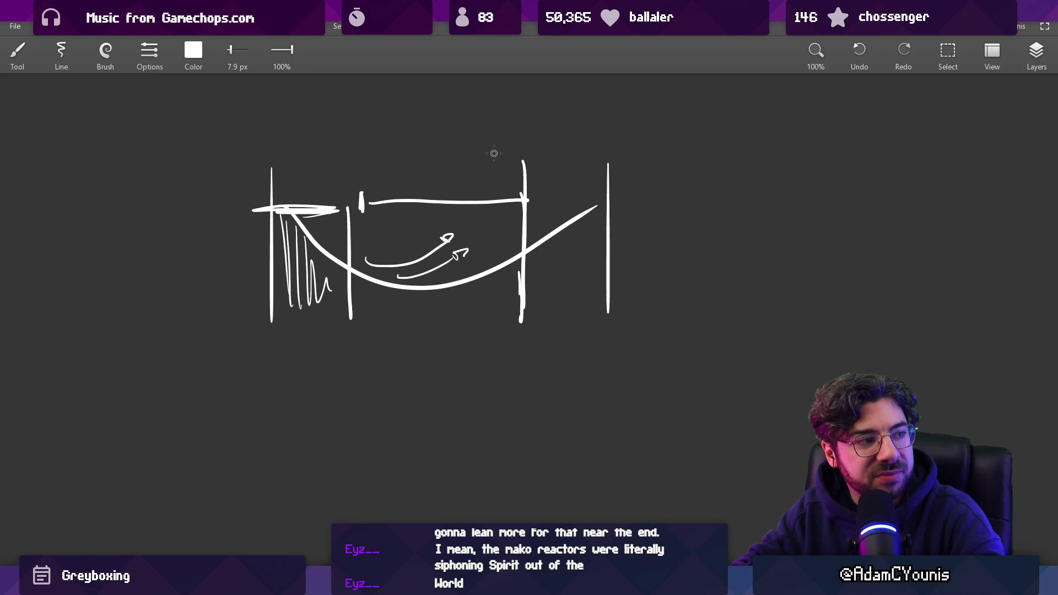
{"action": "left_click_drag", "start_coordinate": [483, 223], "coordinate": [482, 314]}
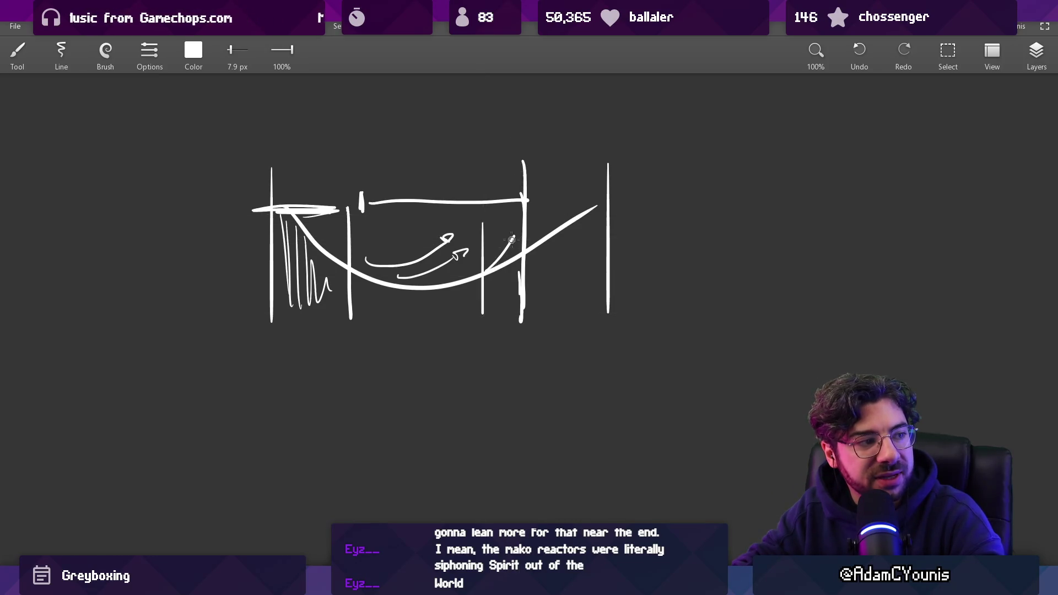
{"action": "key", "text": "ctrl+z"}
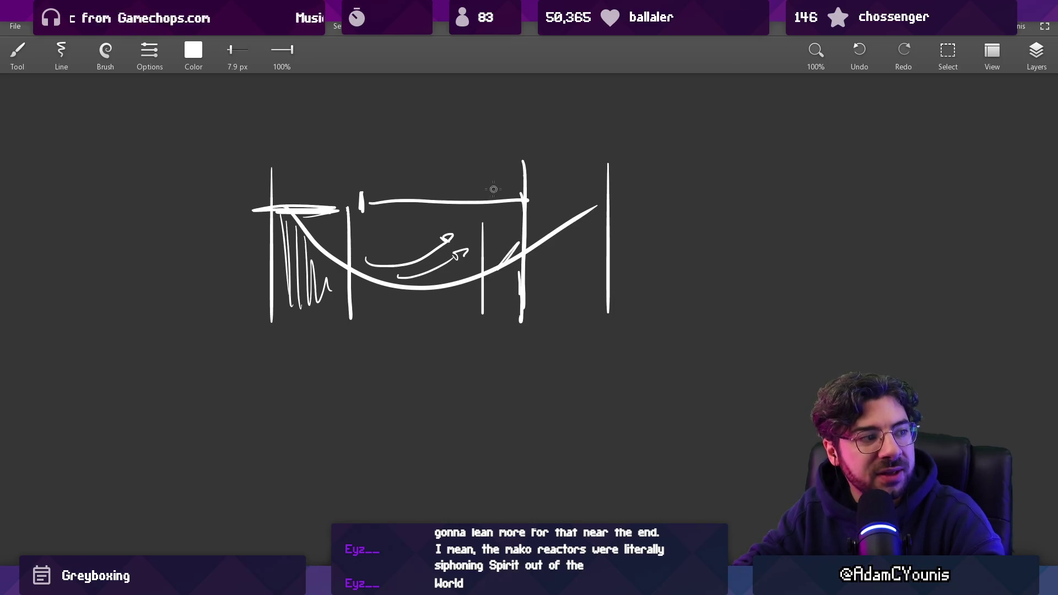
- Draw a large arc above the sketch, discarding a mistaken horizontal line
{"action": "scroll", "coordinate": [453, 185], "scroll_direction": "up", "scroll_amount": 4}
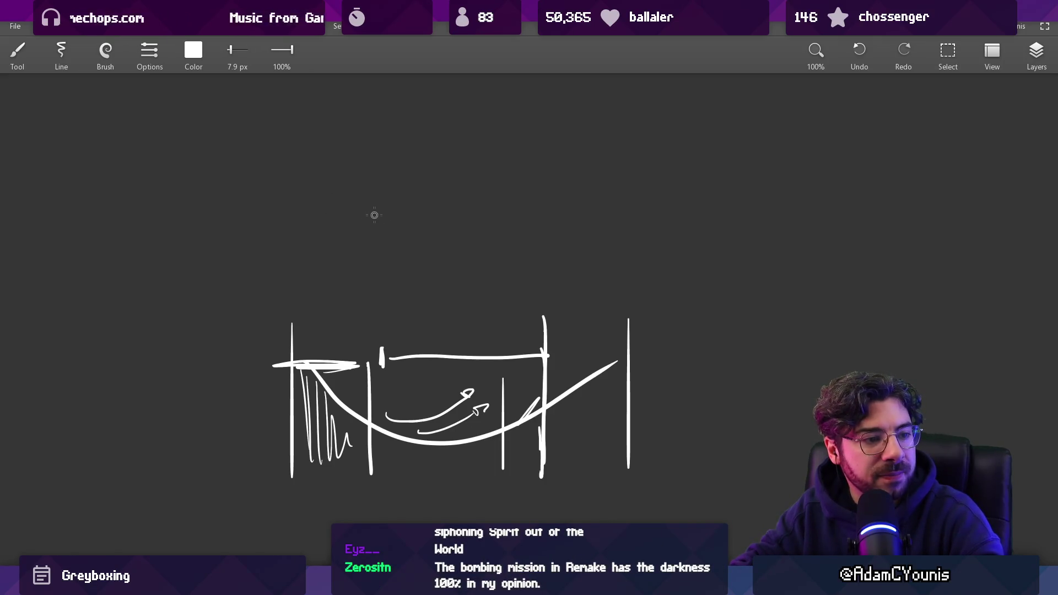
{"action": "scroll", "coordinate": [377, 214], "scroll_direction": "down", "scroll_amount": 1}
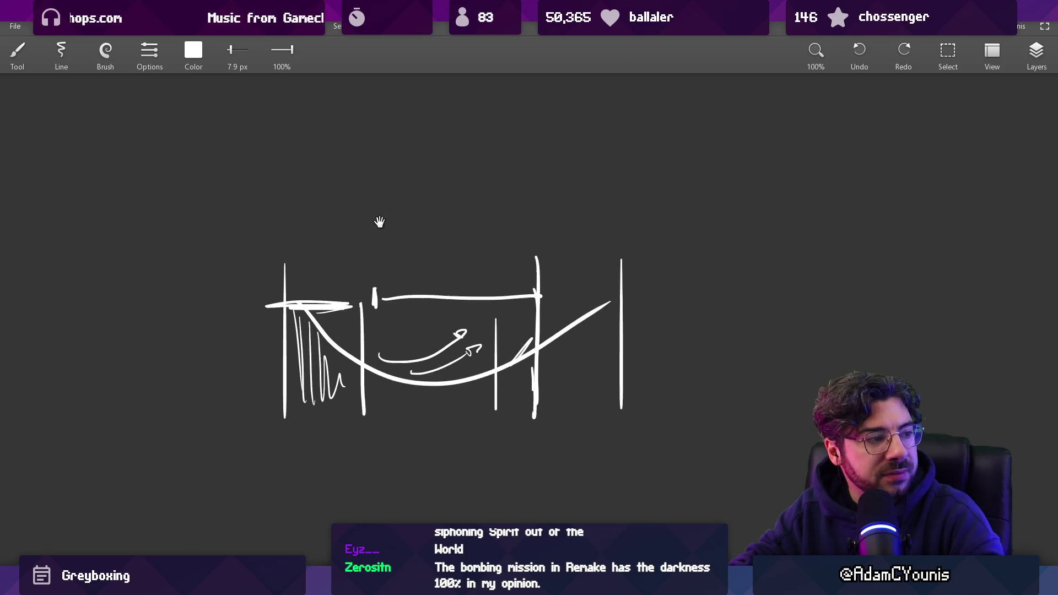
{"action": "left_click_drag", "start_coordinate": [234, 389], "coordinate": [621, 378]}
{"action": "key", "text": "ctrl+z"}
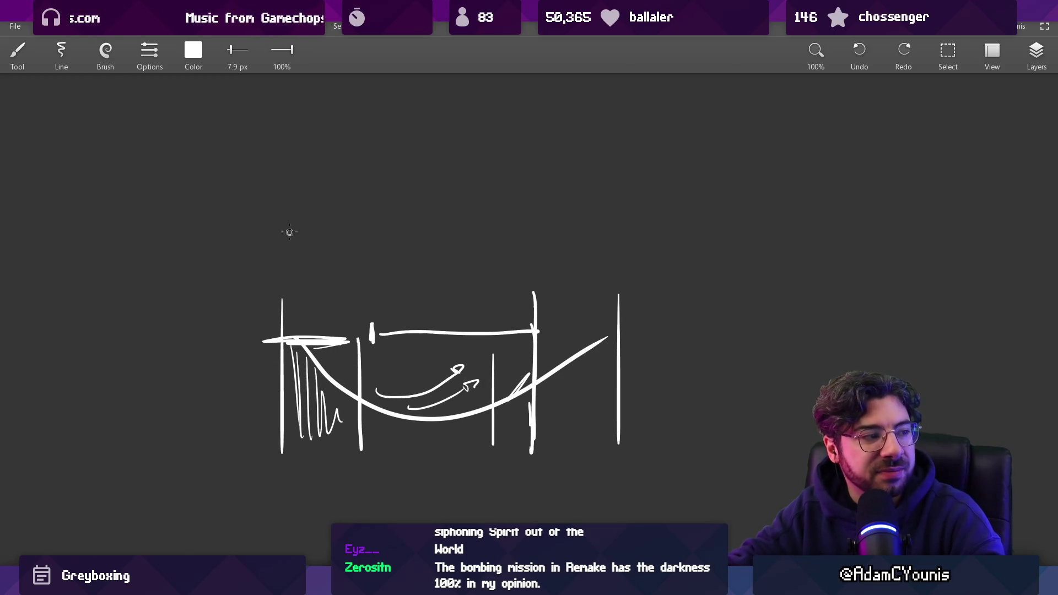
{"action": "left_click_drag", "start_coordinate": [283, 215], "coordinate": [613, 215]}
- Replace the arc with a wavy profile line framed by side boundaries and a top box line
{"action": "left_click_drag", "start_coordinate": [248, 229], "coordinate": [668, 229]}
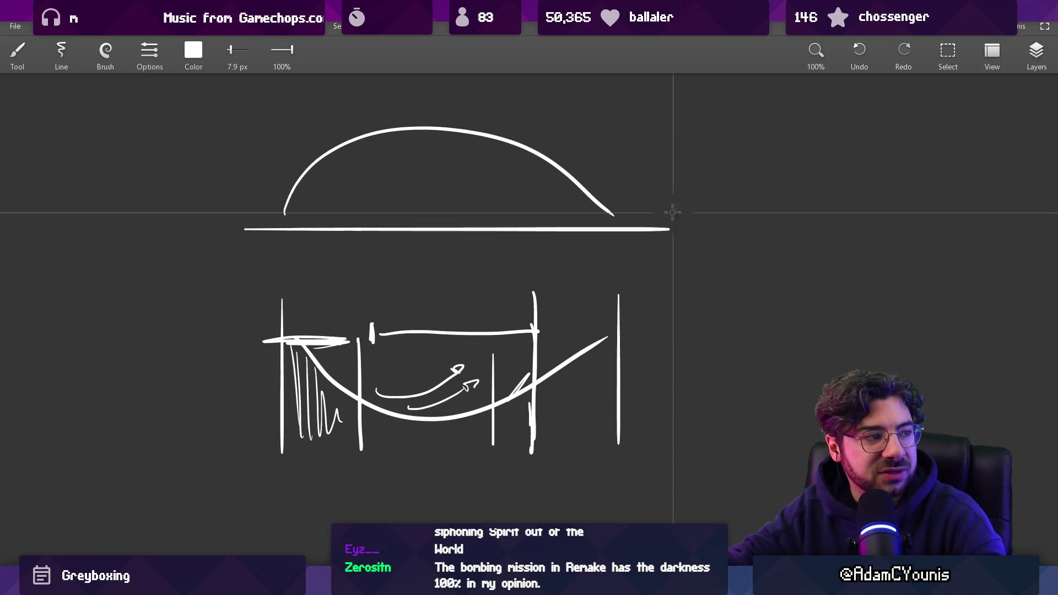
{"action": "mouse_move", "coordinate": [276, 132]}
{"action": "left_mouse_down"}
{"action": "mouse_move", "coordinate": [276, 246]}
{"action": "mouse_move", "coordinate": [460, 161]}
{"action": "mouse_move", "coordinate": [543, 184]}
{"action": "mouse_move", "coordinate": [583, 214]}
{"action": "left_mouse_up"}
{"action": "key", "text": "ctrl+z"}
{"action": "key", "text": "ctrl+z"}
{"action": "key", "text": "ctrl+z"}
{"action": "key", "text": "ctrl+z"}
{"action": "mouse_move", "coordinate": [324, 212]}
{"action": "left_mouse_down"}
{"action": "mouse_move", "coordinate": [481, 181]}
{"action": "mouse_move", "coordinate": [594, 221]}
{"action": "left_mouse_up"}
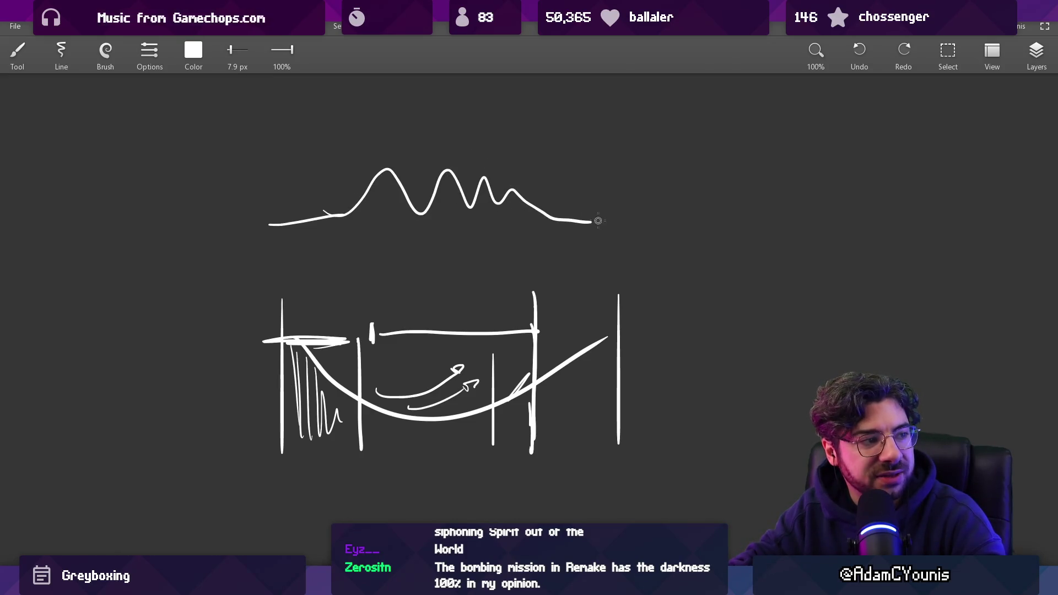
{"action": "left_click_drag", "start_coordinate": [277, 154], "coordinate": [276, 219]}
{"action": "left_click_drag", "start_coordinate": [618, 142], "coordinate": [618, 231]}
{"action": "mouse_move", "coordinate": [359, 148]}
{"action": "left_mouse_down"}
{"action": "mouse_move", "coordinate": [359, 224]}
{"action": "mouse_move", "coordinate": [528, 225]}
{"action": "mouse_move", "coordinate": [529, 148]}
{"action": "left_mouse_up"}
{"action": "left_click_drag", "start_coordinate": [359, 150], "coordinate": [518, 149]}
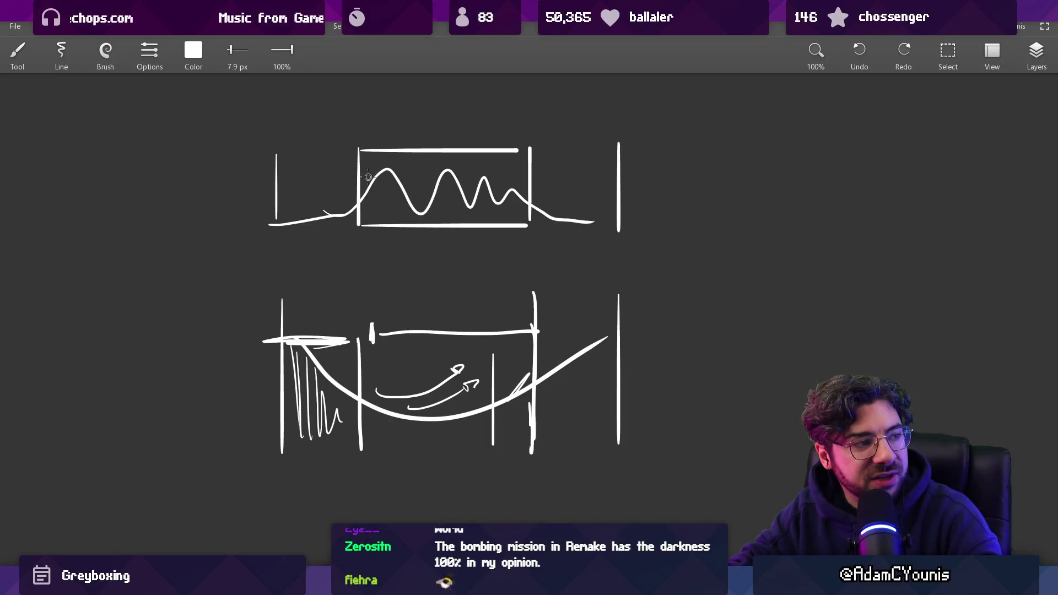
- Hatch beside the right wall and add an arrow, a curved arrow and a circled marker
{"action": "left_click_drag", "start_coordinate": [458, 176], "coordinate": [518, 195]}
{"action": "key", "text": "ctrl+z"}
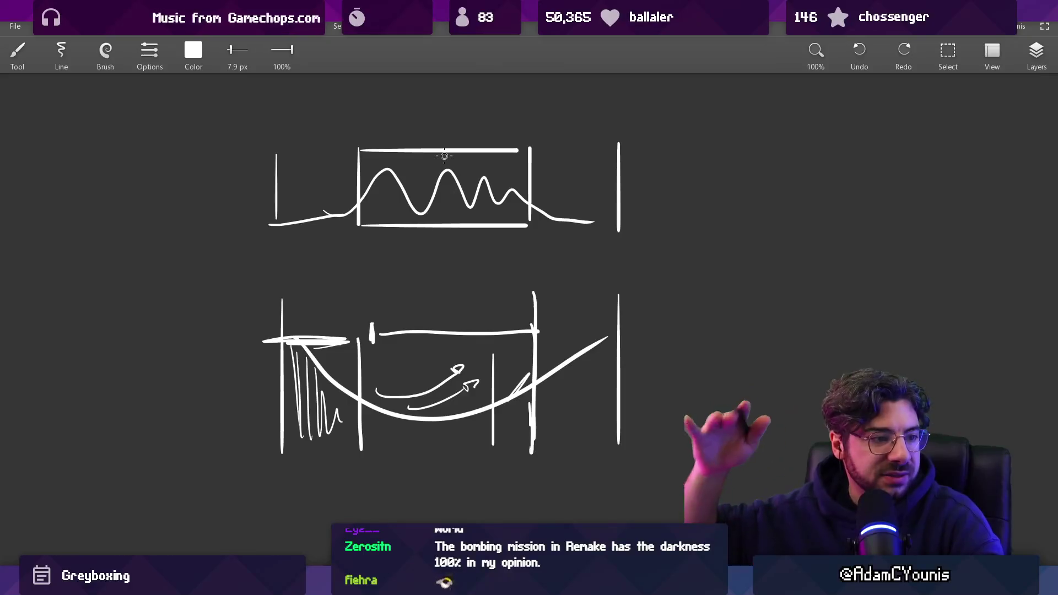
{"action": "scroll", "coordinate": [416, 228], "scroll_direction": "down", "scroll_amount": 2}
{"action": "scroll", "coordinate": [397, 308], "scroll_direction": "up", "scroll_amount": 4}
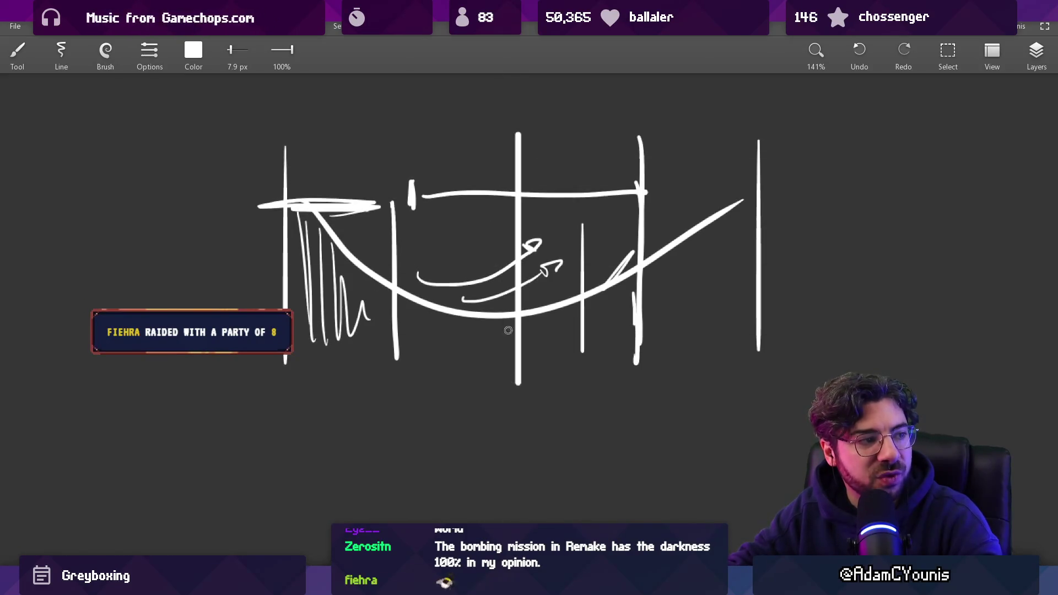
{"action": "mouse_move", "coordinate": [583, 211]}
{"action": "left_mouse_down"}
{"action": "mouse_move", "coordinate": [595, 210]}
{"action": "mouse_move", "coordinate": [587, 254]}
{"action": "left_mouse_up"}
{"action": "mouse_move", "coordinate": [619, 208]}
{"action": "left_mouse_down"}
{"action": "mouse_move", "coordinate": [587, 264]}
{"action": "mouse_move", "coordinate": [628, 220]}
{"action": "mouse_move", "coordinate": [634, 236]}
{"action": "left_mouse_up"}
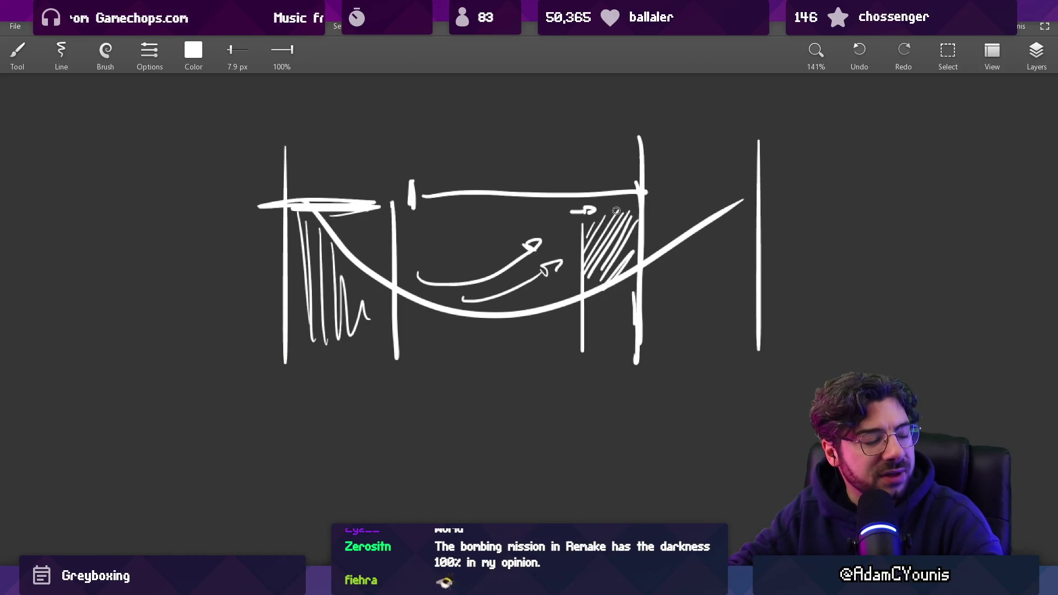
{"action": "left_click_drag", "start_coordinate": [541, 162], "coordinate": [572, 162]}
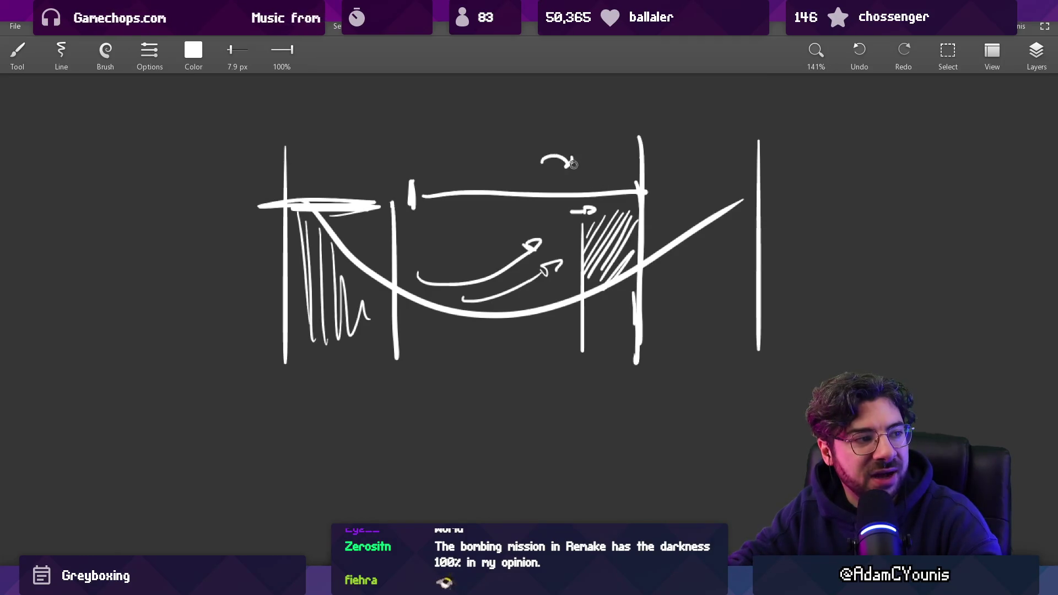
{"action": "left_click_drag", "start_coordinate": [505, 110], "coordinate": [525, 108]}
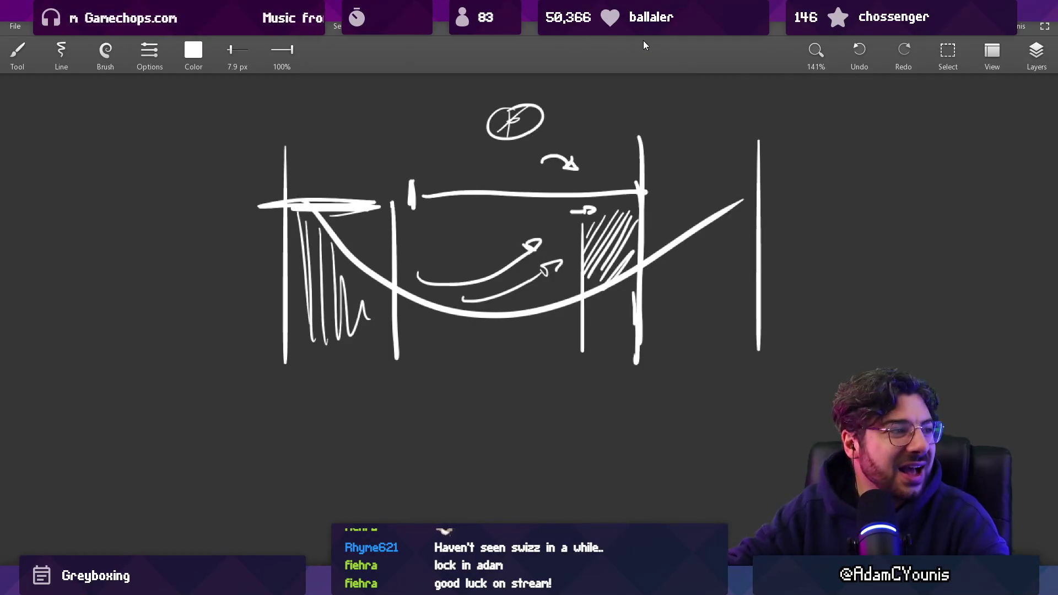
- Draw an arrow from the circle, a vertical post on the right and a small figure beside it
{"action": "scroll", "coordinate": [428, 250], "scroll_direction": "up", "scroll_amount": 5}
{"action": "left_click_drag", "start_coordinate": [432, 243], "coordinate": [414, 251]}
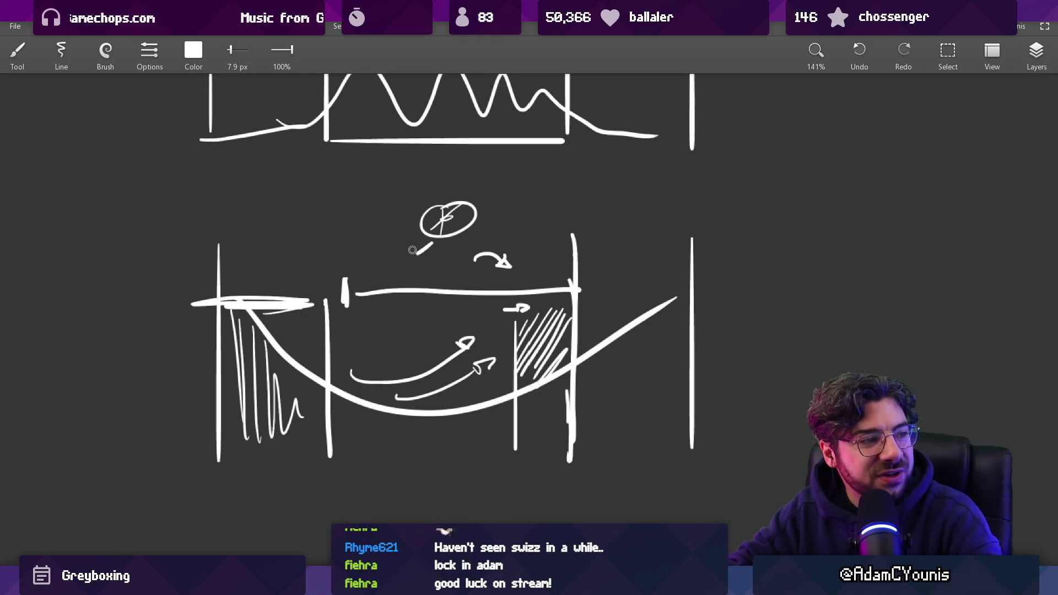
{"action": "scroll", "coordinate": [450, 254], "scroll_direction": "up", "scroll_amount": 3}
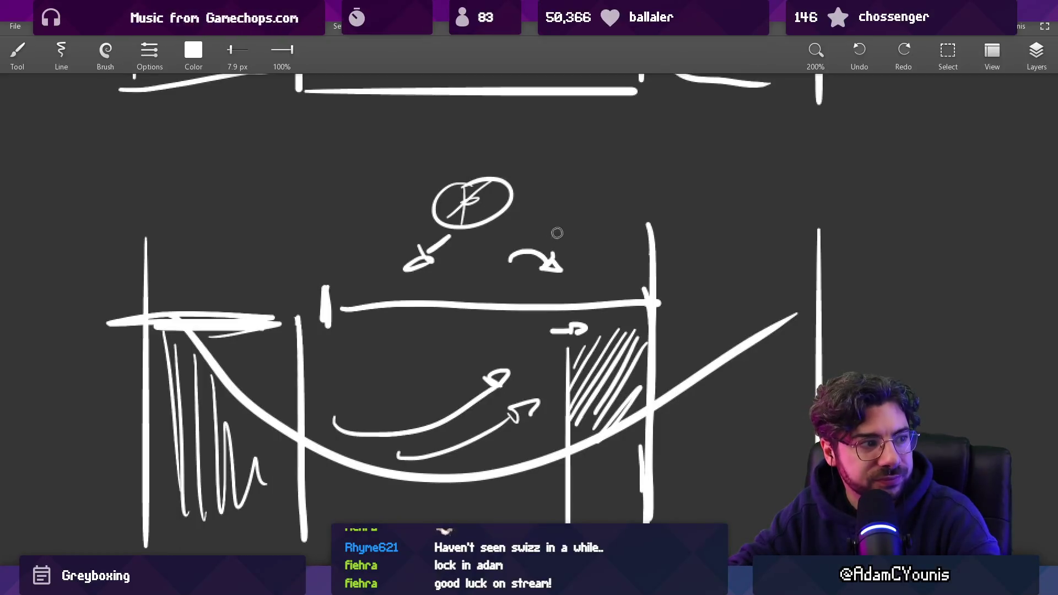
{"action": "left_click_drag", "start_coordinate": [563, 221], "coordinate": [562, 296]}
{"action": "key", "text": "ctrl+z"}
{"action": "left_click_drag", "start_coordinate": [572, 220], "coordinate": [571, 300]}
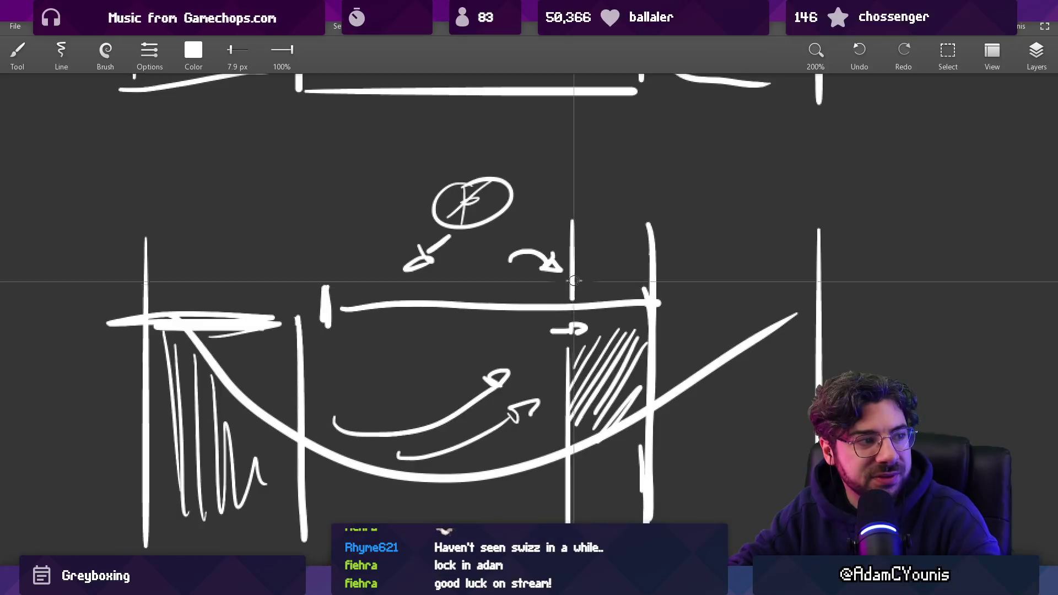
{"action": "left_click_drag", "start_coordinate": [592, 227], "coordinate": [644, 248]}
{"action": "key", "text": "ctrl+z"}
{"action": "left_click_drag", "start_coordinate": [579, 266], "coordinate": [600, 220]}
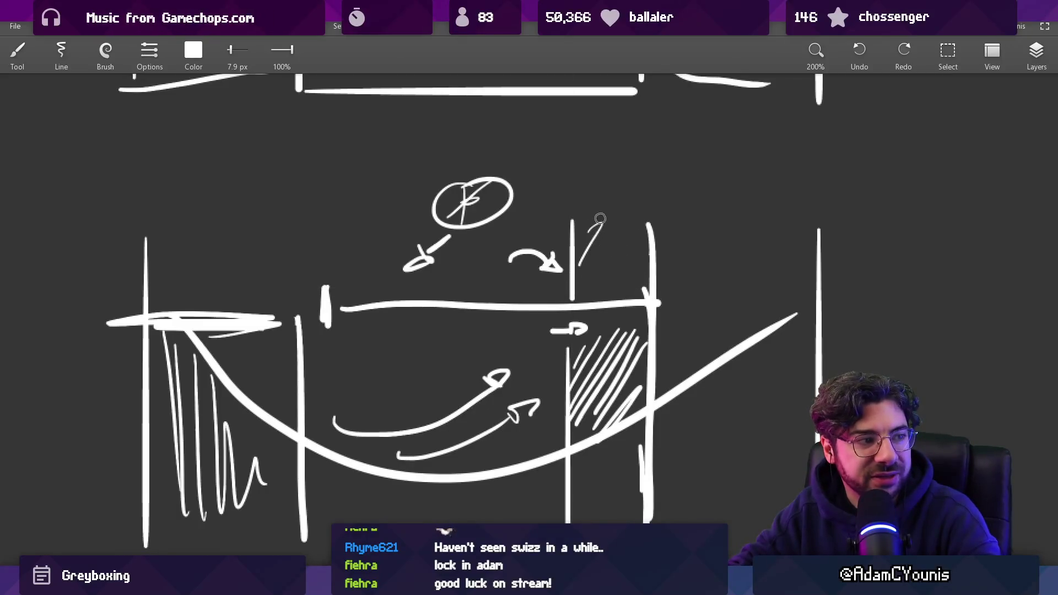
- Add two more vertical posts, an f-shaped figure between them and a downward arrow in the box
{"action": "left_click_drag", "start_coordinate": [343, 211], "coordinate": [336, 307]}
{"action": "left_click_drag", "start_coordinate": [417, 216], "coordinate": [421, 306]}
{"action": "mouse_move", "coordinate": [371, 238]}
{"action": "left_mouse_down"}
{"action": "mouse_move", "coordinate": [363, 259]}
{"action": "mouse_move", "coordinate": [384, 282]}
{"action": "mouse_move", "coordinate": [392, 237]}
{"action": "left_mouse_up"}
{"action": "key", "text": "ctrl+z"}
{"action": "left_click_drag", "start_coordinate": [385, 242], "coordinate": [393, 235]}
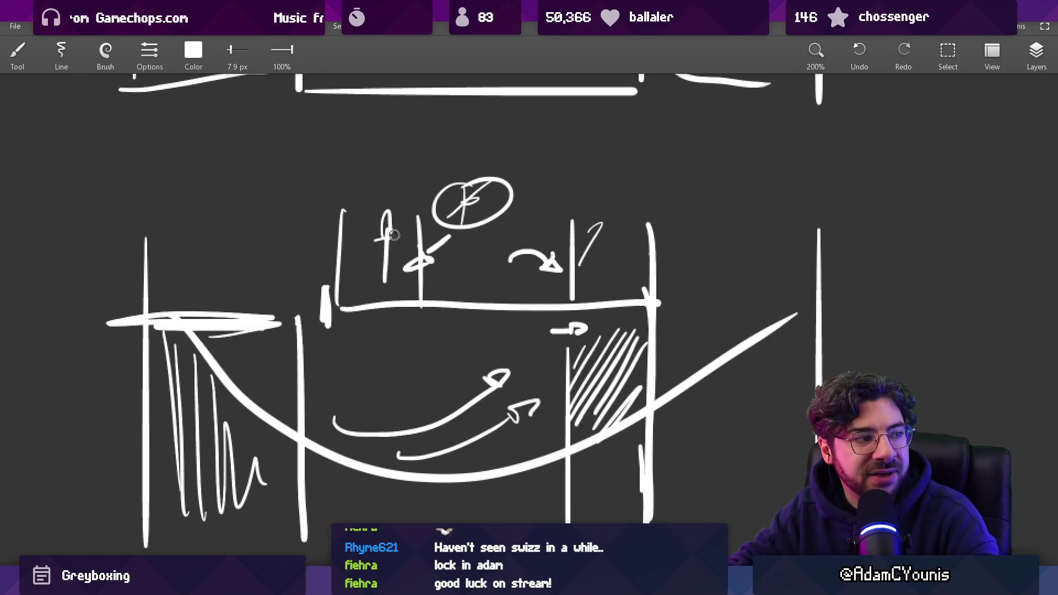
{"action": "left_click_drag", "start_coordinate": [391, 325], "coordinate": [392, 392]}
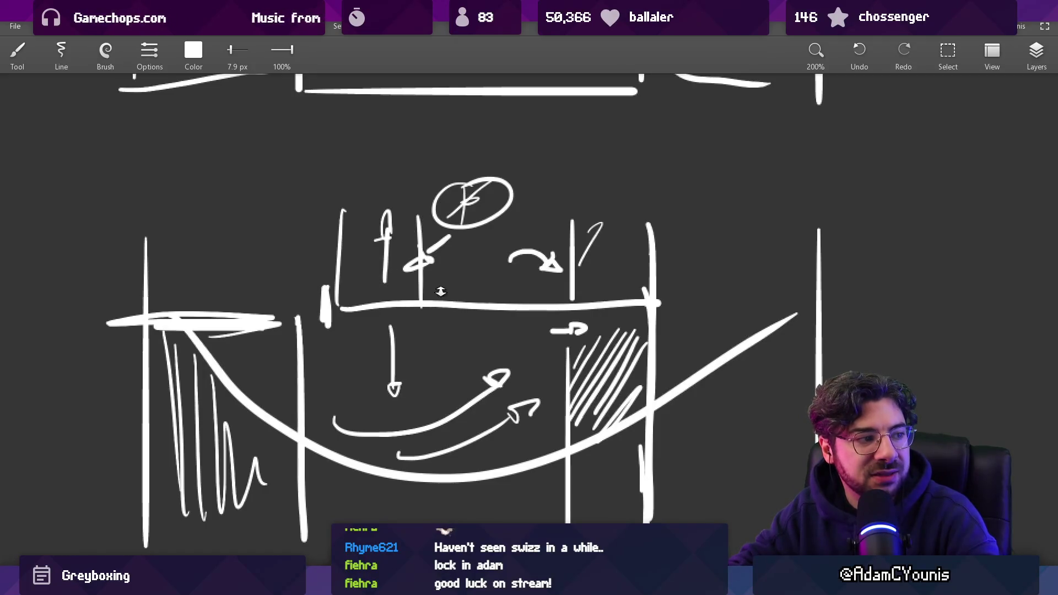
- Discard a stray loop, zoom out and close the untitled sketch
{"action": "scroll", "coordinate": [405, 323], "scroll_direction": "down", "scroll_amount": 5}
{"action": "left_click_drag", "start_coordinate": [405, 323], "coordinate": [370, 304]}
{"action": "mouse_move", "coordinate": [328, 207]}
{"action": "left_mouse_down"}
{"action": "mouse_move", "coordinate": [358, 408]}
{"action": "mouse_move", "coordinate": [331, 202]}
{"action": "mouse_move", "coordinate": [366, 278]}
{"action": "mouse_move", "coordinate": [330, 203]}
{"action": "left_mouse_up"}
{"action": "key", "text": "ctrl+z"}
{"action": "key", "text": "ctrl+z"}
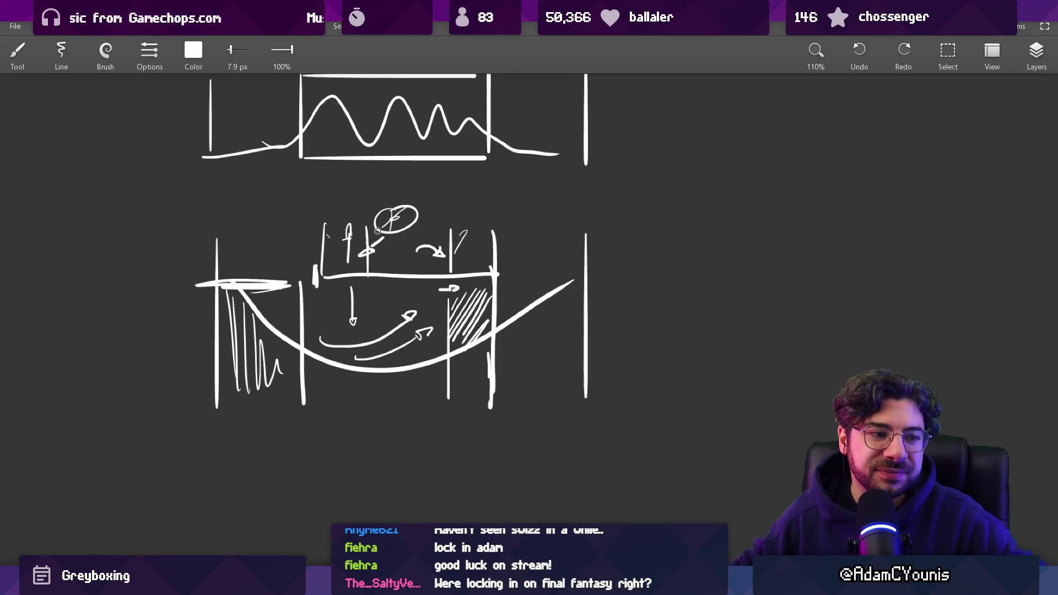
{"action": "scroll", "coordinate": [685, 239], "scroll_direction": "down", "scroll_amount": 5}
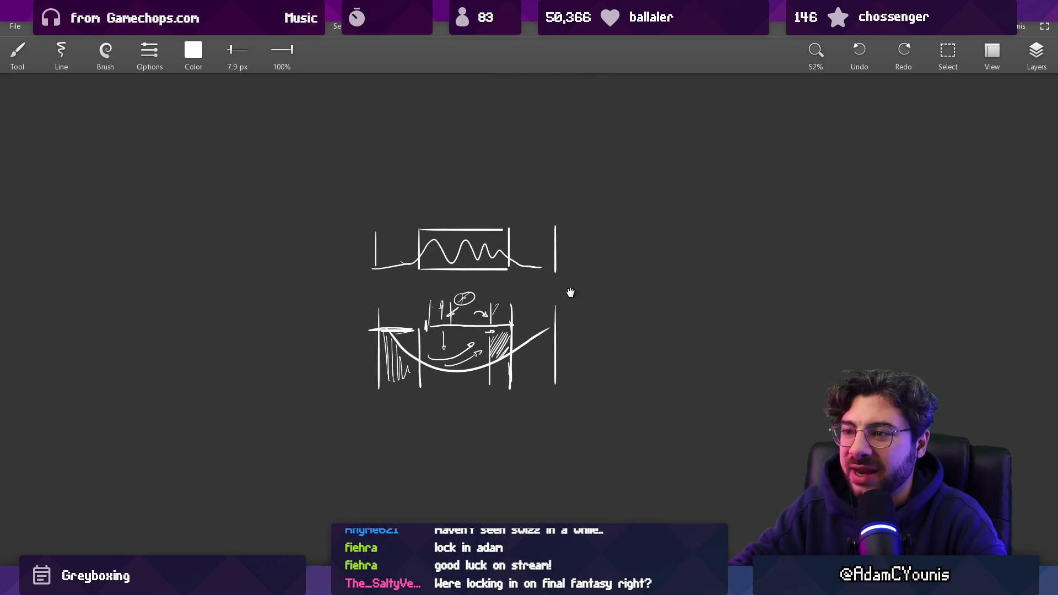
{"action": "key", "text": "ctrl+n"}
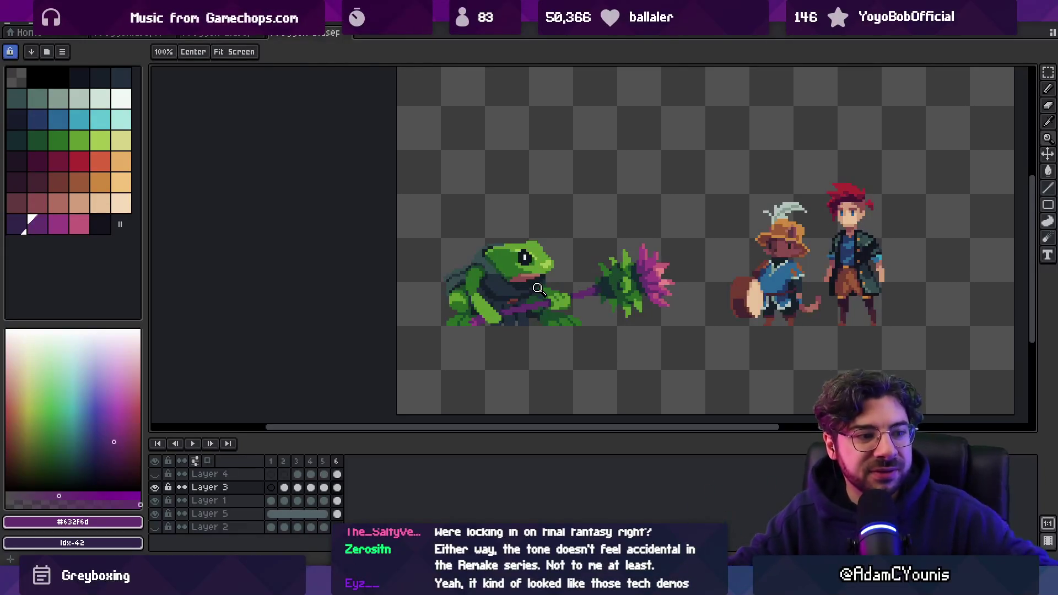
- Pan across the sprite lineup and pick the purple of the frog's staff
{"action": "left_click_drag", "start_coordinate": [575, 148], "coordinate": [434, 170]}
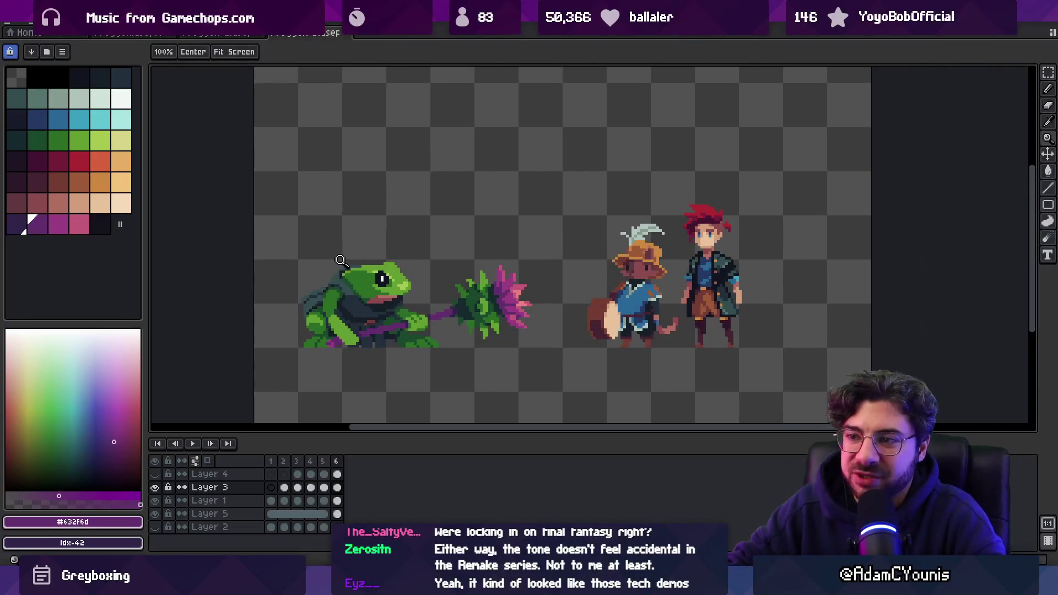
{"action": "scroll", "coordinate": [343, 258], "scroll_direction": "up", "scroll_amount": 3}
{"action": "scroll", "coordinate": [347, 264], "scroll_direction": "down", "scroll_amount": 5}
{"action": "key", "text": "v"}
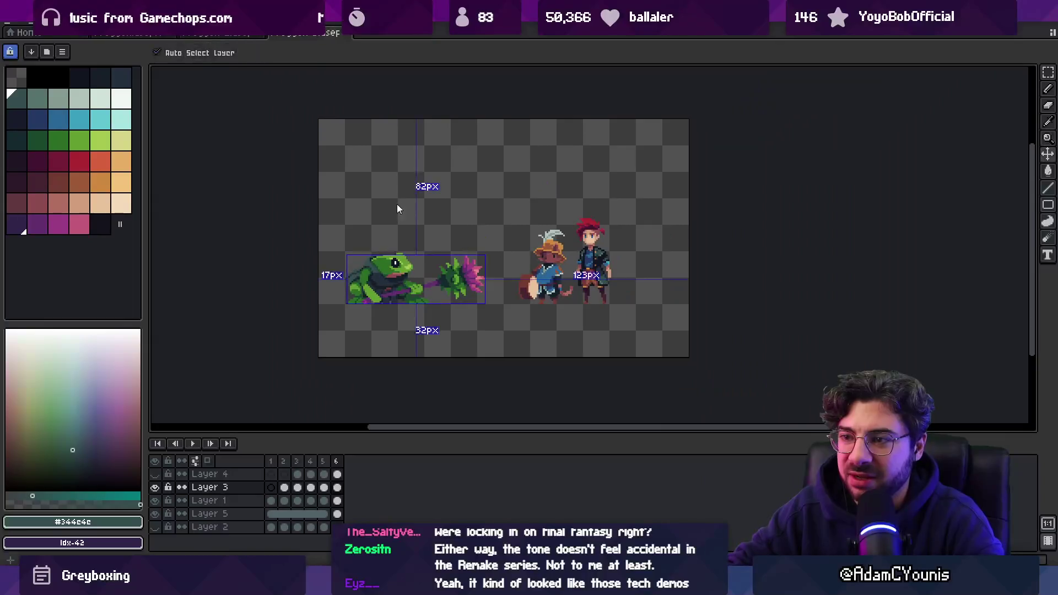
{"action": "scroll", "coordinate": [396, 245], "scroll_direction": "up", "scroll_amount": 4}
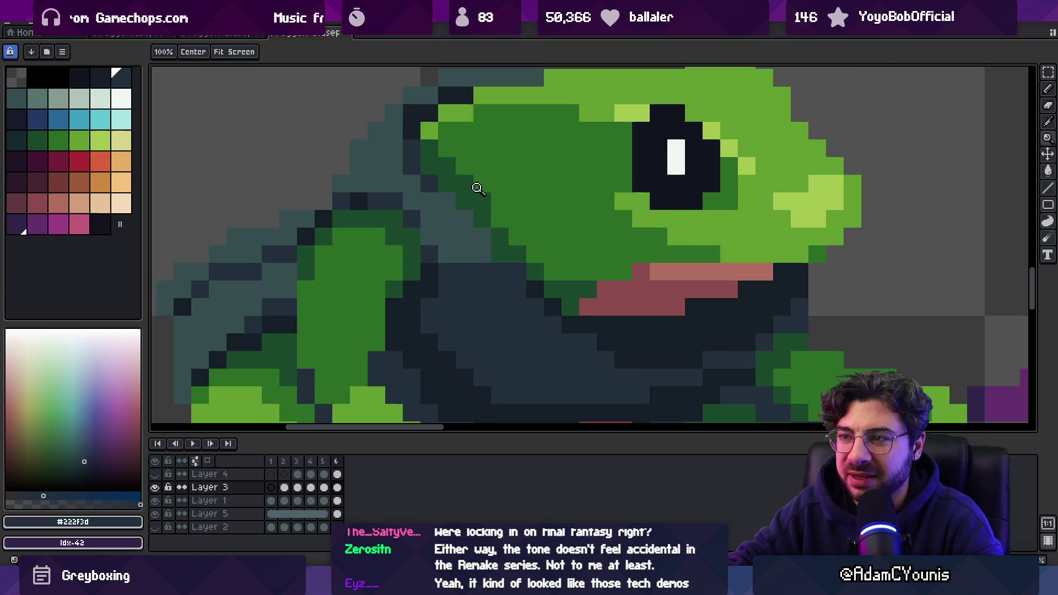
{"action": "scroll", "coordinate": [408, 216], "scroll_direction": "down", "scroll_amount": 4}
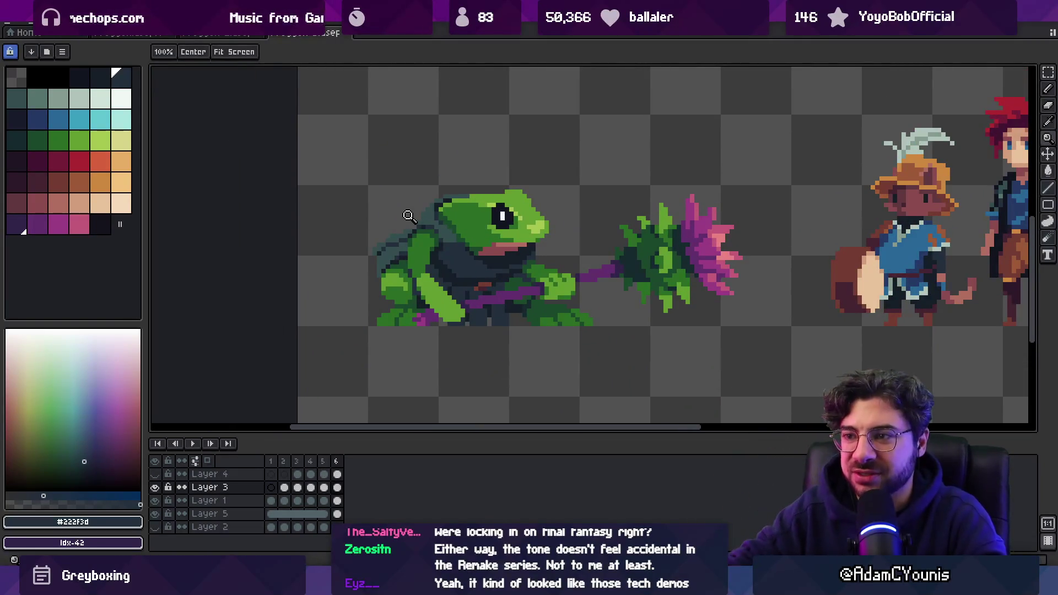
{"action": "scroll", "coordinate": [399, 326], "scroll_direction": "up", "scroll_amount": 2}
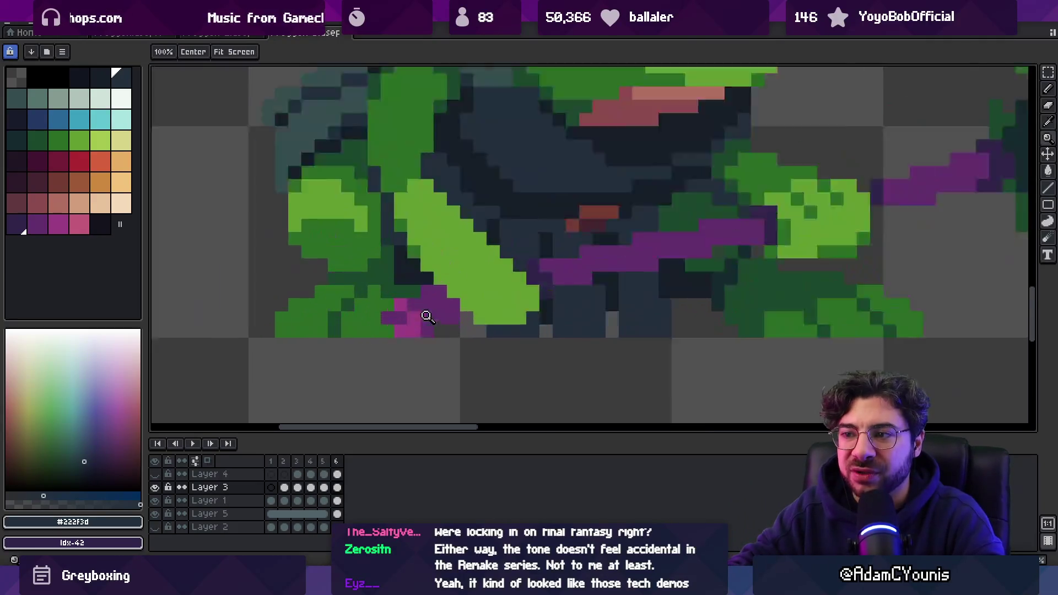
{"action": "left_click", "coordinate": [399, 326], "text": "alt"}
- Activate the frog's layer, pick its darker green, then switch to the YouTube trailer
{"action": "scroll", "coordinate": [417, 310], "scroll_direction": "down", "scroll_amount": 5}
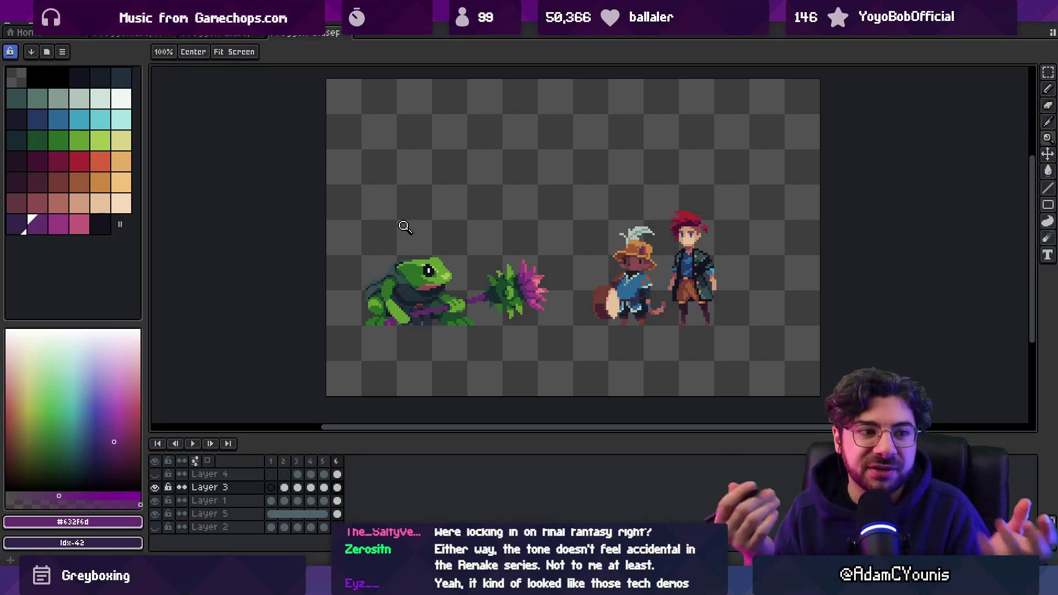
{"action": "scroll", "coordinate": [408, 265], "scroll_direction": "up", "scroll_amount": 4}
{"action": "left_click", "coordinate": [435, 286], "text": "ctrl"}
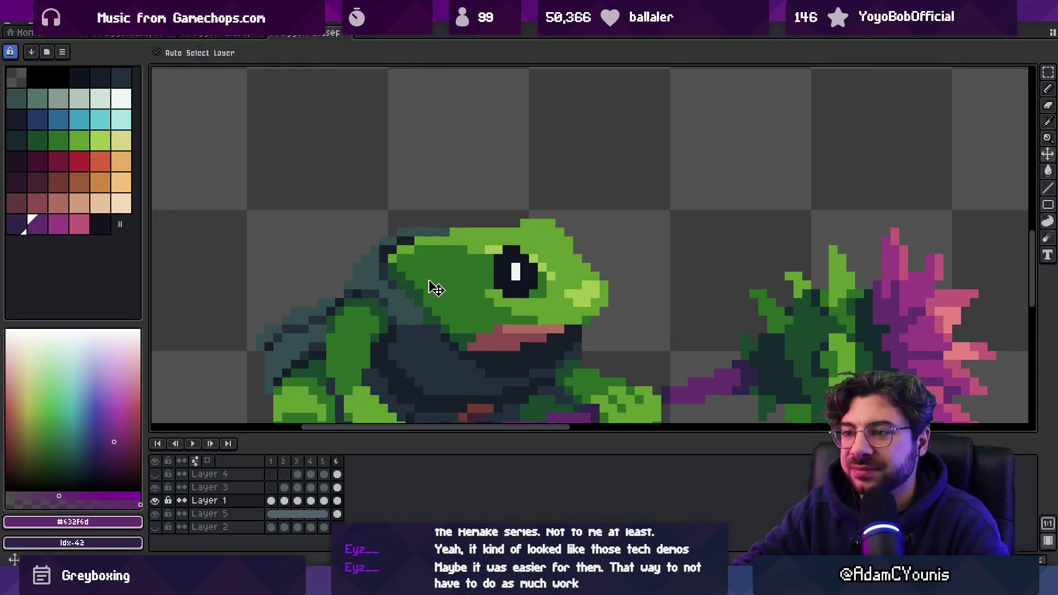
{"action": "mouse_move", "coordinate": [429, 249]}
{"action": "left_mouse_down"}
{"action": "mouse_move", "coordinate": [413, 237]}
{"action": "mouse_move", "coordinate": [430, 224]}
{"action": "left_mouse_up"}
{"action": "left_click", "coordinate": [386, 240], "text": "alt"}
{"action": "key", "text": "z"}
{"action": "scroll", "coordinate": [384, 224], "scroll_direction": "down", "scroll_amount": 5}
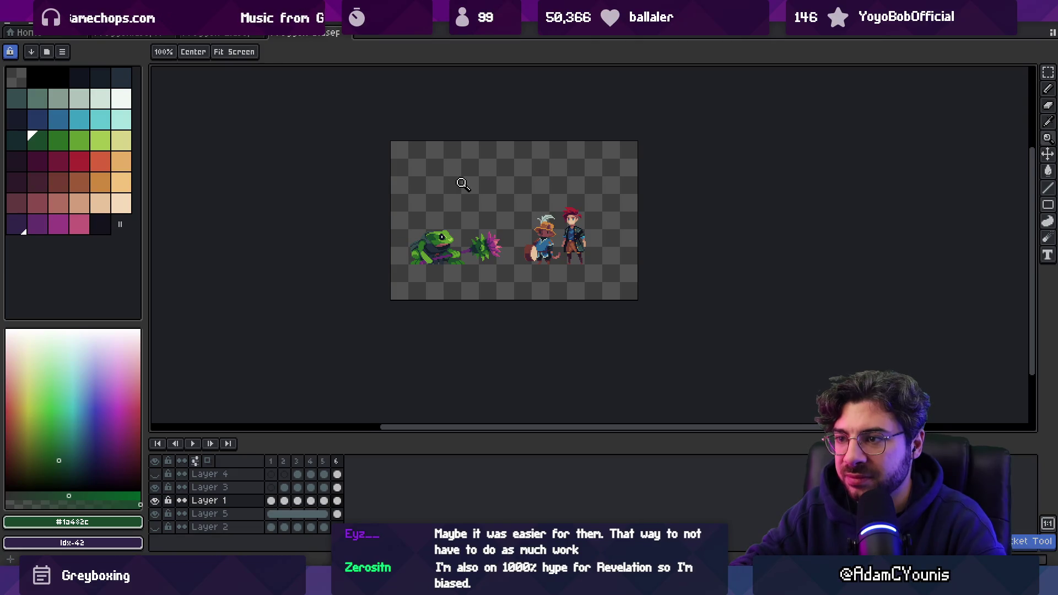
{"action": "scroll", "coordinate": [431, 219], "scroll_direction": "up", "scroll_amount": 3}
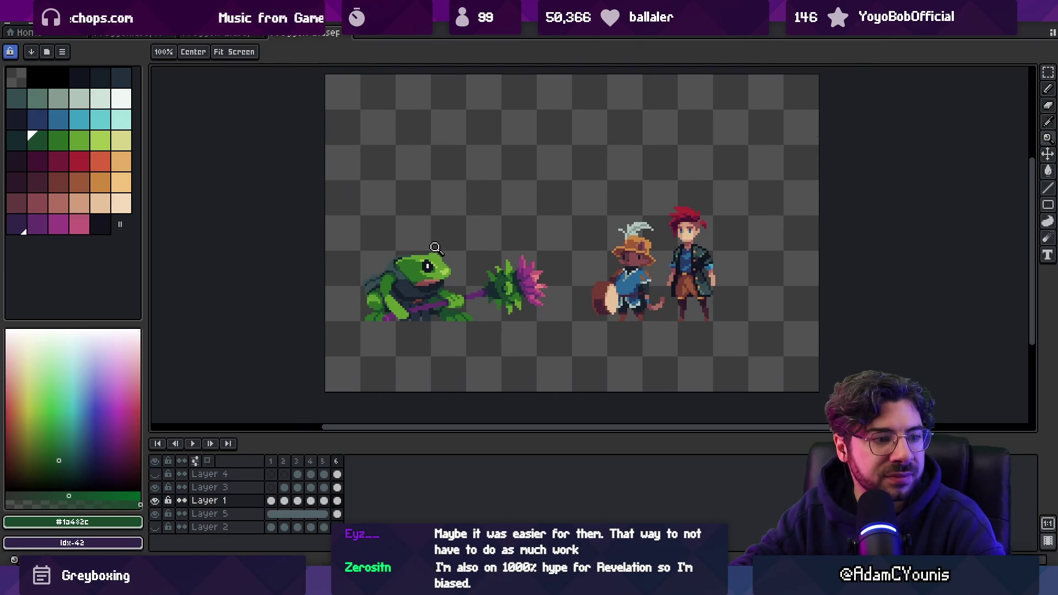
{"action": "scroll", "coordinate": [432, 228], "scroll_direction": "up", "scroll_amount": 2}
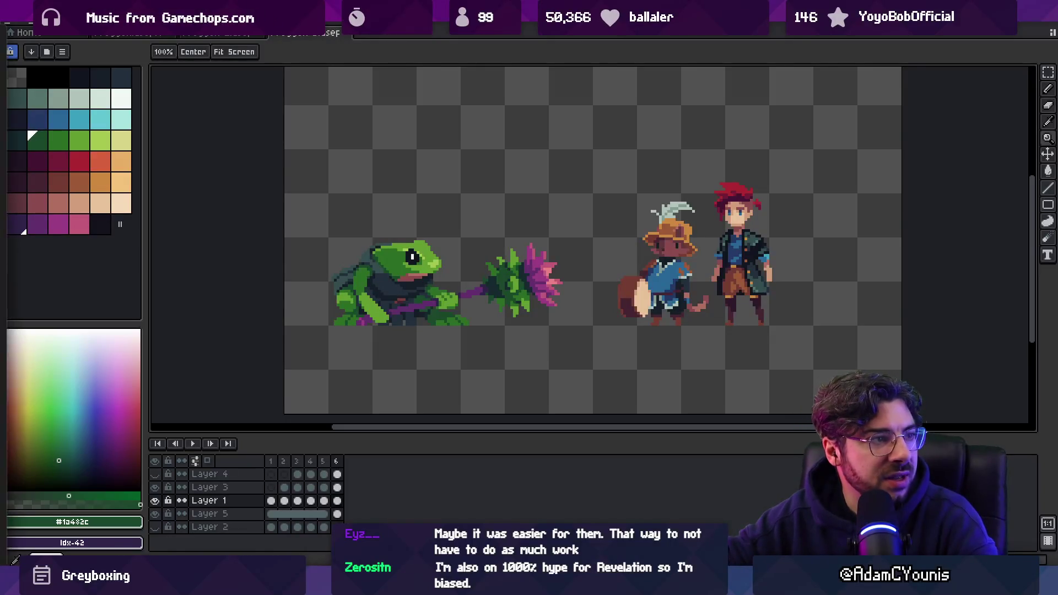
{"action": "key", "text": "alt+Tab"}
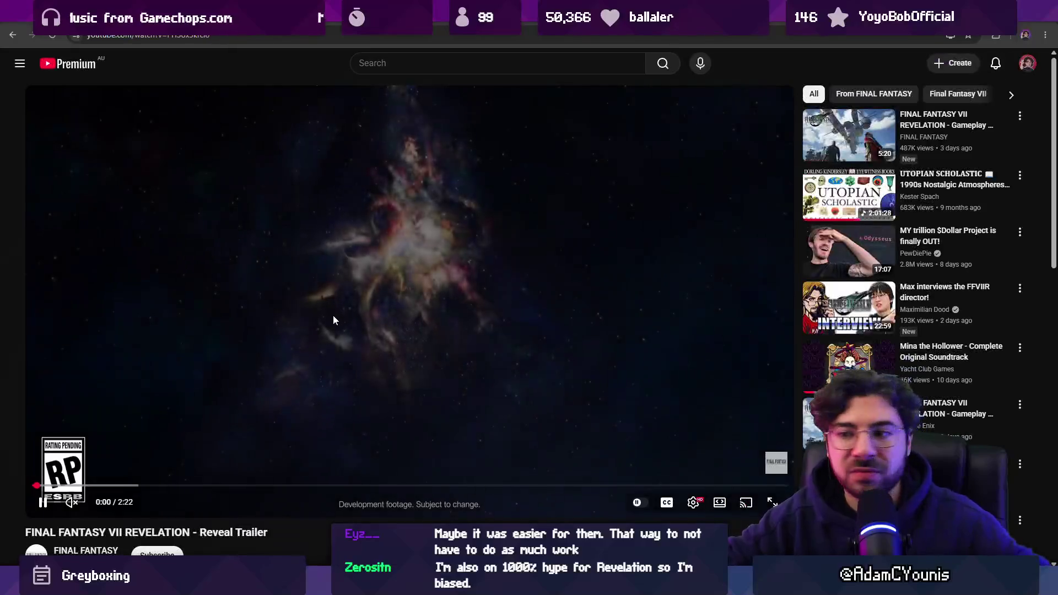
- Jump the trailer to 0:30 then 0:46, turn off Arabic subtitles, and pause and resume
{"action": "left_click", "coordinate": [117, 486]}
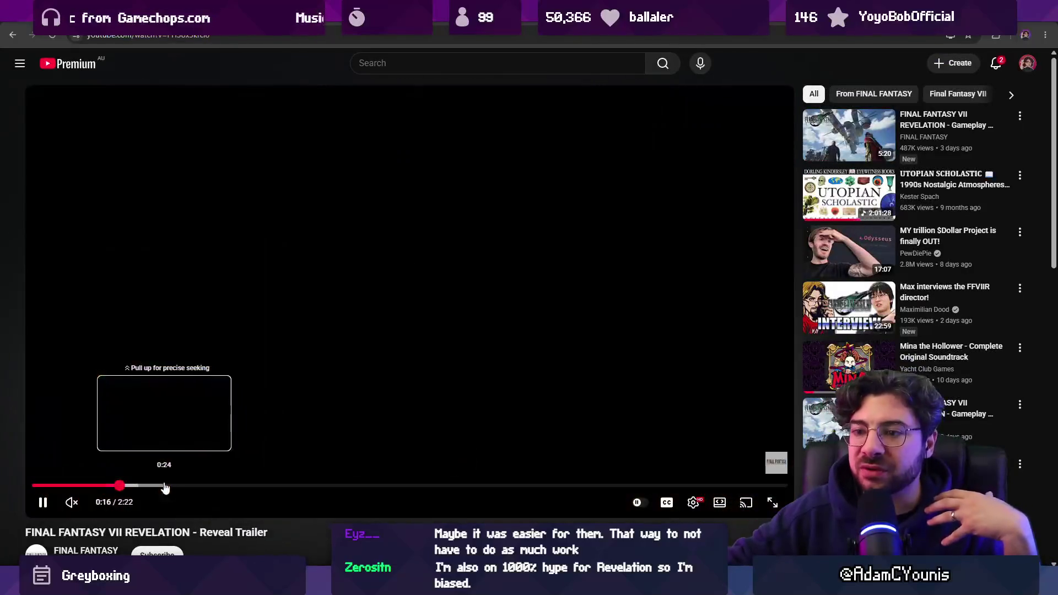
{"action": "left_click", "coordinate": [195, 486]}
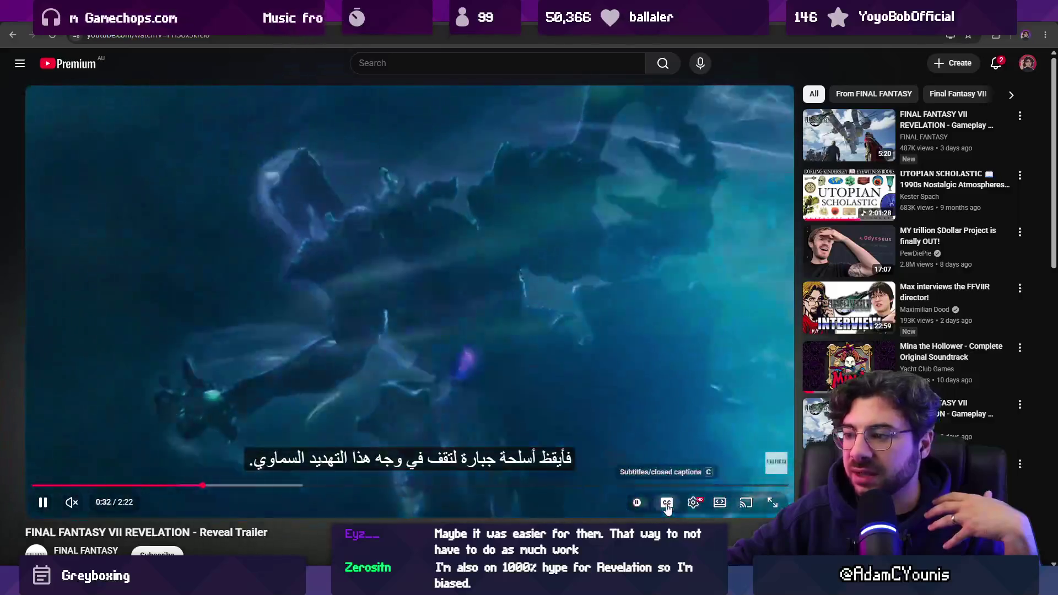
{"action": "left_click", "coordinate": [666, 502]}
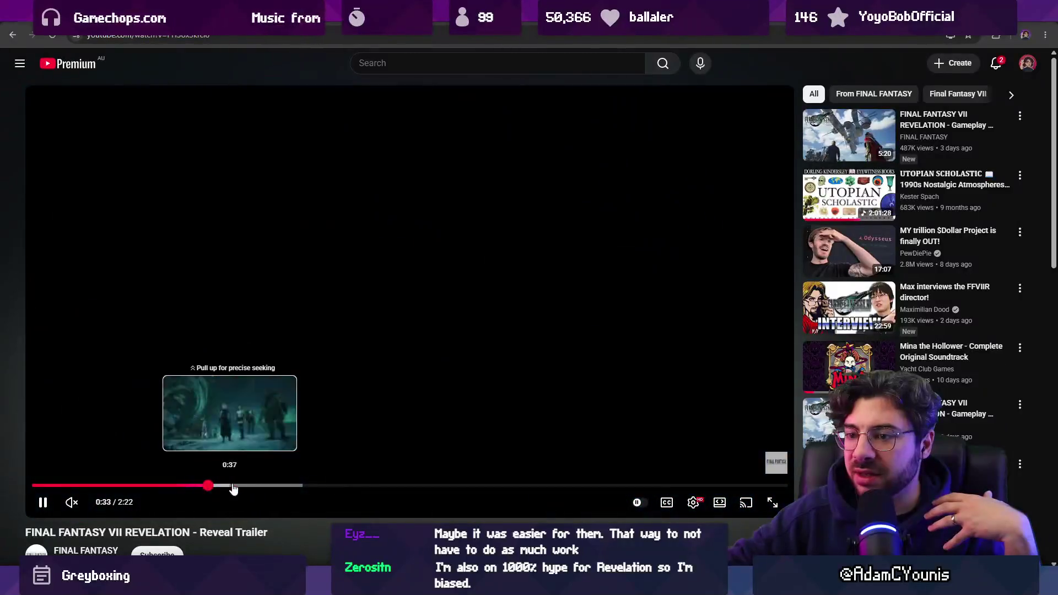
{"action": "left_click", "coordinate": [274, 485]}
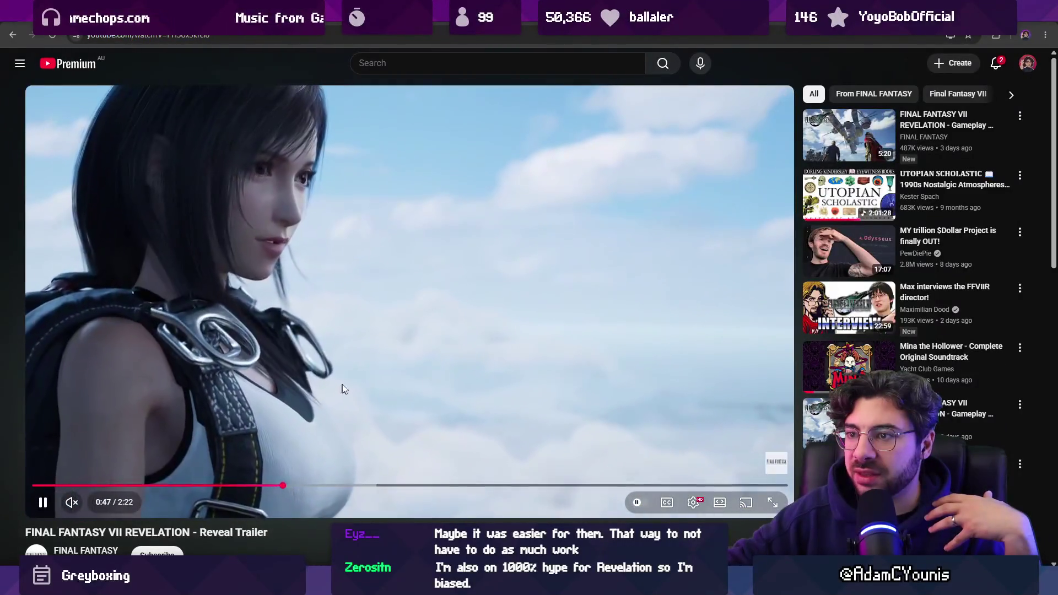
{"action": "left_click", "coordinate": [343, 383]}
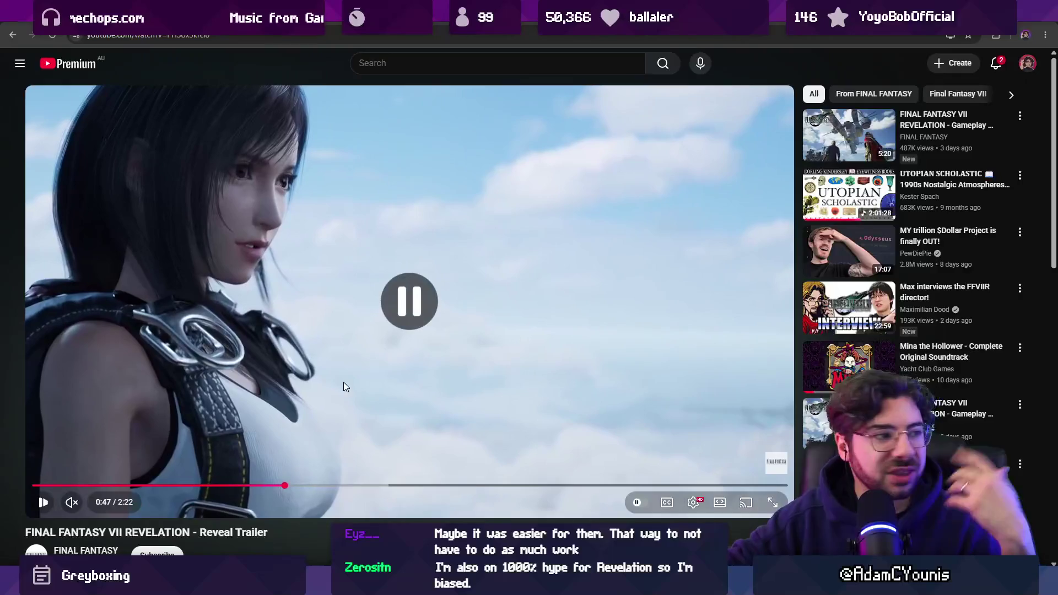
{"action": "left_click", "coordinate": [333, 365]}
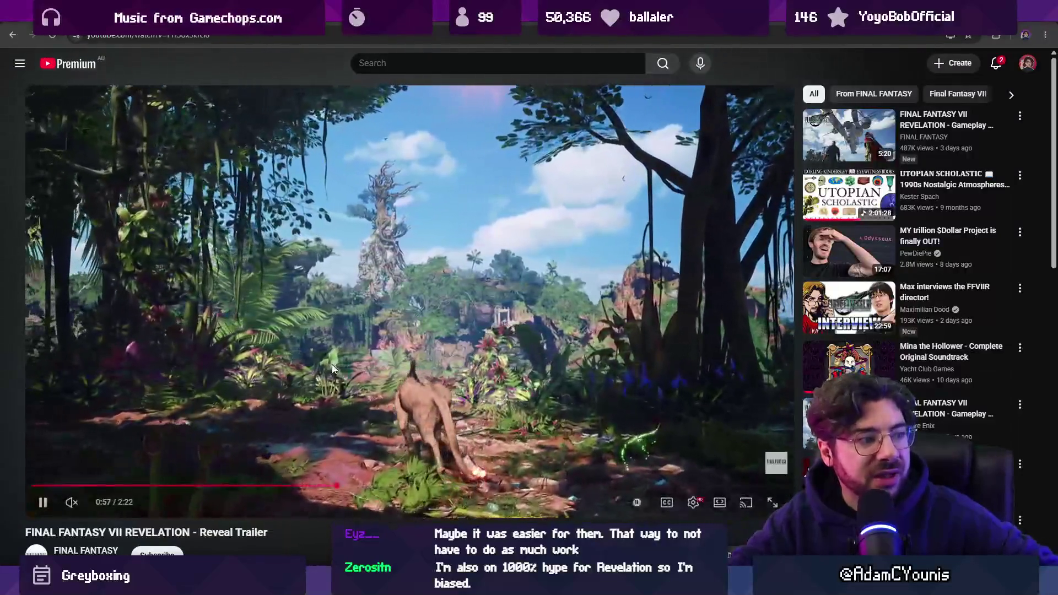
{"action": "left_click", "coordinate": [331, 364]}
{"action": "left_click", "coordinate": [332, 365]}
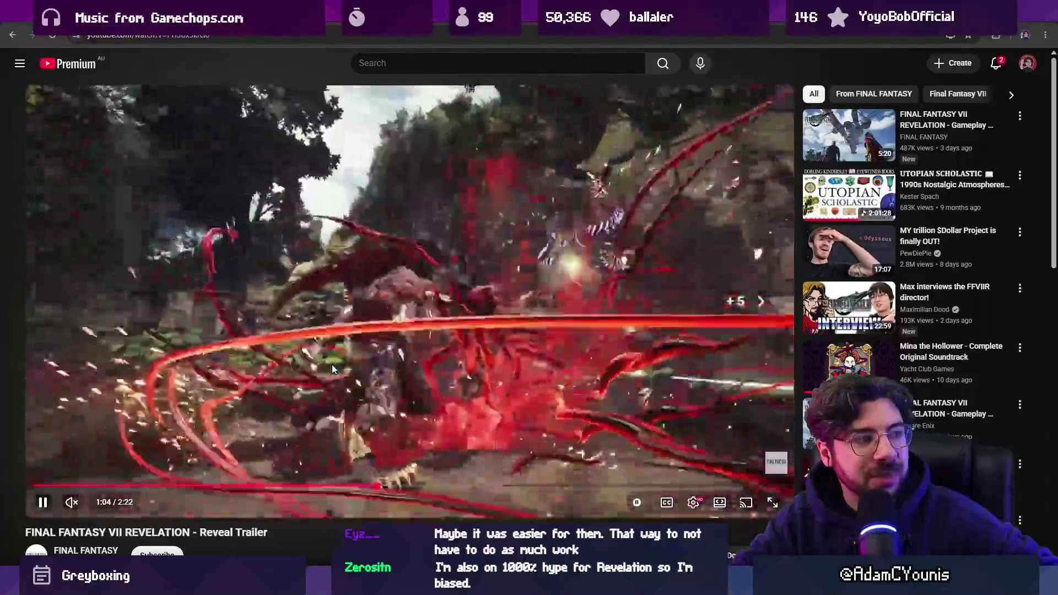
- Skip forward and back through the trailer in fullscreen, then return to the video page
{"action": "key", "text": "l"}
{"action": "key", "text": "Right"}
{"action": "key", "text": "Right"}
{"action": "key", "text": "Right"}
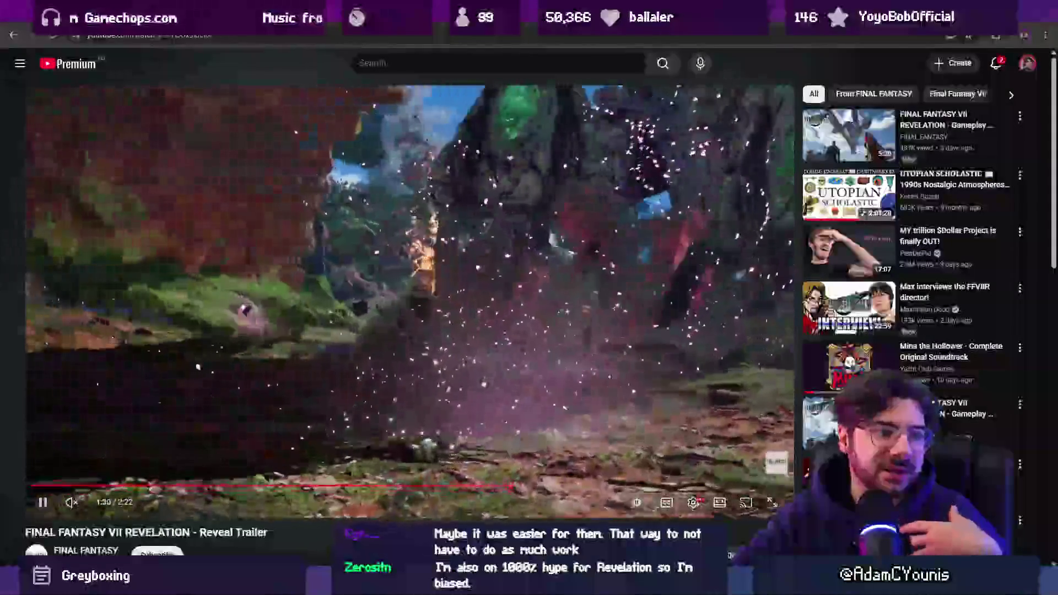
{"action": "key", "text": "f"}
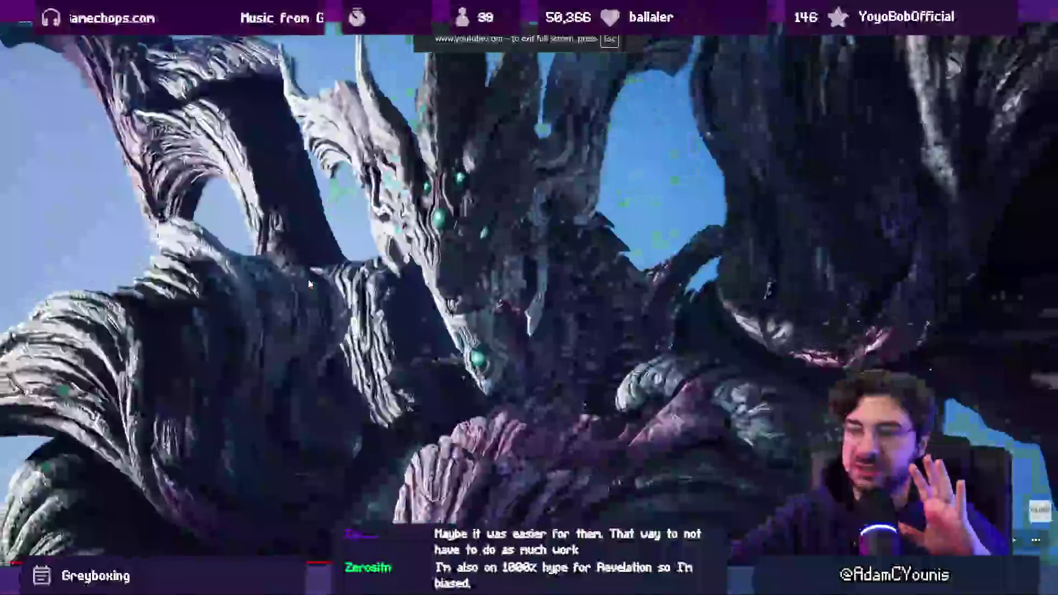
{"action": "key", "text": "Right"}
{"action": "key", "text": "Right"}
{"action": "key", "text": "Right"}
{"action": "key", "text": "Right"}
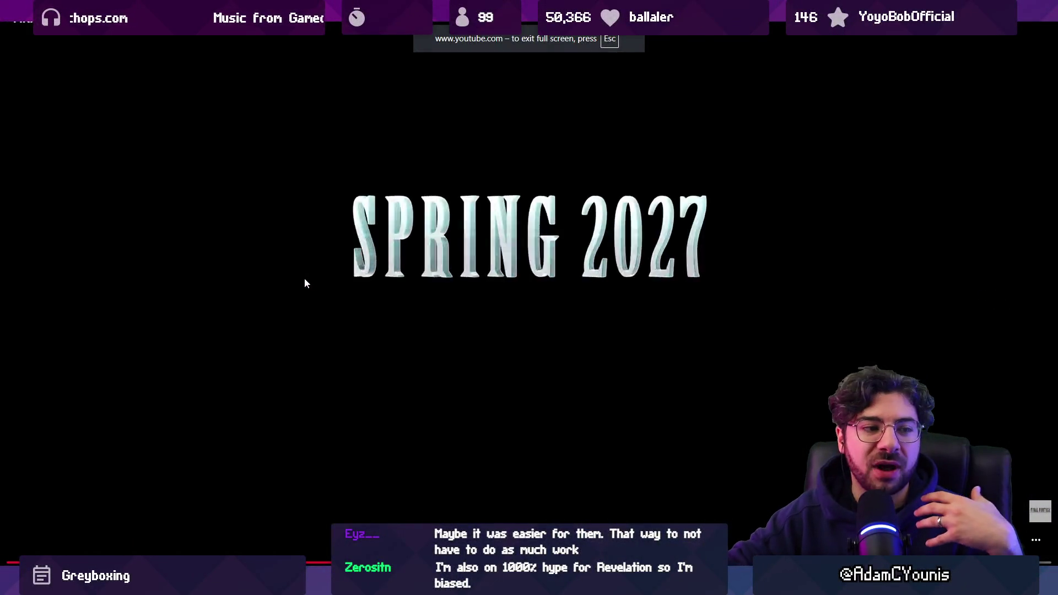
{"action": "key", "text": "Left"}
{"action": "key", "text": "Left"}
{"action": "key", "text": "Left"}
{"action": "key", "text": "Left"}
{"action": "key", "text": "Left"}
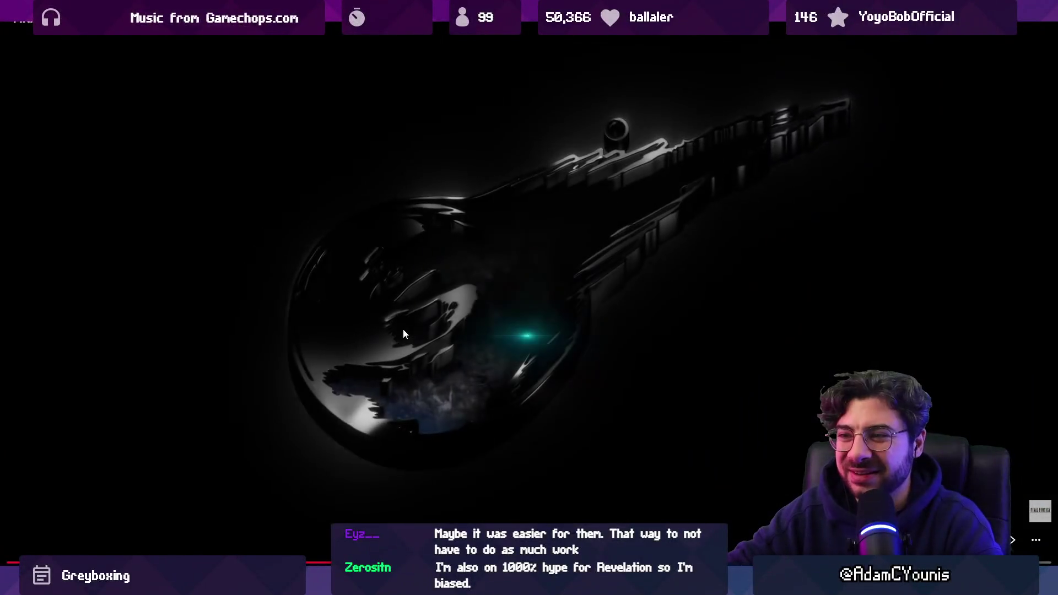
{"action": "key", "text": "Escape"}
- Rewind the trailer to about 0:30, replay it, and pause it at 0:58
{"action": "key", "text": "space"}
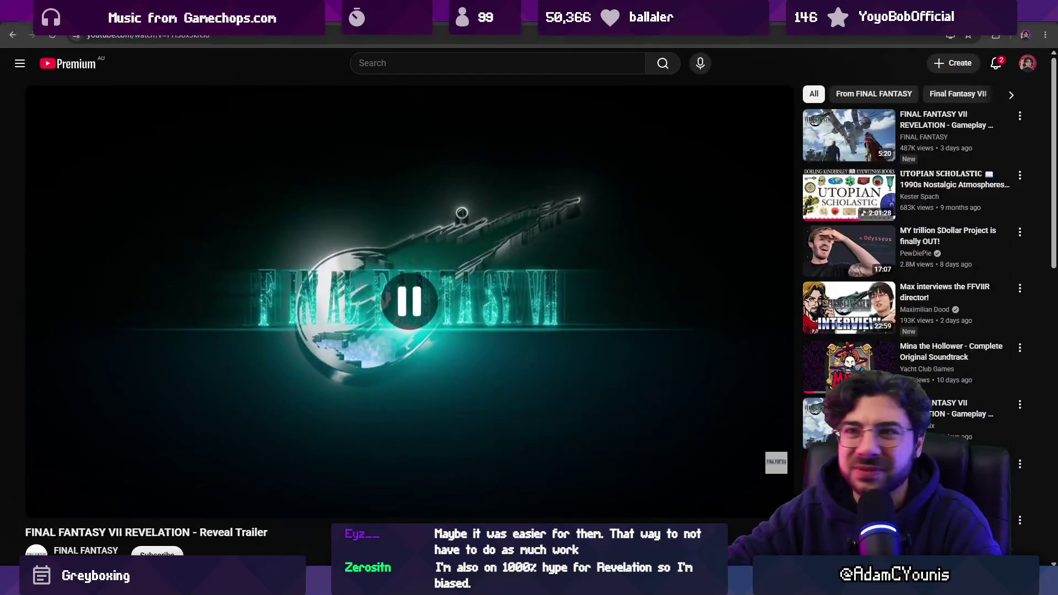
{"action": "left_click", "coordinate": [216, 486]}
{"action": "left_click", "coordinate": [257, 392]}
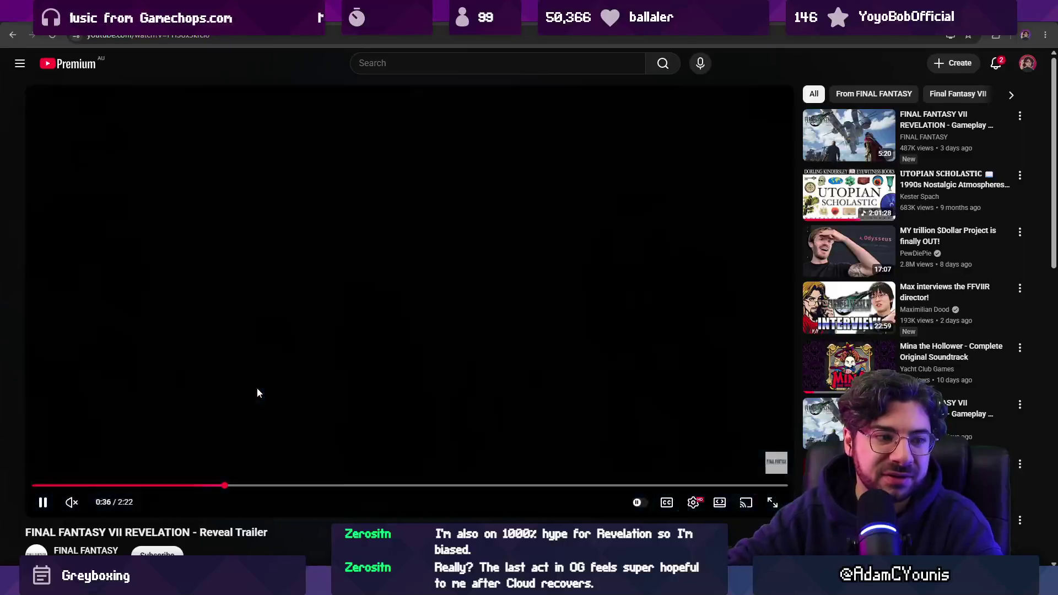
{"action": "key", "text": "Left"}
{"action": "key", "text": "Right"}
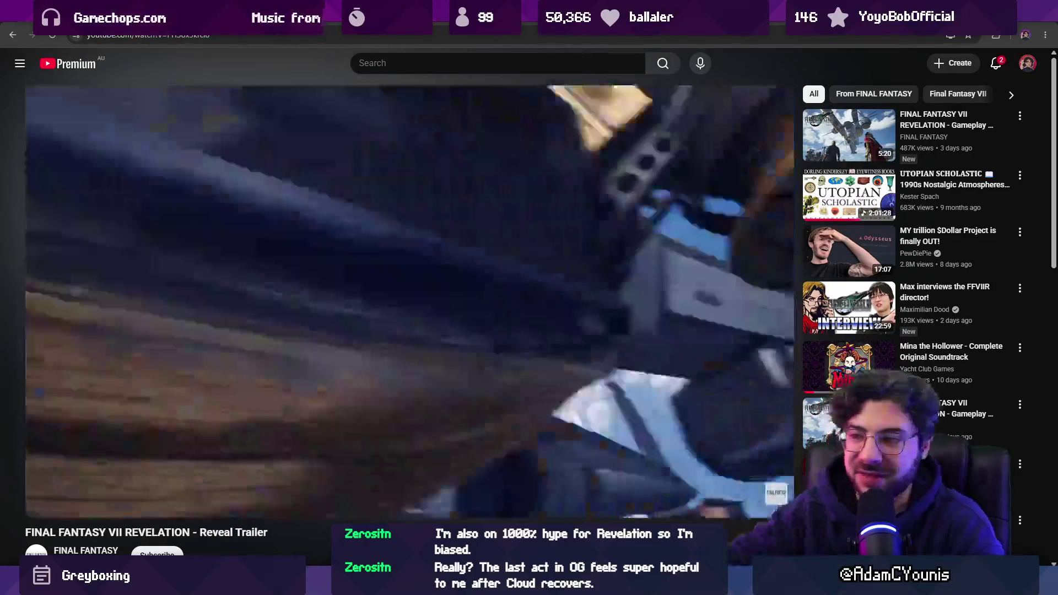
{"action": "mouse_move", "coordinate": [455, 511]}
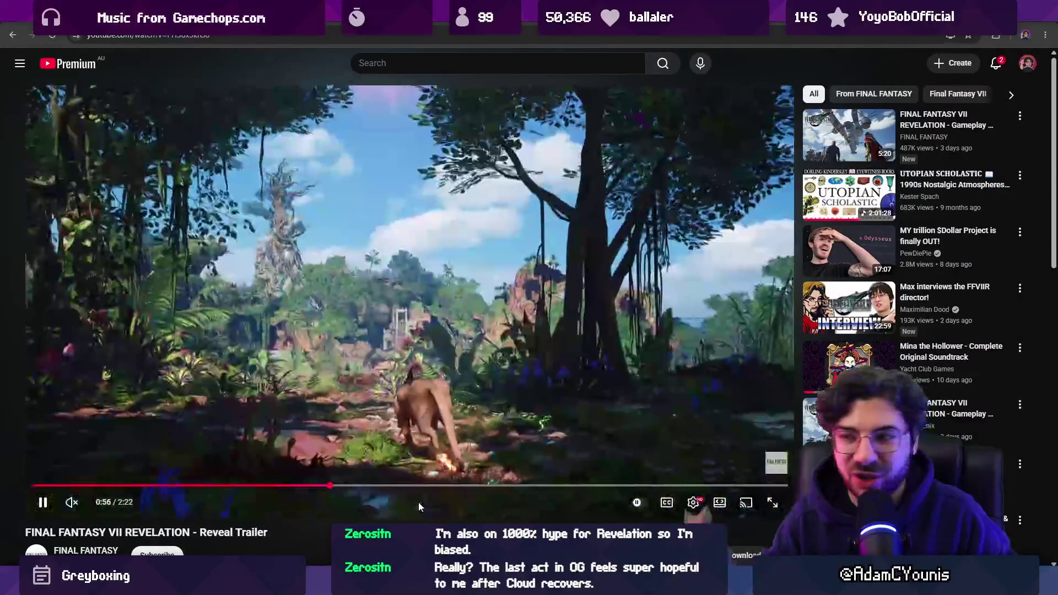
{"action": "left_click", "coordinate": [404, 432]}
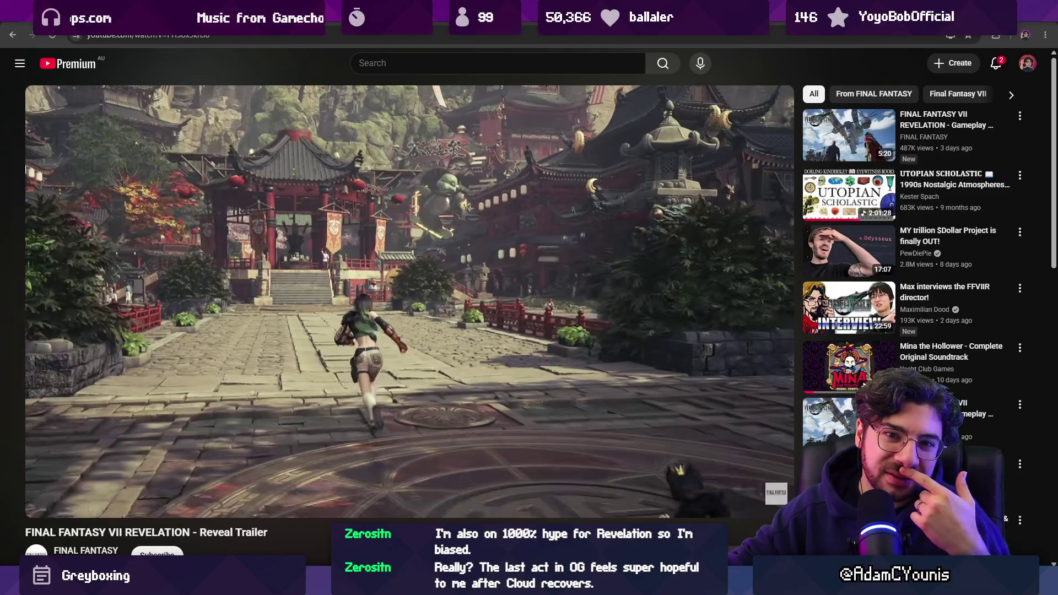
{"action": "mouse_move", "coordinate": [455, 342]}
{"action": "type", "text": "ff"}
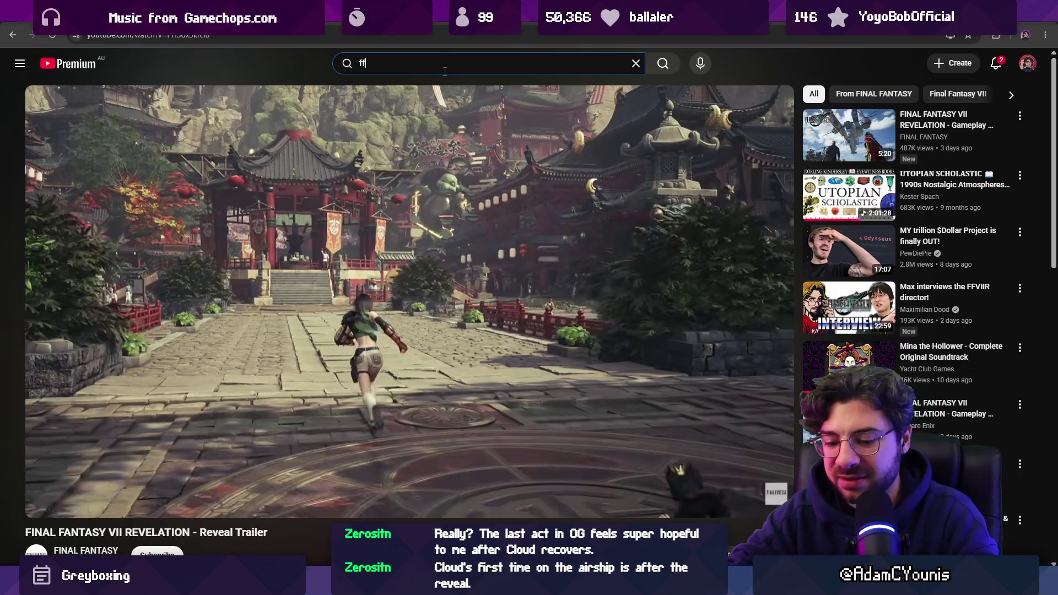
- Search for 'ffvii rebirth ending' and open the Emotional Ending Cutscene video
{"action": "type", "text": "vii"}
{"action": "key", "text": "BackSpace"}
{"action": "type", "text": "ending"}
{"action": "key", "text": "Return"}
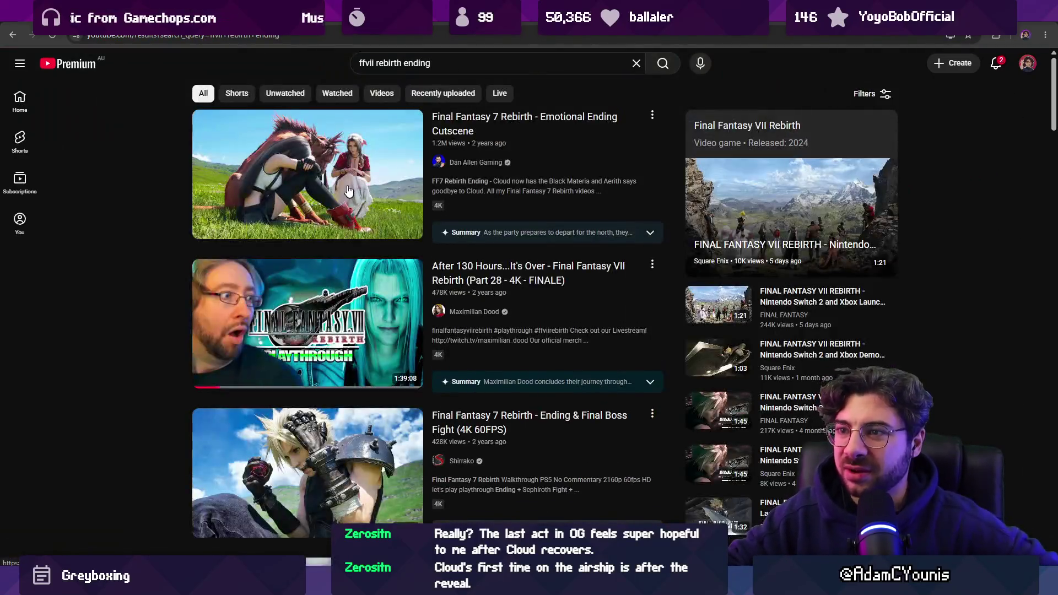
{"action": "left_click", "coordinate": [347, 185]}
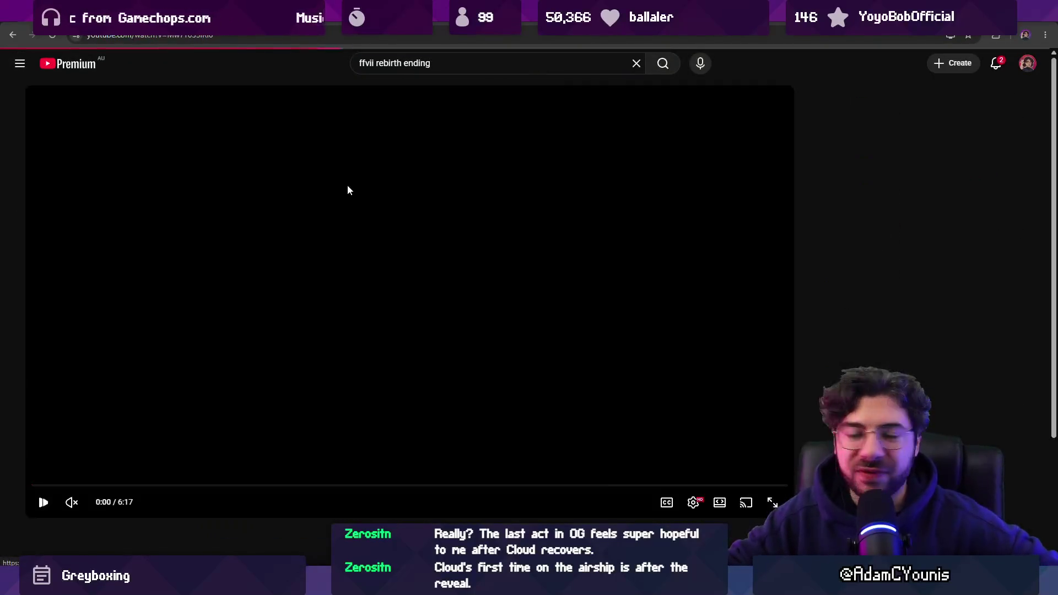
- Skip ahead through the ending cutscene to about 1:36 of 6:17
{"action": "key", "text": "Right"}
{"action": "key", "text": "Right"}
{"action": "key", "text": "Right"}
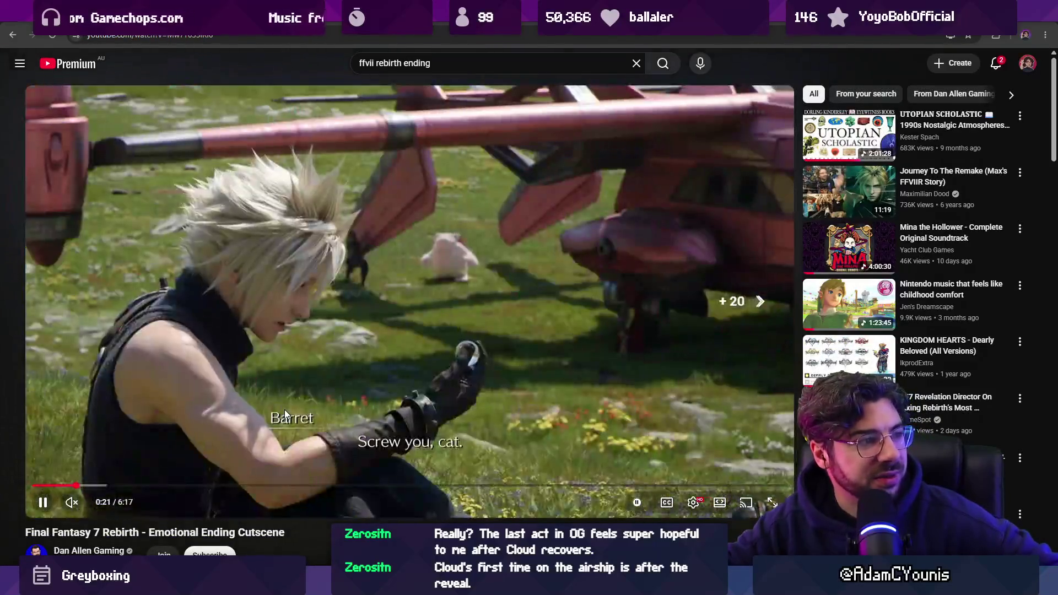
{"action": "key", "text": "Right"}
{"action": "key", "text": "Right"}
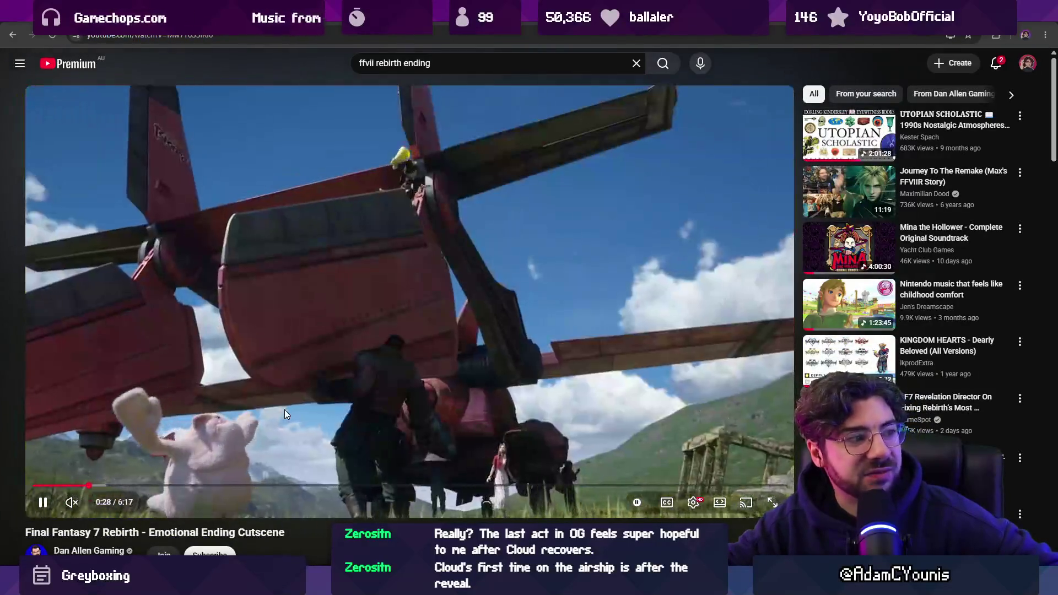
{"action": "key", "text": "Right"}
{"action": "key", "text": "Right"}
{"action": "key", "text": "Right"}
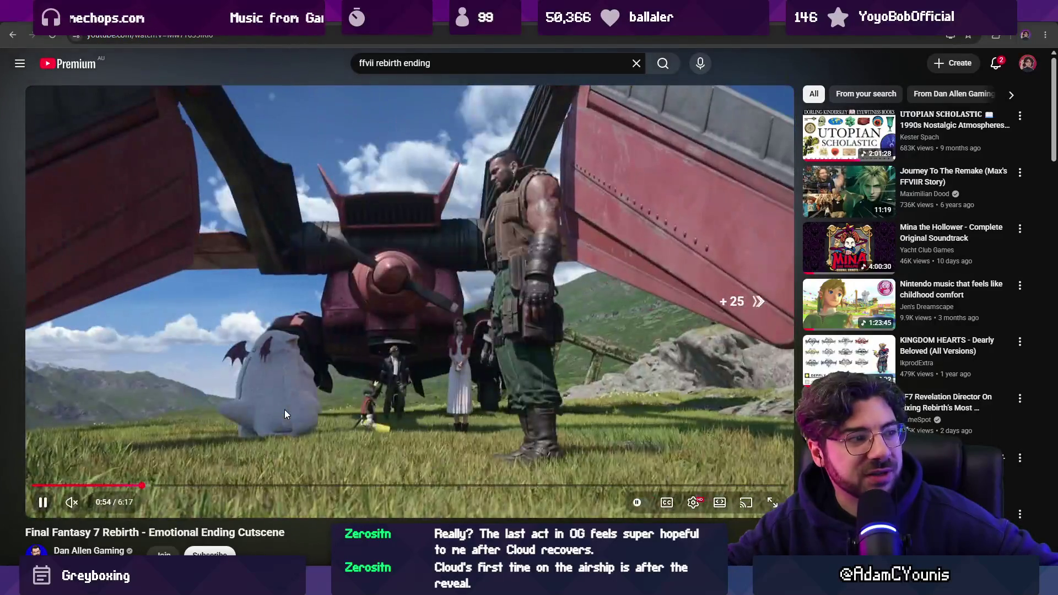
{"action": "key", "text": "Right"}
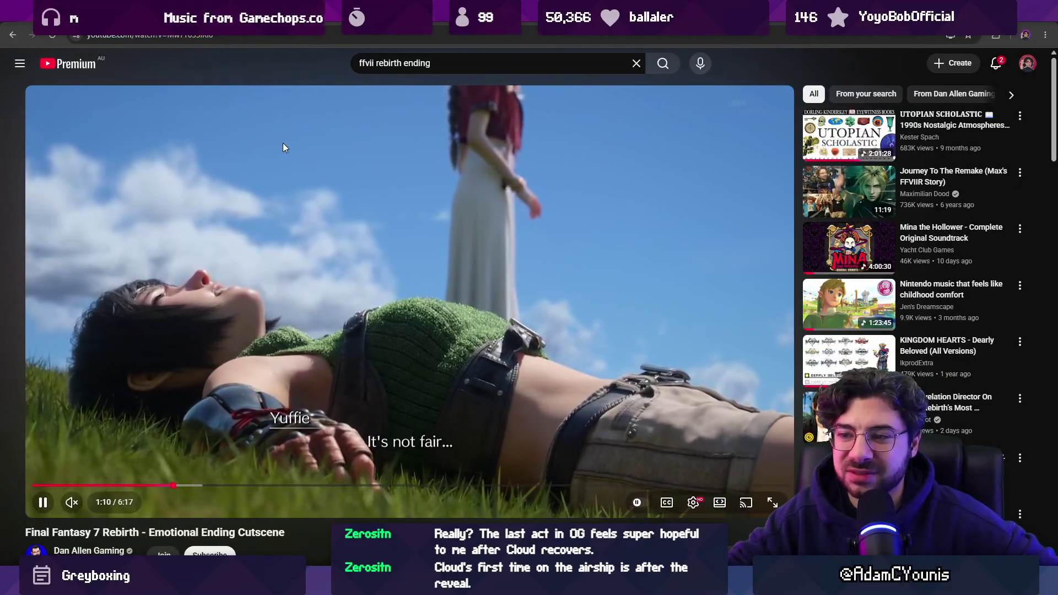
{"action": "key", "text": "Right"}
{"action": "key", "text": "Right"}
{"action": "key", "text": "Right"}
{"action": "key", "text": "Right"}
{"action": "key", "text": "Right"}
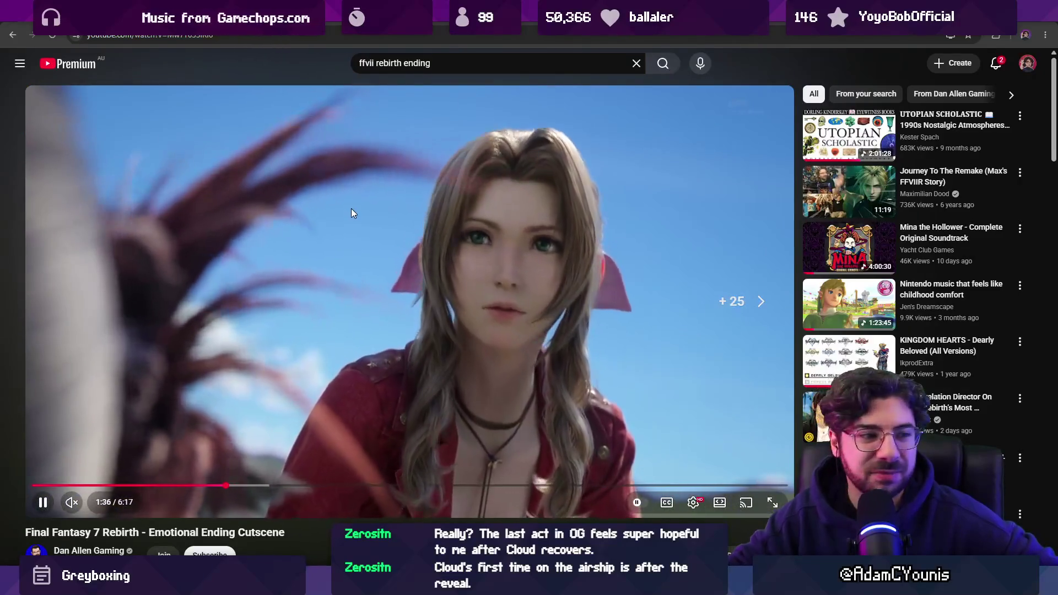
{"action": "left_click", "coordinate": [353, 213]}
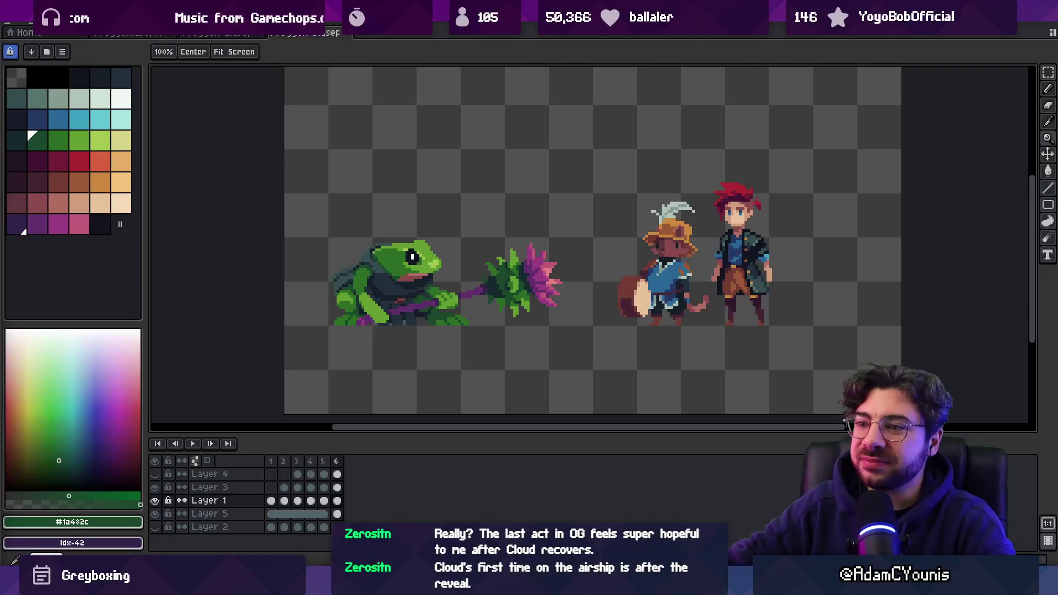
- Zoom in on the frog and eyedrop #222f3d, #639d30, then its dark green #2b6d25
{"action": "scroll", "coordinate": [359, 301], "scroll_direction": "up", "scroll_amount": 3}
{"action": "key", "text": "v"}
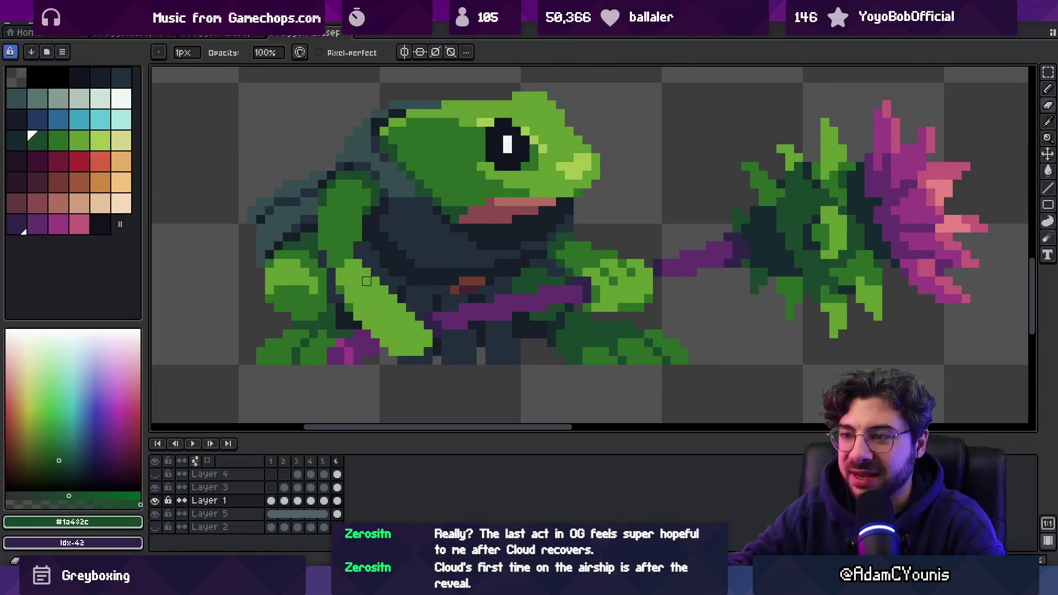
{"action": "key", "text": "v"}
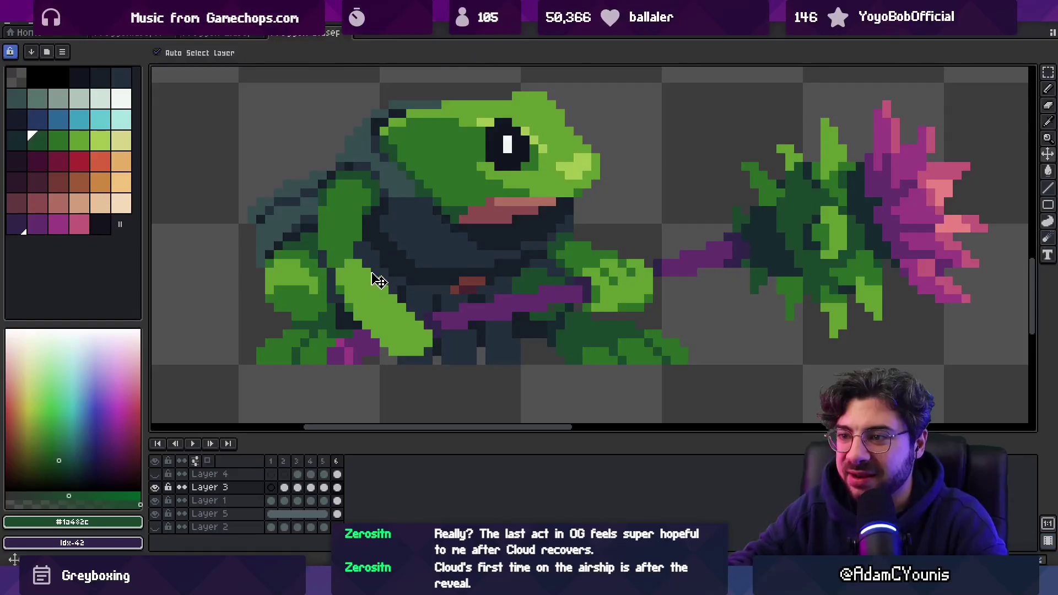
{"action": "key", "text": "i"}
{"action": "left_click", "coordinate": [370, 257]}
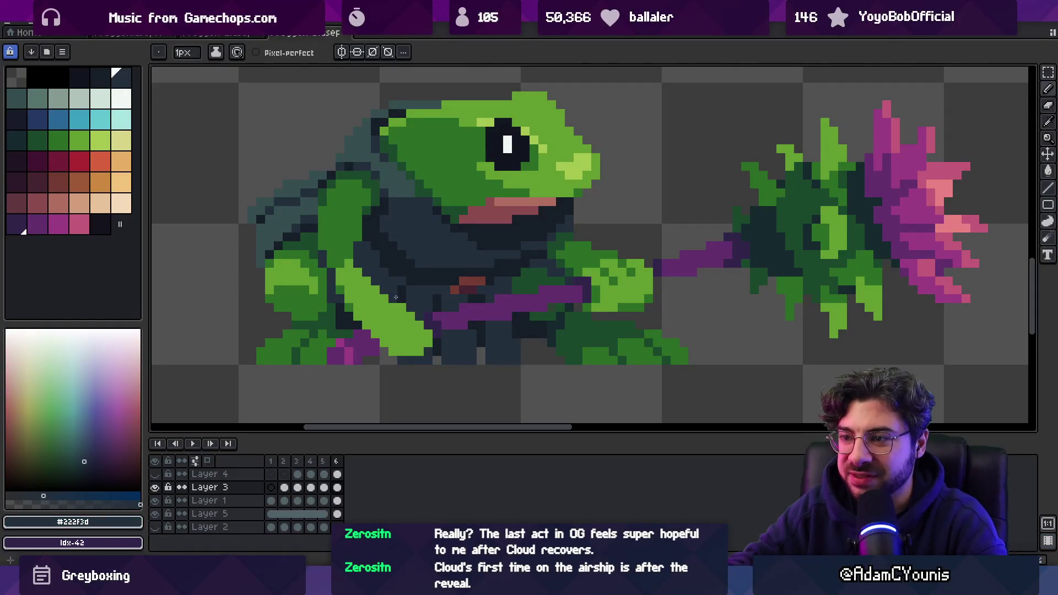
{"action": "left_click", "coordinate": [409, 323], "text": "alt"}
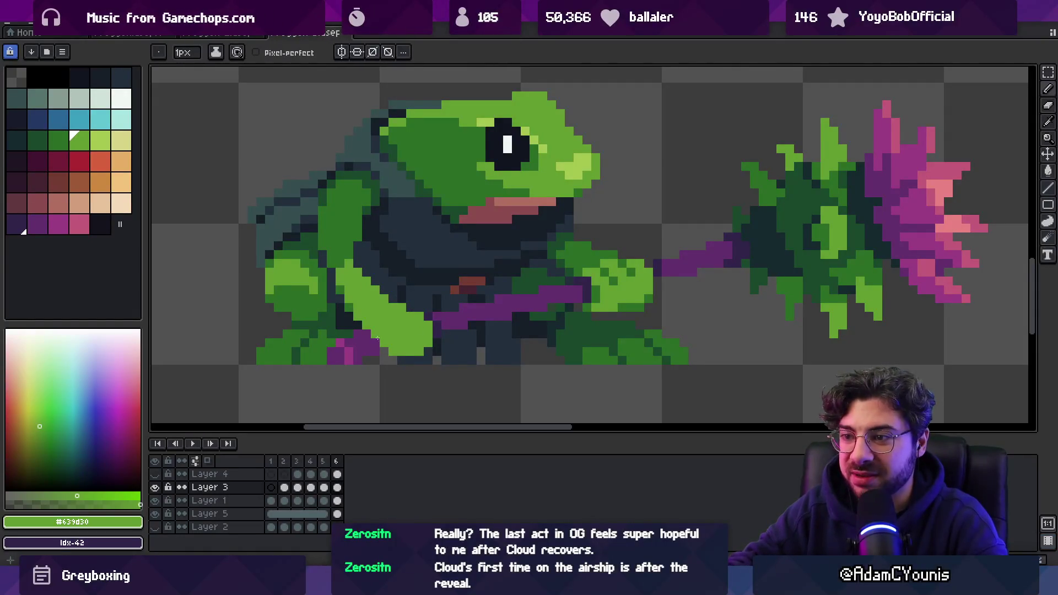
{"action": "scroll", "coordinate": [408, 314], "scroll_direction": "down", "scroll_amount": 3}
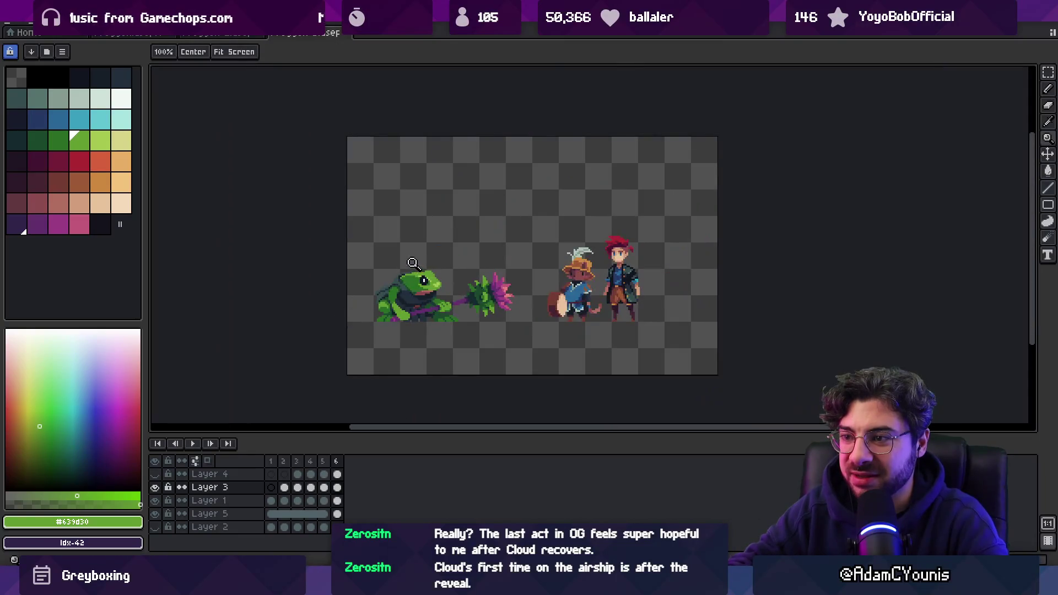
{"action": "scroll", "coordinate": [551, 265], "scroll_direction": "up", "scroll_amount": 3}
{"action": "left_click", "coordinate": [547, 254]}
{"action": "key", "text": "v"}
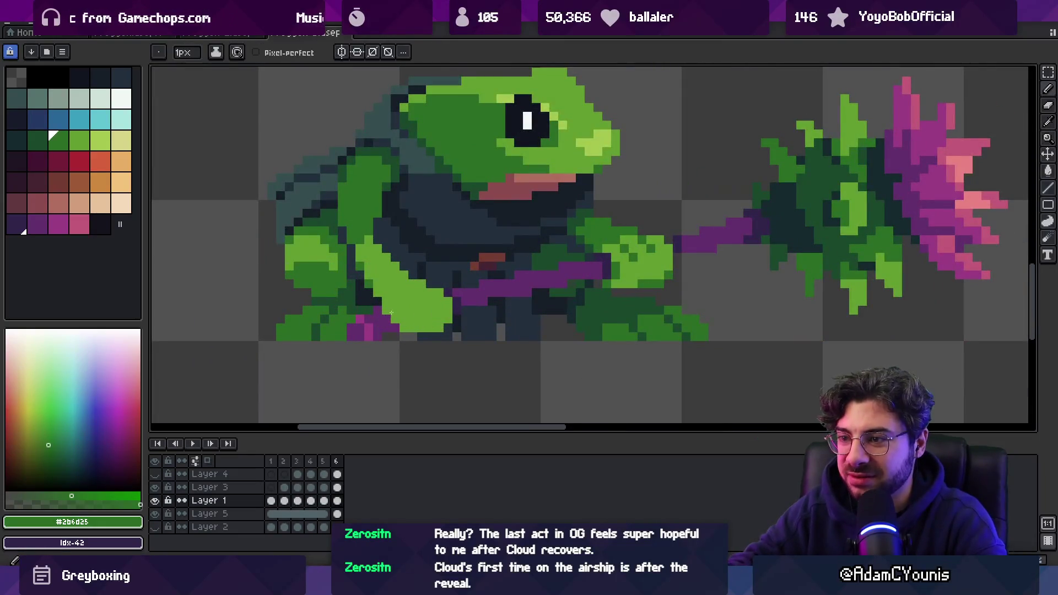
{"action": "left_click", "coordinate": [426, 319]}
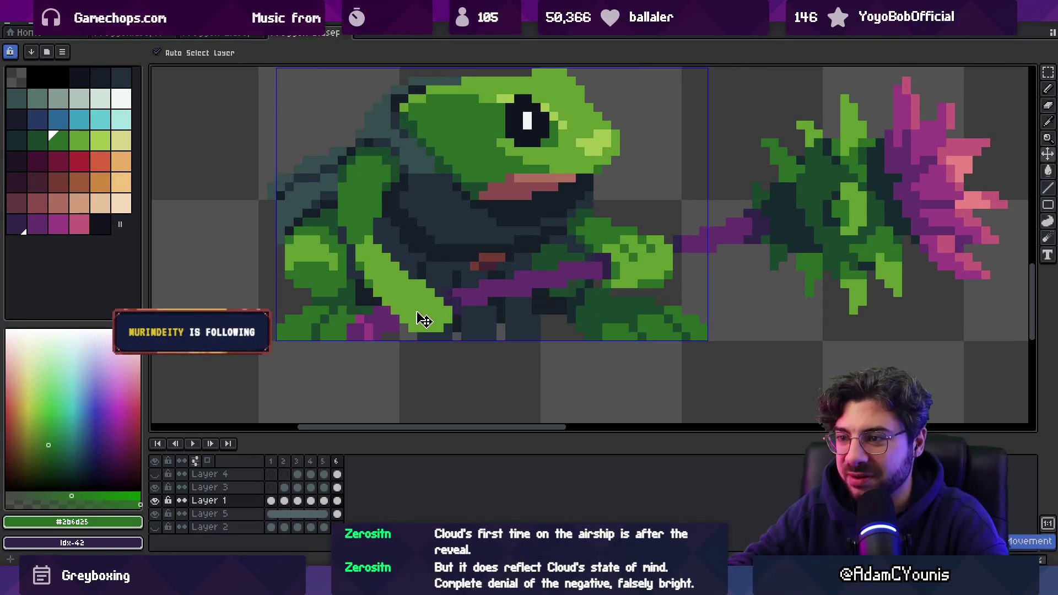
{"action": "left_click_drag", "start_coordinate": [401, 270], "coordinate": [444, 216]}
{"action": "key", "text": "ctrl+z"}
{"action": "key", "text": "m"}
{"action": "left_click_drag", "start_coordinate": [352, 215], "coordinate": [428, 300]}
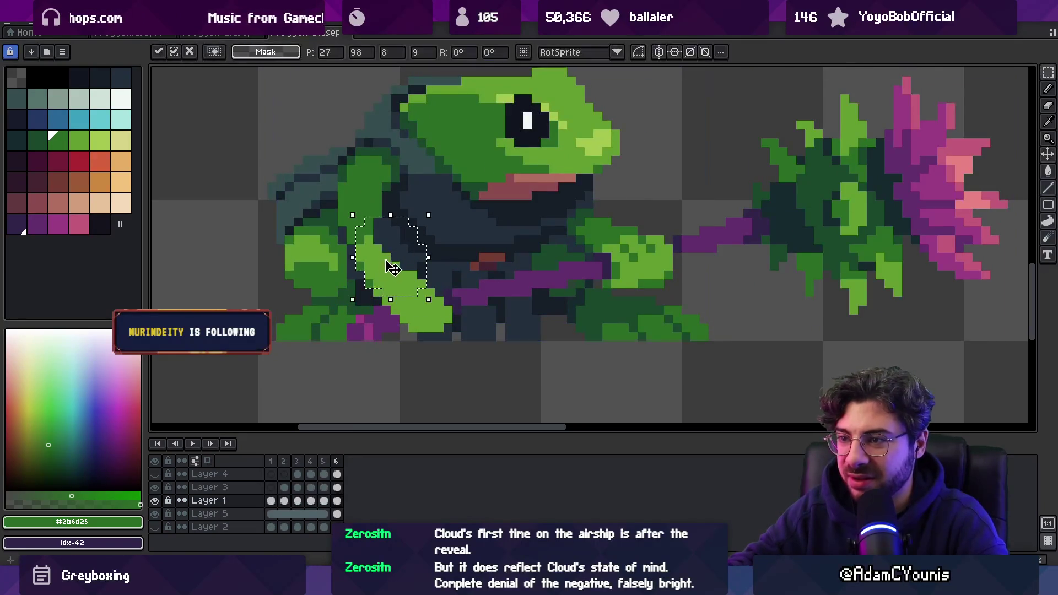
{"action": "key", "text": "ctrl+d"}
{"action": "mouse_move", "coordinate": [300, 133]}
{"action": "left_mouse_down"}
{"action": "mouse_move", "coordinate": [332, 118]}
{"action": "mouse_move", "coordinate": [365, 146]}
{"action": "left_mouse_up"}
{"action": "left_click", "coordinate": [381, 145]}
{"action": "key", "text": "ctrl+d"}
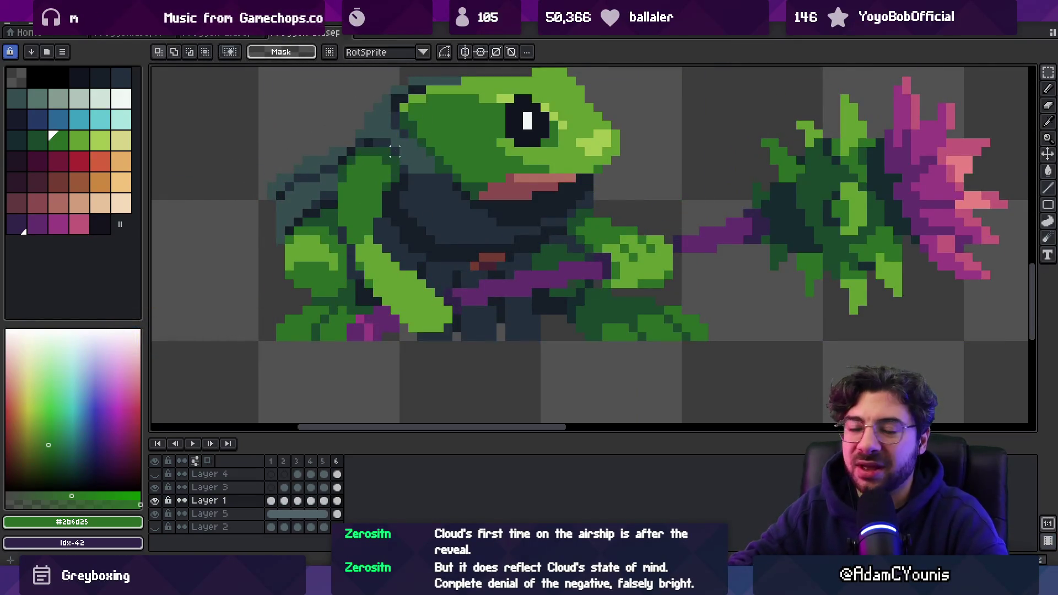
{"action": "left_click_drag", "start_coordinate": [412, 260], "coordinate": [395, 251]}
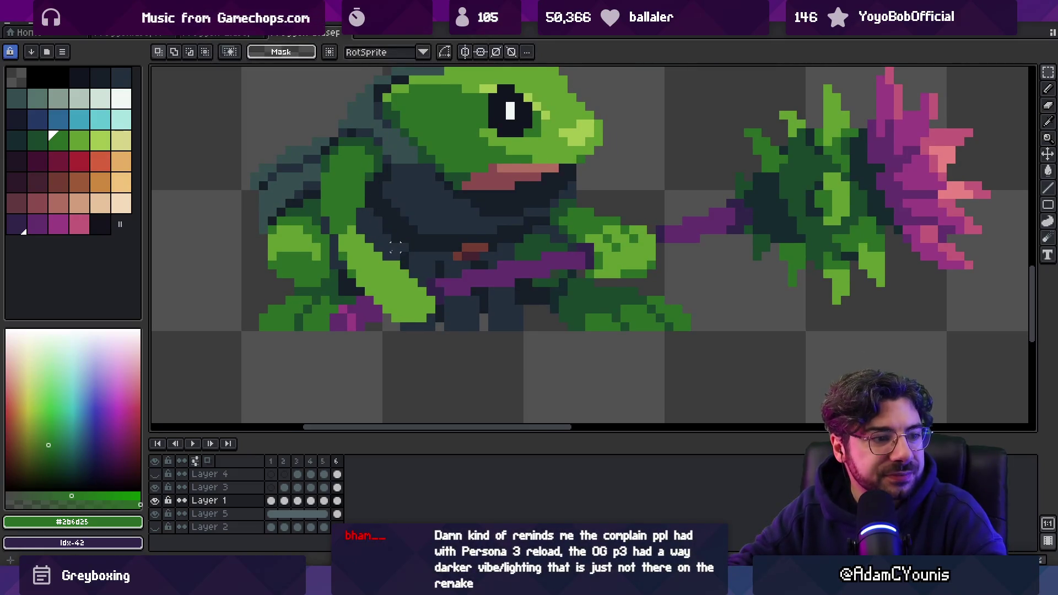
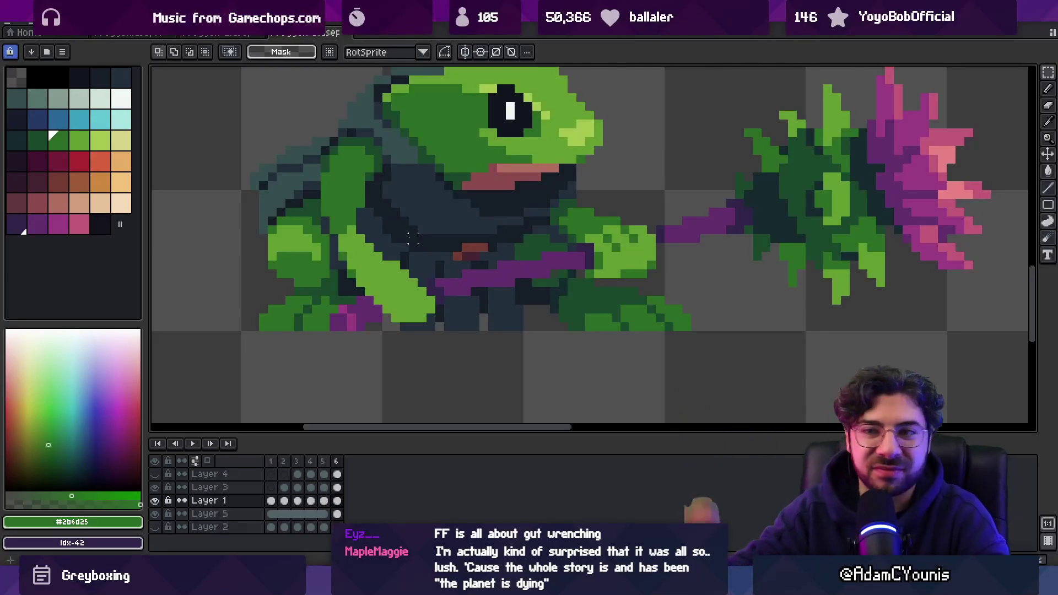
- Sample the frog's dark navy and light-green arm colours, undoing an accidental layer shift
{"action": "key", "text": "i"}
{"action": "left_click", "coordinate": [396, 164]}
{"action": "key", "text": "b"}
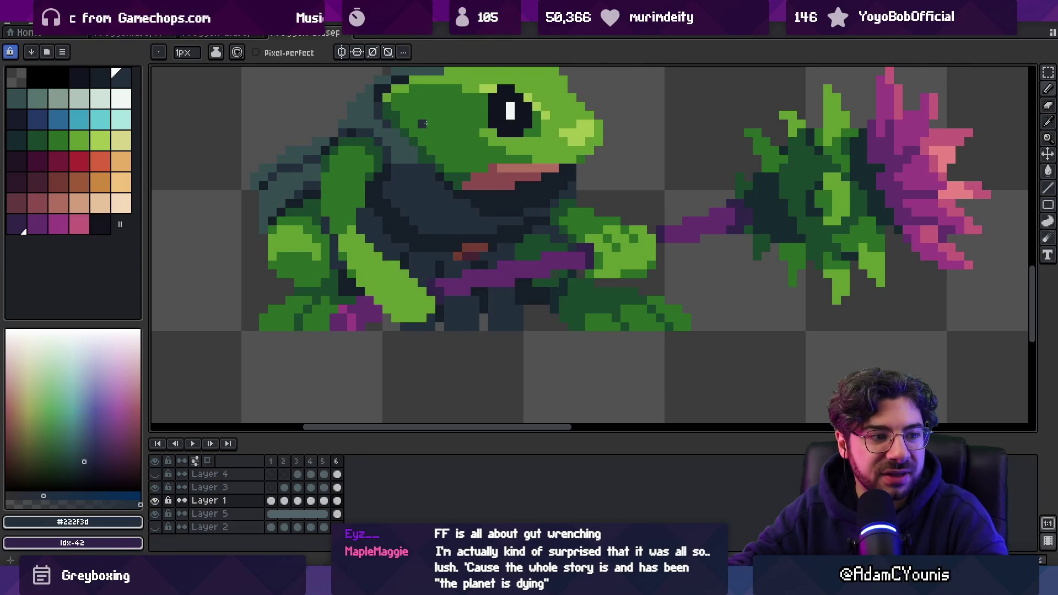
{"action": "key", "text": "v"}
{"action": "scroll", "coordinate": [396, 189], "scroll_direction": "down", "scroll_amount": 4}
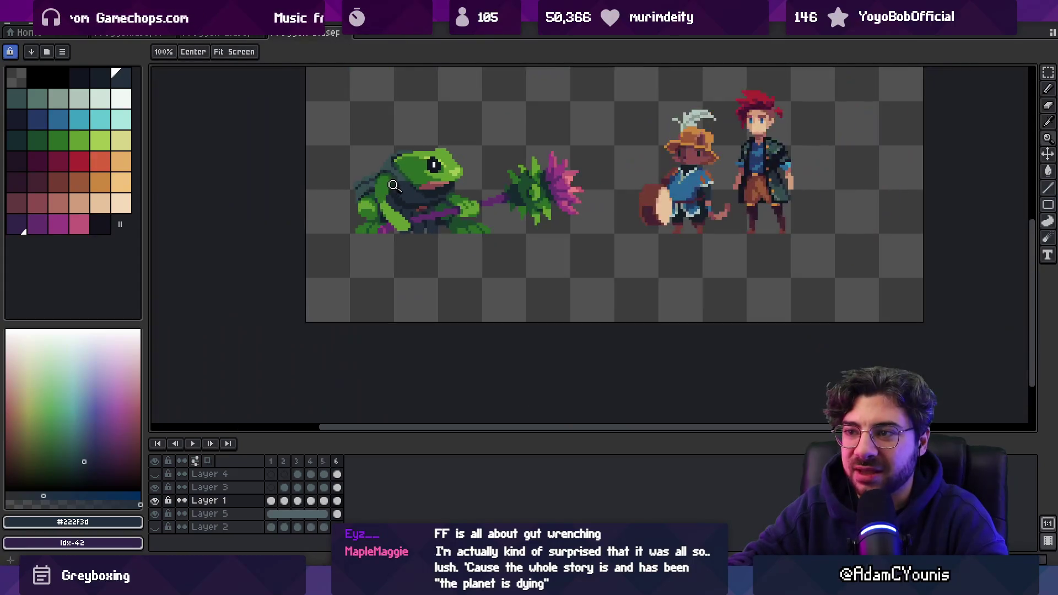
{"action": "scroll", "coordinate": [388, 204], "scroll_direction": "up", "scroll_amount": 5}
{"action": "left_click", "coordinate": [413, 270], "text": "alt"}
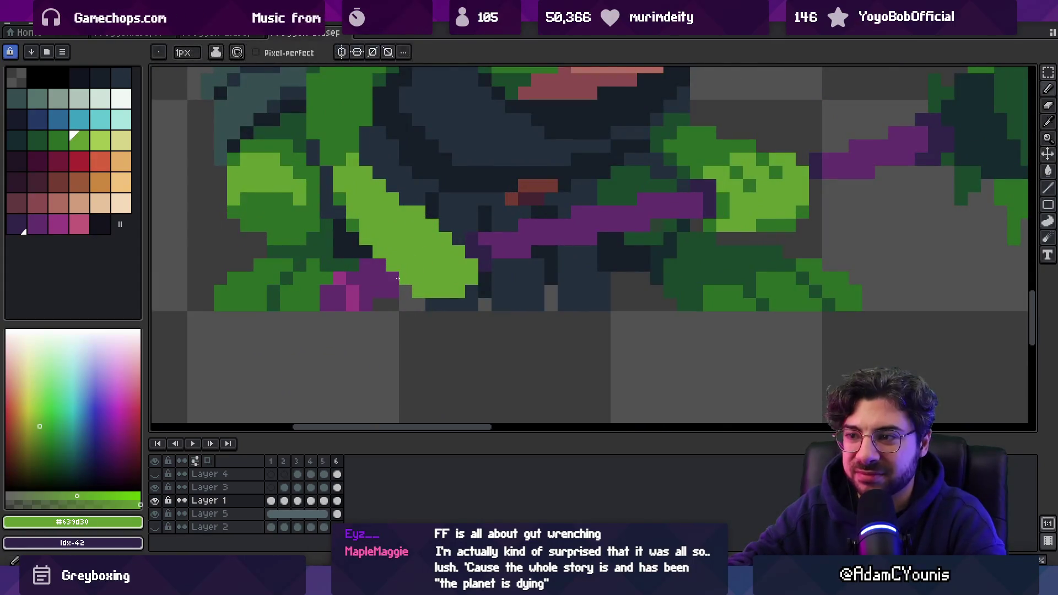
{"action": "left_click_drag", "start_coordinate": [401, 283], "coordinate": [424, 253]}
{"action": "key", "text": "ctrl+z"}
- Darken pixels along the lower edge of the frog's light-green arm with navy
{"action": "key", "text": "alt"}
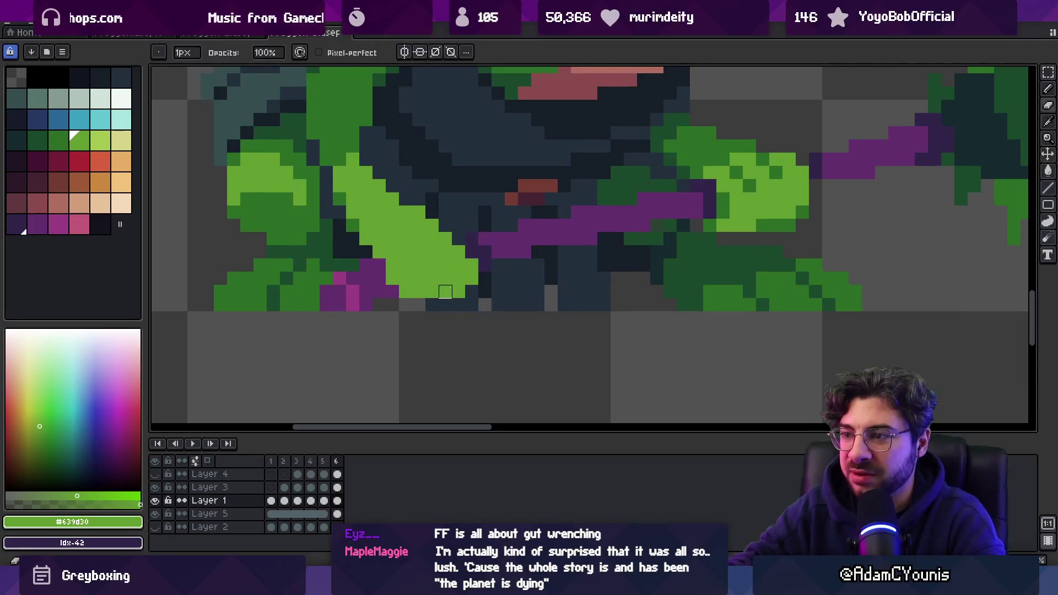
{"action": "left_click", "coordinate": [472, 300], "text": "alt"}
{"action": "left_click", "coordinate": [458, 291]}
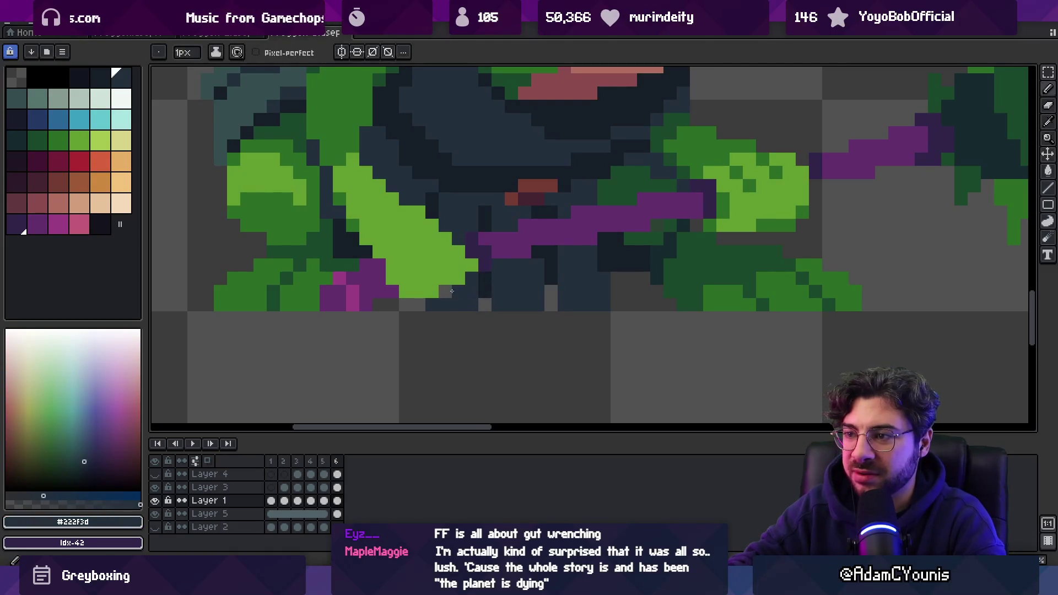
{"action": "key", "text": "z"}
{"action": "scroll", "coordinate": [485, 245], "scroll_direction": "down", "scroll_amount": 5}
{"action": "scroll", "coordinate": [484, 245], "scroll_direction": "up", "scroll_amount": 5}
{"action": "key", "text": "b"}
{"action": "left_click", "coordinate": [456, 272], "text": "alt"}
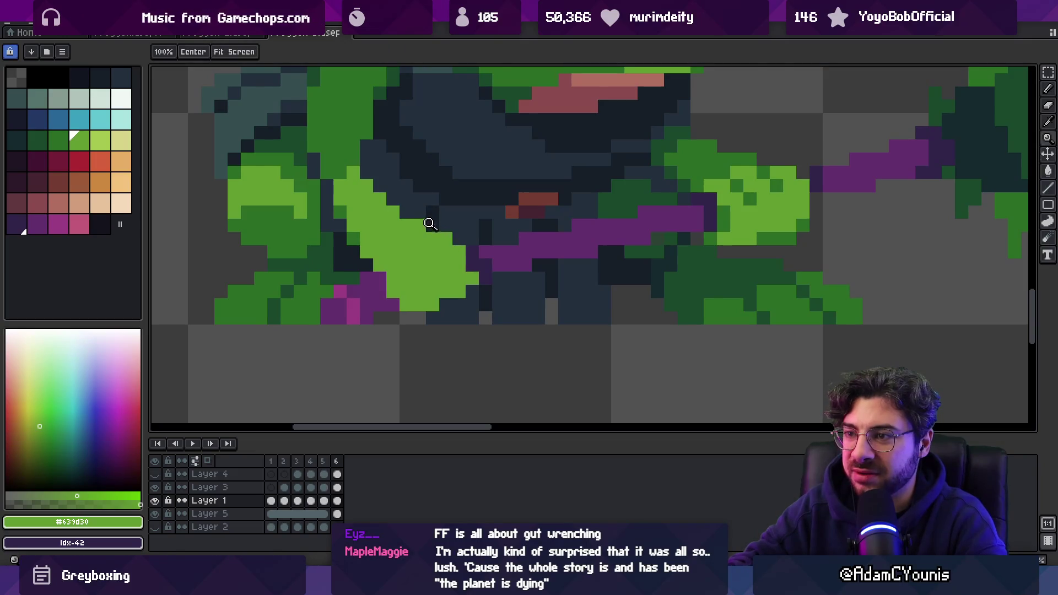
- Select the haft's layer, sample its purple, and zoom in on the frog
{"action": "left_click", "coordinate": [482, 267], "text": "ctrl"}
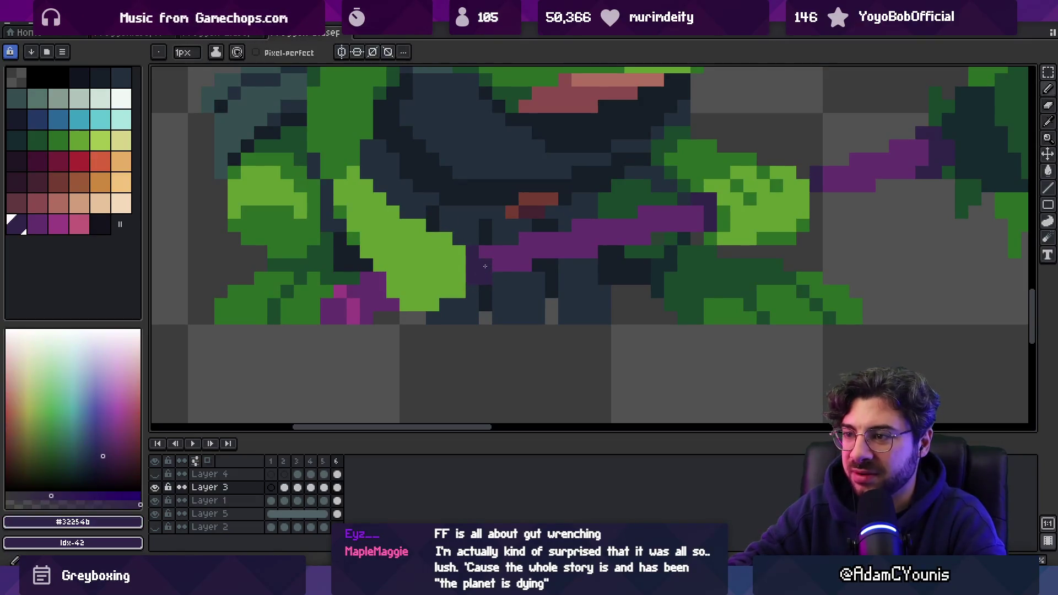
{"action": "left_click", "coordinate": [496, 253], "text": "alt"}
{"action": "key", "text": "z"}
{"action": "scroll", "coordinate": [493, 217], "scroll_direction": "down", "scroll_amount": 5}
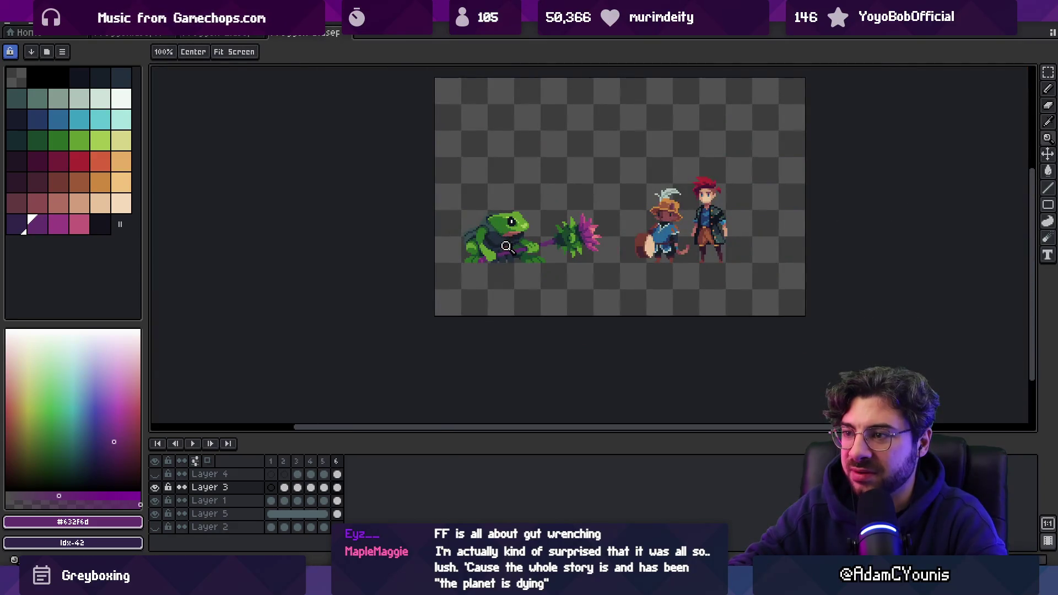
{"action": "left_click", "coordinate": [506, 246]}
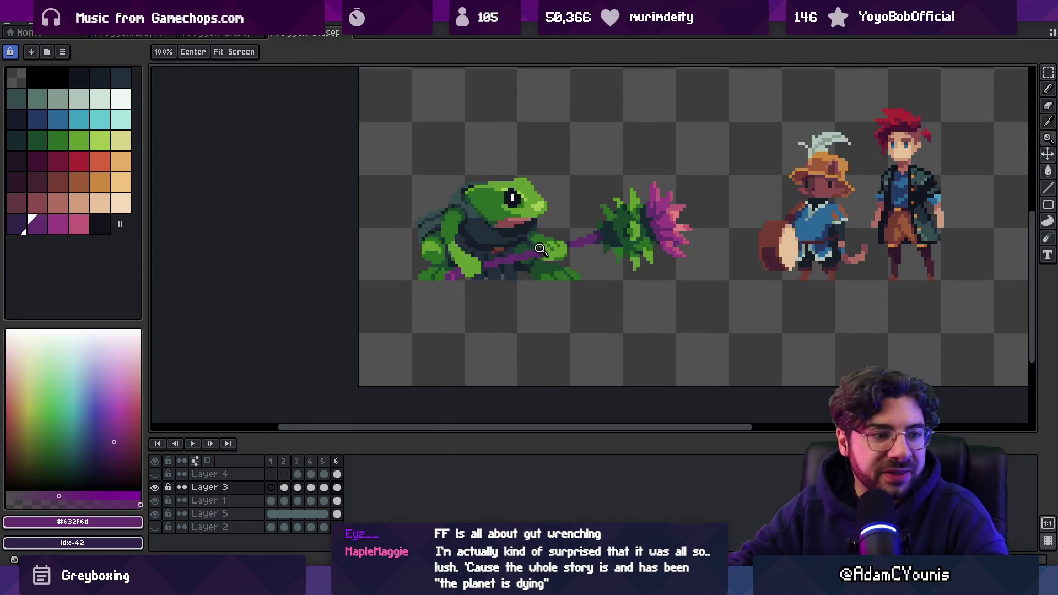
{"action": "left_click", "coordinate": [540, 249]}
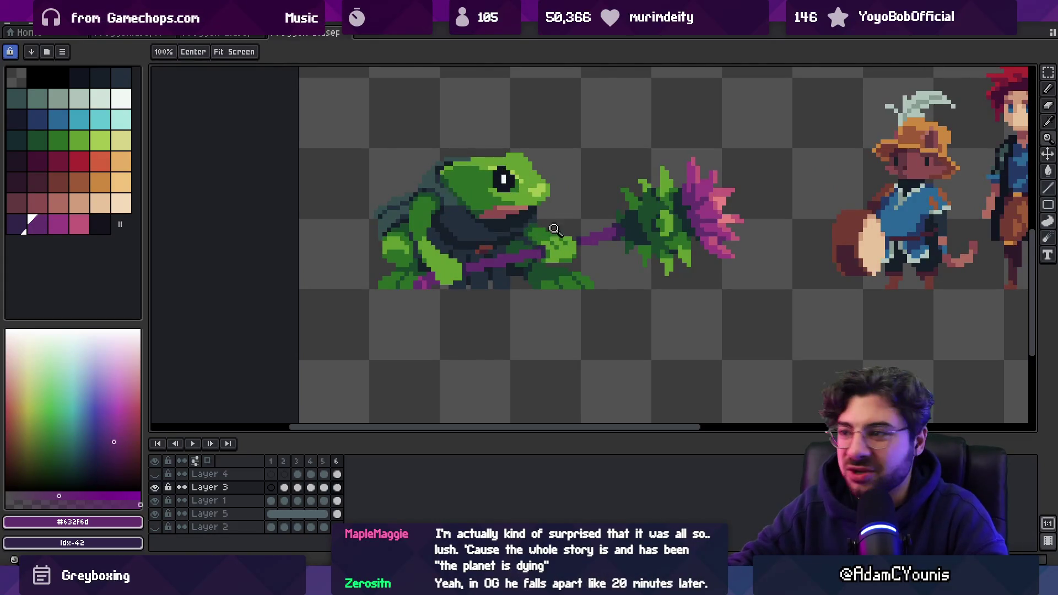
{"action": "scroll", "coordinate": [553, 242], "scroll_direction": "up", "scroll_amount": 7}
{"action": "key", "text": "b"}
- Touch up the green and purple haft pixels around the frog's gripping hand
{"action": "left_click", "coordinate": [555, 260], "text": "alt"}
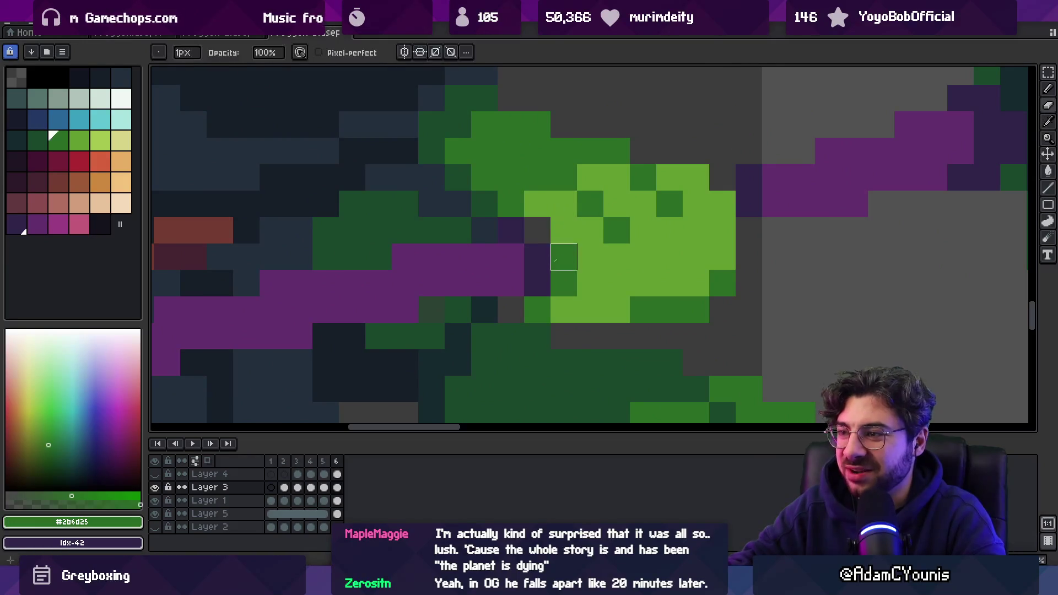
{"action": "key", "text": "z"}
{"action": "scroll", "coordinate": [566, 236], "scroll_direction": "down", "scroll_amount": 7}
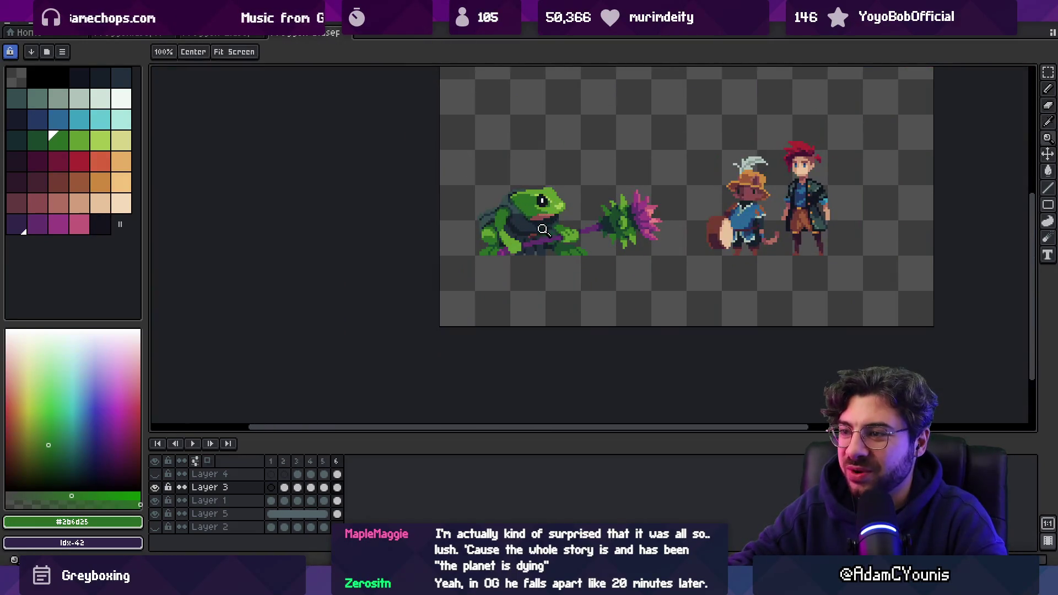
{"action": "scroll", "coordinate": [543, 230], "scroll_direction": "up", "scroll_amount": 5}
{"action": "key", "text": "b"}
{"action": "left_click", "coordinate": [566, 255], "text": "alt"}
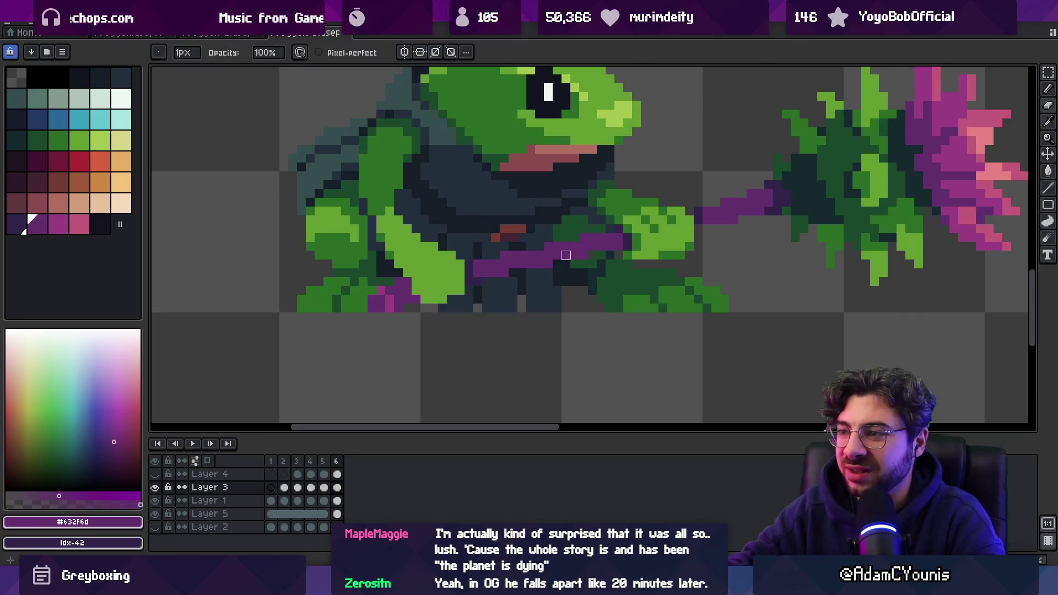
{"action": "key", "text": "e"}
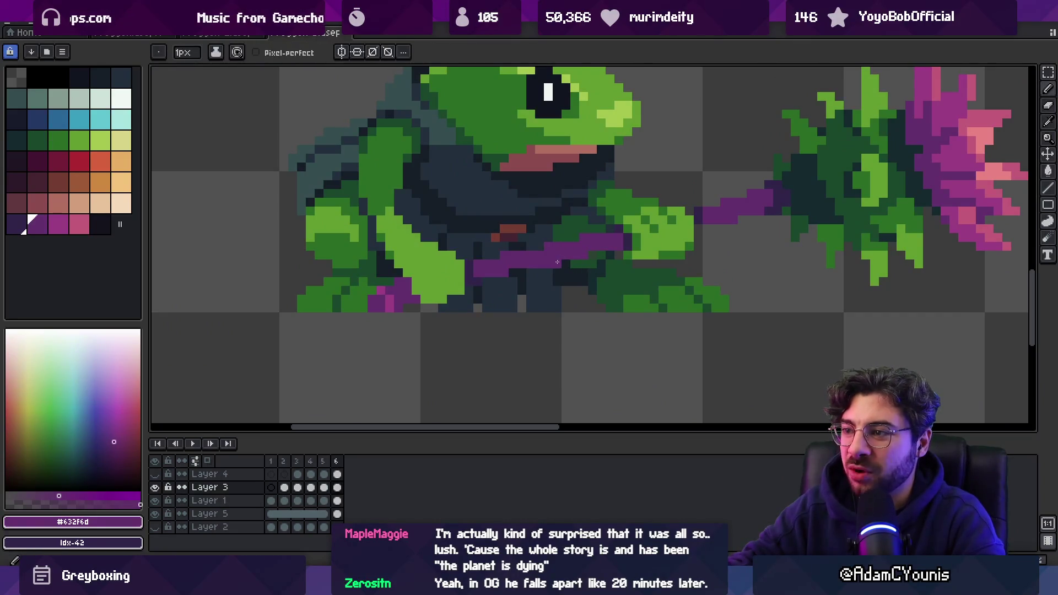
{"action": "left_click", "coordinate": [587, 219], "text": "alt"}
{"action": "scroll", "coordinate": [587, 219], "scroll_direction": "down", "scroll_amount": 3}
{"action": "key", "text": "z"}
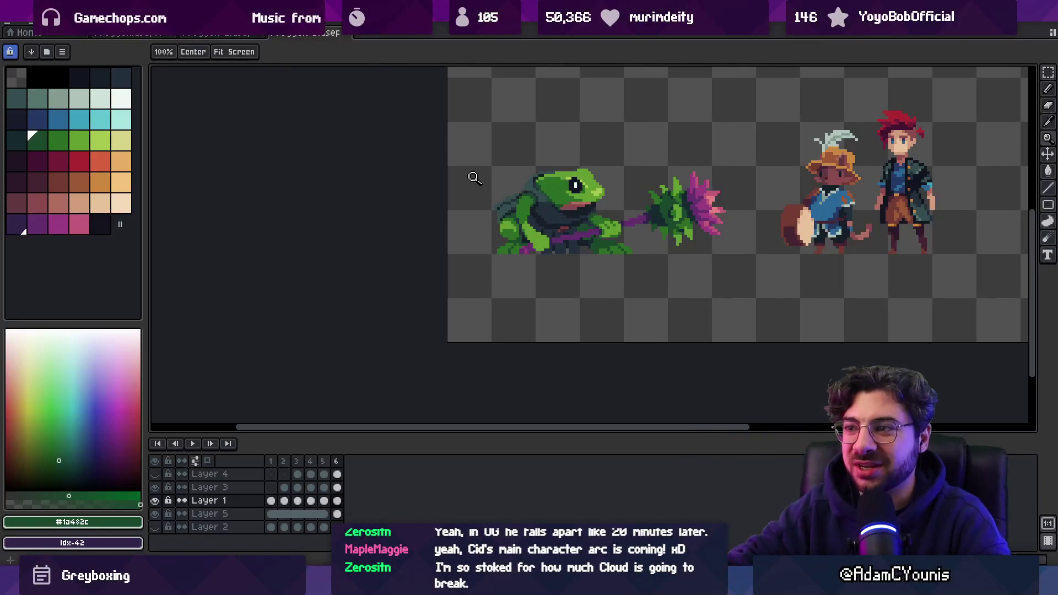
{"action": "left_click", "coordinate": [568, 217]}
{"action": "left_click", "coordinate": [515, 229]}
{"action": "left_click", "coordinate": [490, 231], "text": "alt"}
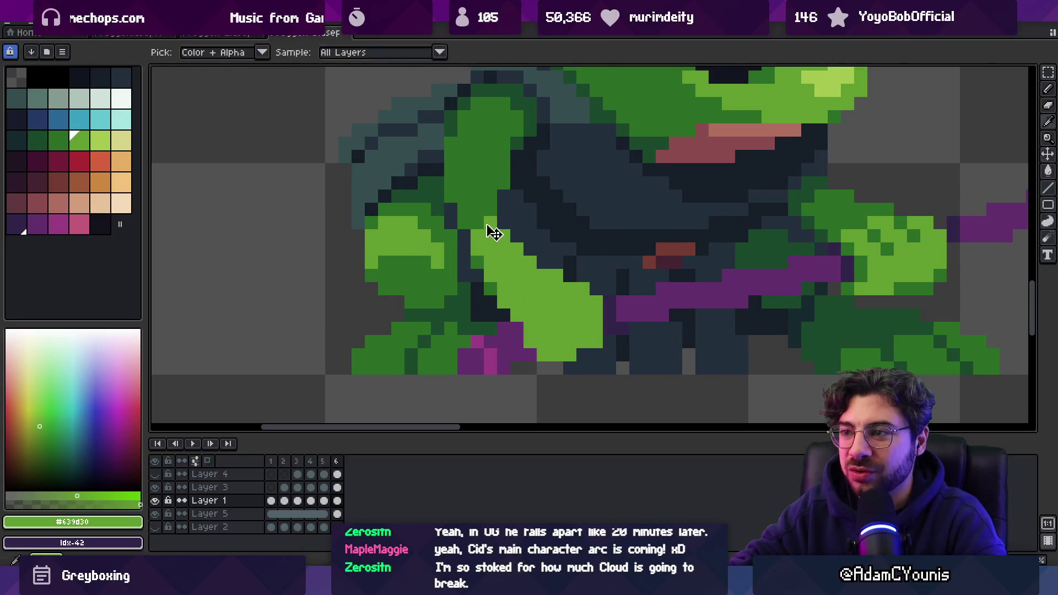
{"action": "scroll", "coordinate": [515, 228], "scroll_direction": "down", "scroll_amount": 6}
{"action": "scroll", "coordinate": [581, 219], "scroll_direction": "up", "scroll_amount": 3}
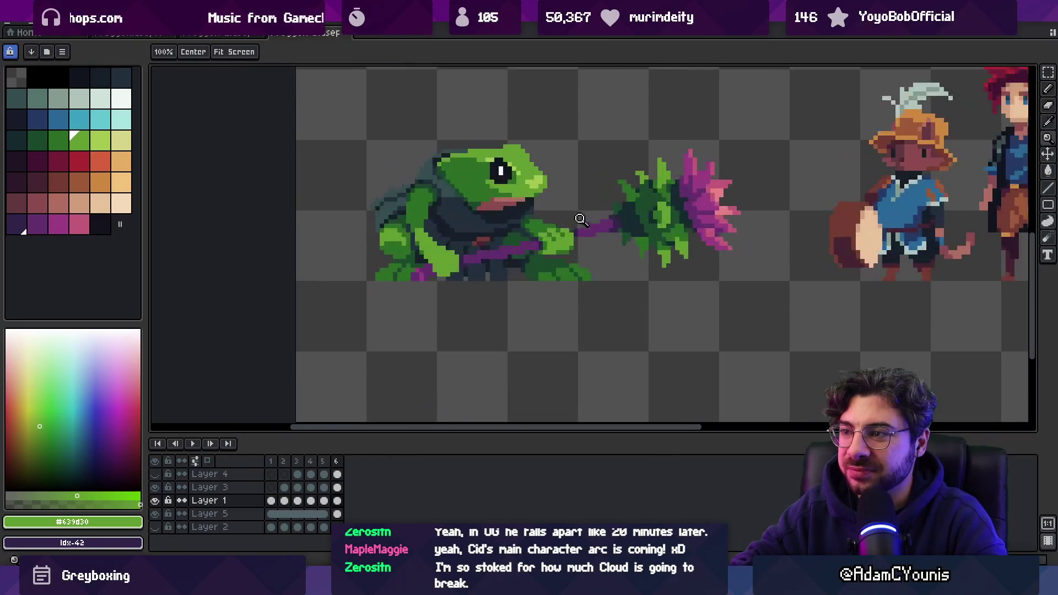
{"action": "left_click", "coordinate": [551, 213]}
{"action": "key", "text": "b"}
{"action": "key", "text": "alt+Up"}
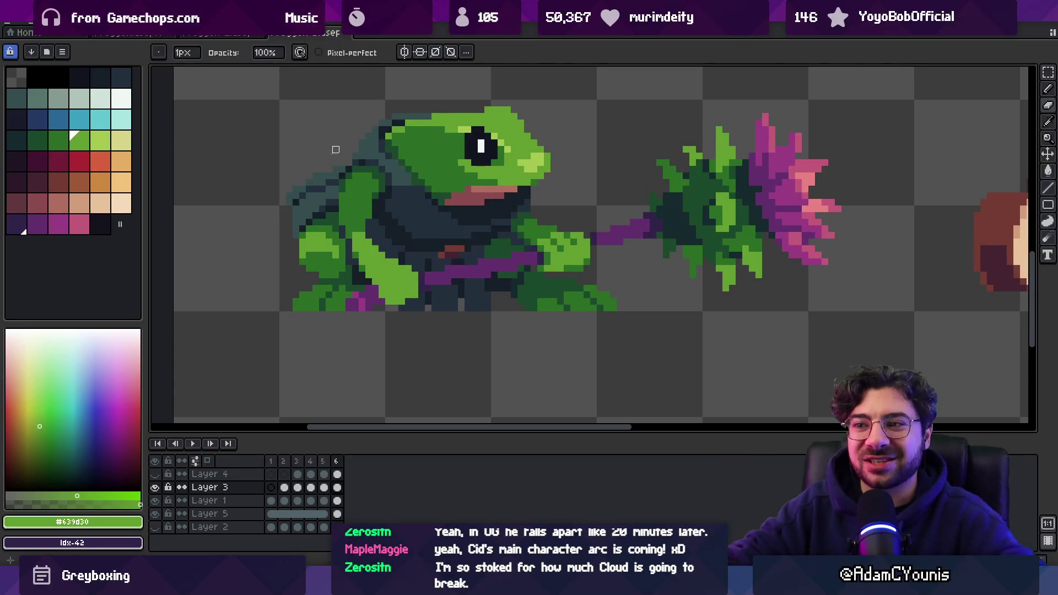
{"action": "left_click", "coordinate": [359, 226], "text": "alt"}
{"action": "key", "text": "z"}
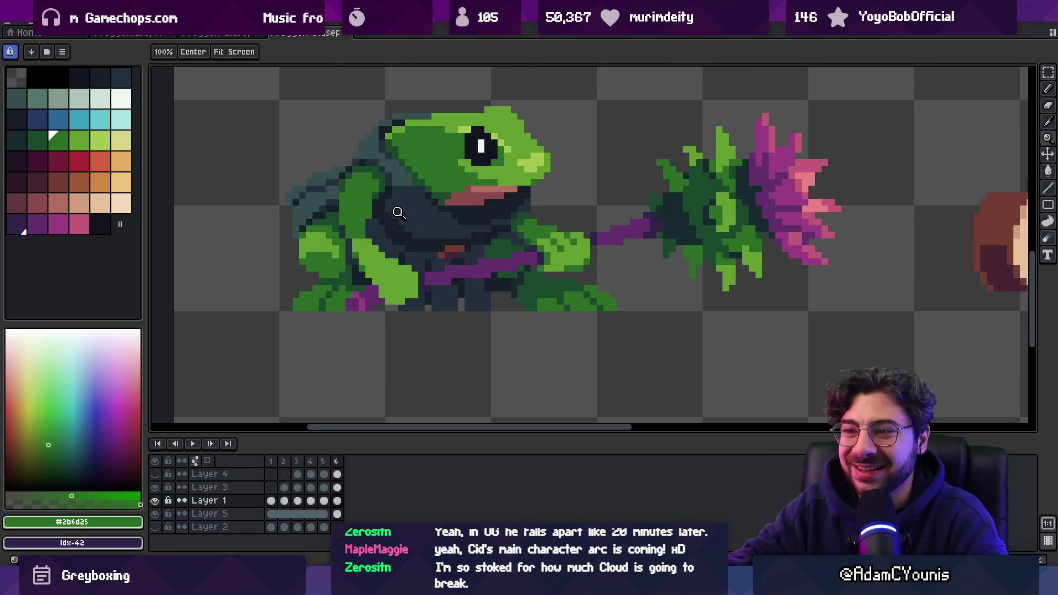
{"action": "scroll", "coordinate": [393, 192], "scroll_direction": "down", "scroll_amount": 5}
{"action": "scroll", "coordinate": [393, 193], "scroll_direction": "up", "scroll_amount": 4}
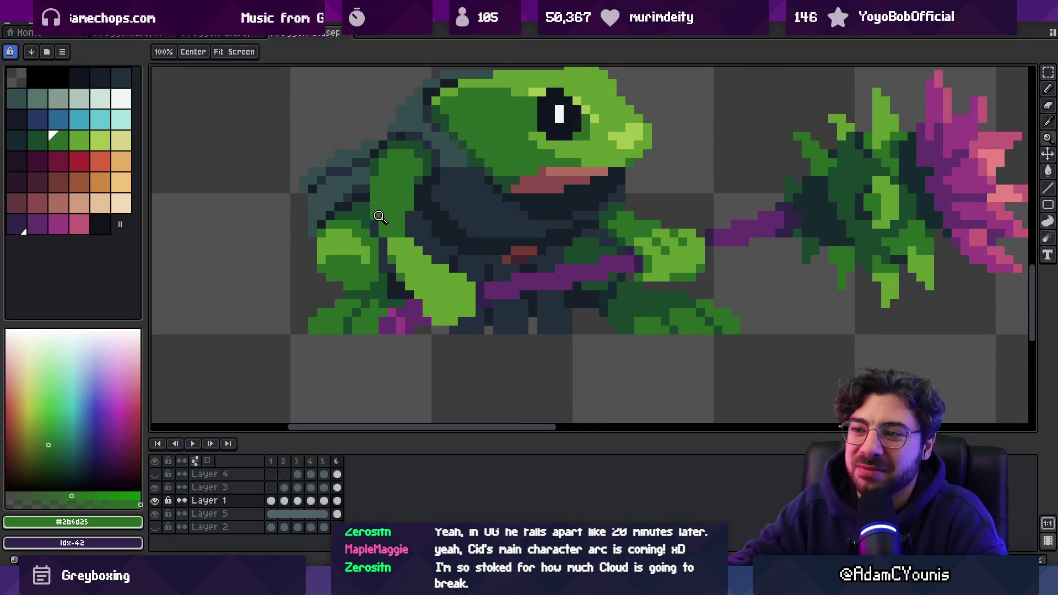
{"action": "key", "text": "v"}
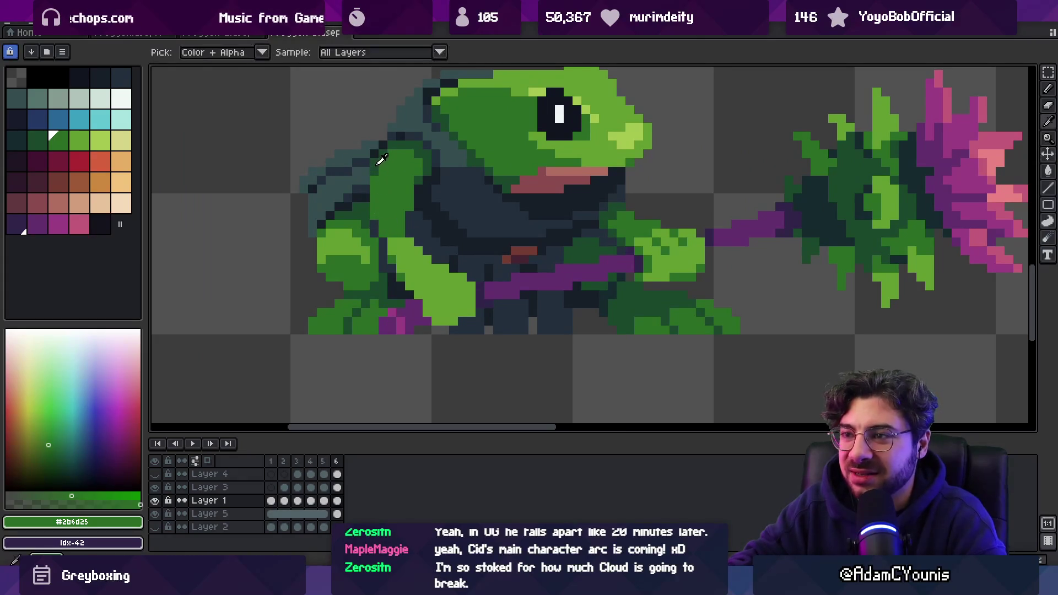
{"action": "left_click", "coordinate": [380, 208], "text": "alt"}
{"action": "key", "text": "b"}
{"action": "key", "text": "z"}
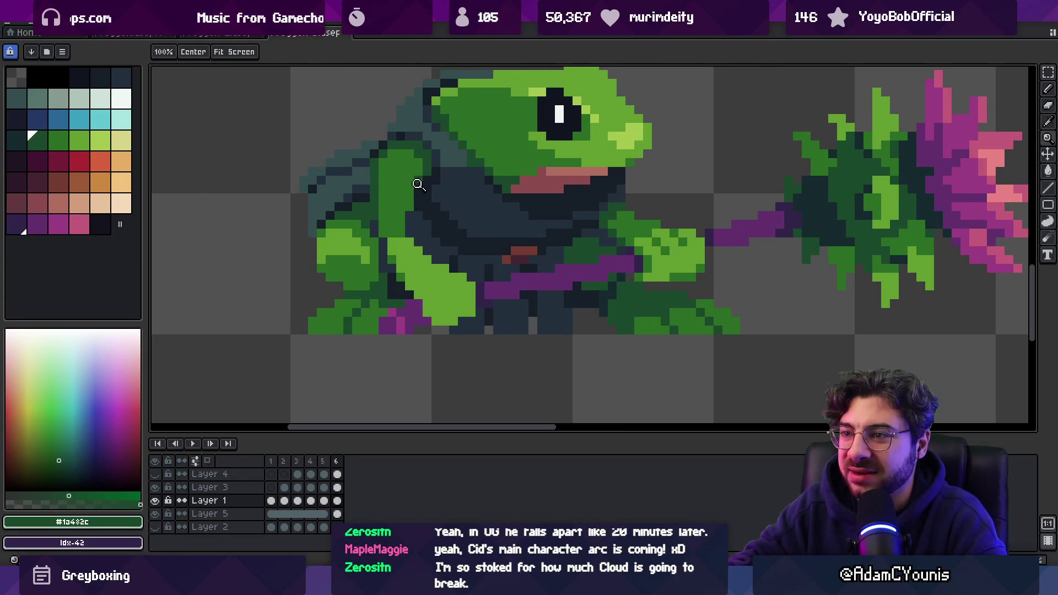
{"action": "scroll", "coordinate": [385, 182], "scroll_direction": "down", "scroll_amount": 5}
{"action": "scroll", "coordinate": [414, 175], "scroll_direction": "up", "scroll_amount": 3}
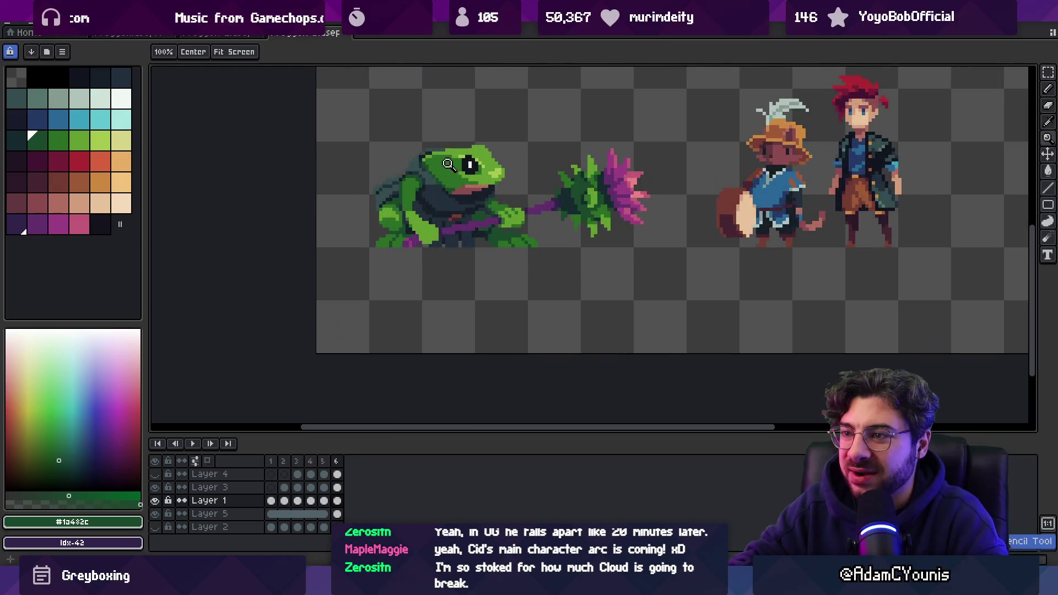
{"action": "scroll", "coordinate": [442, 165], "scroll_direction": "up", "scroll_amount": 3}
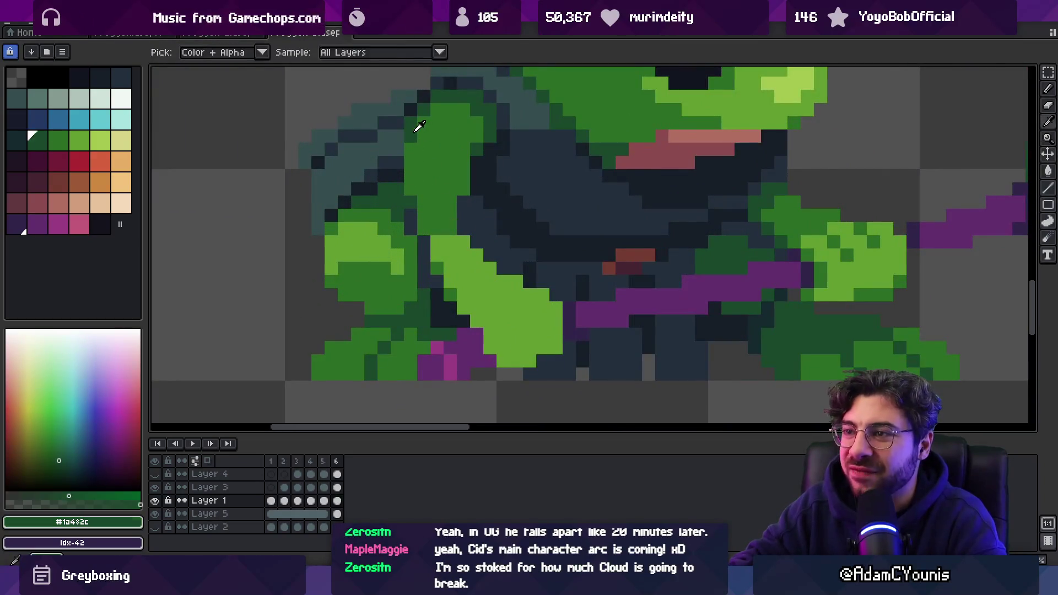
{"action": "scroll", "coordinate": [442, 149], "scroll_direction": "down", "scroll_amount": 3}
{"action": "scroll", "coordinate": [401, 194], "scroll_direction": "up", "scroll_amount": 2}
{"action": "key", "text": "b"}
{"action": "key", "text": "z"}
{"action": "scroll", "coordinate": [443, 163], "scroll_direction": "down", "scroll_amount": 3}
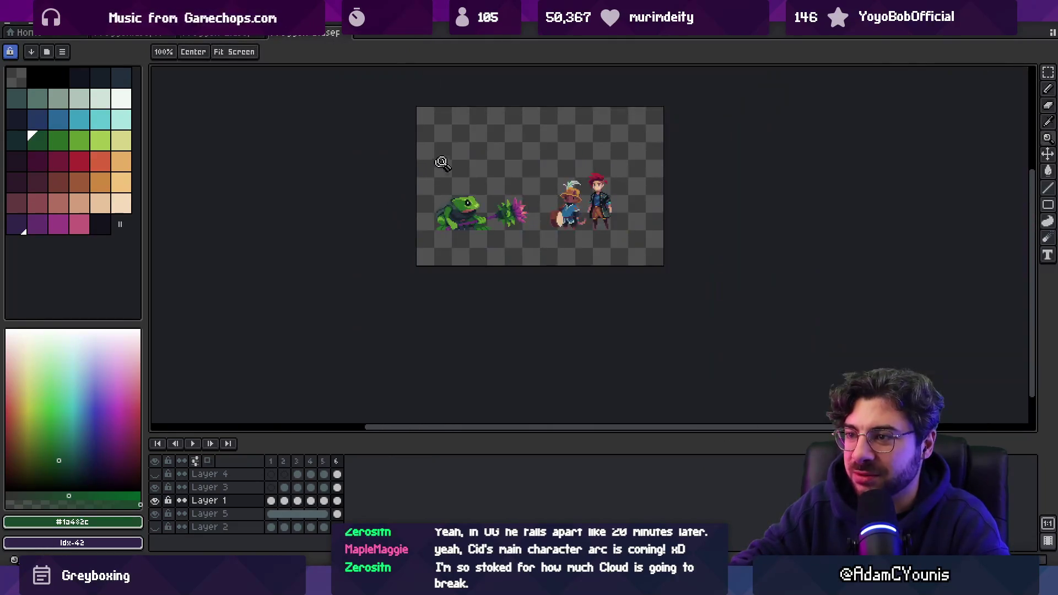
{"action": "scroll", "coordinate": [462, 226], "scroll_direction": "up", "scroll_amount": 4}
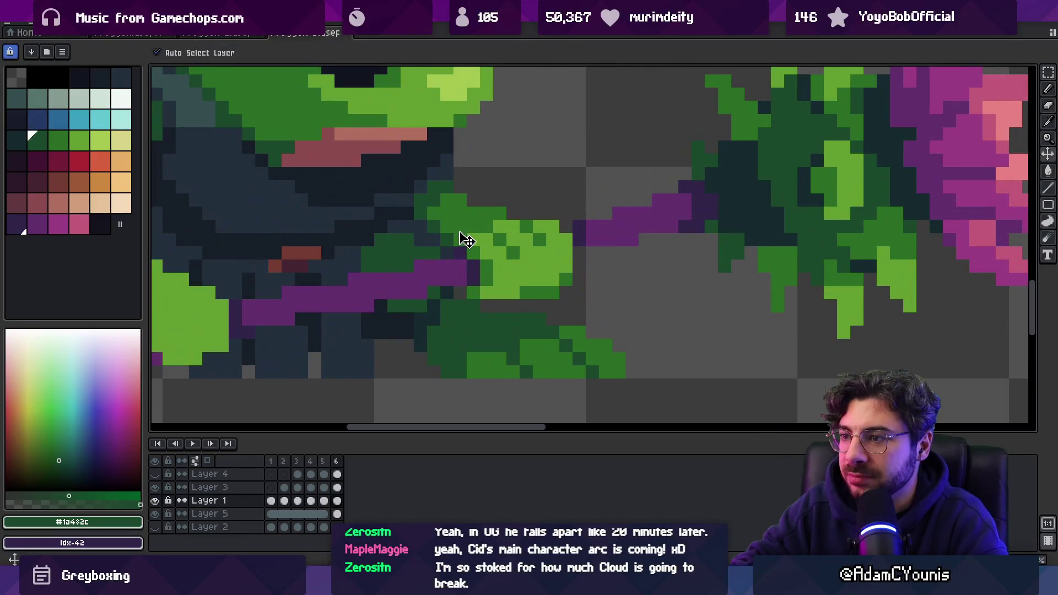
{"action": "left_click", "coordinate": [465, 239]}
{"action": "key", "text": "b"}
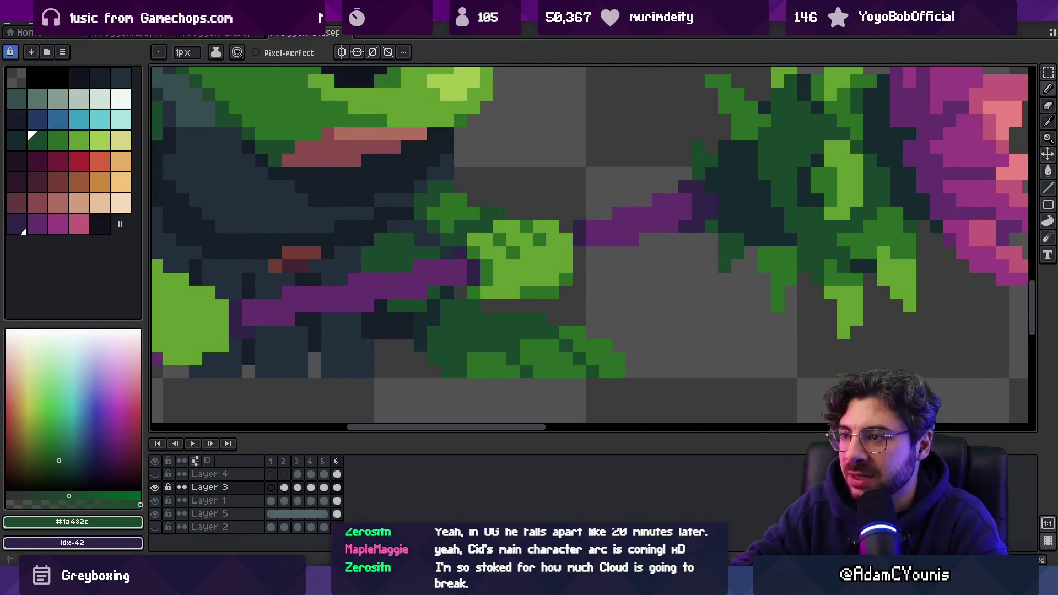
{"action": "key", "text": "z"}
{"action": "scroll", "coordinate": [454, 167], "scroll_direction": "down", "scroll_amount": 4}
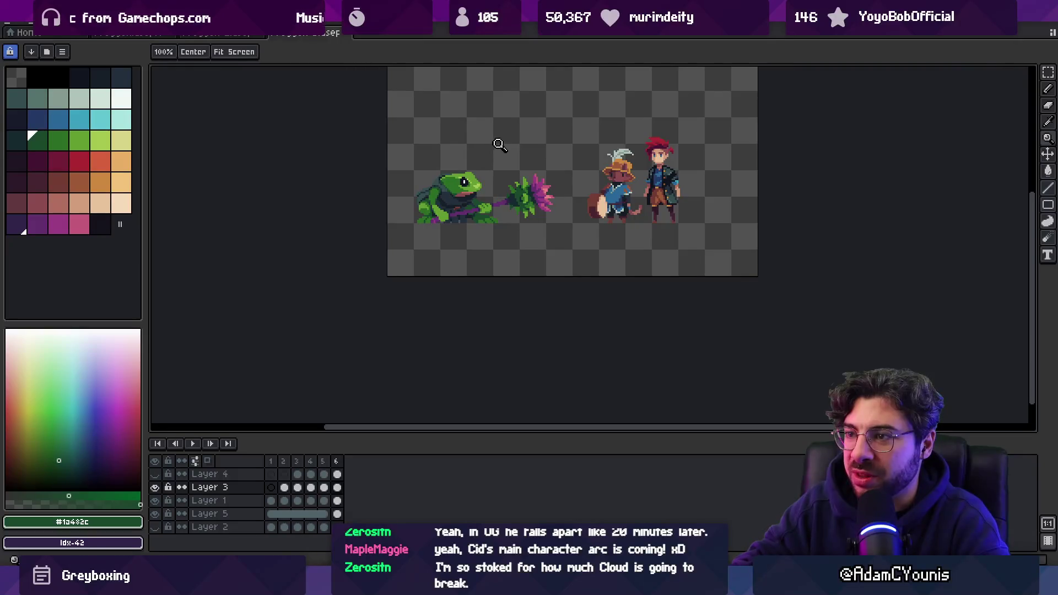
{"action": "scroll", "coordinate": [498, 185], "scroll_direction": "up", "scroll_amount": 3}
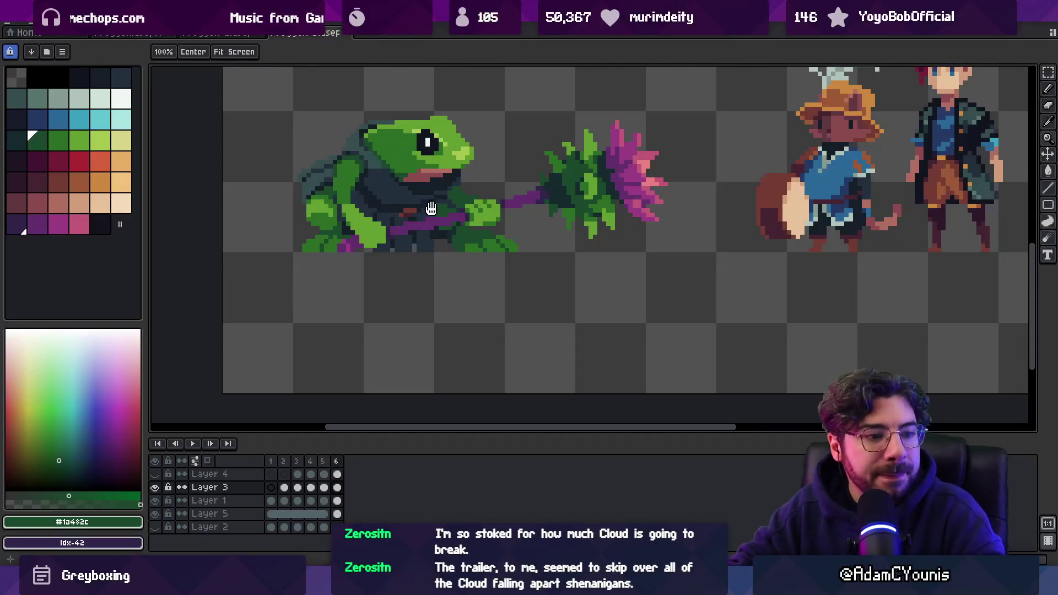
{"action": "left_click_drag", "start_coordinate": [472, 106], "coordinate": [453, 131]}
{"action": "scroll", "coordinate": [471, 215], "scroll_direction": "down", "scroll_amount": 1}
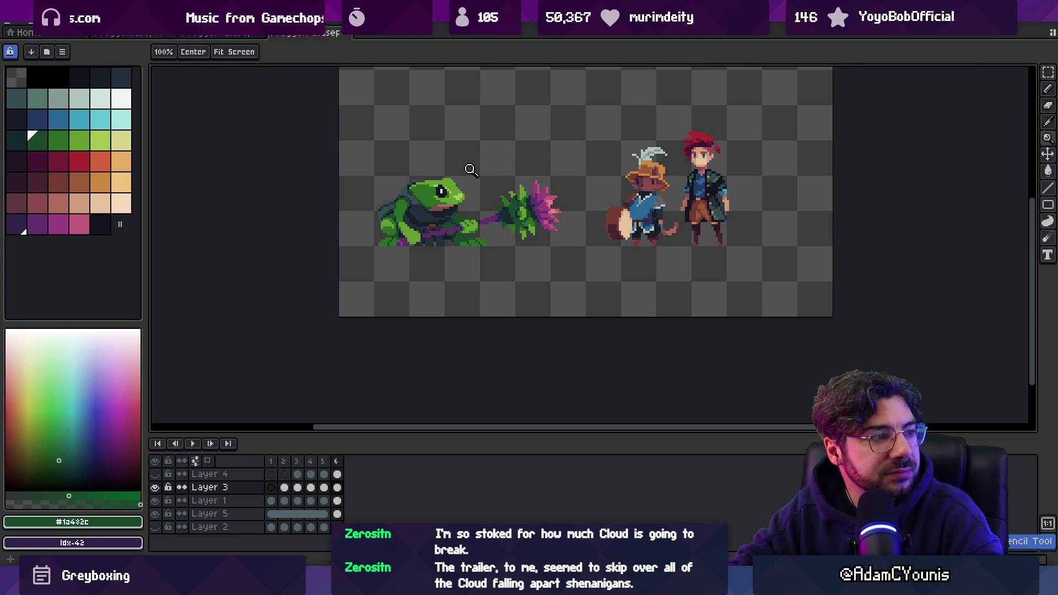
{"action": "scroll", "coordinate": [466, 223], "scroll_direction": "up", "scroll_amount": 3}
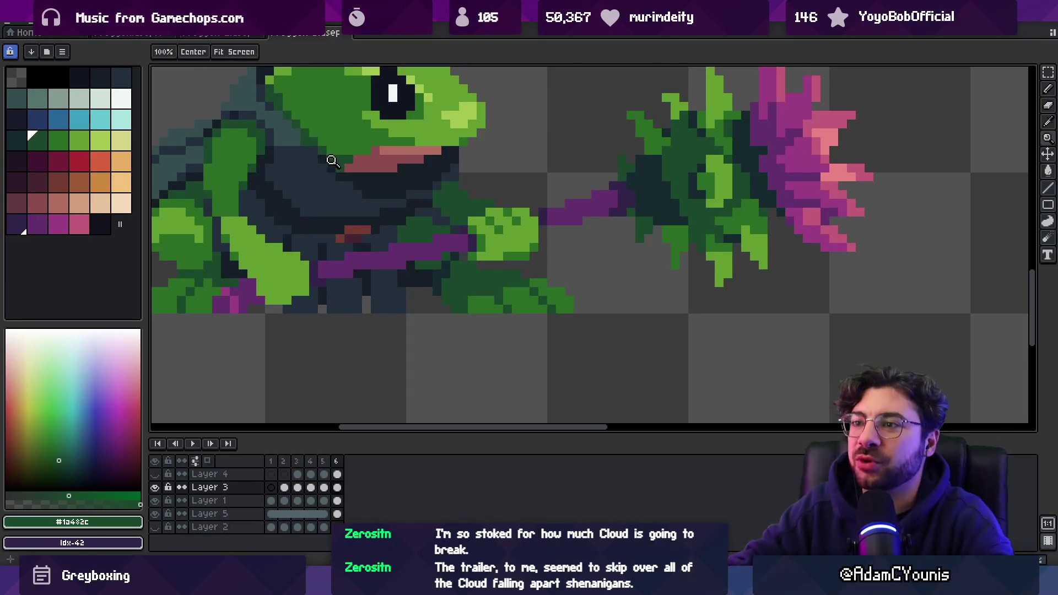
{"action": "scroll", "coordinate": [358, 145], "scroll_direction": "down", "scroll_amount": 3}
{"action": "scroll", "coordinate": [427, 230], "scroll_direction": "up", "scroll_amount": 4}
{"action": "left_click", "coordinate": [410, 261], "text": "alt"}
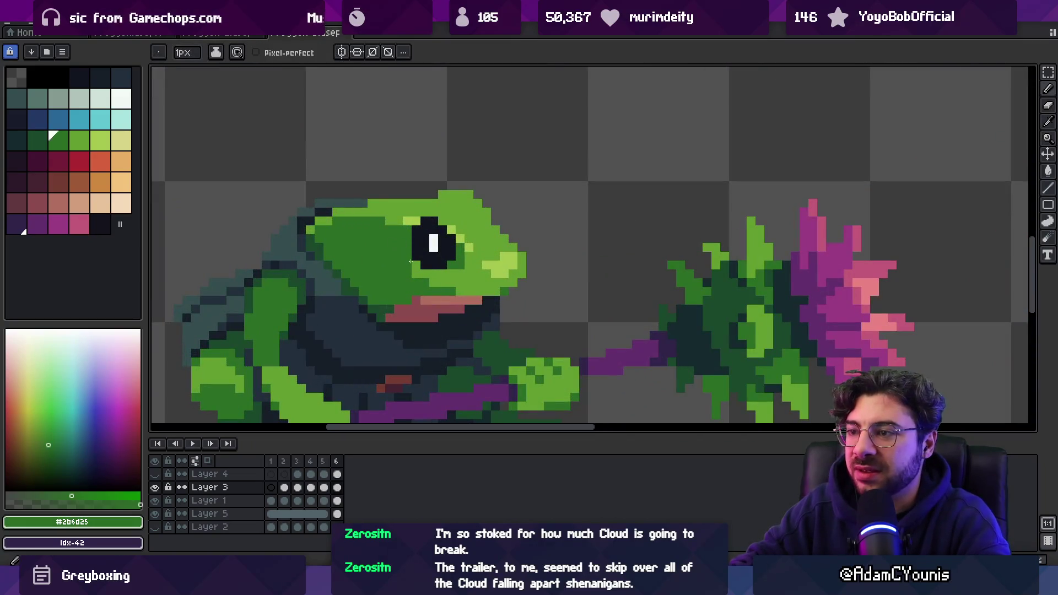
{"action": "left_click", "coordinate": [403, 264], "text": "alt"}
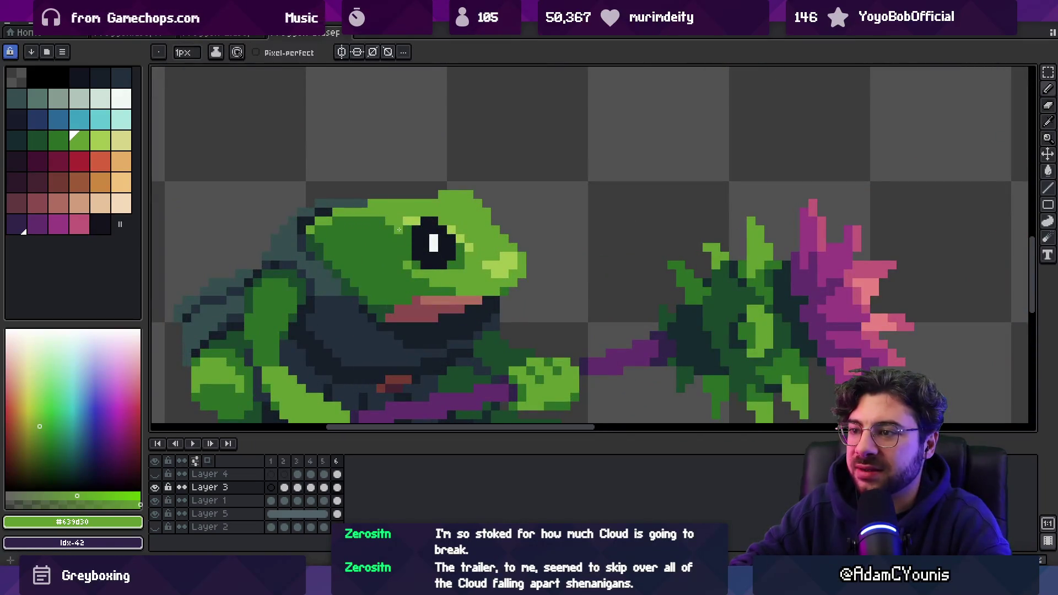
{"action": "scroll", "coordinate": [384, 213], "scroll_direction": "down", "scroll_amount": 3}
{"action": "scroll", "coordinate": [443, 205], "scroll_direction": "down", "scroll_amount": 2}
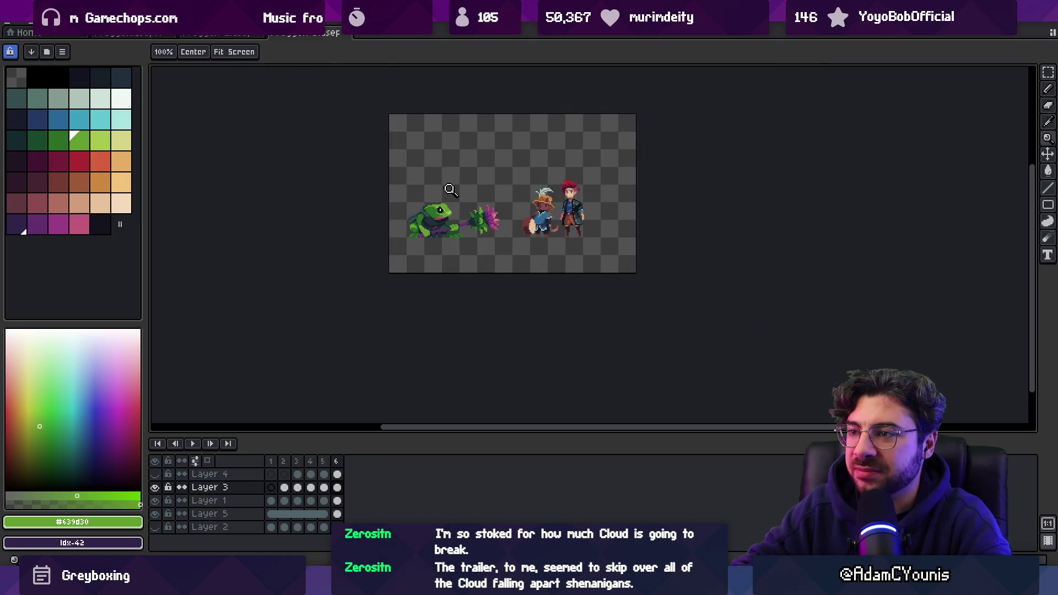
{"action": "key", "text": "ctrl"}
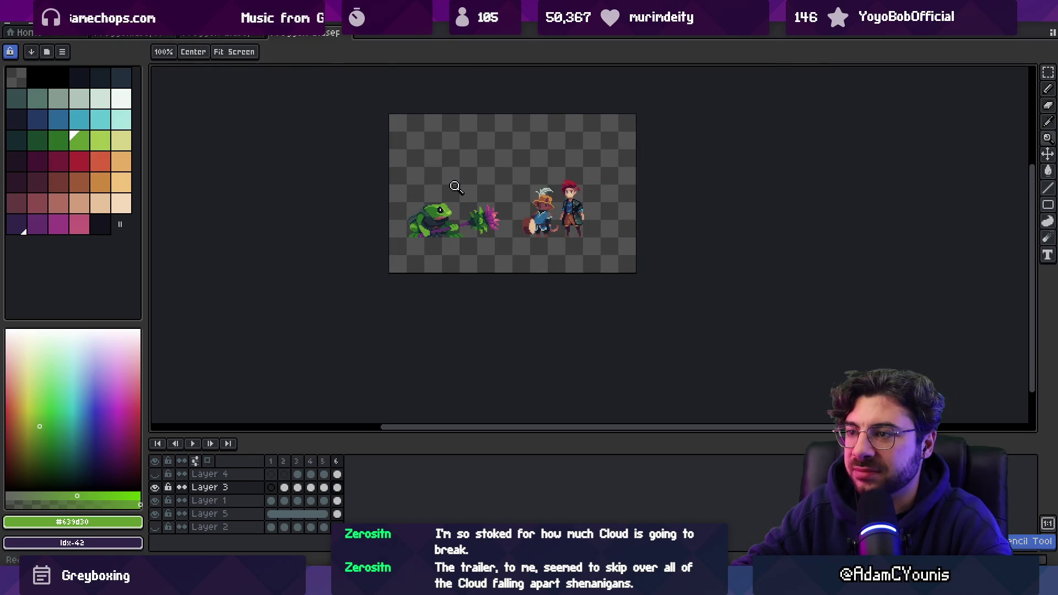
{"action": "scroll", "coordinate": [458, 193], "scroll_direction": "up", "scroll_amount": 3}
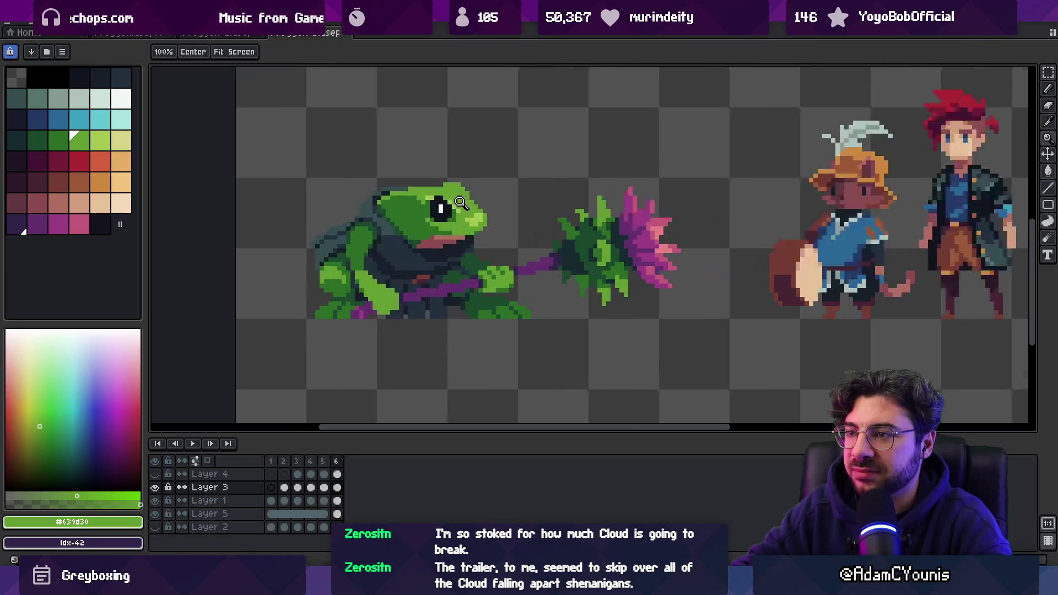
{"action": "key", "text": "b"}
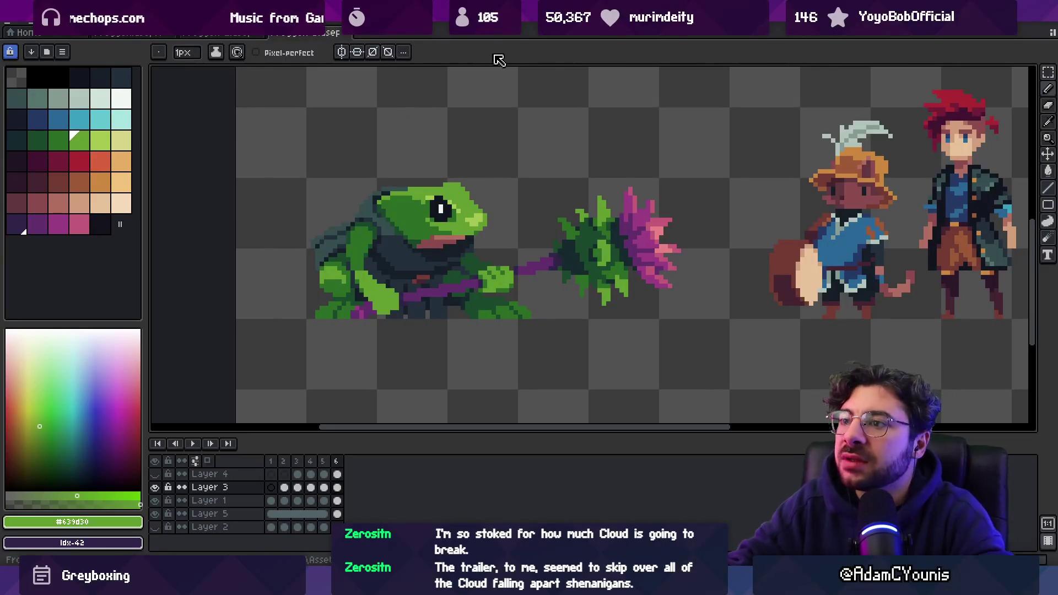
{"action": "key", "text": "z"}
{"action": "scroll", "coordinate": [457, 163], "scroll_direction": "down", "scroll_amount": 4}
{"action": "scroll", "coordinate": [472, 169], "scroll_direction": "up", "scroll_amount": 3}
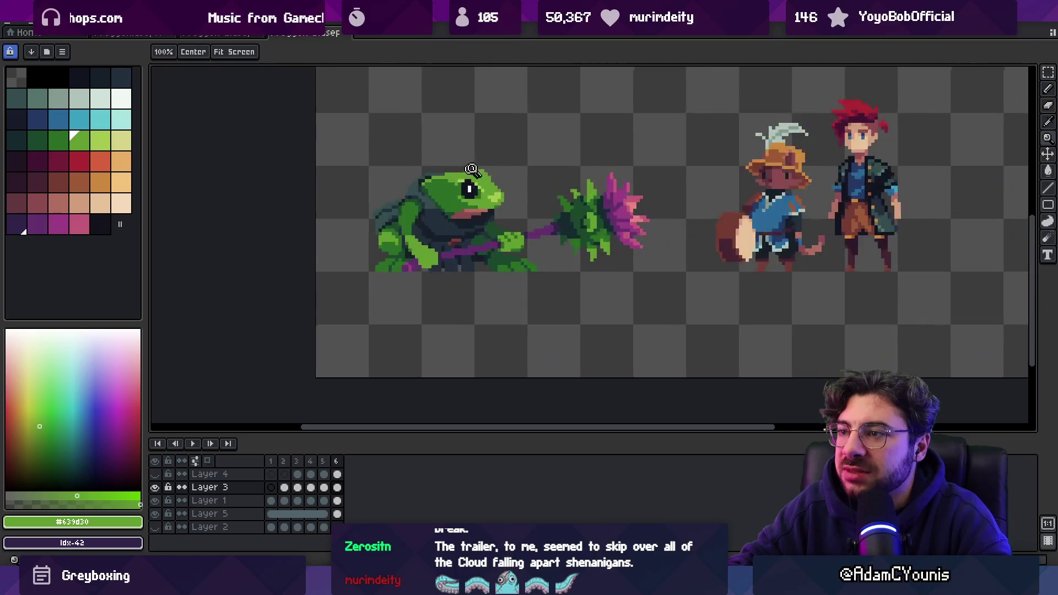
{"action": "scroll", "coordinate": [472, 169], "scroll_direction": "up", "scroll_amount": 2}
{"action": "key", "text": "b"}
{"action": "left_click", "coordinate": [429, 177], "text": "alt"}
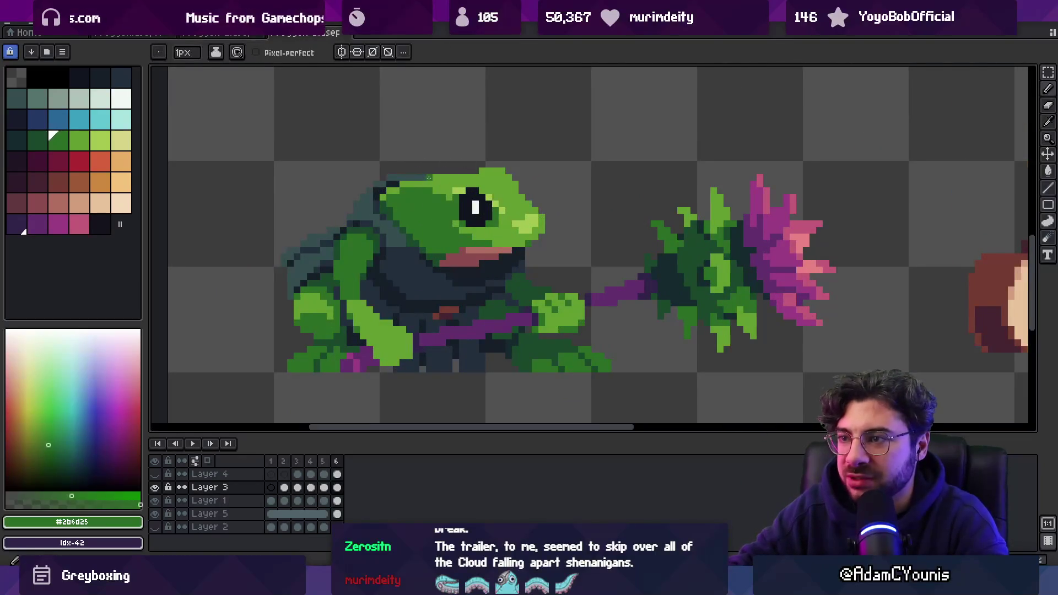
{"action": "key", "text": "z"}
{"action": "scroll", "coordinate": [496, 177], "scroll_direction": "down", "scroll_amount": 3}
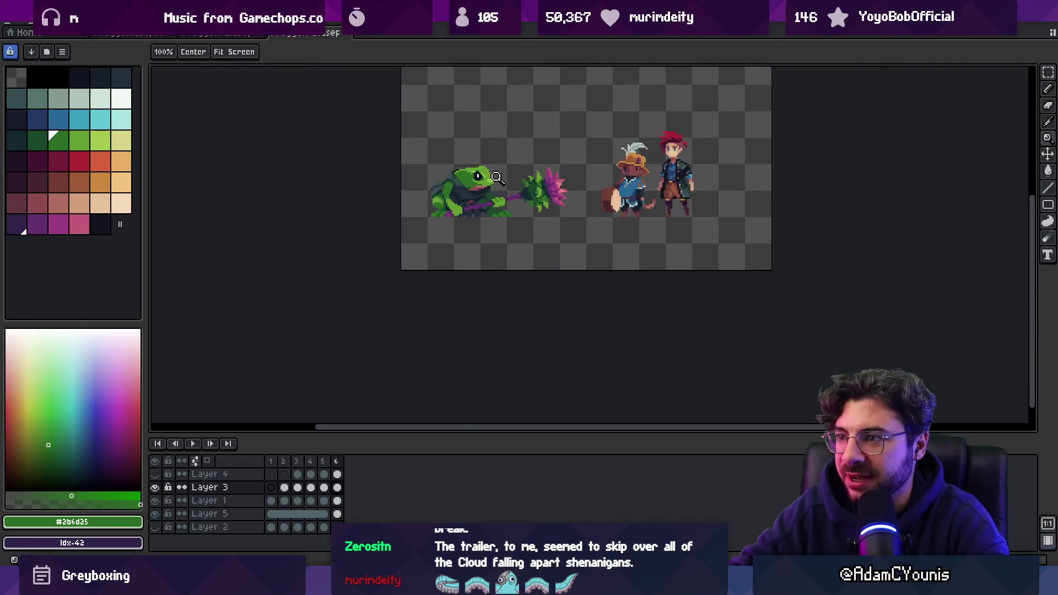
{"action": "scroll", "coordinate": [502, 185], "scroll_direction": "up", "scroll_amount": 4}
{"action": "left_click", "coordinate": [509, 189], "text": "alt"}
{"action": "key", "text": "b"}
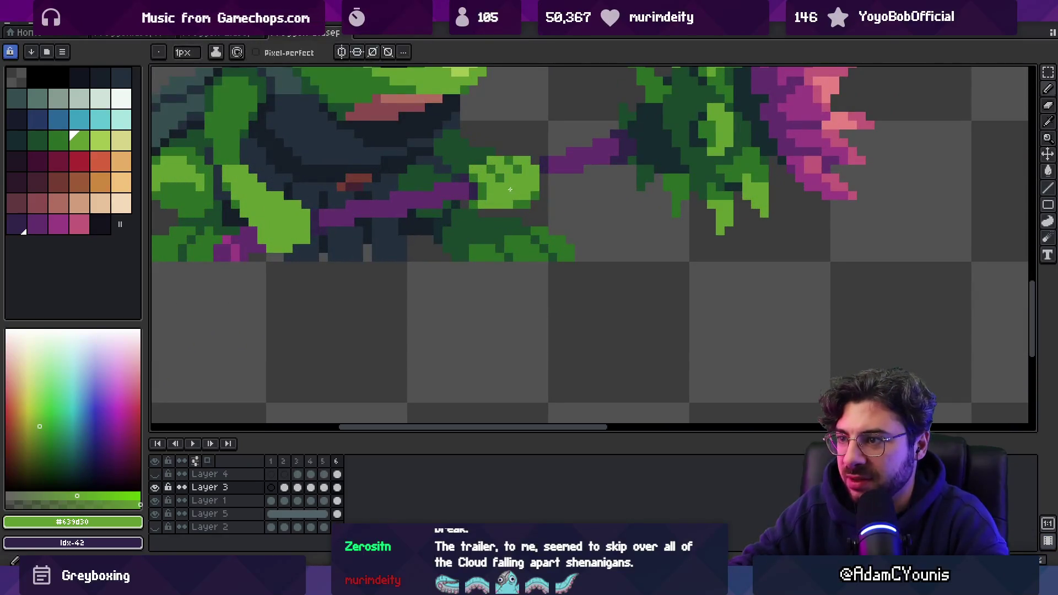
{"action": "left_click", "coordinate": [497, 231], "text": "alt"}
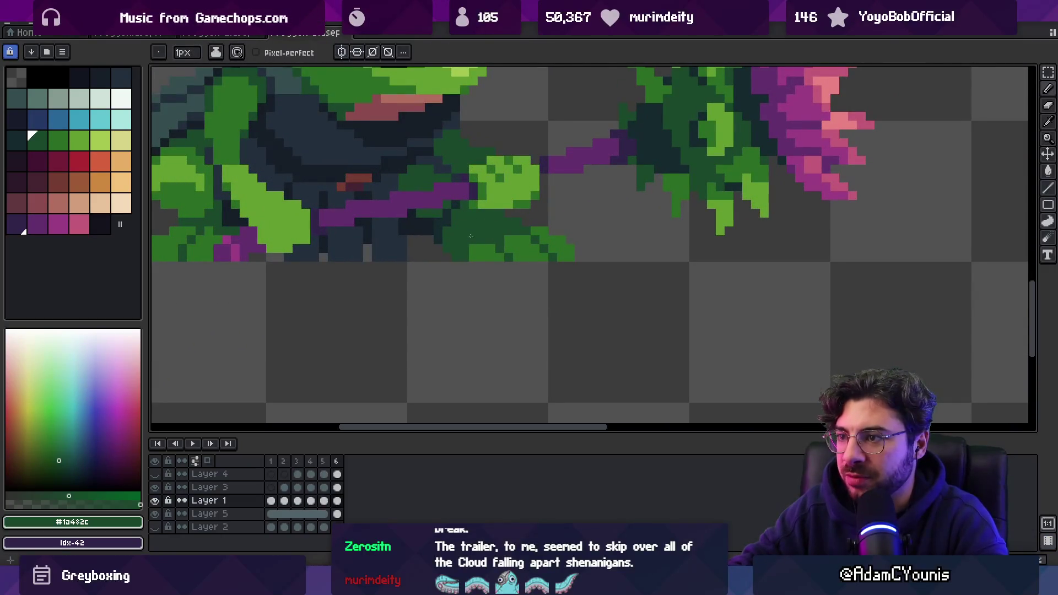
{"action": "left_click", "coordinate": [447, 209], "text": "alt"}
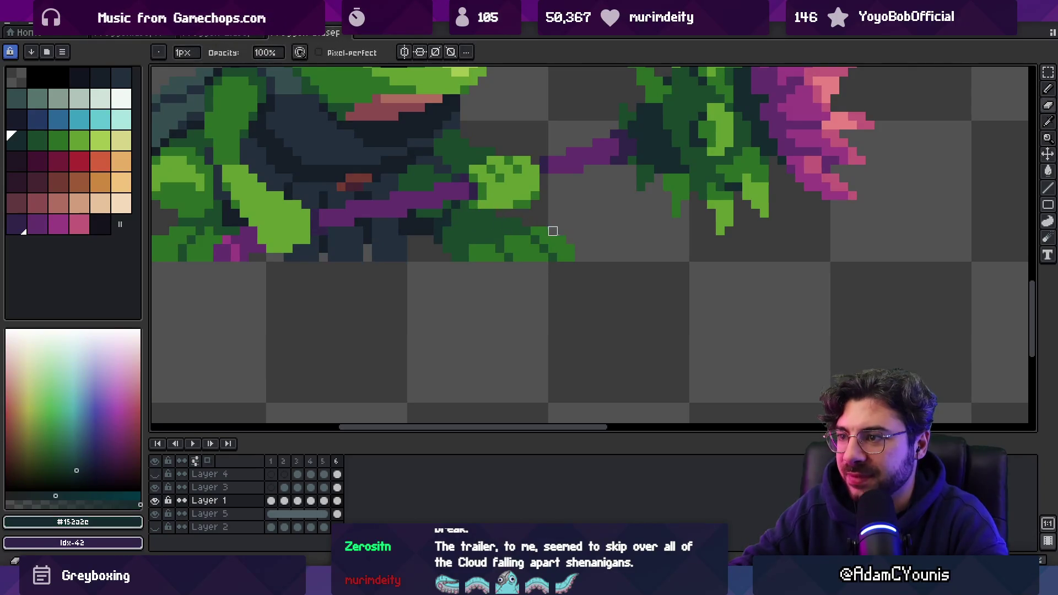
{"action": "left_click", "coordinate": [549, 254], "text": "alt"}
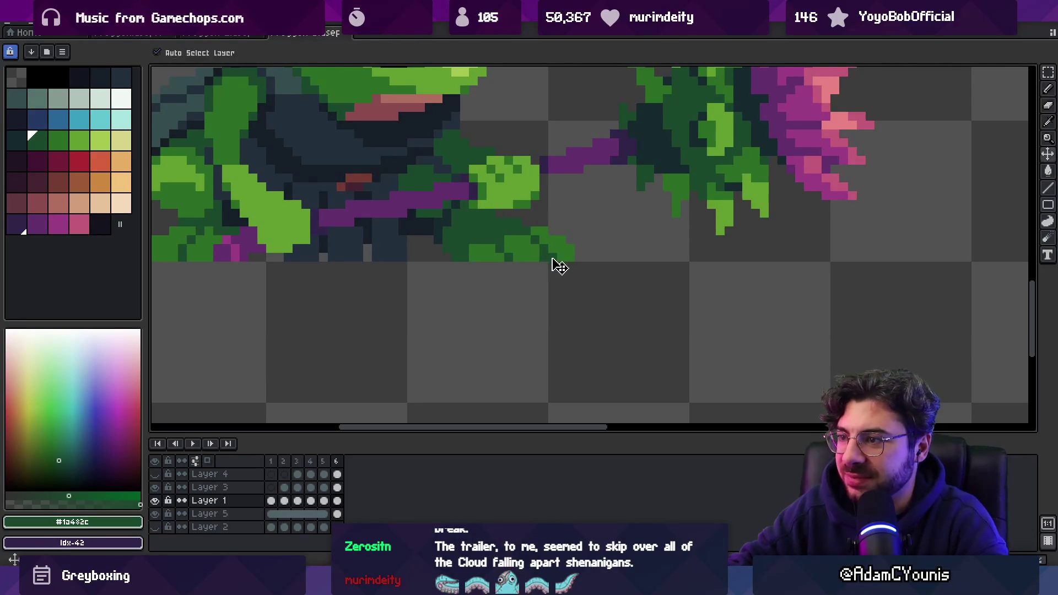
{"action": "left_click", "coordinate": [551, 257], "text": "alt"}
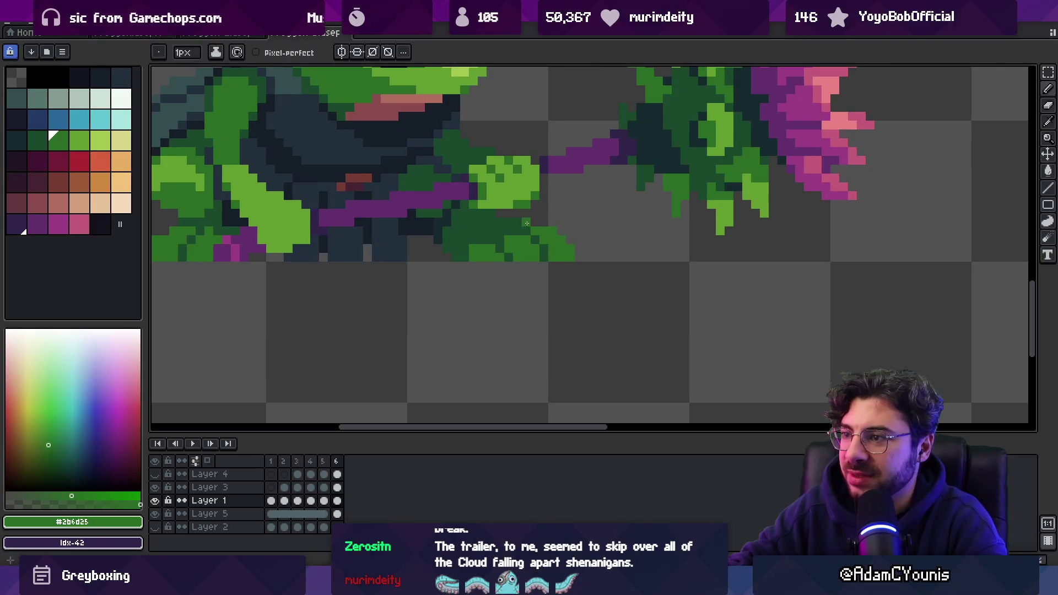
{"action": "key", "text": "z"}
{"action": "scroll", "coordinate": [560, 235], "scroll_direction": "down", "scroll_amount": 5}
{"action": "scroll", "coordinate": [583, 180], "scroll_direction": "up", "scroll_amount": 1}
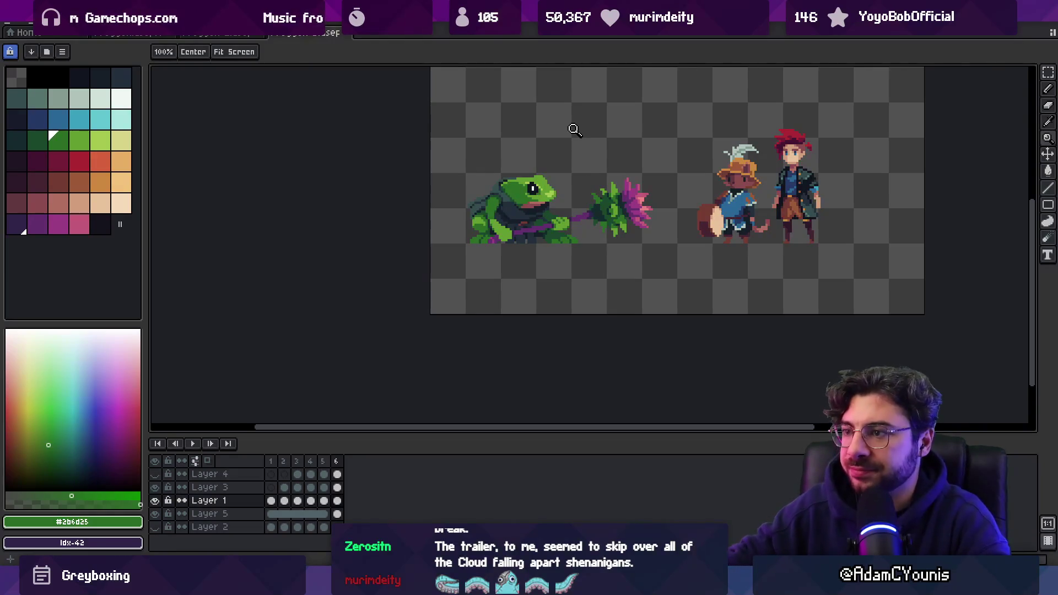
{"action": "scroll", "coordinate": [540, 178], "scroll_direction": "down", "scroll_amount": 2}
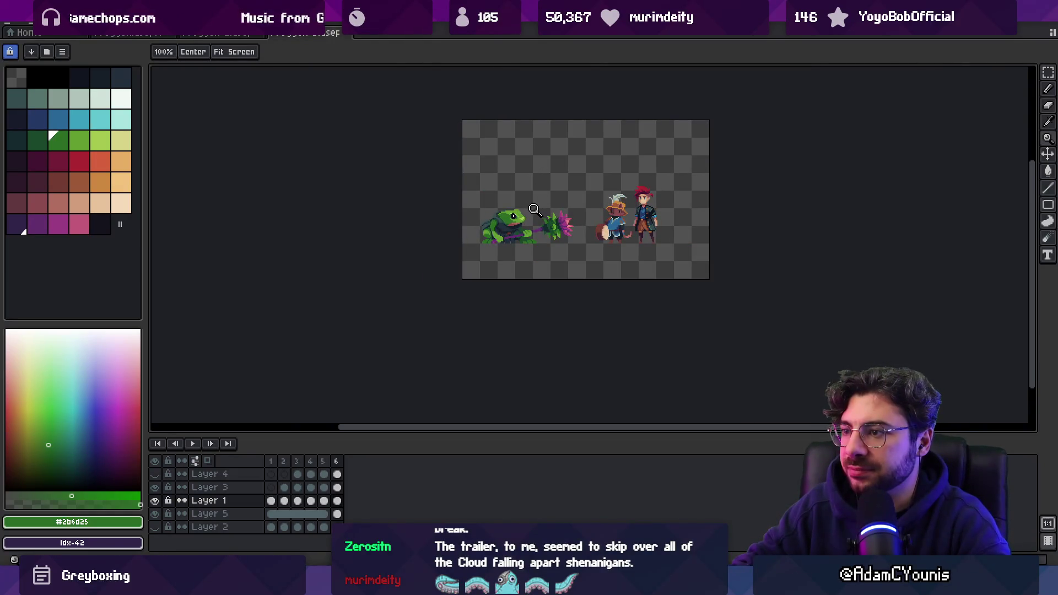
{"action": "scroll", "coordinate": [527, 243], "scroll_direction": "up", "scroll_amount": 5}
{"action": "key", "text": "b"}
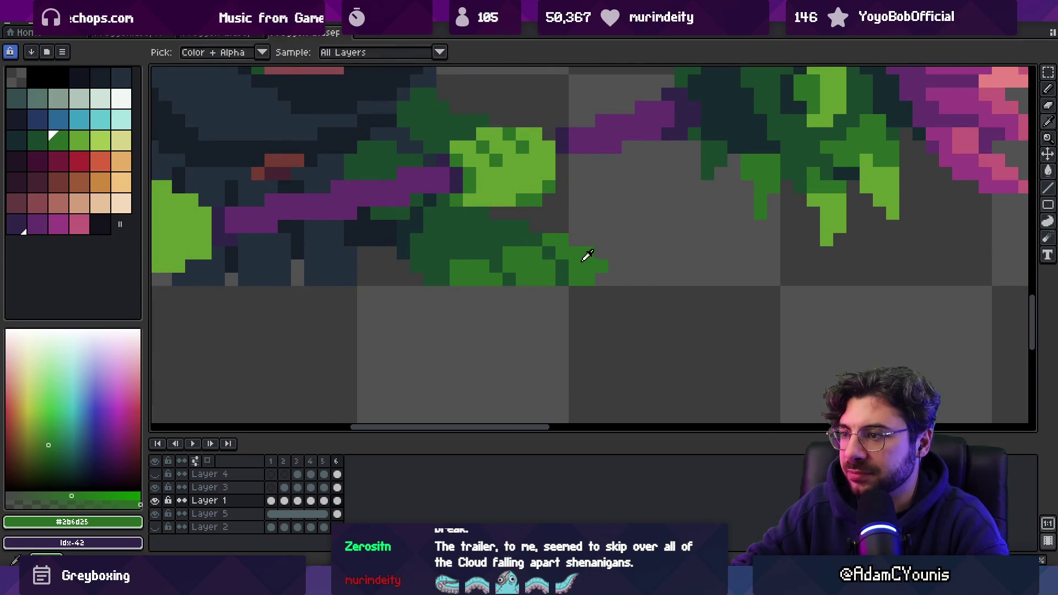
{"action": "left_click", "coordinate": [557, 277], "text": "alt"}
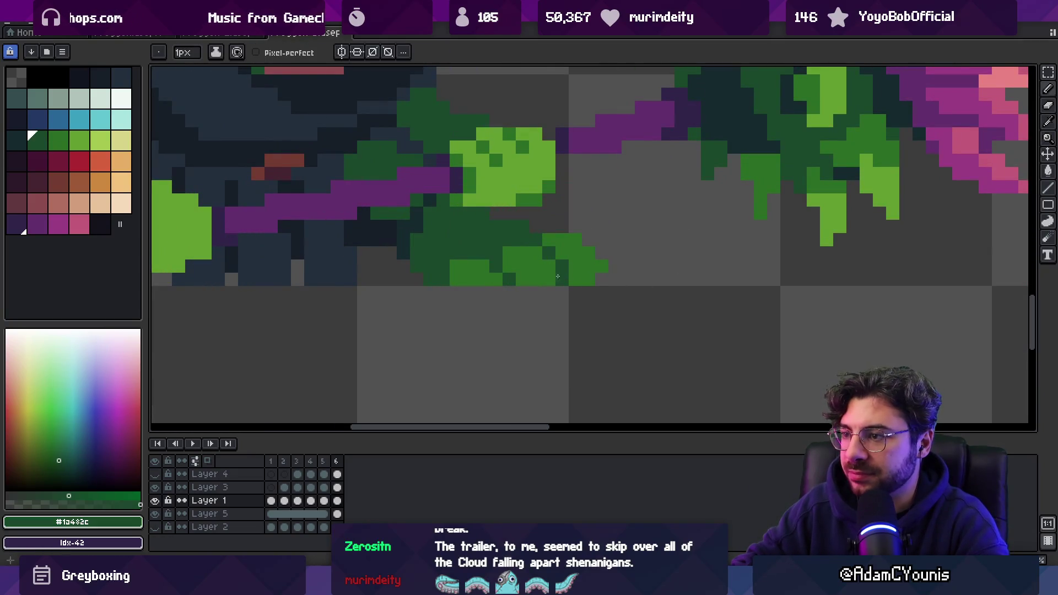
{"action": "left_click", "coordinate": [520, 253], "text": "alt"}
{"action": "left_click", "coordinate": [497, 270], "text": "alt"}
{"action": "key", "text": "z"}
{"action": "scroll", "coordinate": [497, 272], "scroll_direction": "down", "scroll_amount": 5}
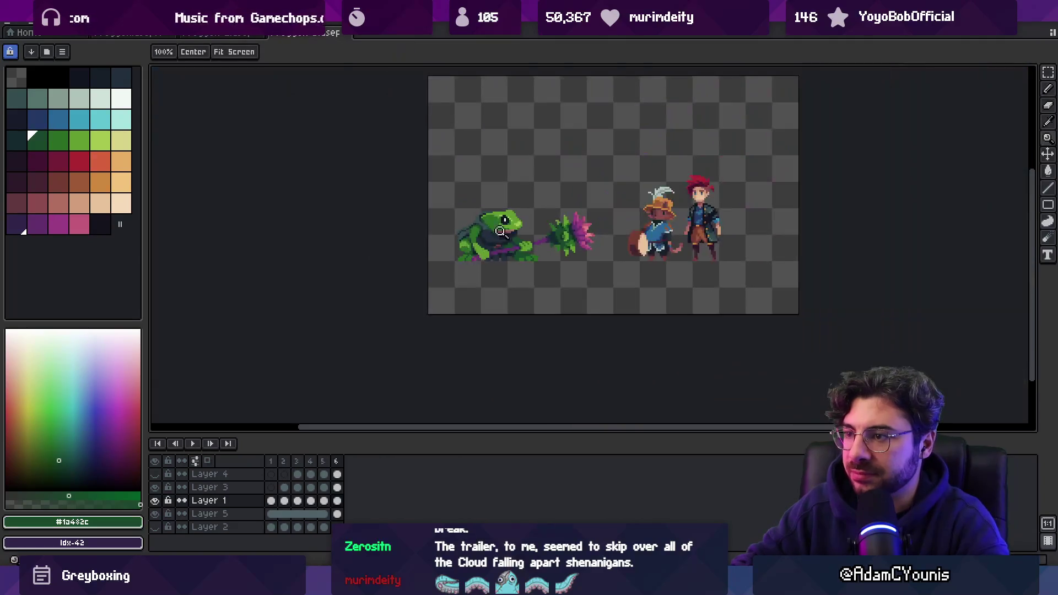
{"action": "key", "text": "ctrl"}
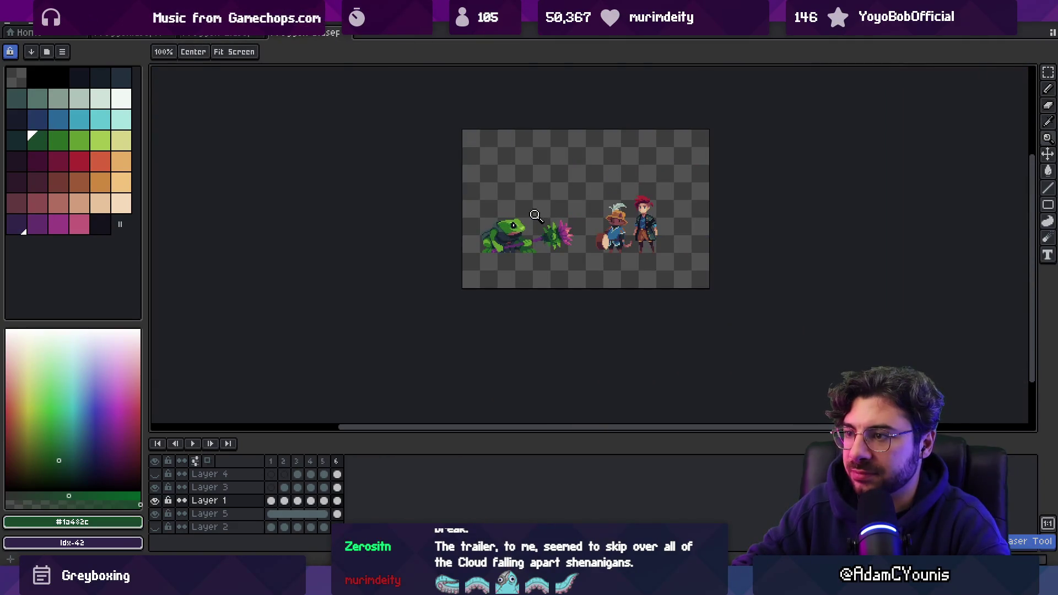
{"action": "key", "text": "super"}
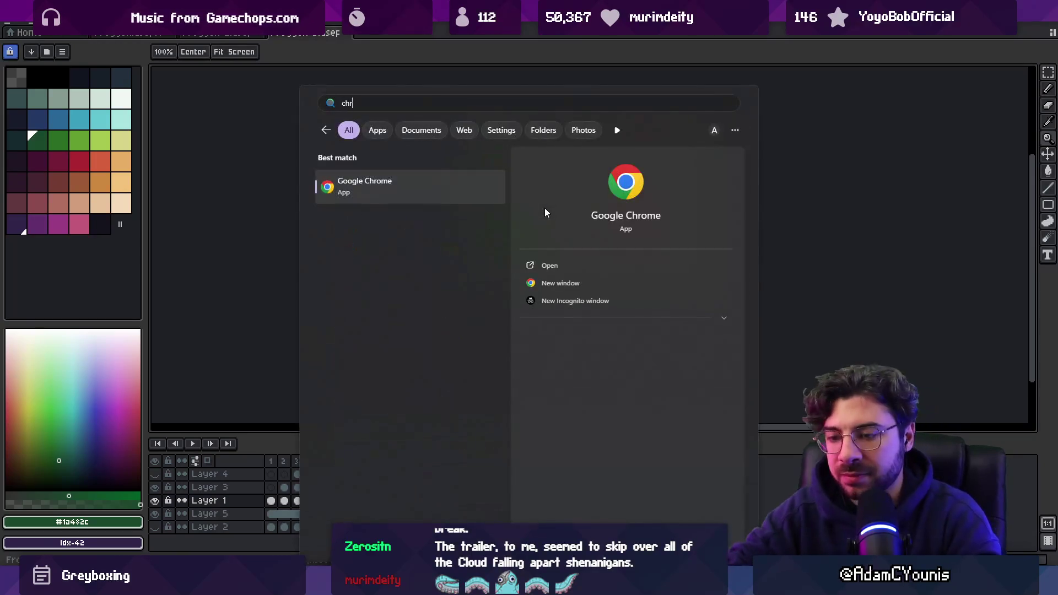
{"action": "key", "text": "Escape"}
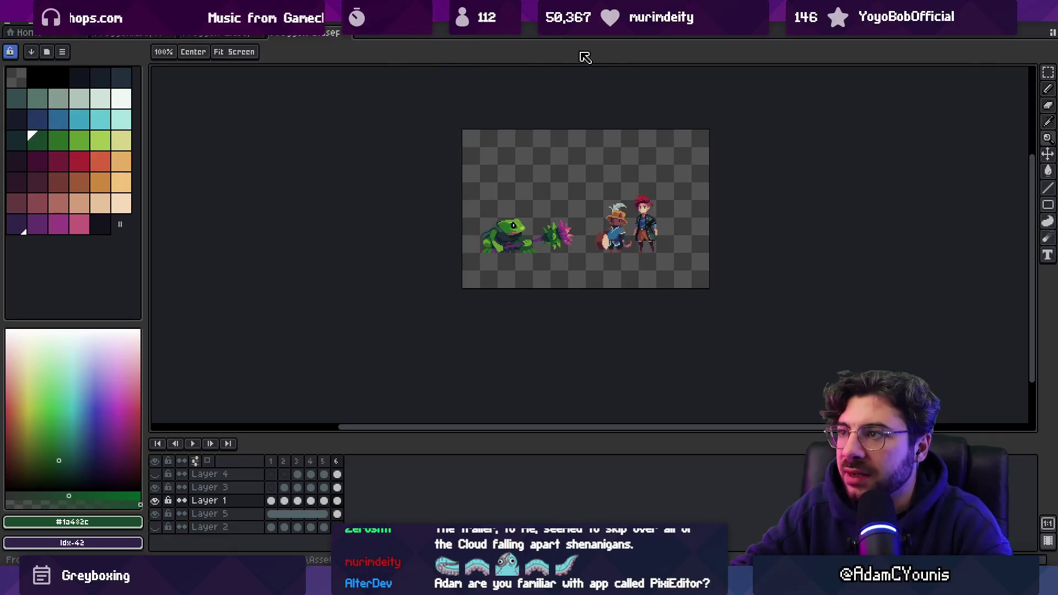
{"action": "scroll", "coordinate": [528, 238], "scroll_direction": "up", "scroll_amount": 5}
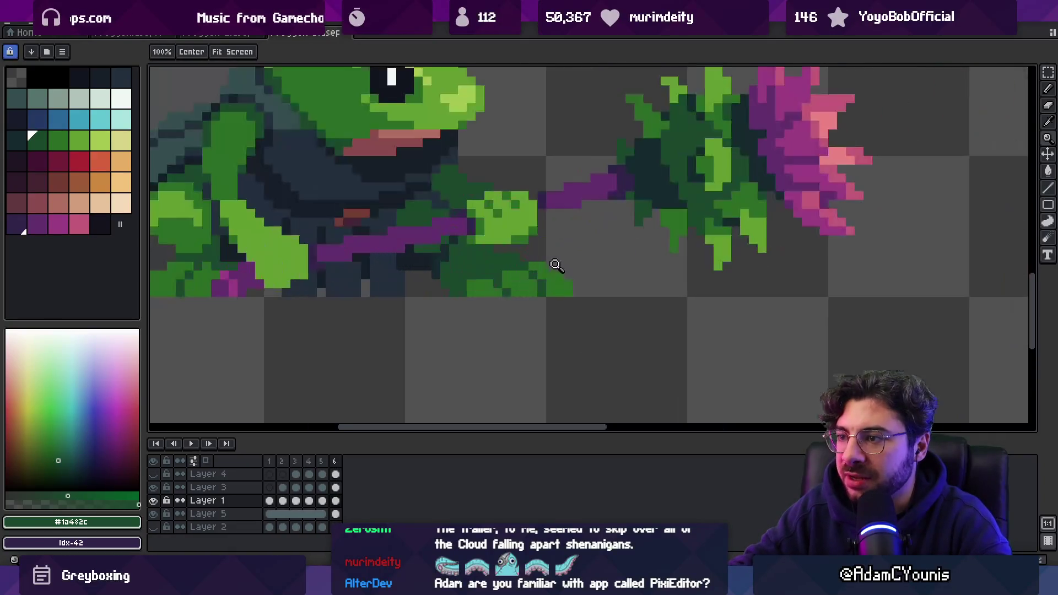
- Repaint a few frog pixels in dark green #1a482c, then reveal the purple hat layer
{"action": "left_click", "coordinate": [517, 278], "text": "alt"}
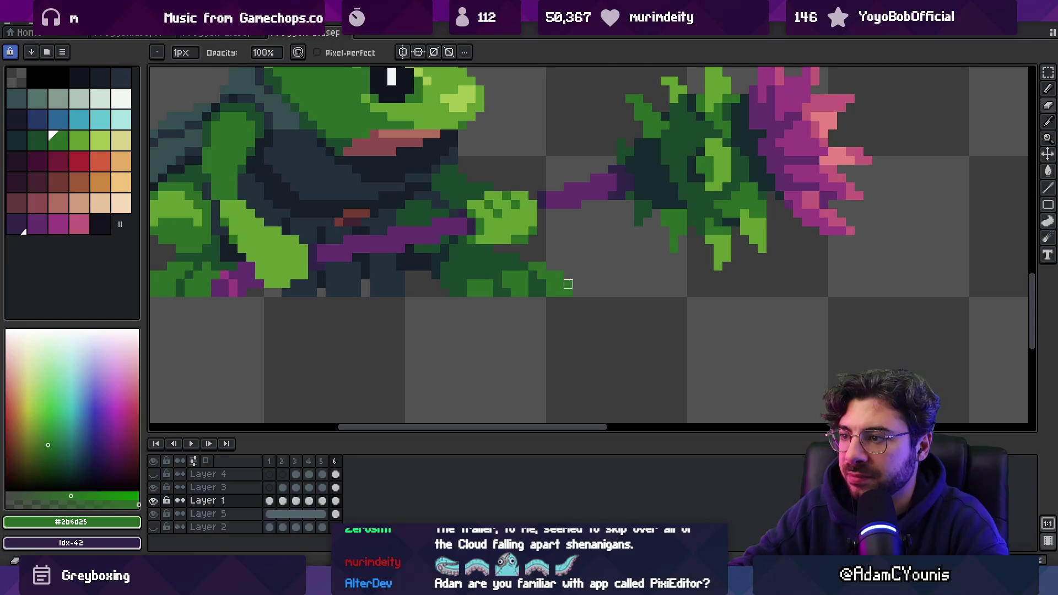
{"action": "scroll", "coordinate": [555, 279], "scroll_direction": "down", "scroll_amount": 3}
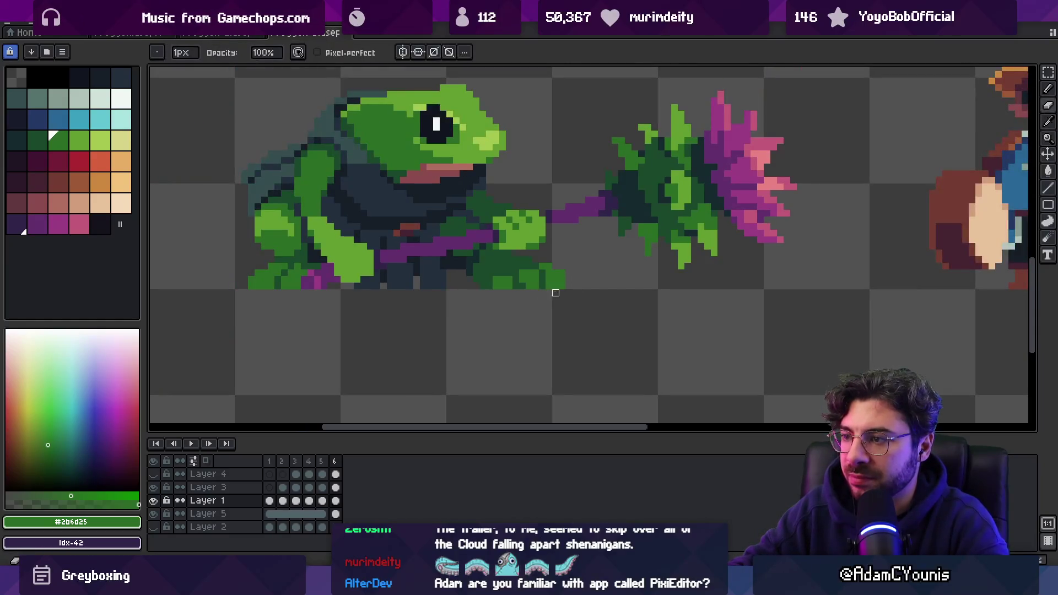
{"action": "scroll", "coordinate": [557, 237], "scroll_direction": "down", "scroll_amount": 3}
{"action": "scroll", "coordinate": [592, 260], "scroll_direction": "up", "scroll_amount": 5}
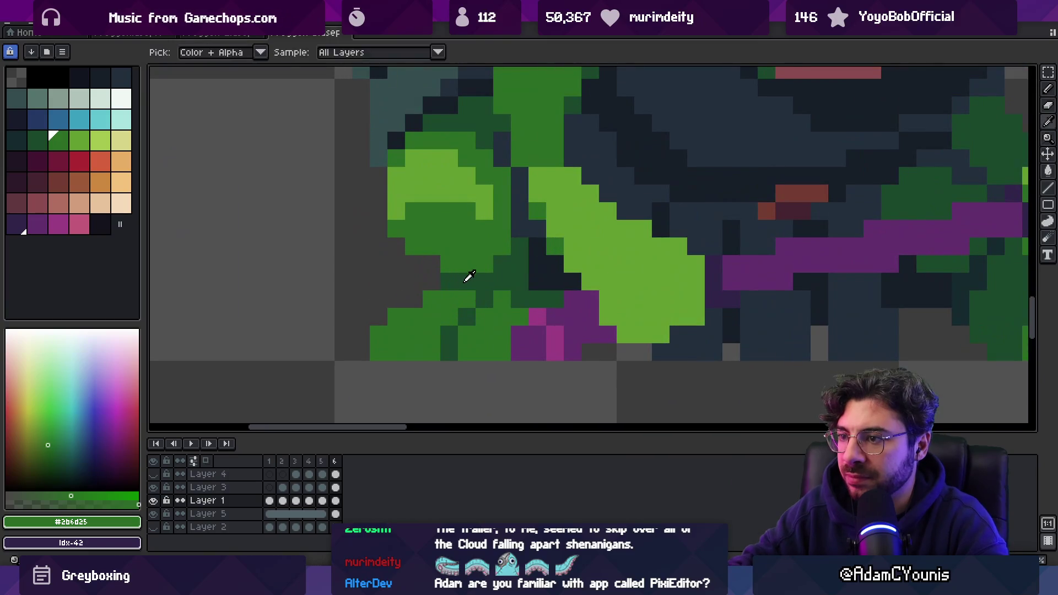
{"action": "left_click", "coordinate": [438, 296], "text": "alt"}
{"action": "mouse_move", "coordinate": [438, 296]}
{"action": "left_mouse_down"}
{"action": "mouse_move", "coordinate": [501, 300]}
{"action": "mouse_move", "coordinate": [520, 316]}
{"action": "left_mouse_up"}
{"action": "scroll", "coordinate": [509, 160], "scroll_direction": "down", "scroll_amount": 5}
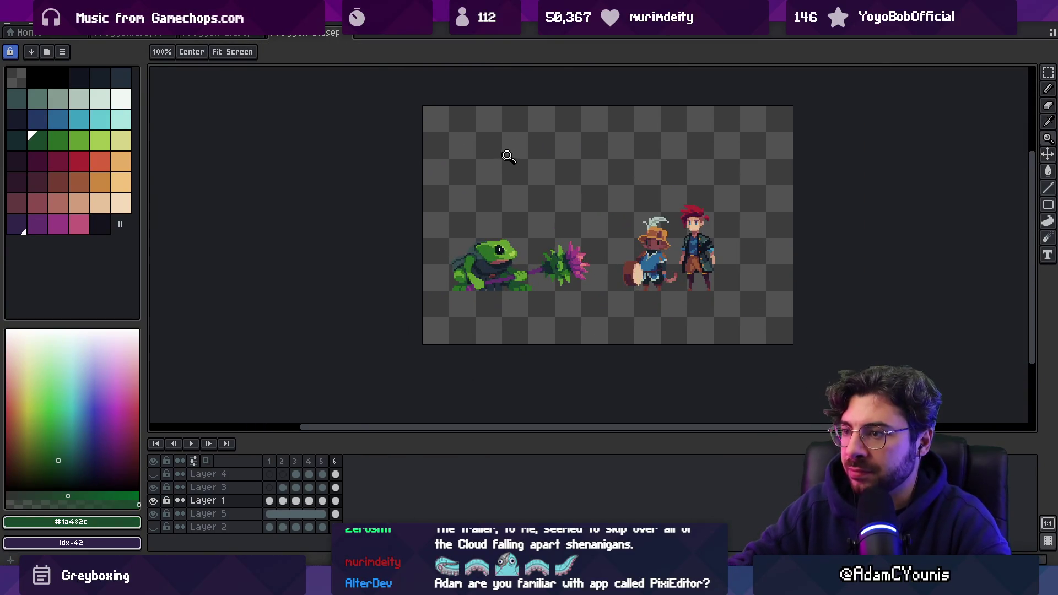
{"action": "scroll", "coordinate": [509, 160], "scroll_direction": "up", "scroll_amount": 2}
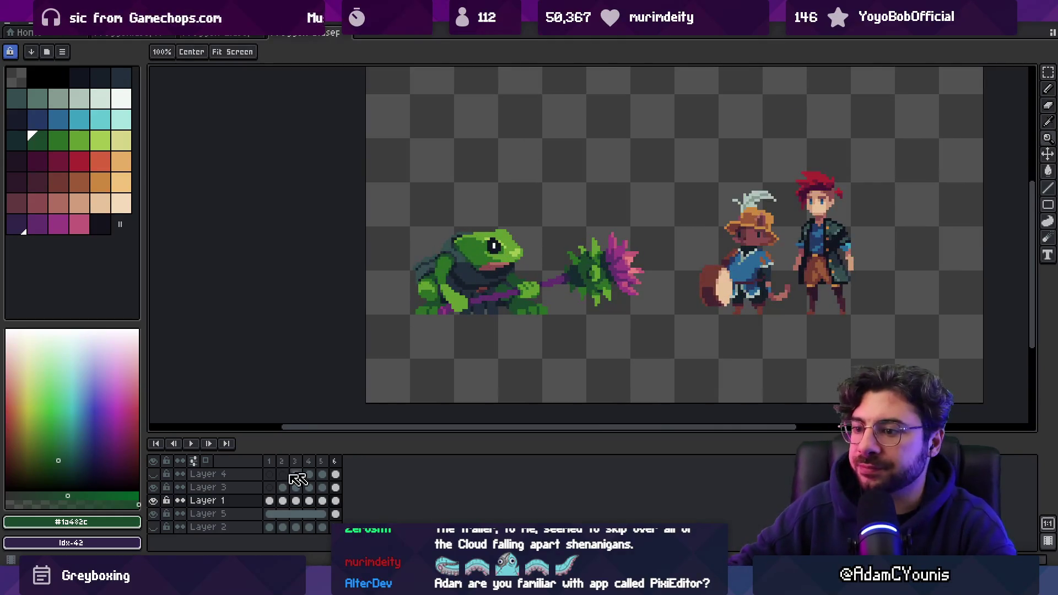
{"action": "left_click", "coordinate": [153, 474]}
- Move Layer 4's purple hat up over the frog's head
{"action": "key", "text": "v"}
{"action": "left_click", "coordinate": [499, 221]}
{"action": "mouse_move", "coordinate": [500, 221]}
{"action": "left_mouse_down"}
{"action": "mouse_move", "coordinate": [498, 230]}
{"action": "mouse_move", "coordinate": [537, 157]}
{"action": "left_mouse_up"}
{"action": "key", "text": "z"}
{"action": "scroll", "coordinate": [547, 188], "scroll_direction": "down", "scroll_amount": 3}
{"action": "scroll", "coordinate": [530, 212], "scroll_direction": "up", "scroll_amount": 3}
{"action": "key", "text": "v"}
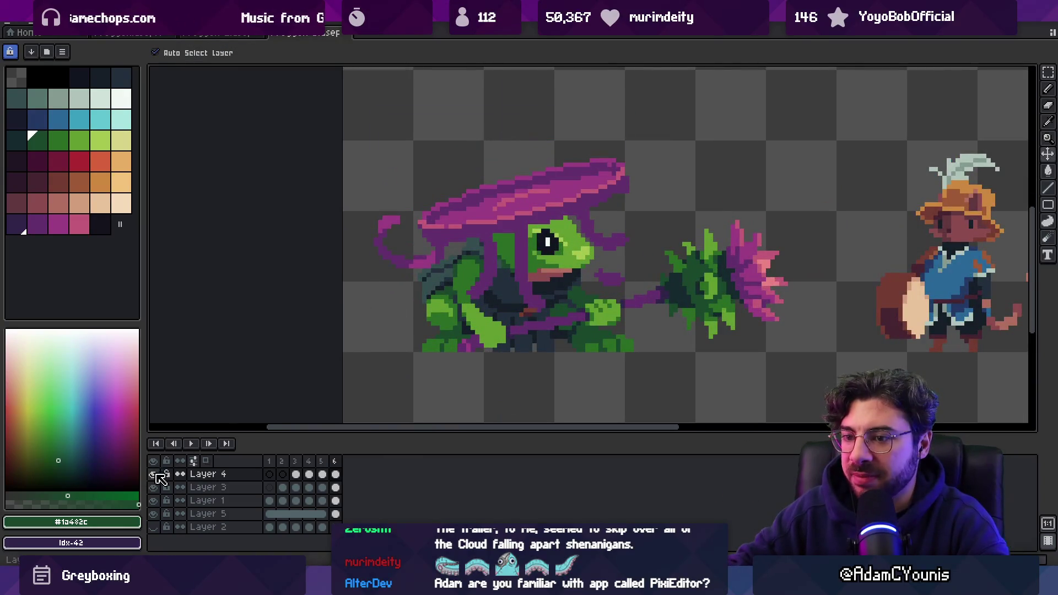
- Hide the purple hat layer again and recentre the view on the frog and mace
{"action": "left_click", "coordinate": [153, 474]}
{"action": "key", "text": "z"}
{"action": "scroll", "coordinate": [485, 201], "scroll_direction": "down", "scroll_amount": 3}
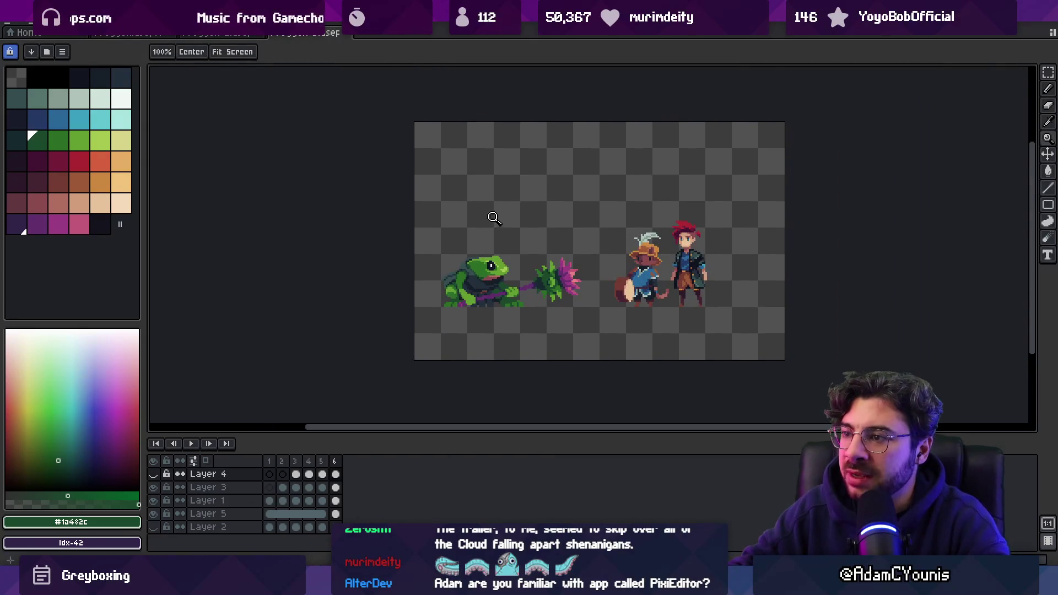
{"action": "scroll", "coordinate": [498, 226], "scroll_direction": "up", "scroll_amount": 3}
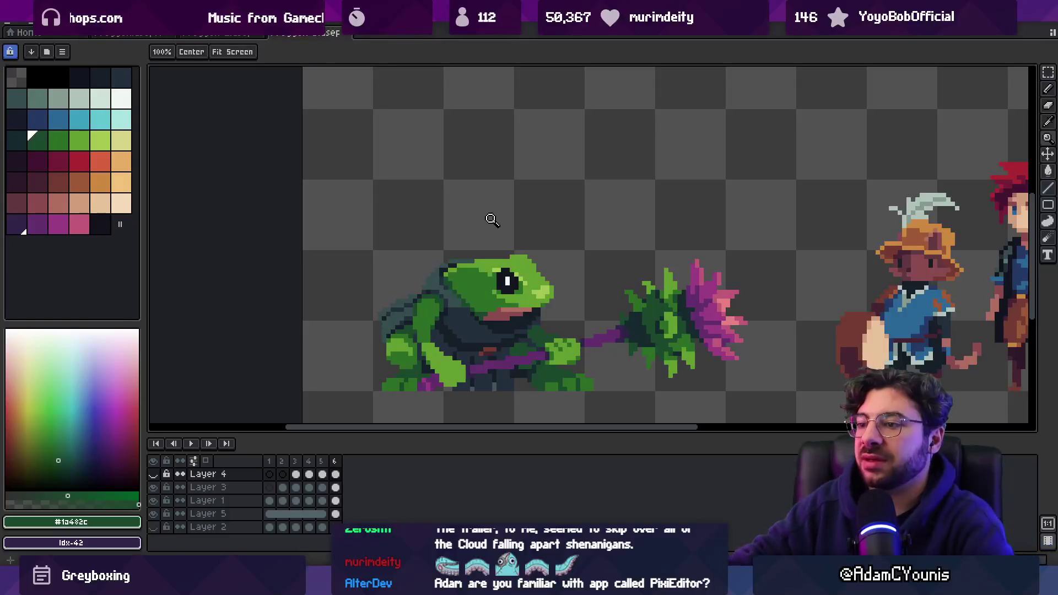
{"action": "left_click_drag", "start_coordinate": [482, 322], "coordinate": [442, 263]}
{"action": "left_click", "coordinate": [470, 312], "text": "ctrl"}
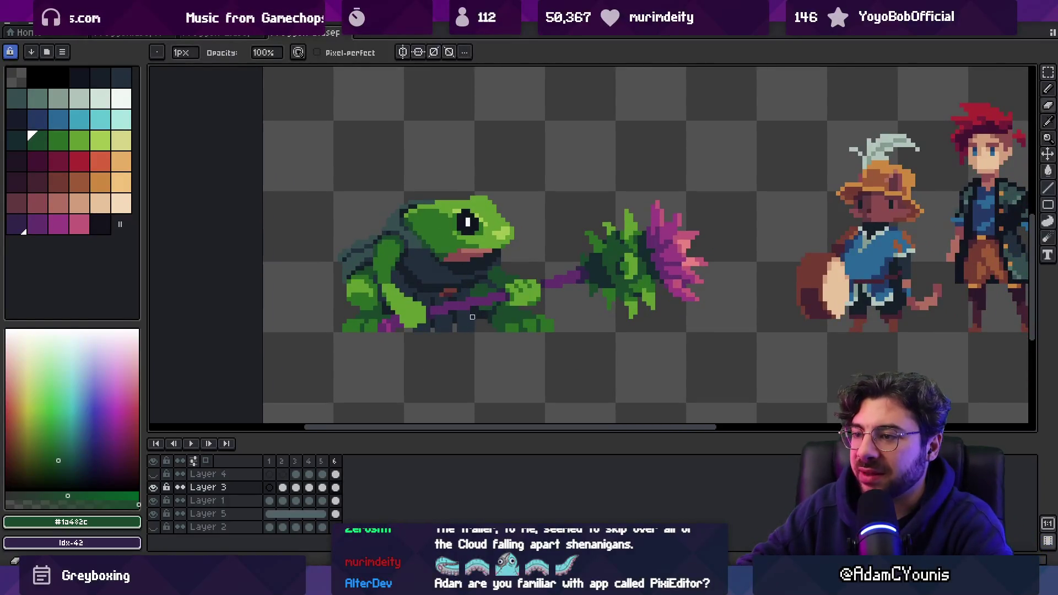
{"action": "scroll", "coordinate": [494, 310], "scroll_direction": "down", "scroll_amount": 1}
{"action": "key", "text": "v"}
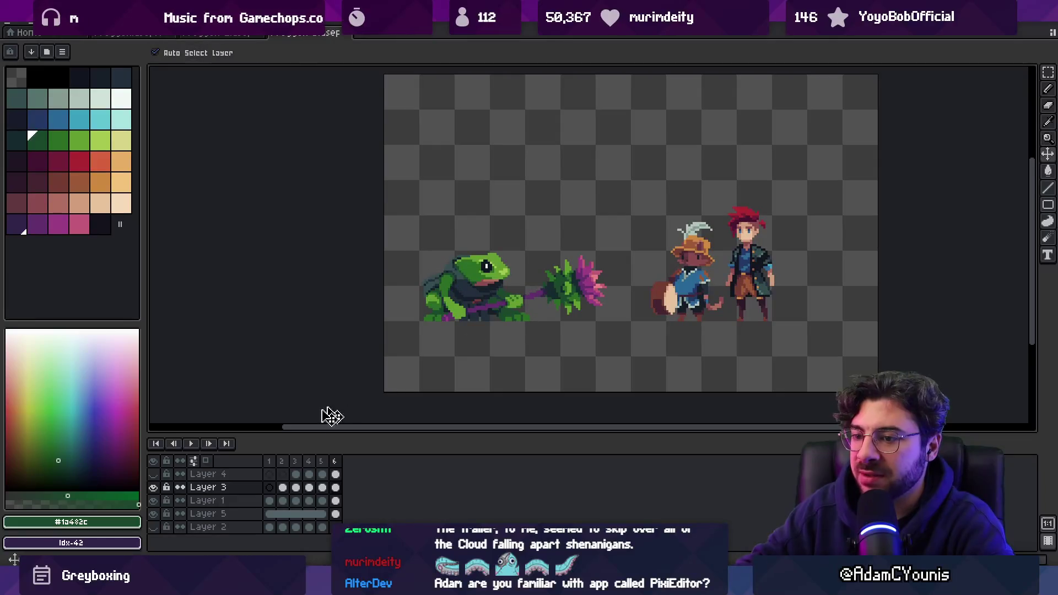
{"action": "left_click", "coordinate": [274, 462]}
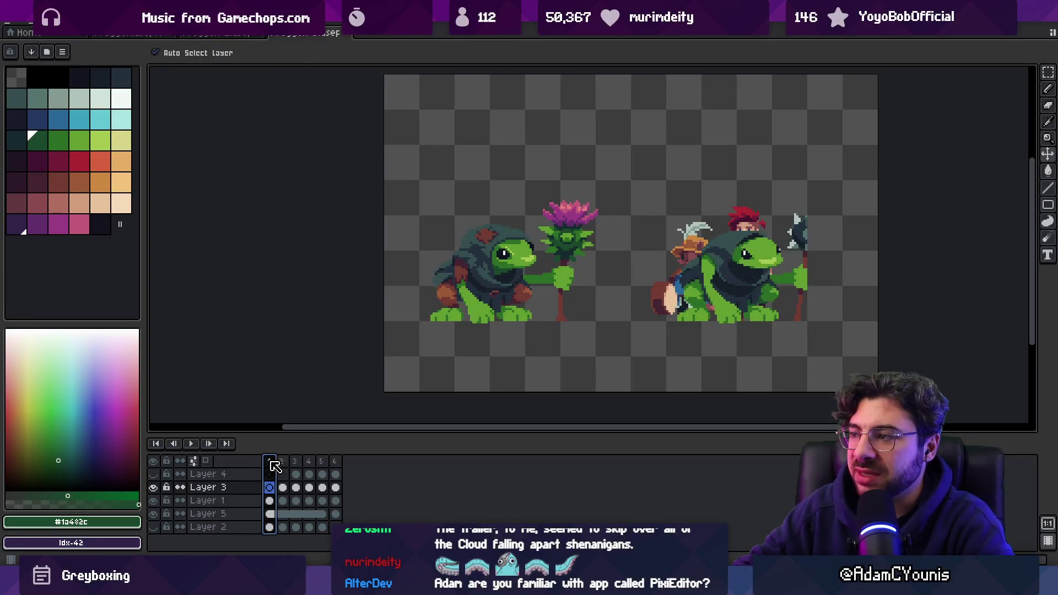
{"action": "left_click", "coordinate": [284, 461]}
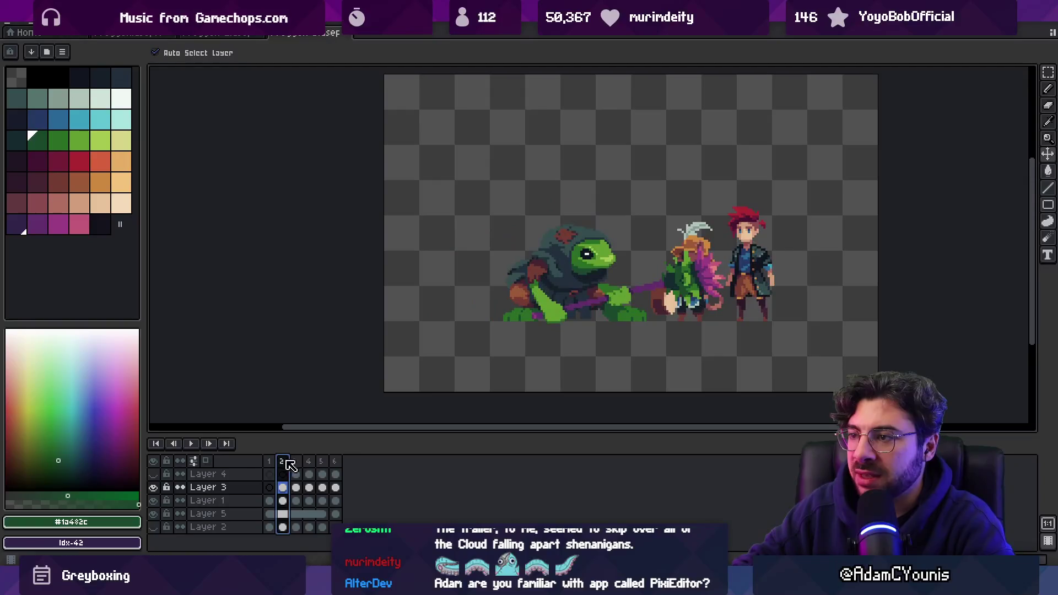
{"action": "left_click", "coordinate": [264, 464]}
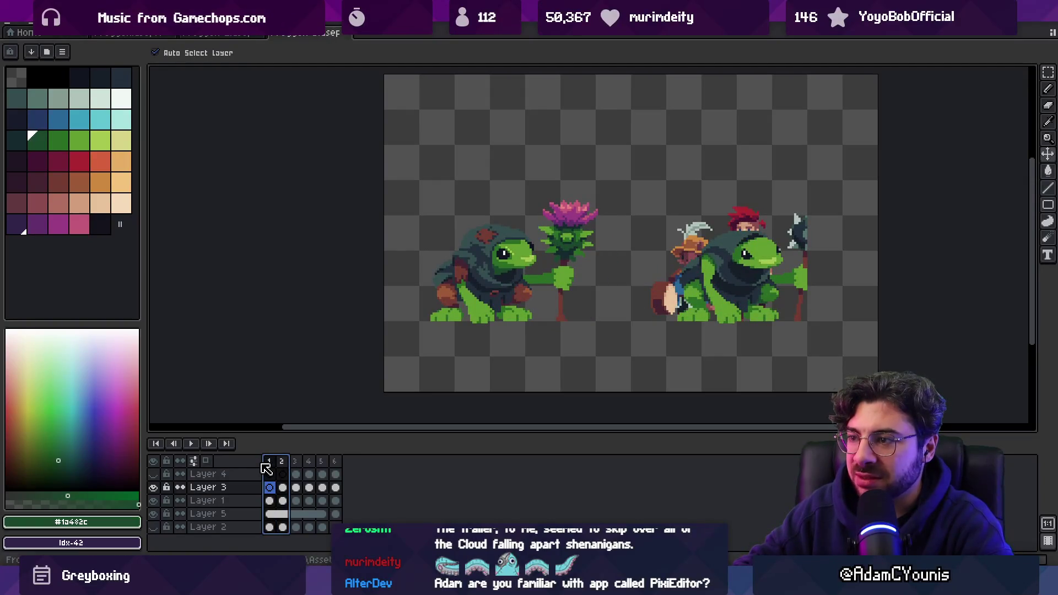
{"action": "left_click_drag", "start_coordinate": [281, 461], "coordinate": [335, 461]}
{"action": "key", "text": "z"}
{"action": "left_click", "coordinate": [540, 298]}
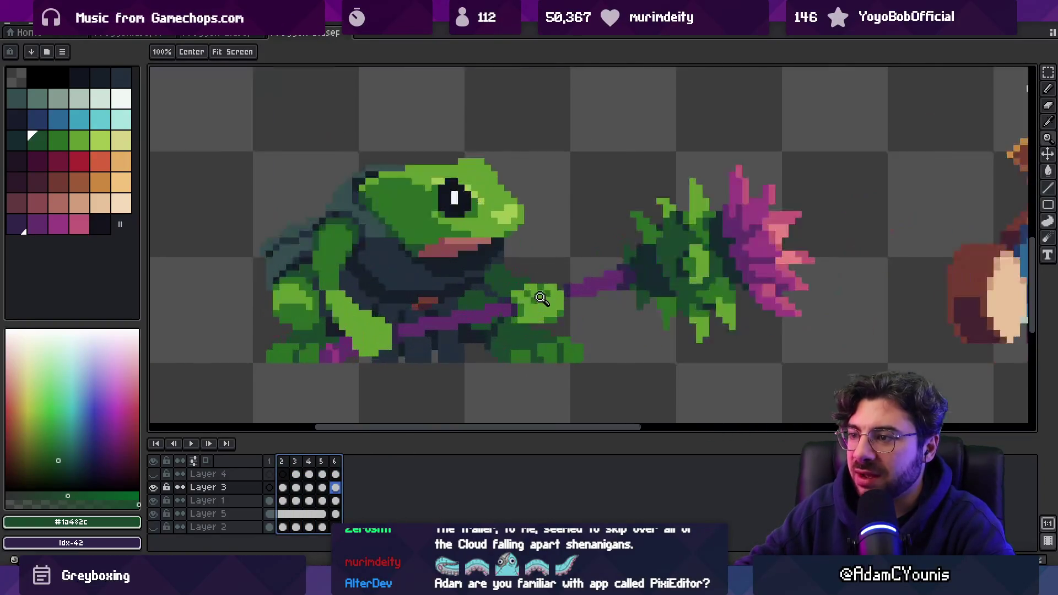
{"action": "key", "text": "v"}
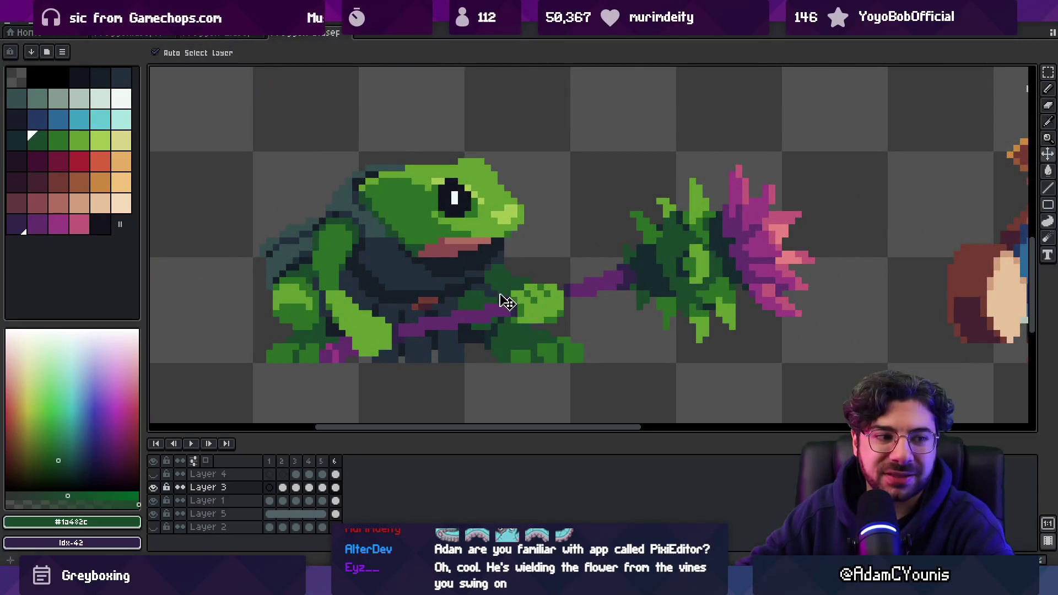
{"action": "key", "text": "h"}
{"action": "scroll", "coordinate": [465, 283], "scroll_direction": "down", "scroll_amount": 3}
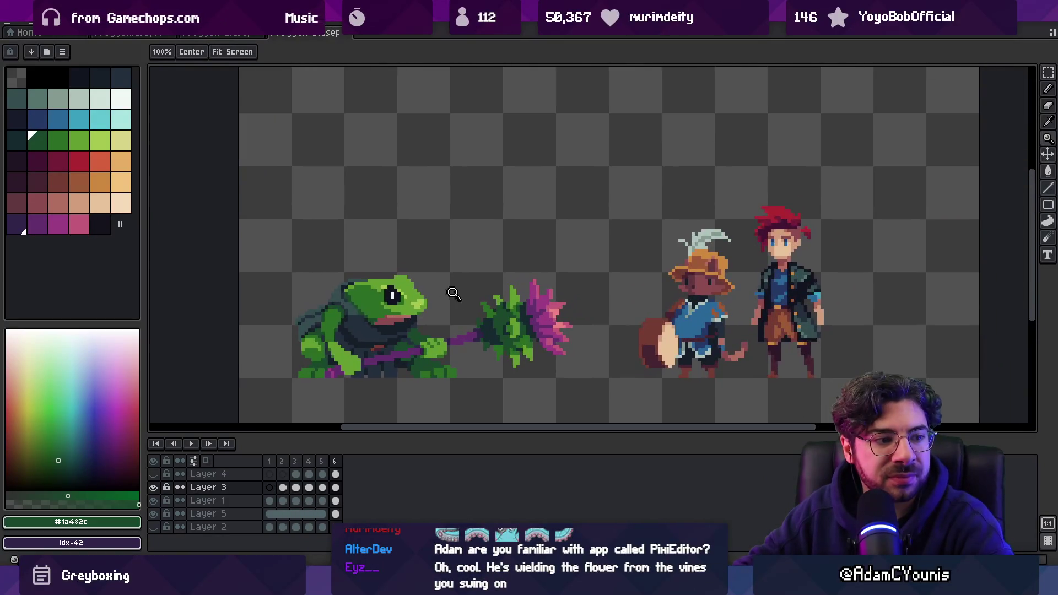
{"action": "key", "text": "z"}
{"action": "scroll", "coordinate": [471, 262], "scroll_direction": "down", "scroll_amount": 1}
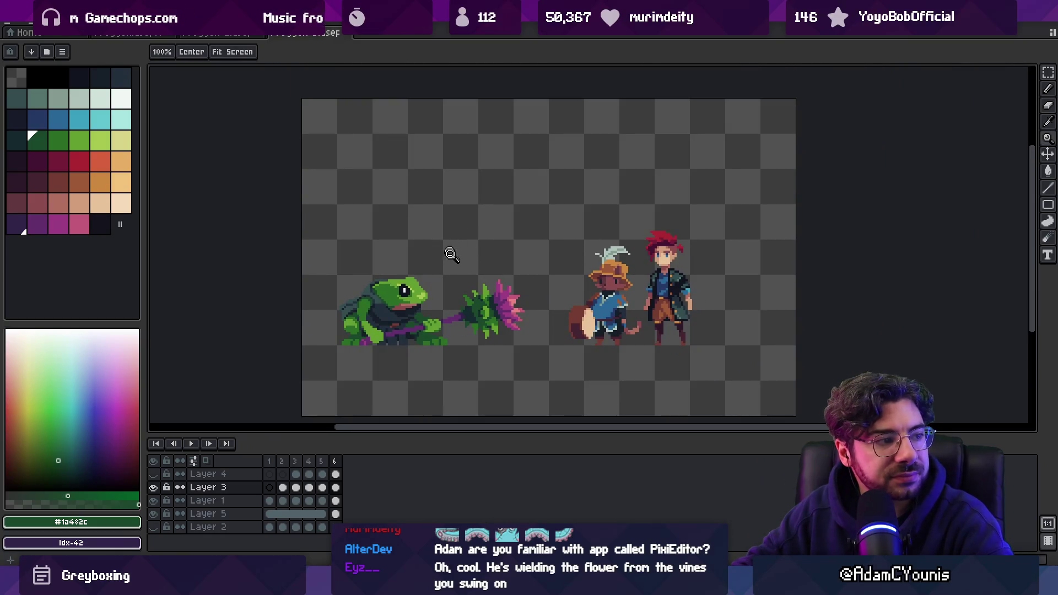
{"action": "scroll", "coordinate": [455, 321], "scroll_direction": "up", "scroll_amount": 3}
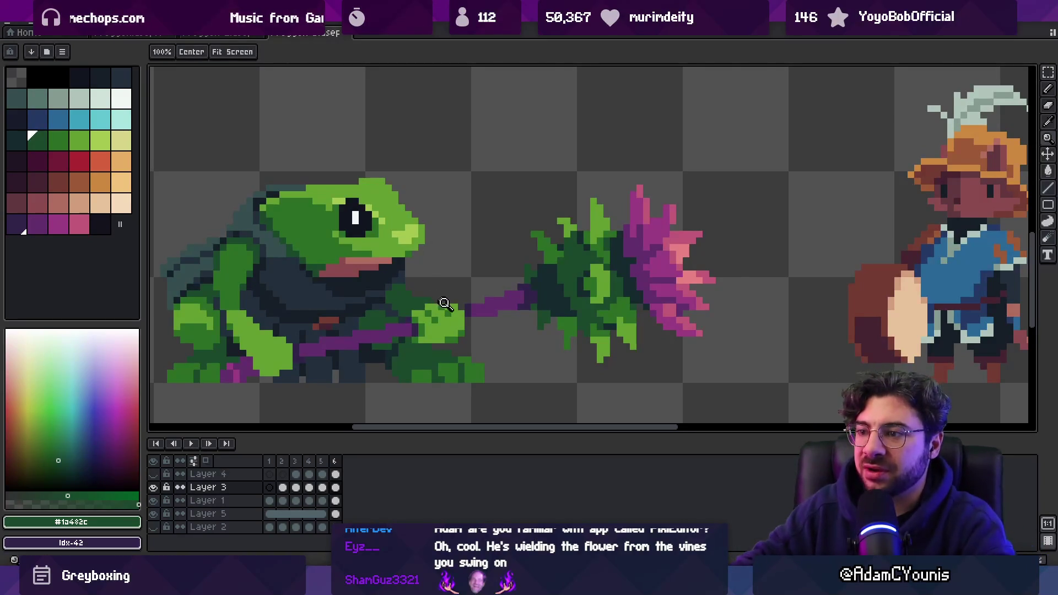
- Eyedrop the handle's purple #632f6d near the frog's hand, after first sampling dark purple #32254b
{"action": "left_click", "coordinate": [441, 303]}
{"action": "left_click", "coordinate": [525, 314], "text": "alt"}
{"action": "scroll", "coordinate": [512, 309], "scroll_direction": "down", "scroll_amount": 5}
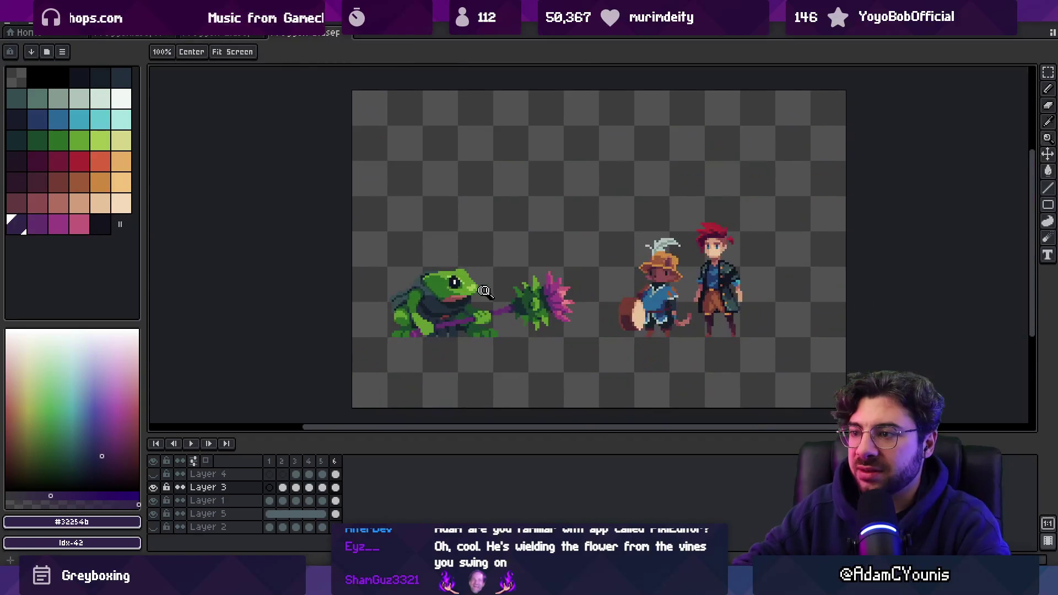
{"action": "scroll", "coordinate": [549, 310], "scroll_direction": "up", "scroll_amount": 4}
{"action": "left_click", "coordinate": [549, 310]}
{"action": "scroll", "coordinate": [545, 248], "scroll_direction": "down", "scroll_amount": 5}
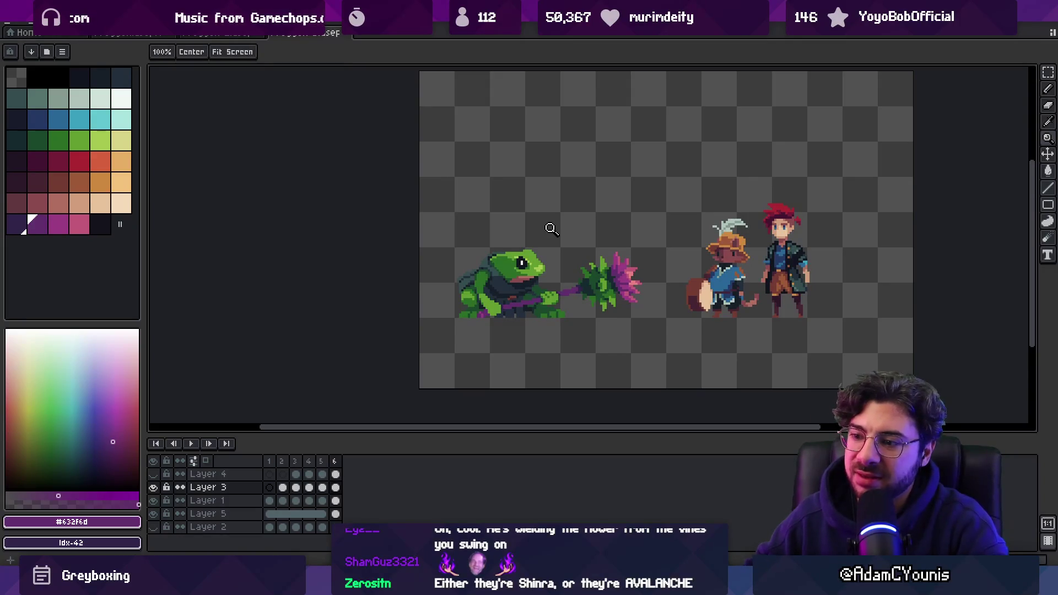
{"action": "key", "text": "alt+Tab"}
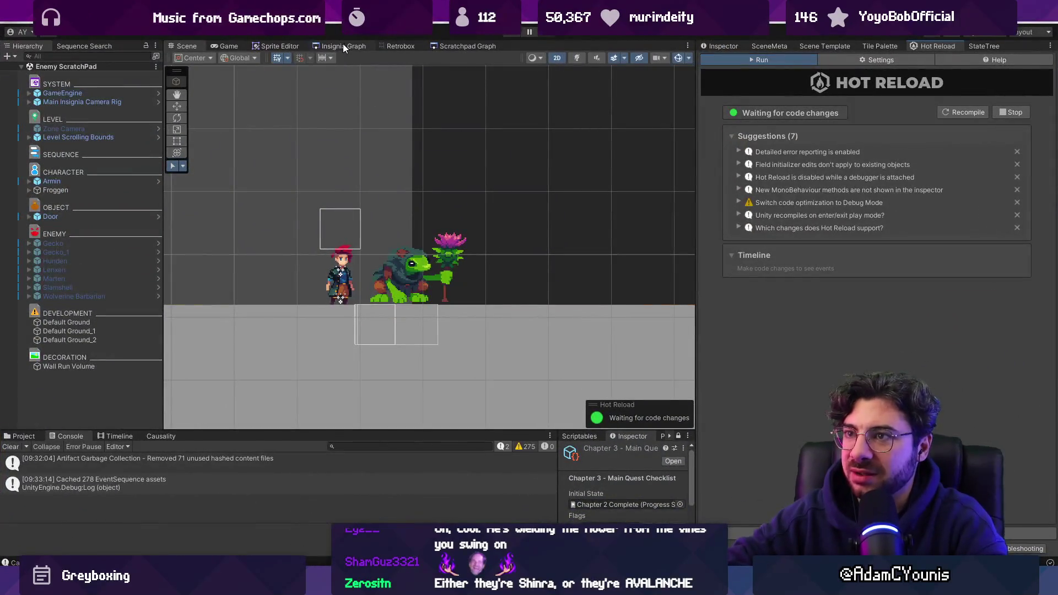
{"action": "left_click", "coordinate": [343, 46]}
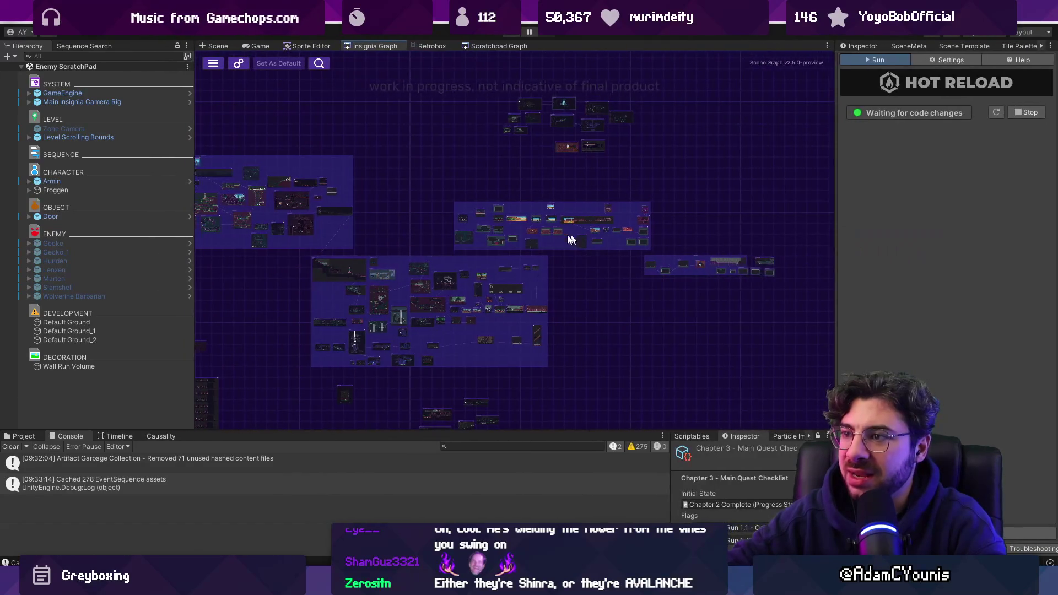
{"action": "scroll", "coordinate": [460, 274], "scroll_direction": "up", "scroll_amount": 6}
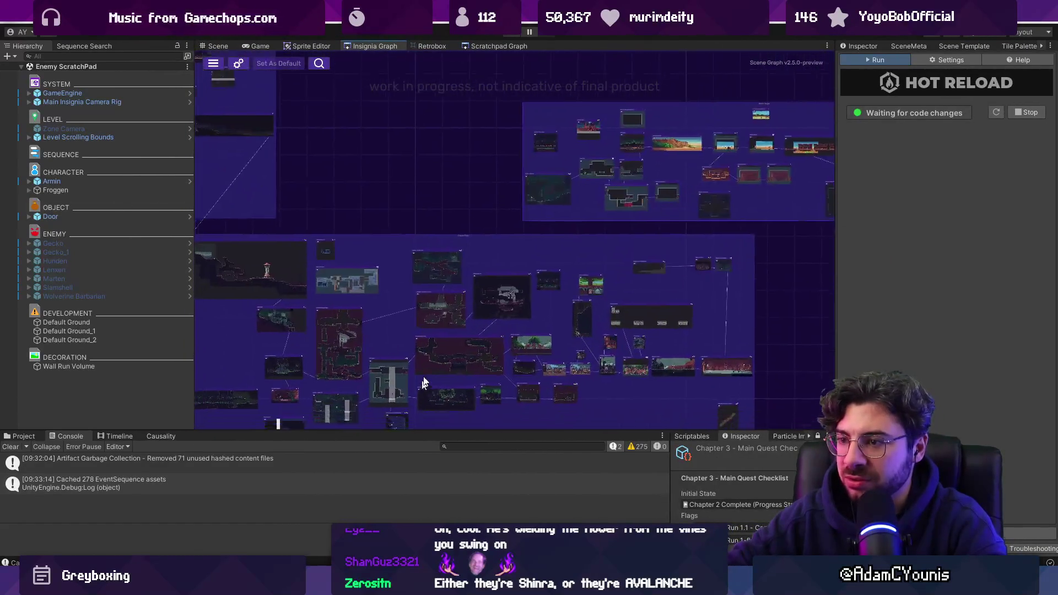
{"action": "scroll", "coordinate": [393, 295], "scroll_direction": "up", "scroll_amount": 5}
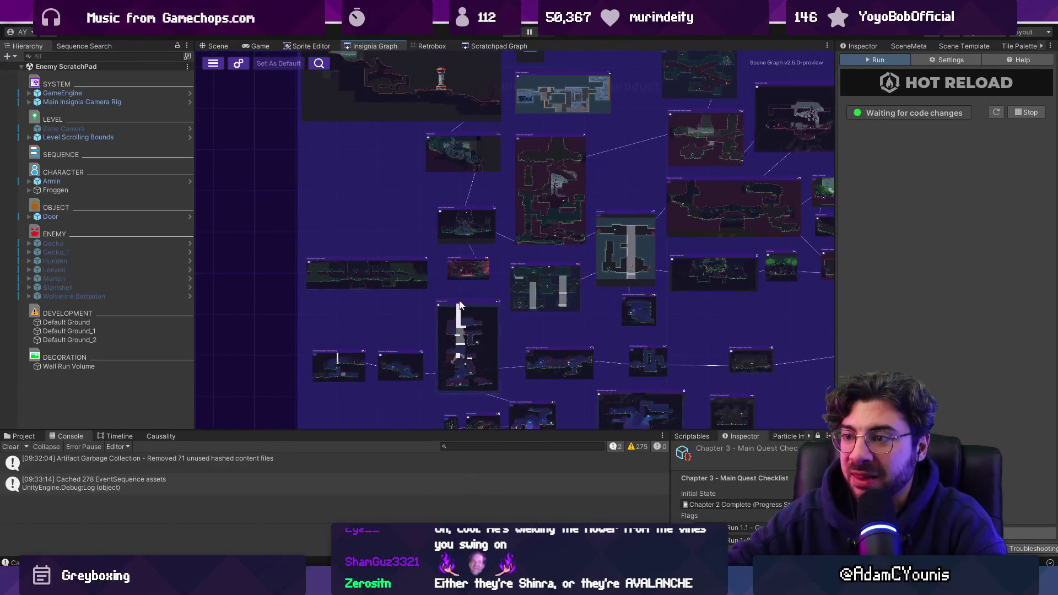
{"action": "scroll", "coordinate": [376, 245], "scroll_direction": "up", "scroll_amount": 3}
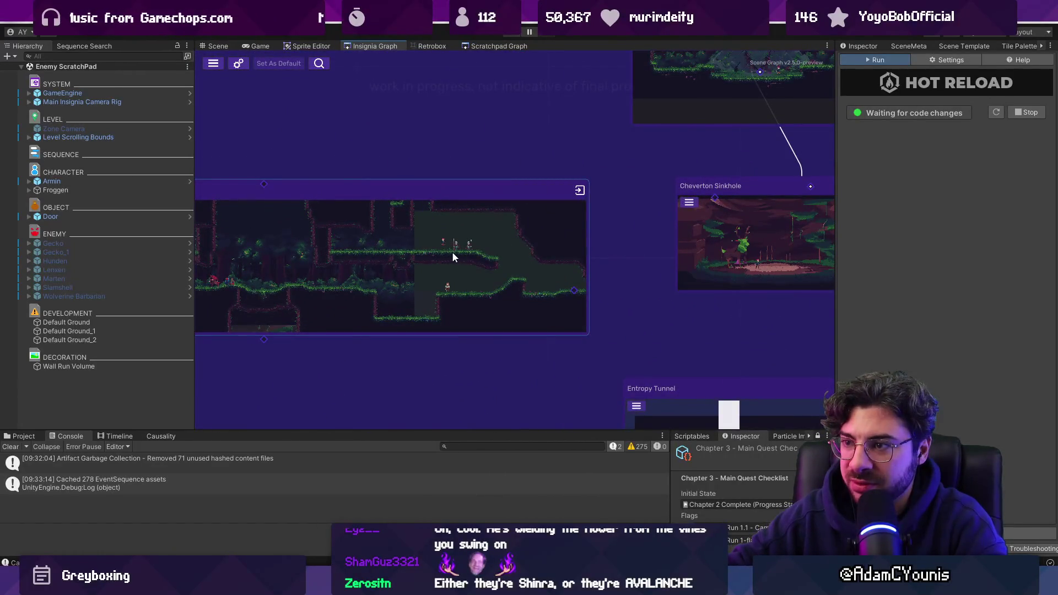
{"action": "scroll", "coordinate": [461, 253], "scroll_direction": "down", "scroll_amount": 2}
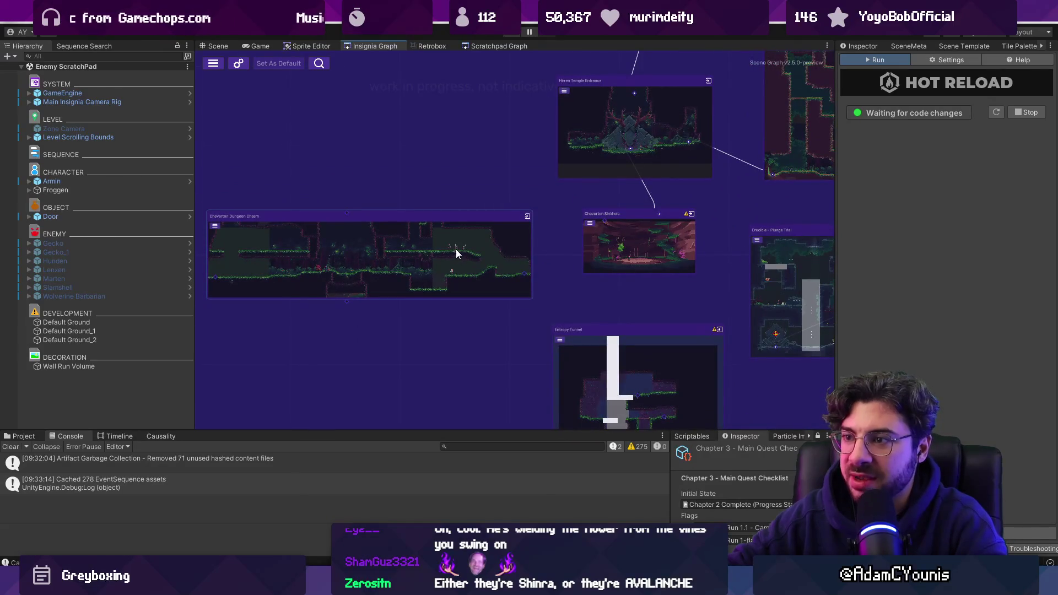
{"action": "scroll", "coordinate": [455, 253], "scroll_direction": "down", "scroll_amount": 1}
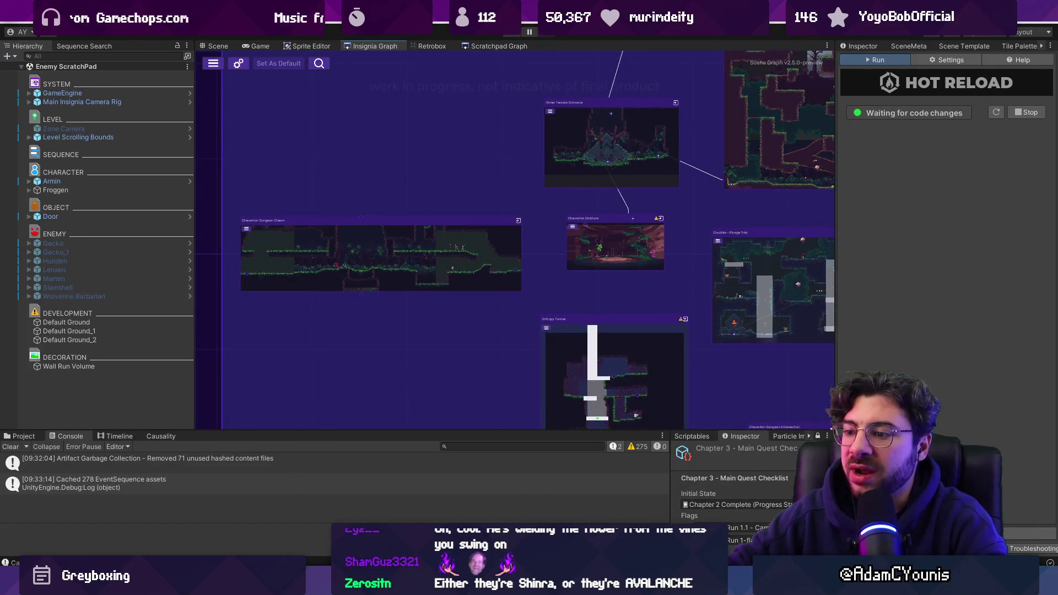
{"action": "key", "text": "alt+Tab"}
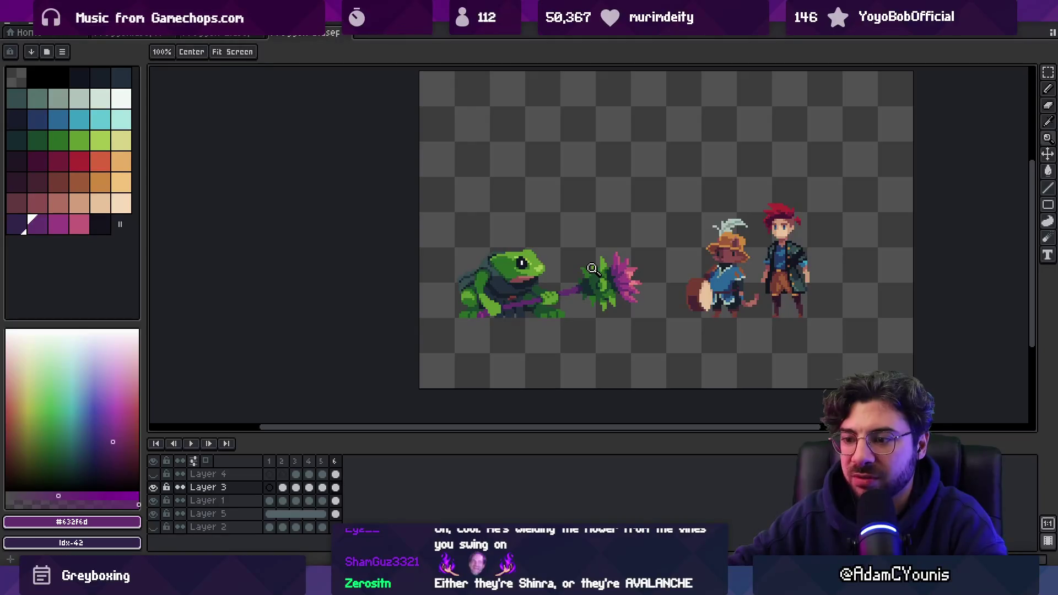
{"action": "key", "text": "alt+Tab"}
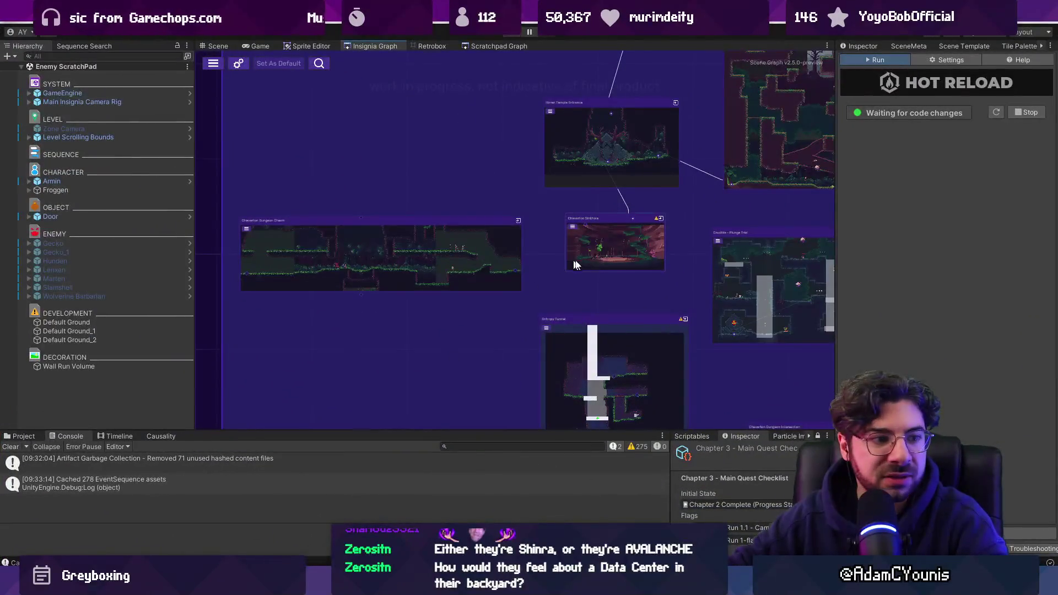
{"action": "scroll", "coordinate": [573, 265], "scroll_direction": "down", "scroll_amount": 5}
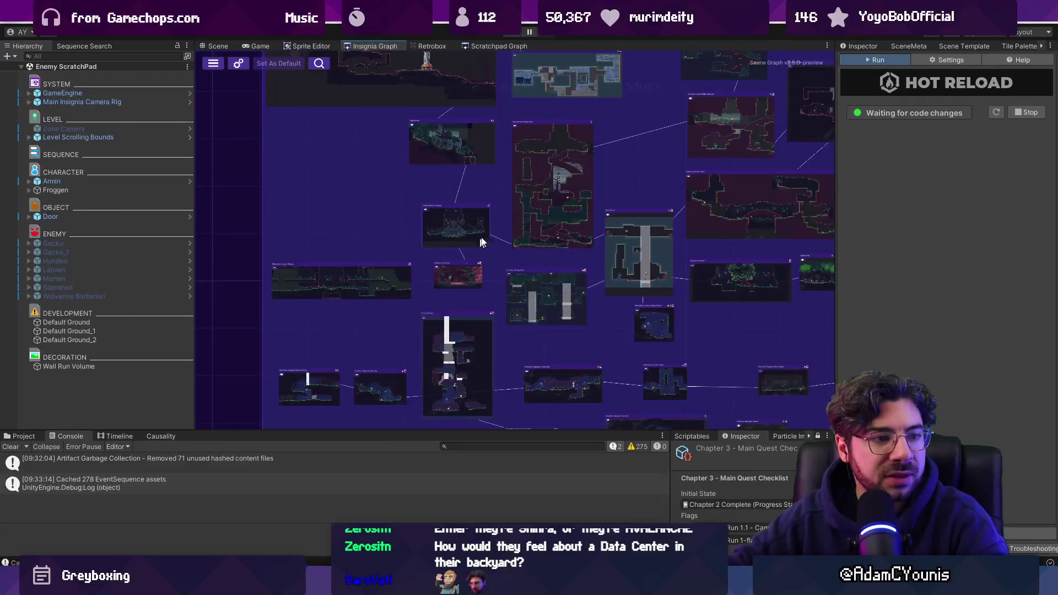
{"action": "scroll", "coordinate": [462, 243], "scroll_direction": "down", "scroll_amount": 3}
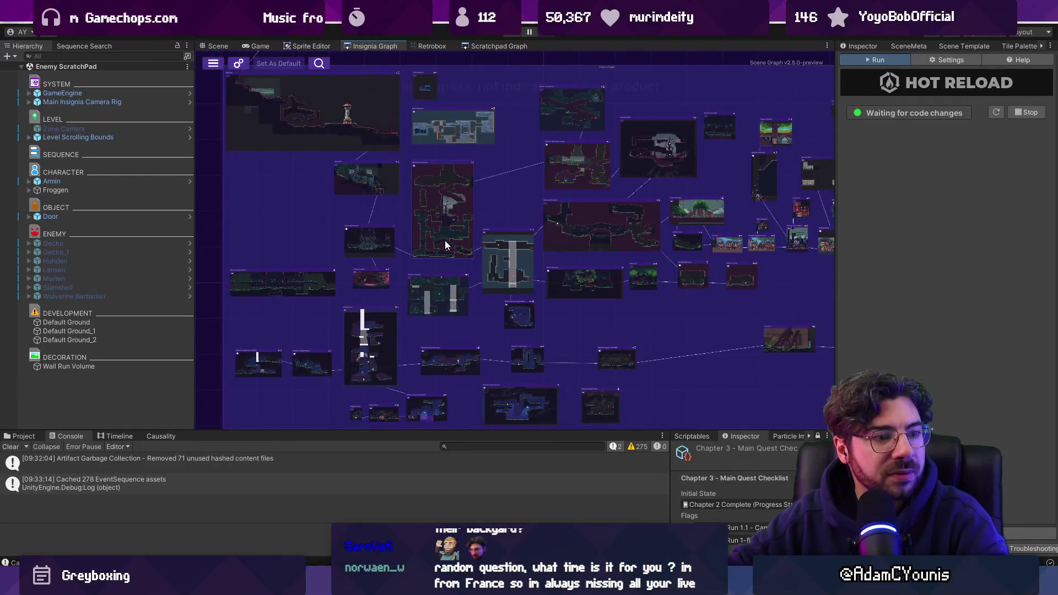
{"action": "scroll", "coordinate": [445, 244], "scroll_direction": "up", "scroll_amount": 1}
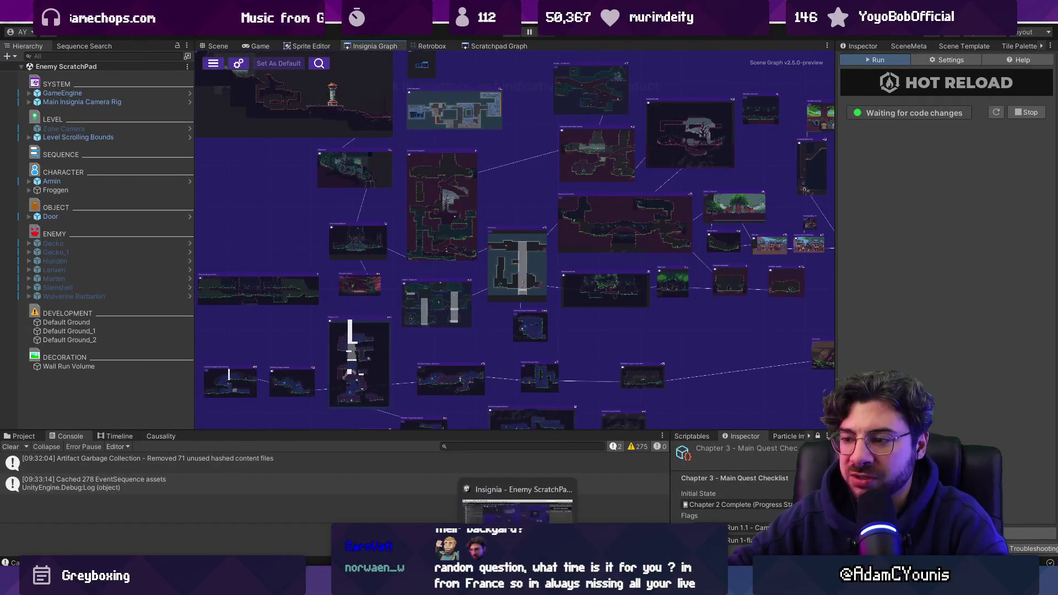
{"action": "key", "text": "alt+Tab"}
{"action": "scroll", "coordinate": [566, 272], "scroll_direction": "up", "scroll_amount": 2}
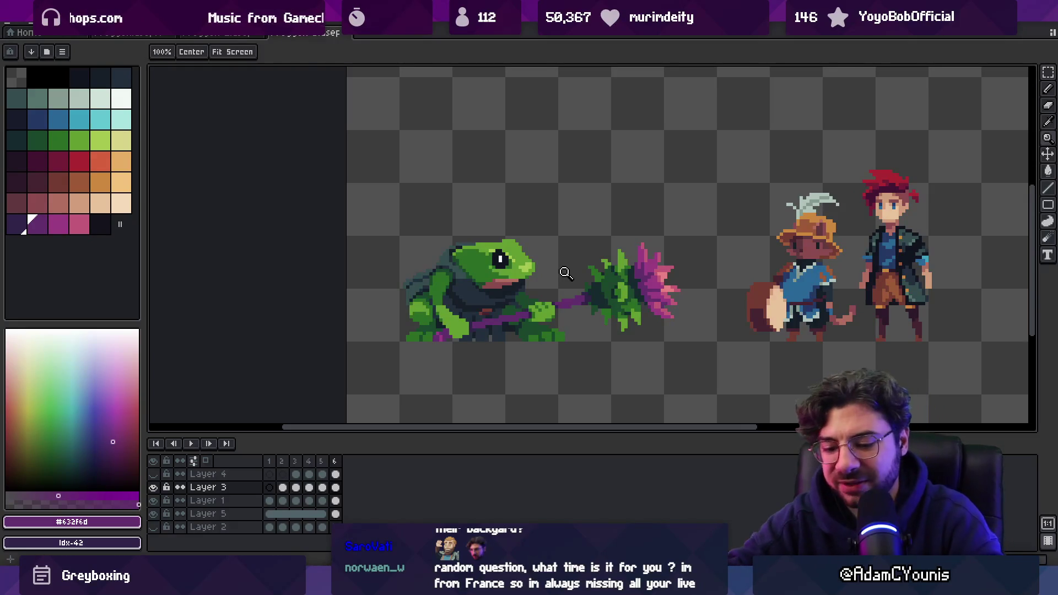
- Search the system for 'chrome' and dismiss it without launching anything
{"action": "key", "text": "super"}
{"action": "type", "text": "chrome"}
{"action": "key", "text": "Return"}
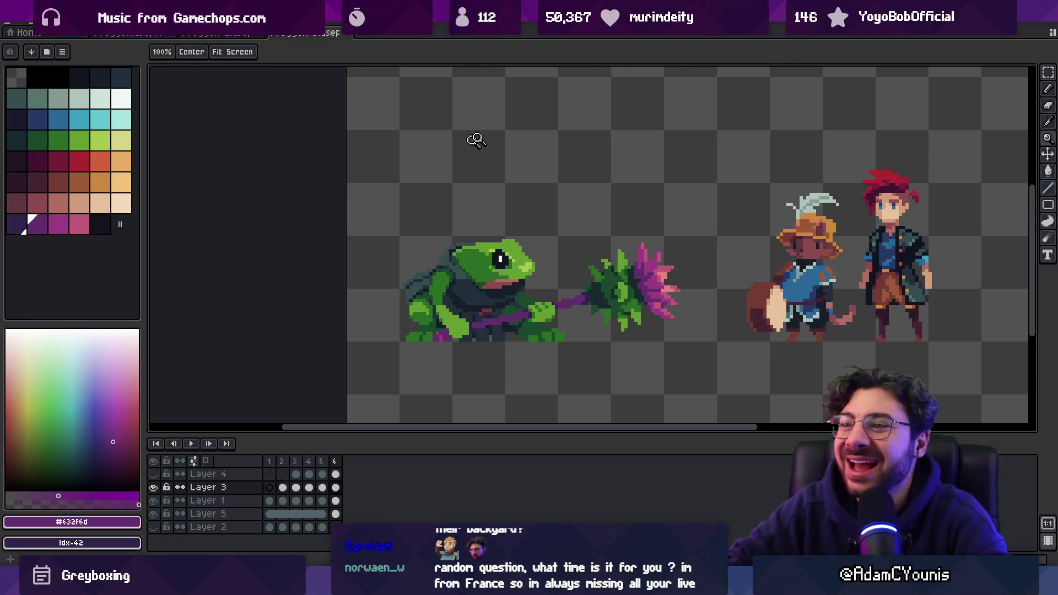
- Make Layer 1 active and frame the frog, plant and adventurer sprites in view
{"action": "scroll", "coordinate": [538, 203], "scroll_direction": "down", "scroll_amount": 1}
{"action": "scroll", "coordinate": [456, 203], "scroll_direction": "up", "scroll_amount": 3}
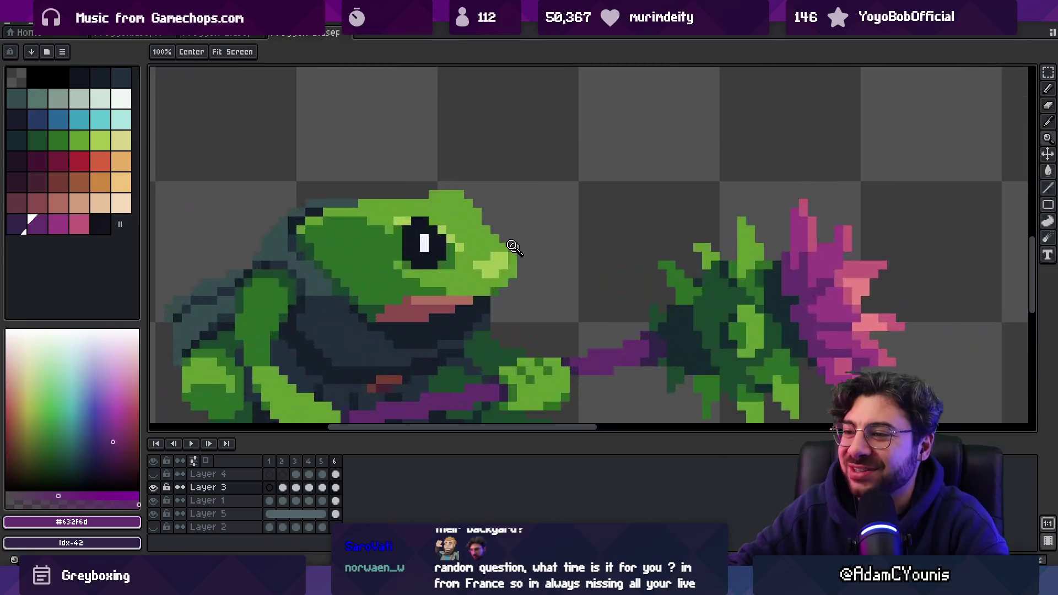
{"action": "key", "text": "v"}
{"action": "left_click", "coordinate": [477, 211]}
{"action": "key", "text": "z"}
{"action": "scroll", "coordinate": [526, 165], "scroll_direction": "down", "scroll_amount": 6}
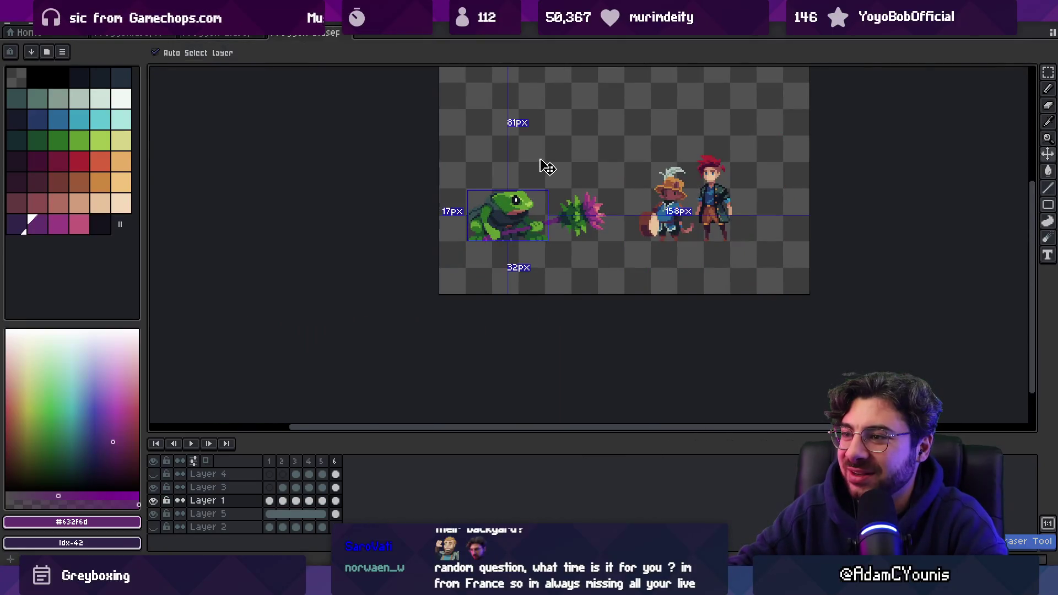
{"action": "scroll", "coordinate": [526, 187], "scroll_direction": "up", "scroll_amount": 3}
{"action": "scroll", "coordinate": [520, 188], "scroll_direction": "down", "scroll_amount": 1}
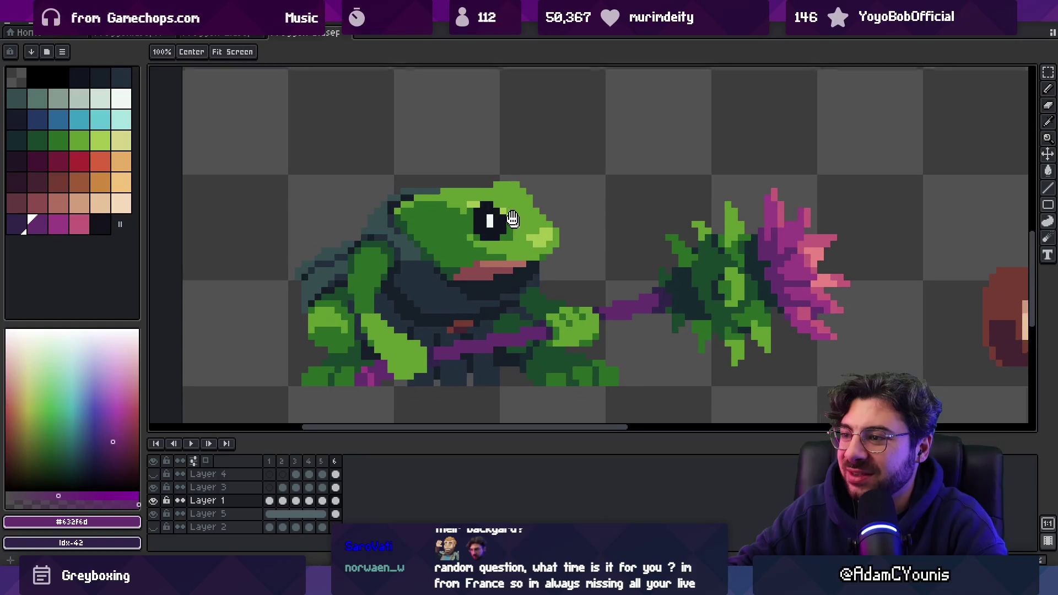
{"action": "scroll", "coordinate": [497, 217], "scroll_direction": "up", "scroll_amount": 1}
{"action": "scroll", "coordinate": [498, 216], "scroll_direction": "down", "scroll_amount": 1}
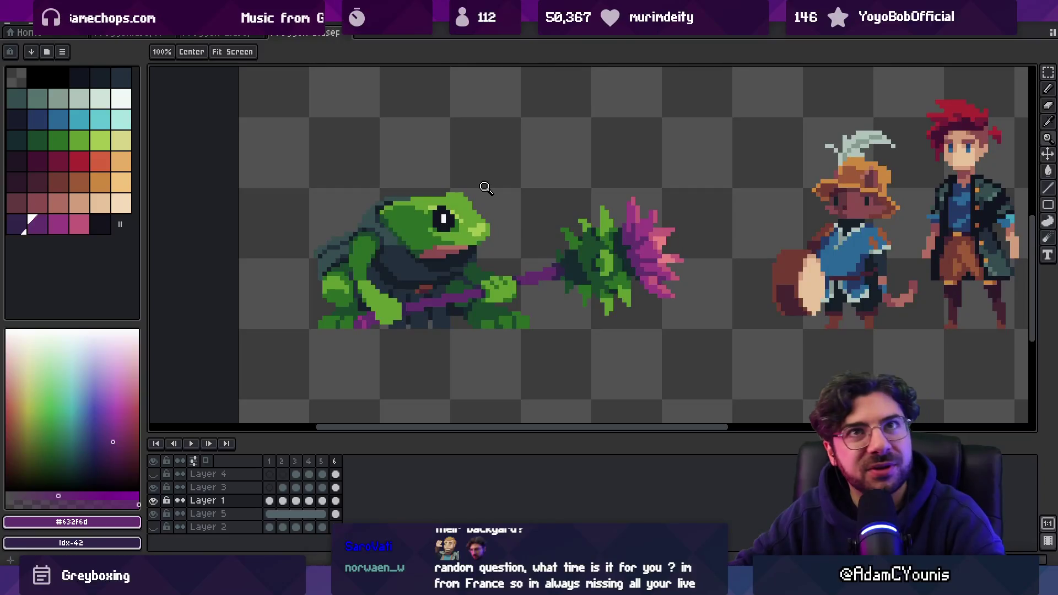
{"action": "scroll", "coordinate": [486, 188], "scroll_direction": "down", "scroll_amount": 1}
{"action": "left_click_drag", "start_coordinate": [479, 242], "coordinate": [428, 268]}
{"action": "scroll", "coordinate": [468, 253], "scroll_direction": "up", "scroll_amount": 1}
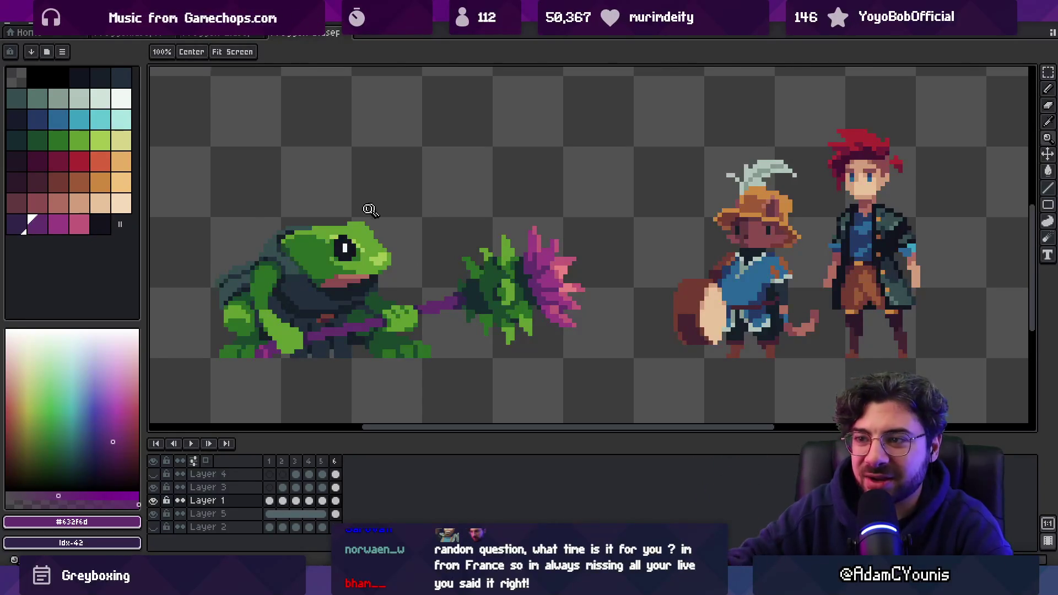
{"action": "scroll", "coordinate": [369, 210], "scroll_direction": "down", "scroll_amount": 2}
{"action": "scroll", "coordinate": [396, 217], "scroll_direction": "down", "scroll_amount": 1}
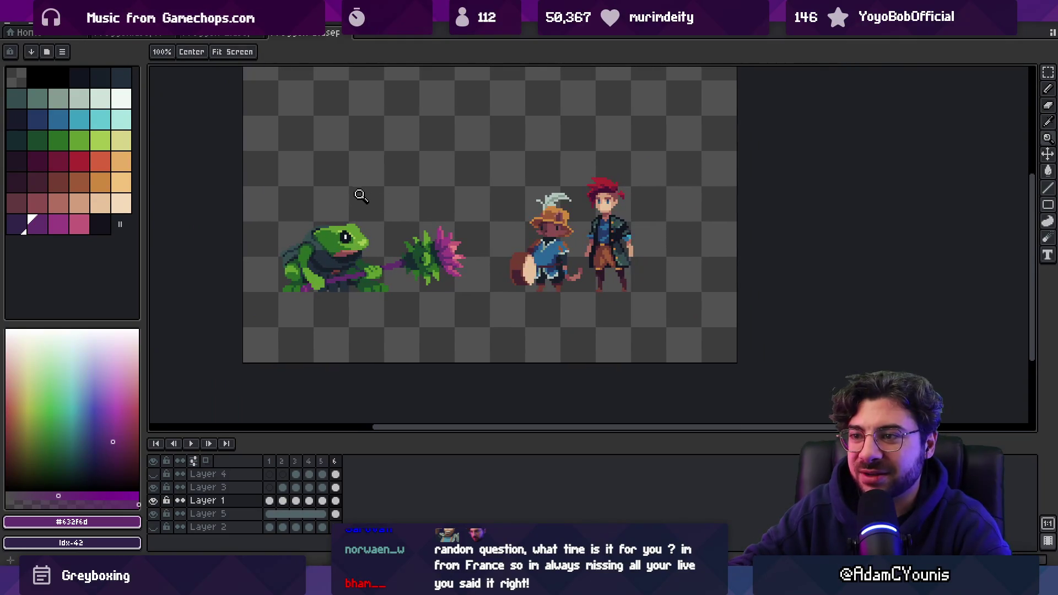
{"action": "scroll", "coordinate": [381, 261], "scroll_direction": "up", "scroll_amount": 3}
{"action": "scroll", "coordinate": [396, 267], "scroll_direction": "up", "scroll_amount": 2}
- Eyedrop the frog's bright green #639d30, then zoom out over the sprite sheet
{"action": "left_click", "coordinate": [378, 251], "text": "alt"}
{"action": "scroll", "coordinate": [431, 174], "scroll_direction": "down", "scroll_amount": 3}
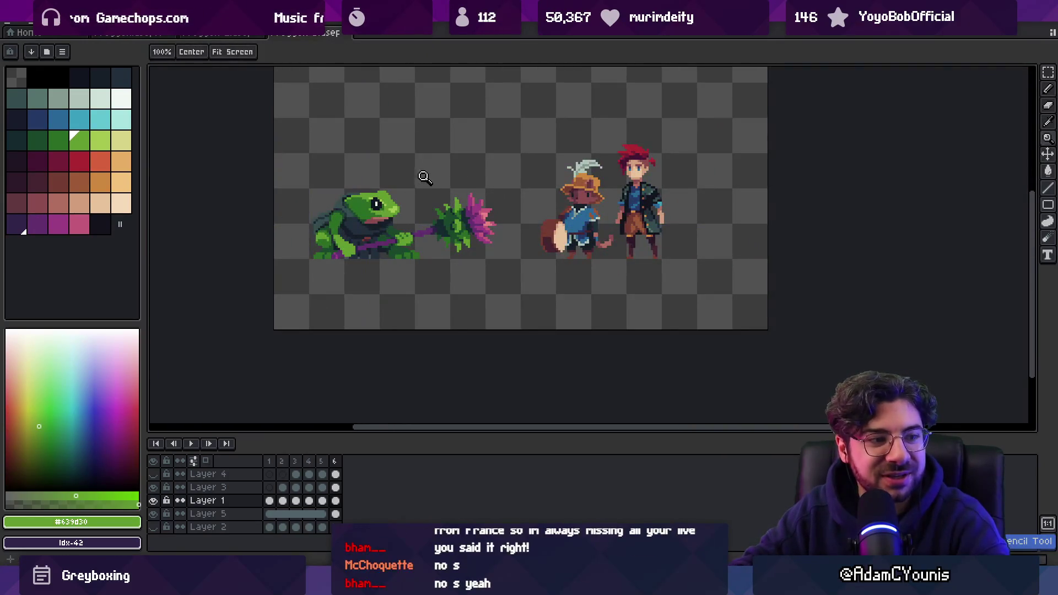
{"action": "scroll", "coordinate": [385, 225], "scroll_direction": "up", "scroll_amount": 2}
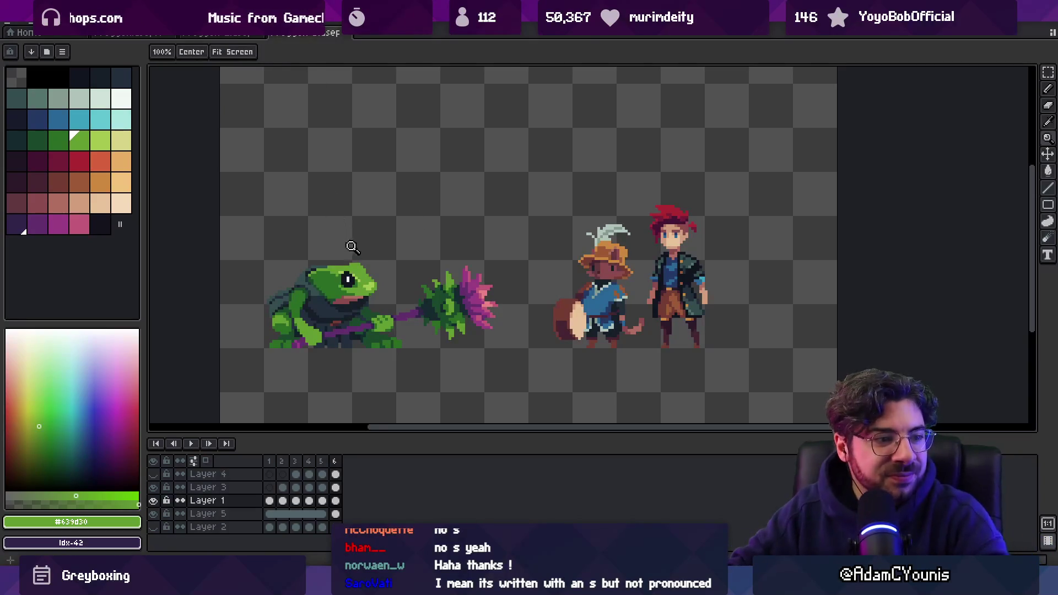
{"action": "mouse_move", "coordinate": [364, 276]}
{"action": "left_mouse_down"}
{"action": "mouse_move", "coordinate": [365, 285]}
{"action": "mouse_move", "coordinate": [344, 280]}
{"action": "left_mouse_up"}
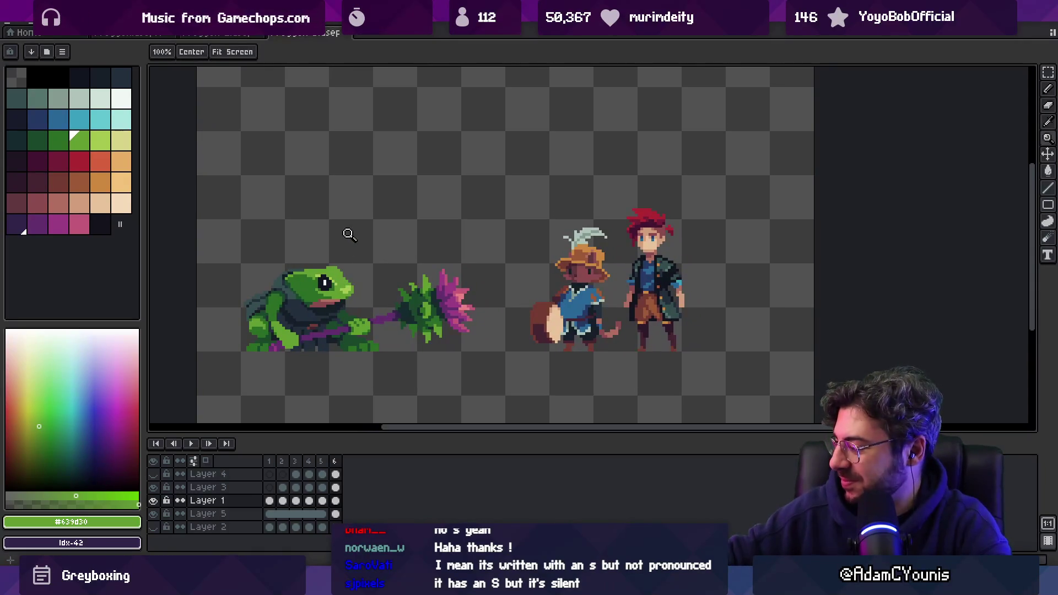
{"action": "key", "text": "minus"}
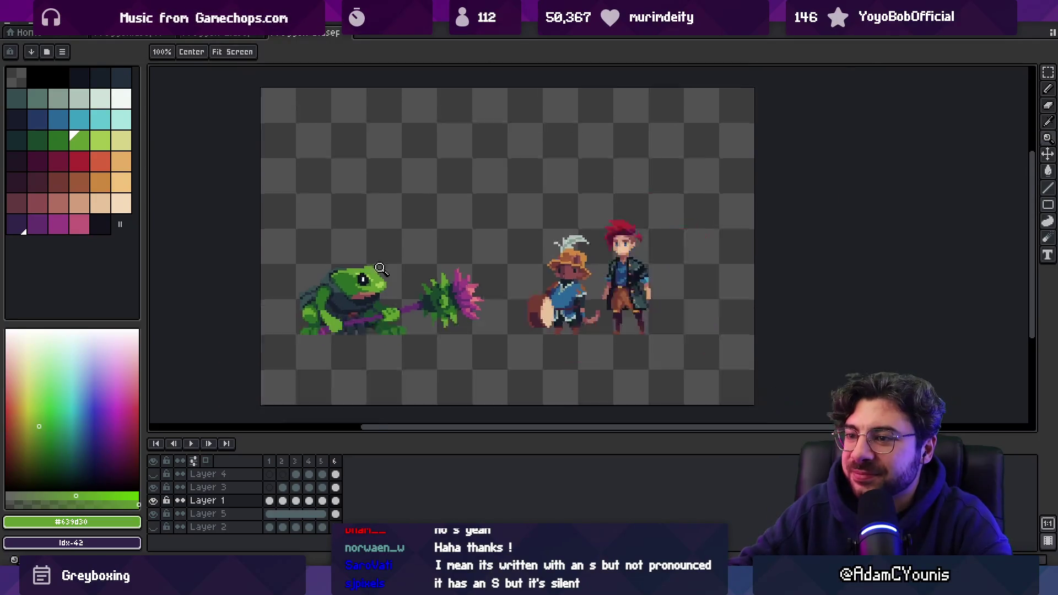
{"action": "scroll", "coordinate": [380, 268], "scroll_direction": "down", "scroll_amount": 1}
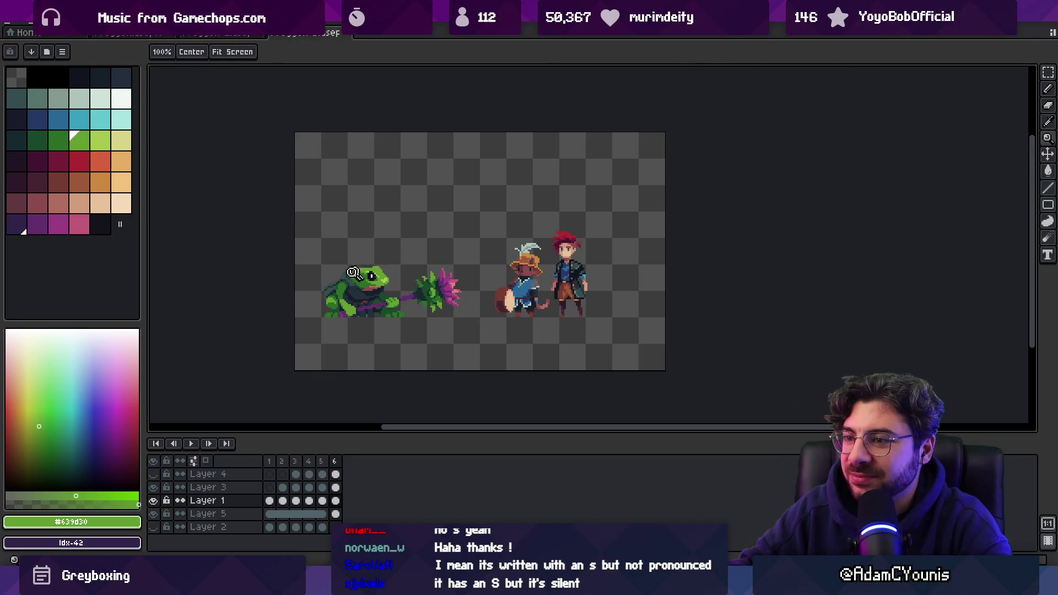
- Eyedrop the frog's dark teal hood shade #344c4c
{"action": "scroll", "coordinate": [353, 272], "scroll_direction": "up", "scroll_amount": 4}
{"action": "scroll", "coordinate": [312, 289], "scroll_direction": "down", "scroll_amount": 3}
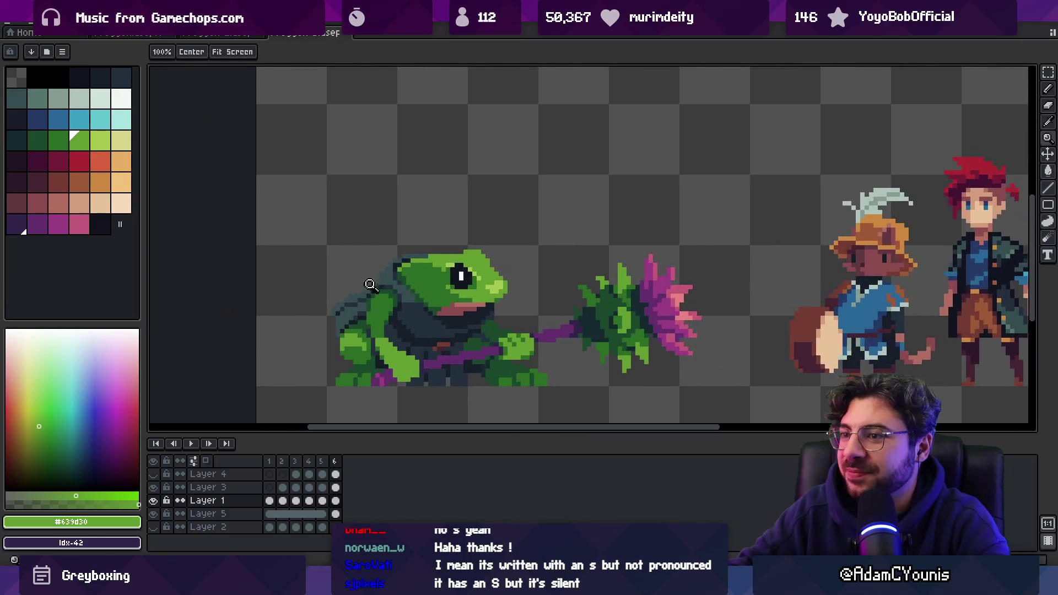
{"action": "scroll", "coordinate": [370, 285], "scroll_direction": "up", "scroll_amount": 3}
{"action": "key", "text": "b"}
{"action": "left_click", "coordinate": [343, 317], "text": "alt"}
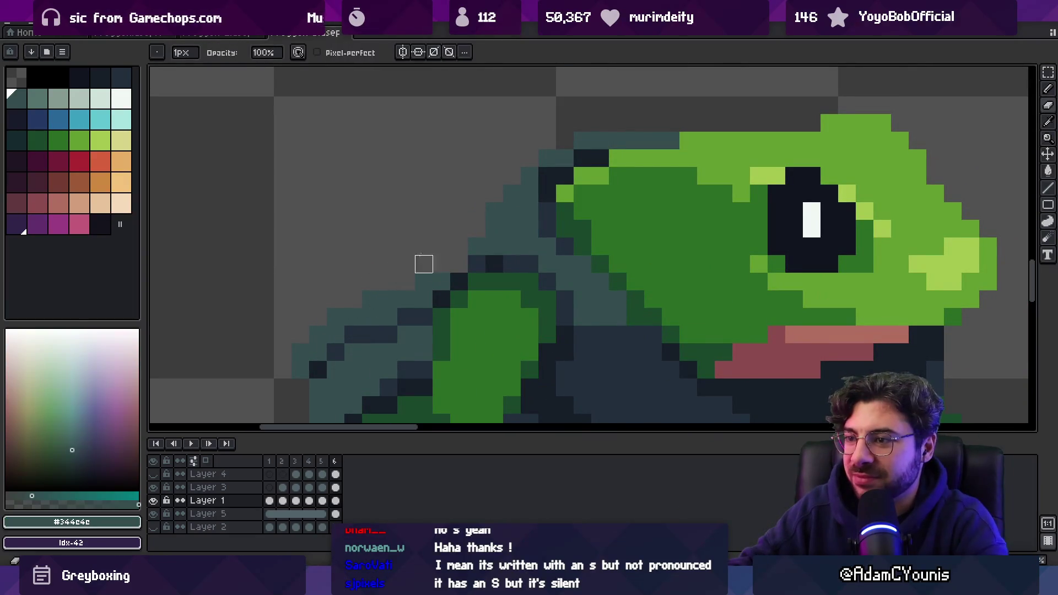
{"action": "key", "text": "z"}
{"action": "scroll", "coordinate": [422, 235], "scroll_direction": "down", "scroll_amount": 8}
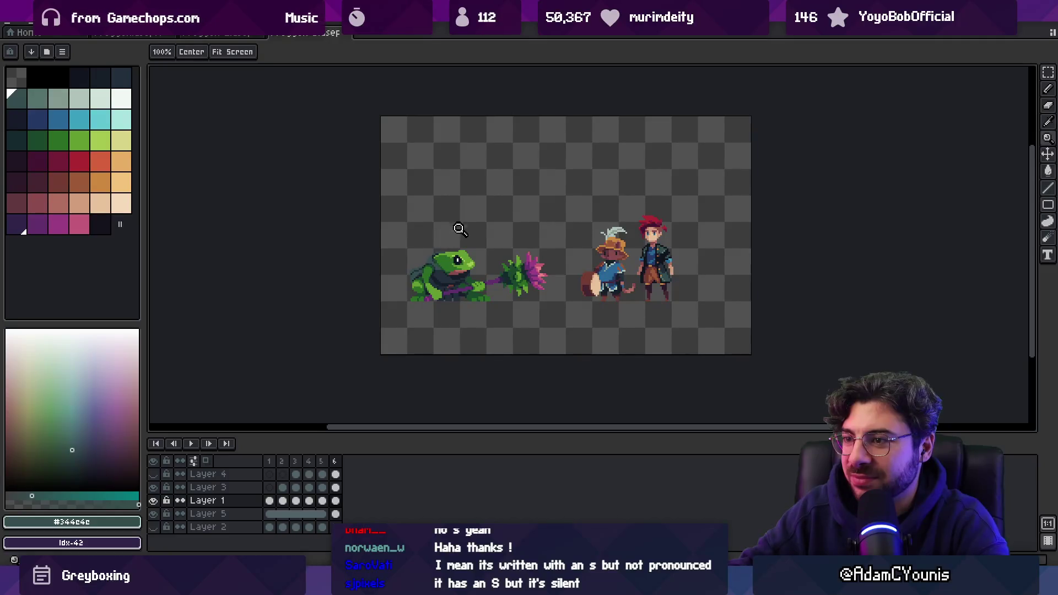
{"action": "scroll", "coordinate": [457, 236], "scroll_direction": "up", "scroll_amount": 5}
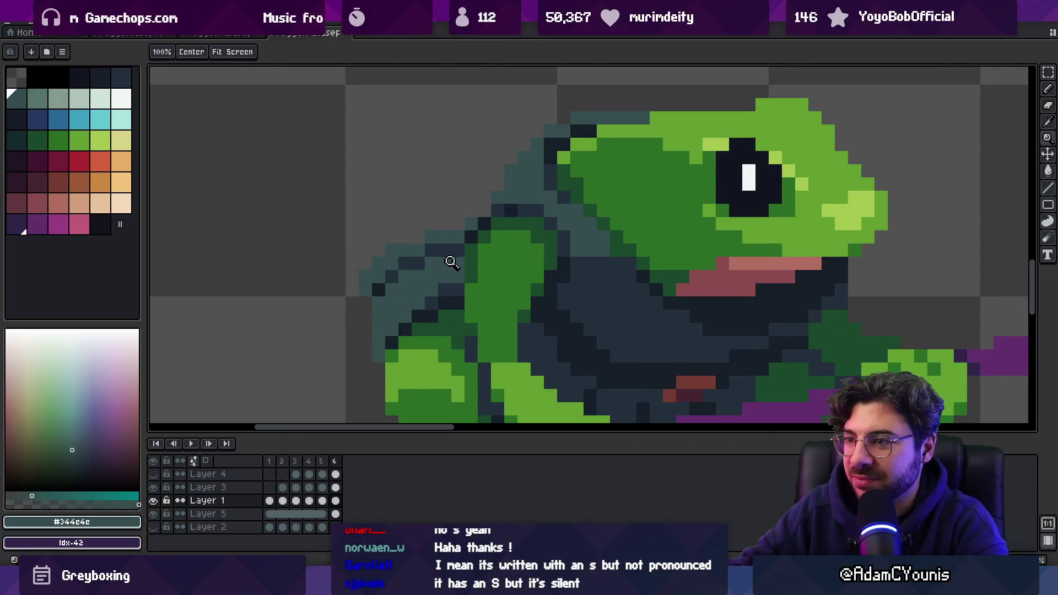
{"action": "scroll", "coordinate": [450, 262], "scroll_direction": "down", "scroll_amount": 5}
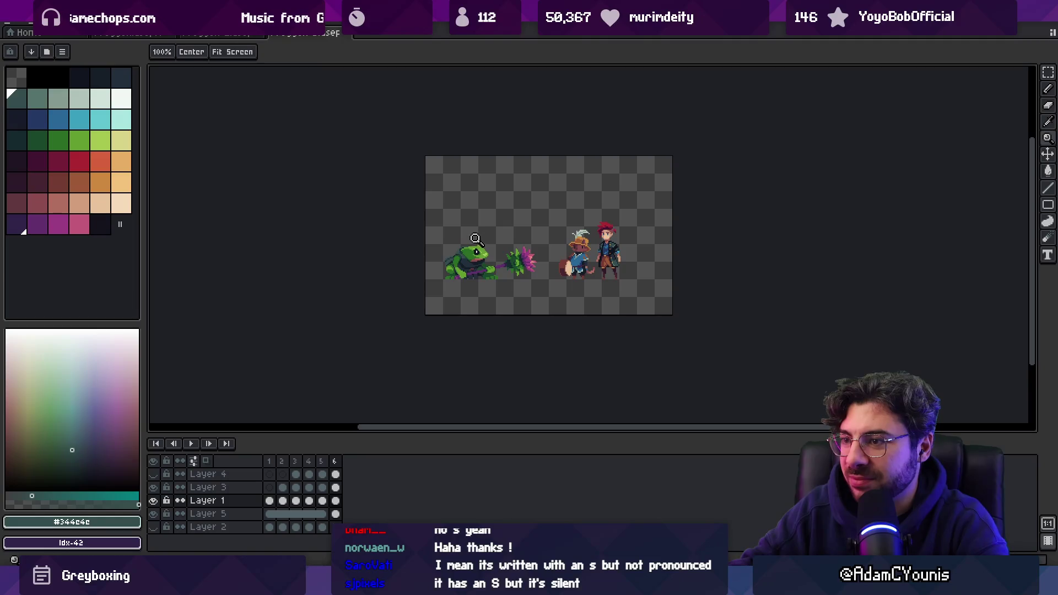
{"action": "scroll", "coordinate": [477, 241], "scroll_direction": "up", "scroll_amount": 3}
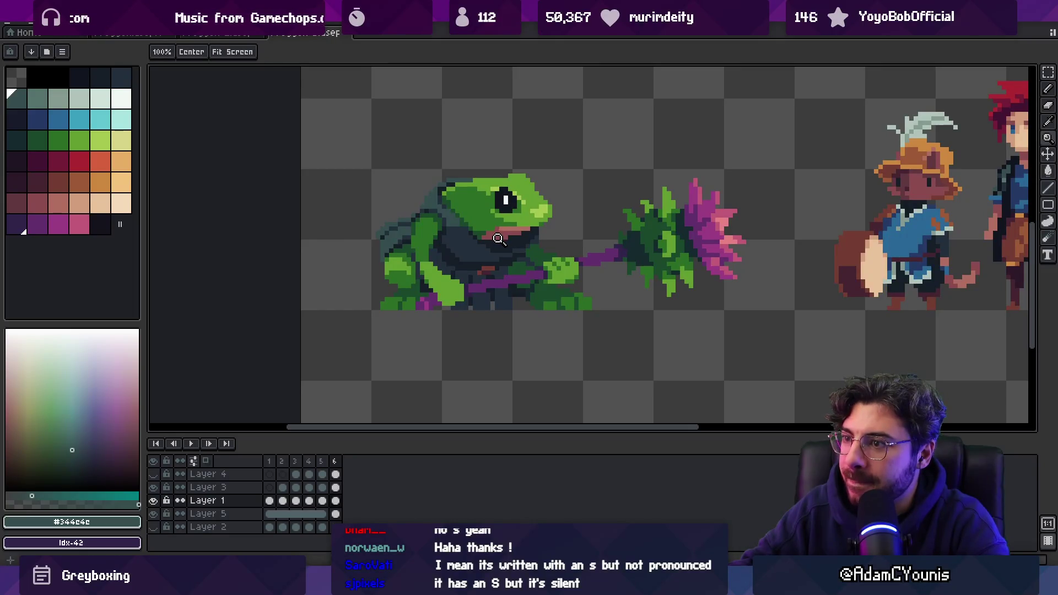
{"action": "scroll", "coordinate": [400, 248], "scroll_direction": "up", "scroll_amount": 3}
- Recentre and zoom in on the frog, then sample its darkest navy shade
{"action": "key", "text": "b"}
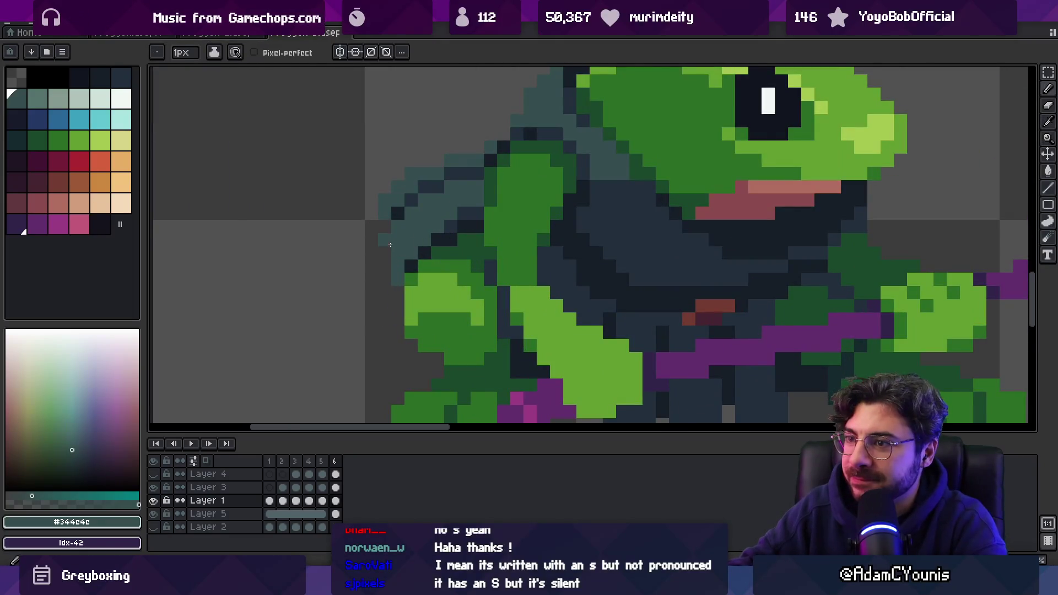
{"action": "scroll", "coordinate": [407, 265], "scroll_direction": "down", "scroll_amount": 4}
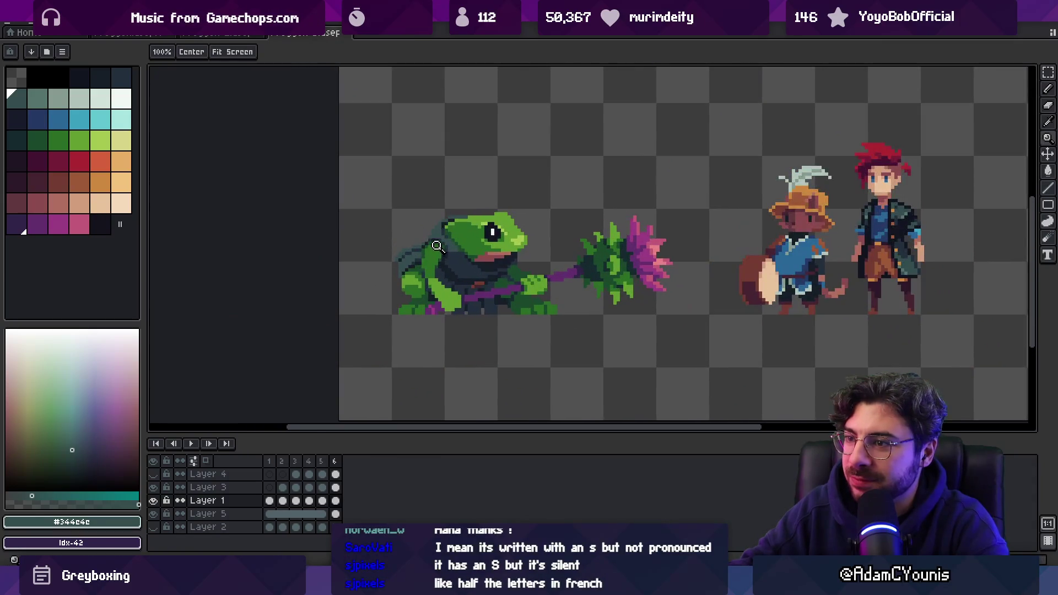
{"action": "left_click_drag", "start_coordinate": [420, 255], "coordinate": [379, 253]}
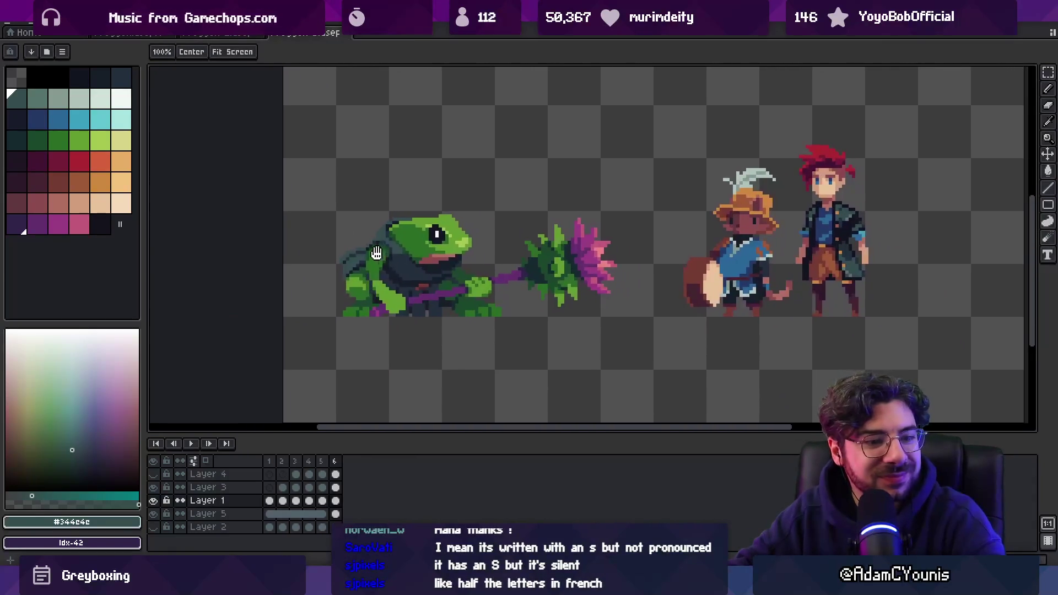
{"action": "left_click", "coordinate": [426, 222]}
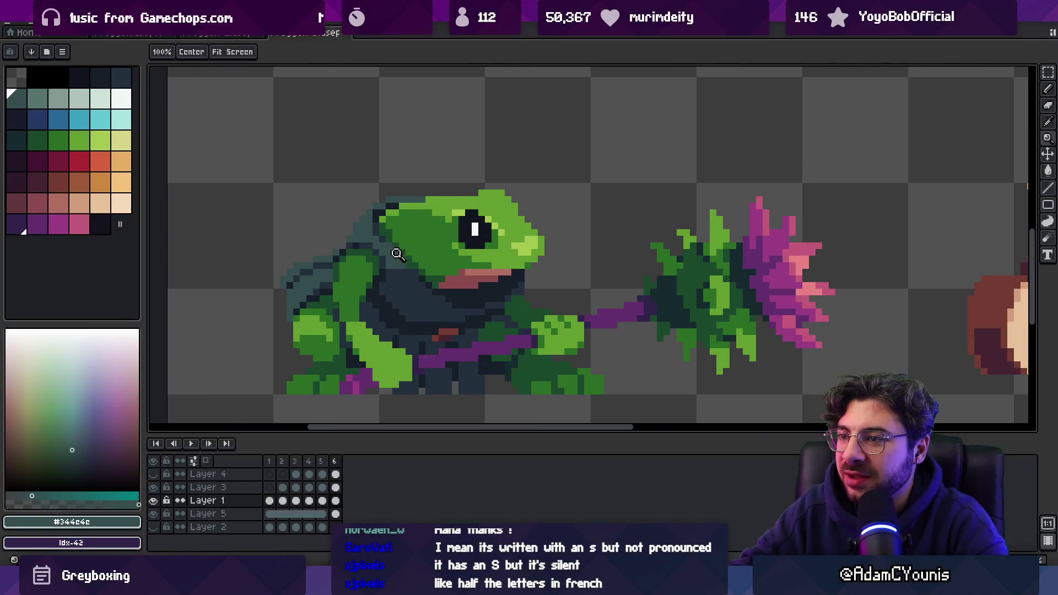
{"action": "left_click", "coordinate": [406, 279], "text": "alt"}
{"action": "scroll", "coordinate": [415, 251], "scroll_direction": "down", "scroll_amount": 3}
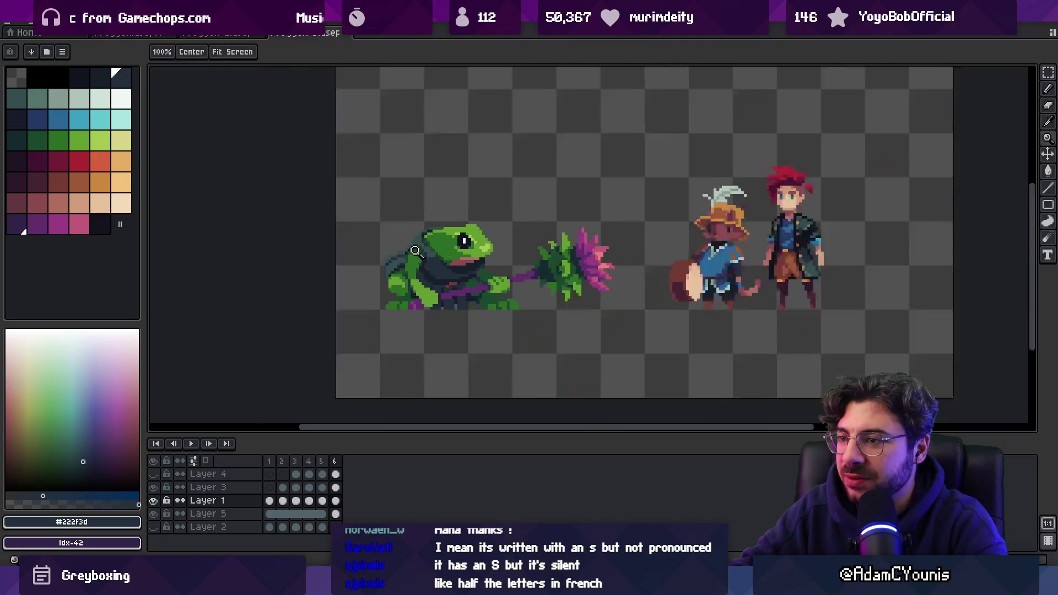
{"action": "scroll", "coordinate": [415, 252], "scroll_direction": "down", "scroll_amount": 2}
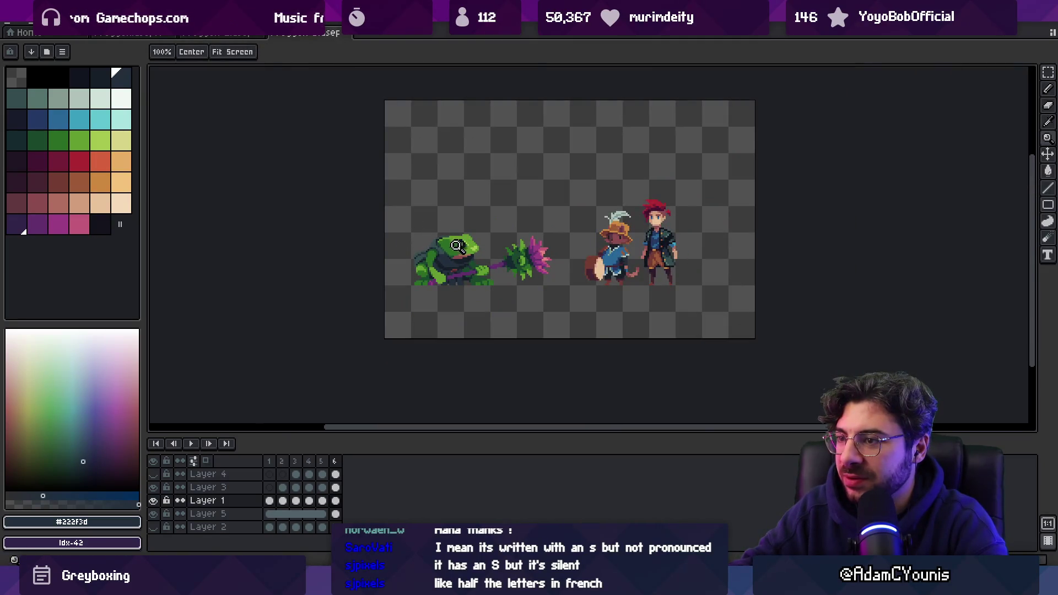
{"action": "scroll", "coordinate": [447, 255], "scroll_direction": "up", "scroll_amount": 4}
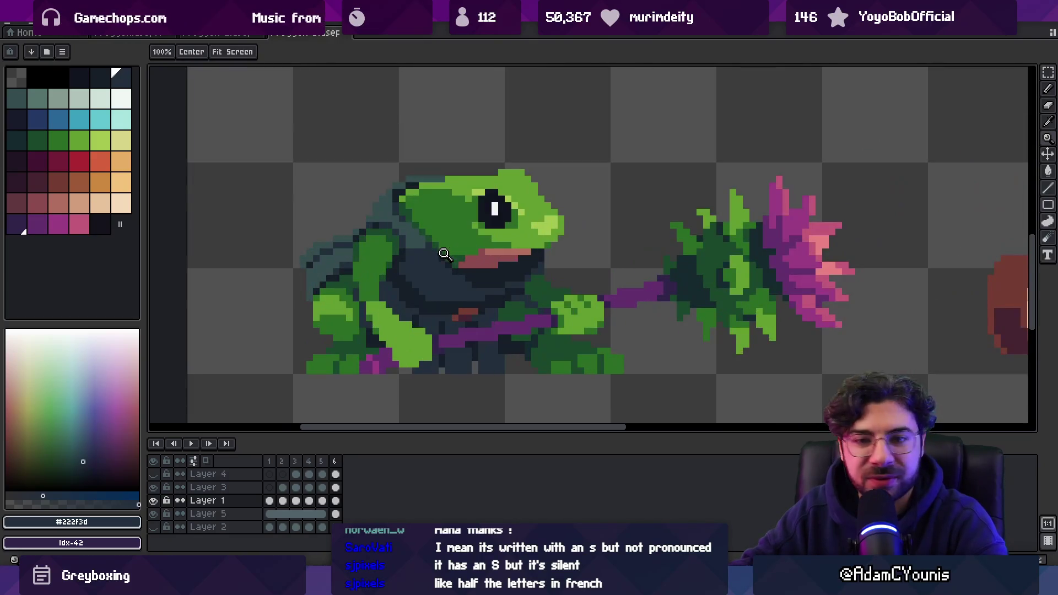
- Re-sample the teal hood shade and finish with the deep navy #222f3d
{"action": "key", "text": "b"}
{"action": "left_click", "coordinate": [419, 252], "text": "alt"}
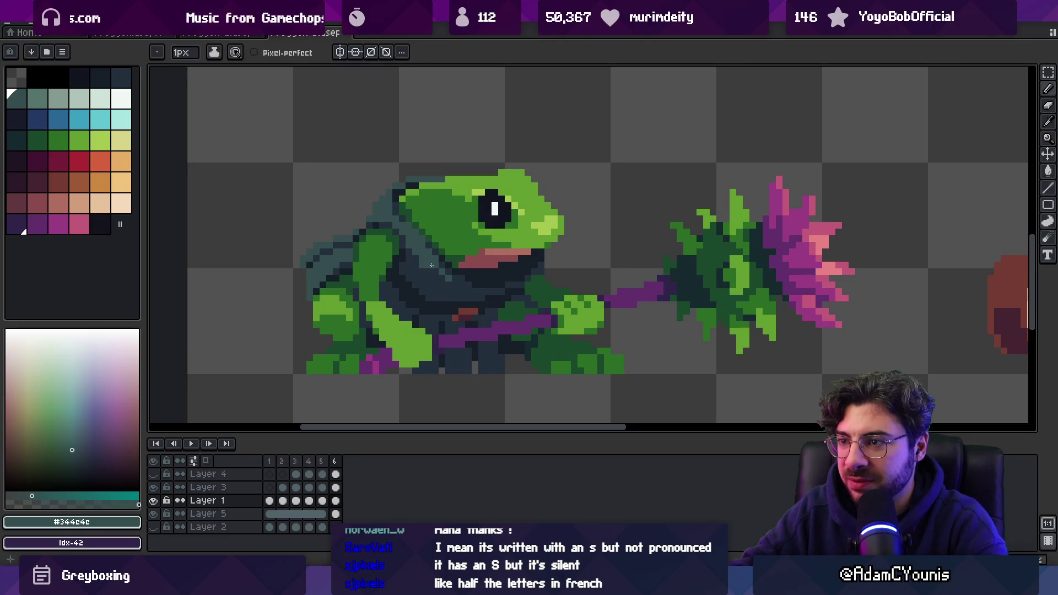
{"action": "left_click", "coordinate": [431, 265], "text": "alt"}
{"action": "key", "text": "z"}
{"action": "scroll", "coordinate": [442, 218], "scroll_direction": "down", "scroll_amount": 5}
{"action": "key", "text": "v"}
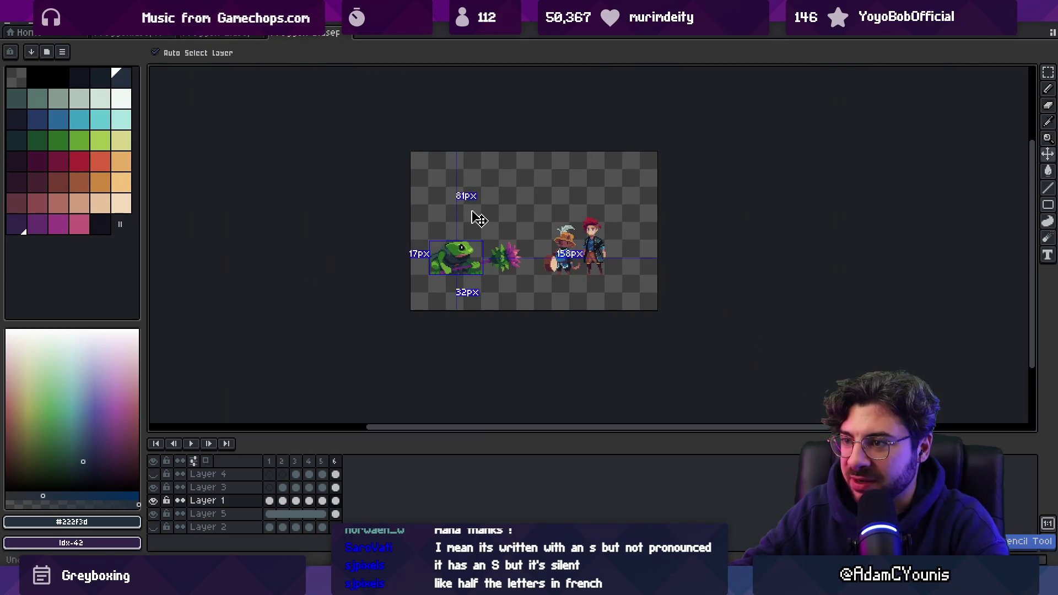
- Show Layer 4's mushroom hat and try lifting it above the frog, undoing the move
{"action": "key", "text": "z"}
{"action": "left_click", "coordinate": [475, 221]}
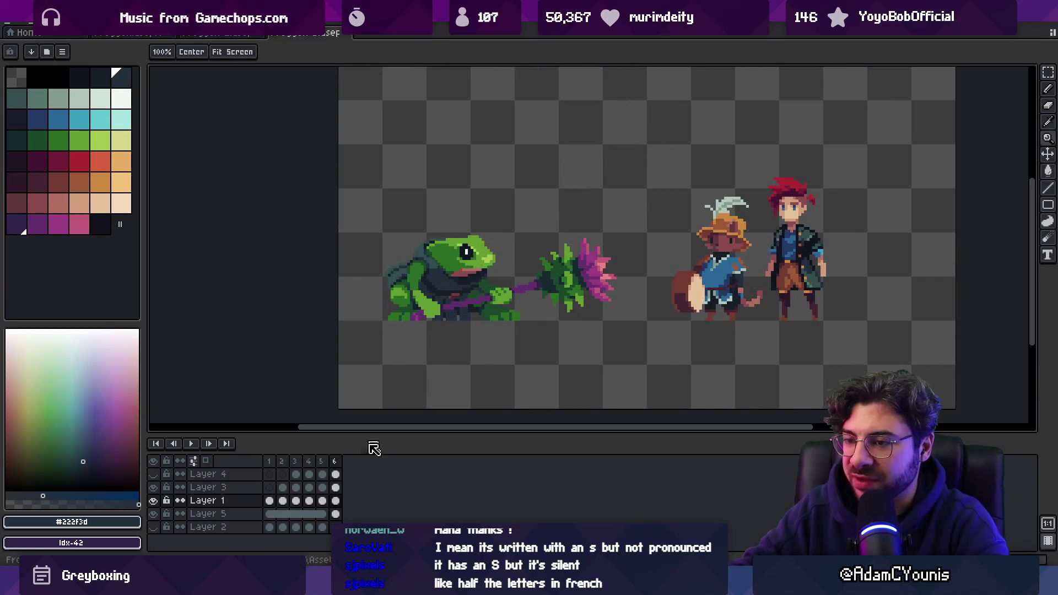
{"action": "left_click", "coordinate": [153, 473]}
{"action": "key", "text": "v"}
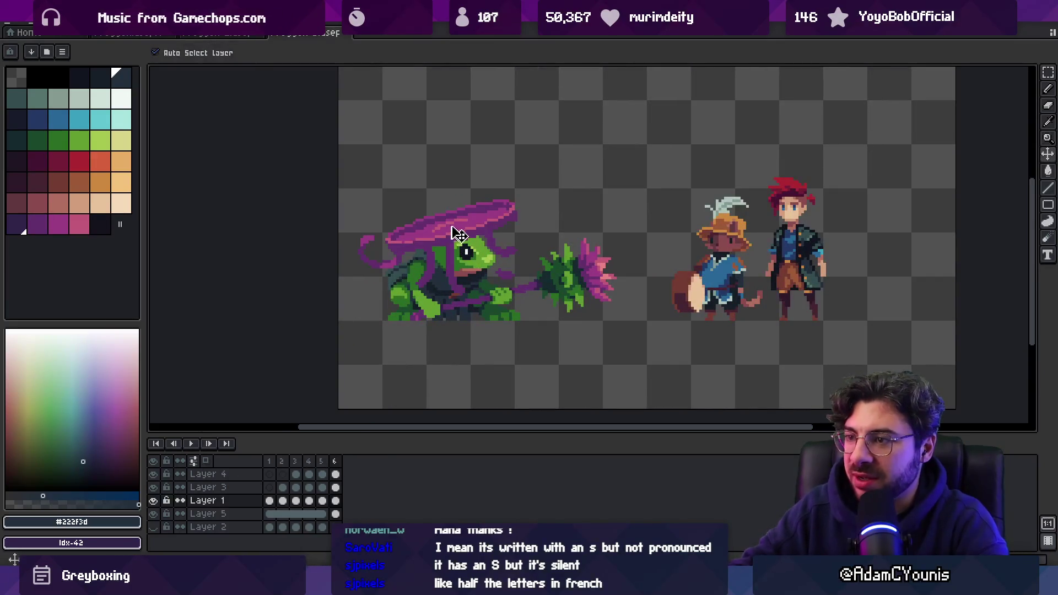
{"action": "left_click_drag", "start_coordinate": [456, 259], "coordinate": [456, 220]}
{"action": "key", "text": "ctrl+z"}
- Delete the purple mushroom hat from Layer 4's frame-6 cel
{"action": "left_click", "coordinate": [482, 216]}
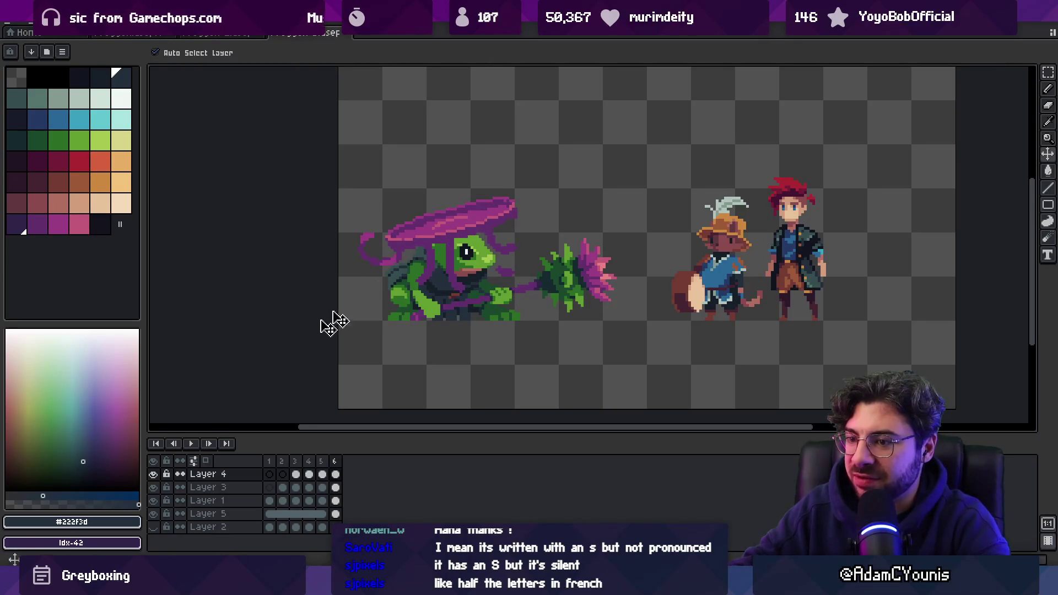
{"action": "left_click", "coordinate": [154, 475]}
{"action": "key", "text": "shift+n"}
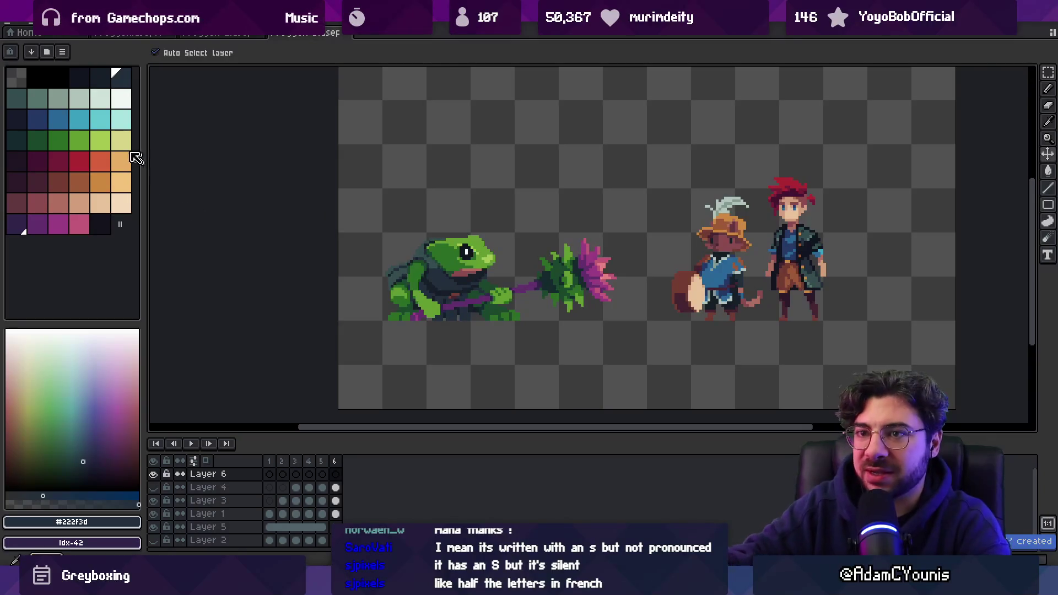
{"action": "key", "text": "ctrl+z"}
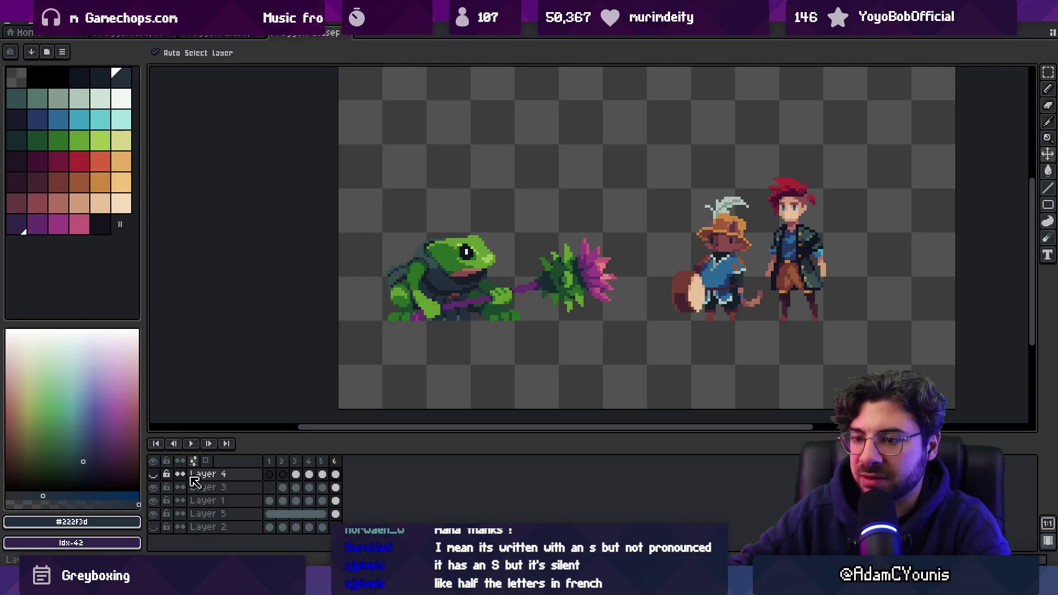
{"action": "left_click", "coordinate": [153, 474]}
{"action": "left_click", "coordinate": [335, 474]}
{"action": "key", "text": "Delete"}
- Eyedrop the mace flower's magenta #9b3d82 as the drawing colour
{"action": "key", "text": "b"}
{"action": "key", "text": "i"}
{"action": "left_click", "coordinate": [595, 264]}
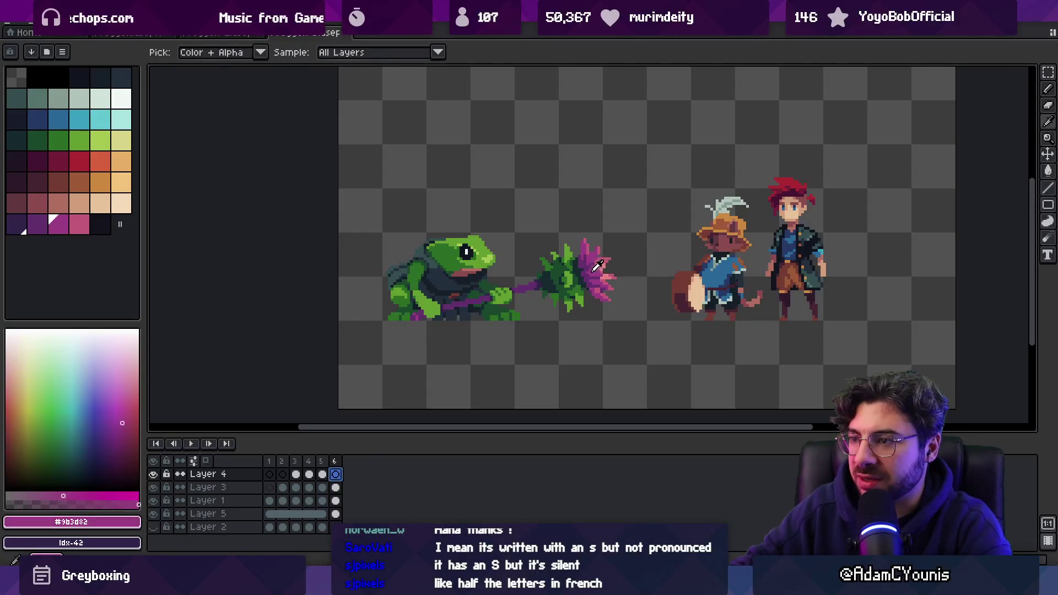
- Try a magenta curl stroke above the frog's head, then undo it
{"action": "key", "text": "b"}
{"action": "mouse_move", "coordinate": [437, 238]}
{"action": "left_mouse_down"}
{"action": "mouse_move", "coordinate": [460, 178]}
{"action": "mouse_move", "coordinate": [441, 185]}
{"action": "left_mouse_up"}
{"action": "key", "text": "ctrl+z"}
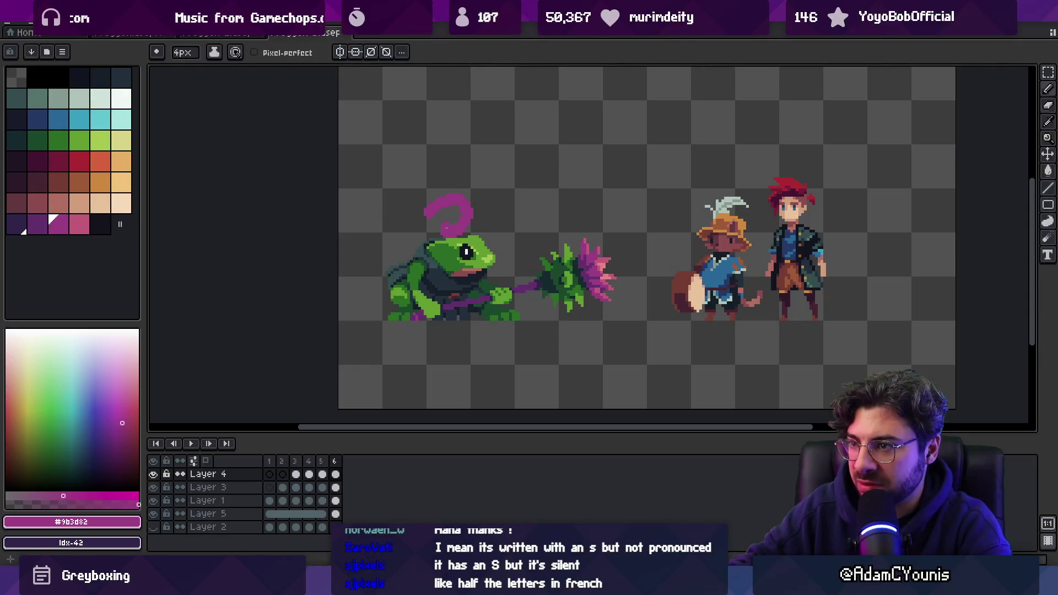
{"action": "key", "text": "b"}
{"action": "key", "text": "e"}
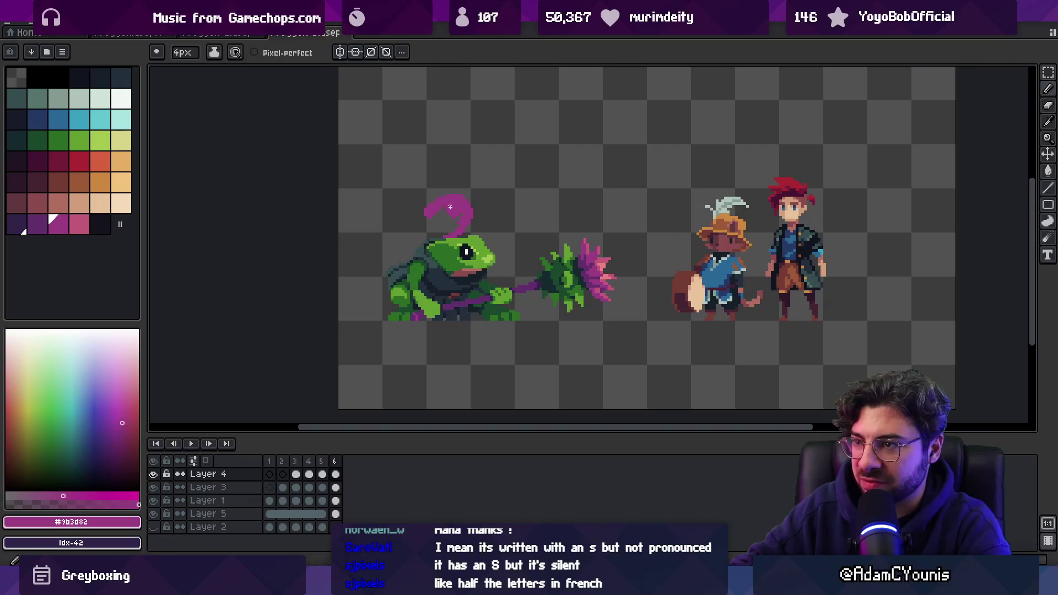
{"action": "key", "text": "b"}
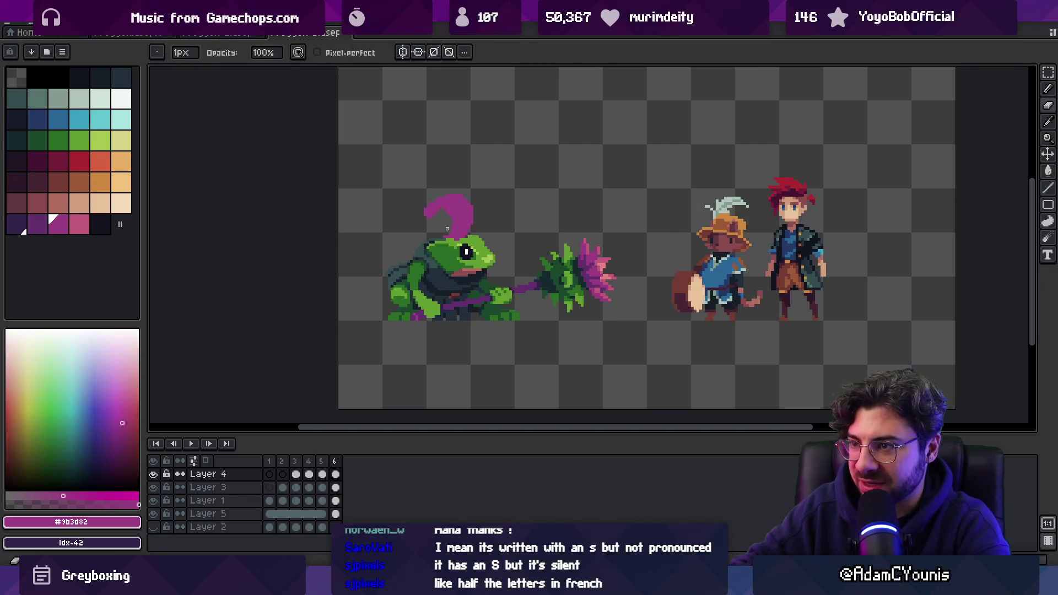
{"action": "scroll", "coordinate": [452, 225], "scroll_direction": "up", "scroll_amount": 2}
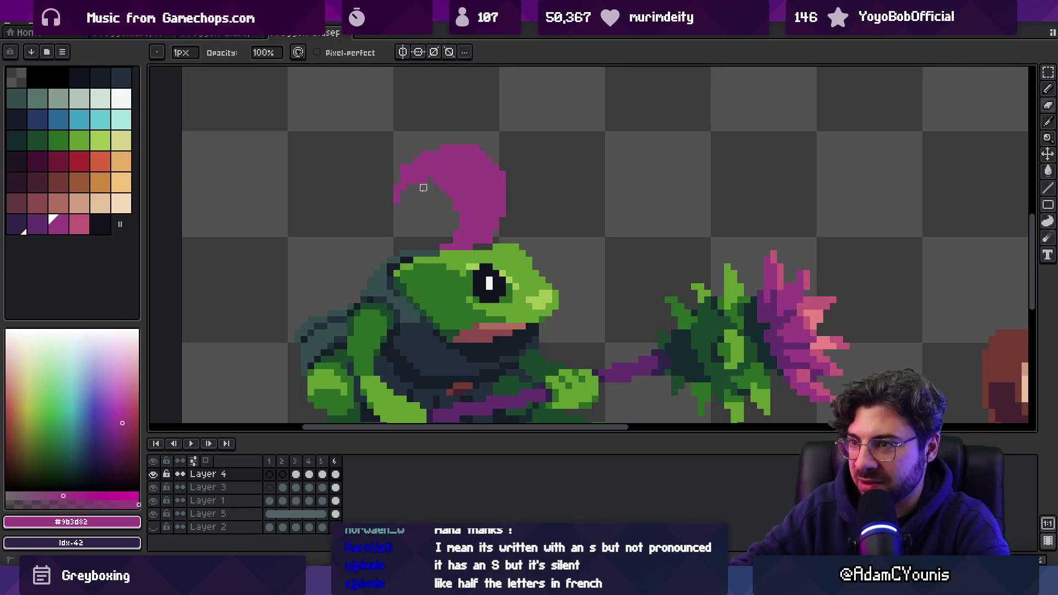
{"action": "scroll", "coordinate": [423, 188], "scroll_direction": "down", "scroll_amount": 3}
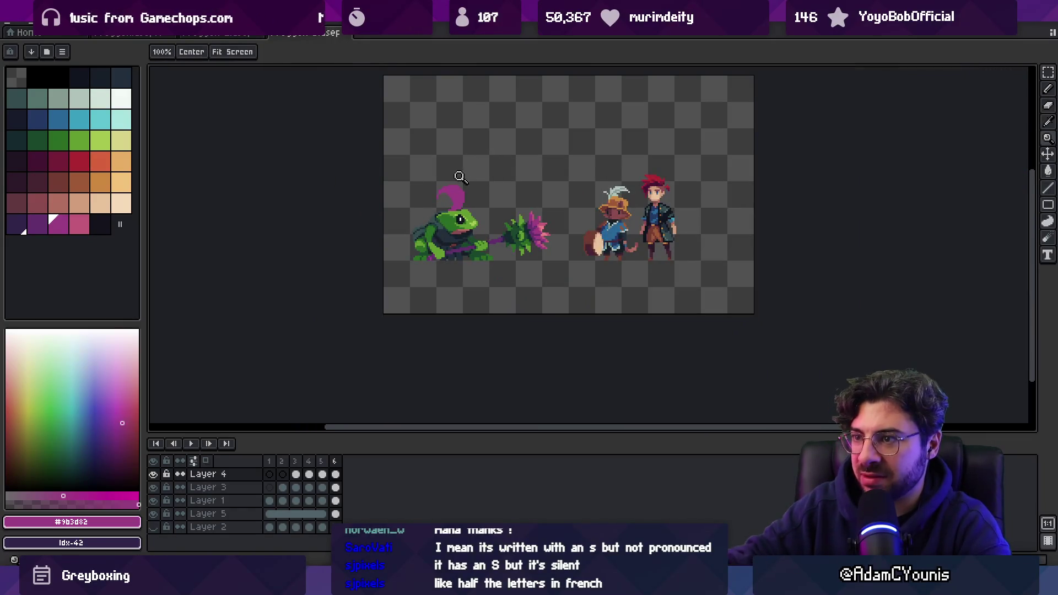
{"action": "scroll", "coordinate": [463, 184], "scroll_direction": "up", "scroll_amount": 1}
- Repaint part of the crest curl with a darker purple swatch
{"action": "left_click", "coordinate": [37, 223]}
{"action": "key", "text": "b"}
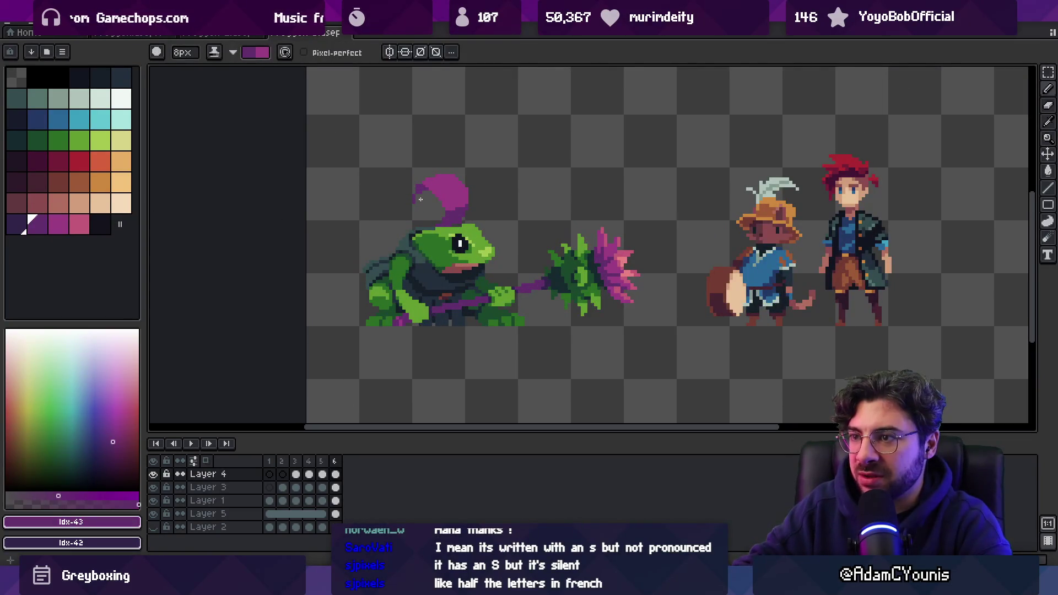
{"action": "left_click_drag", "start_coordinate": [418, 200], "coordinate": [434, 206]}
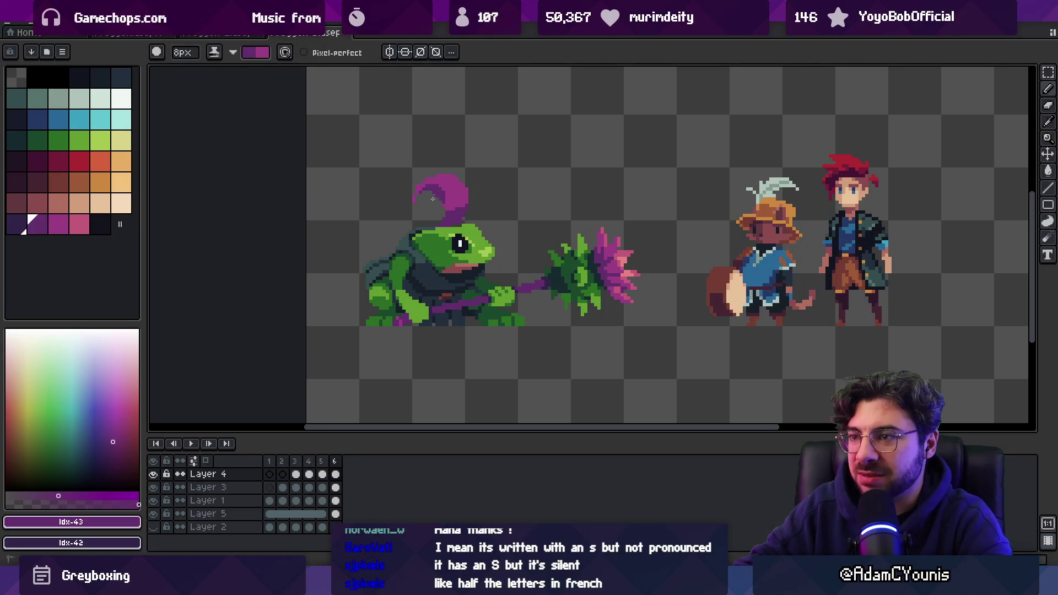
{"action": "key", "text": "x"}
{"action": "key", "text": "x"}
{"action": "key", "text": "x"}
{"action": "key", "text": "z"}
{"action": "scroll", "coordinate": [394, 166], "scroll_direction": "down", "scroll_amount": 3}
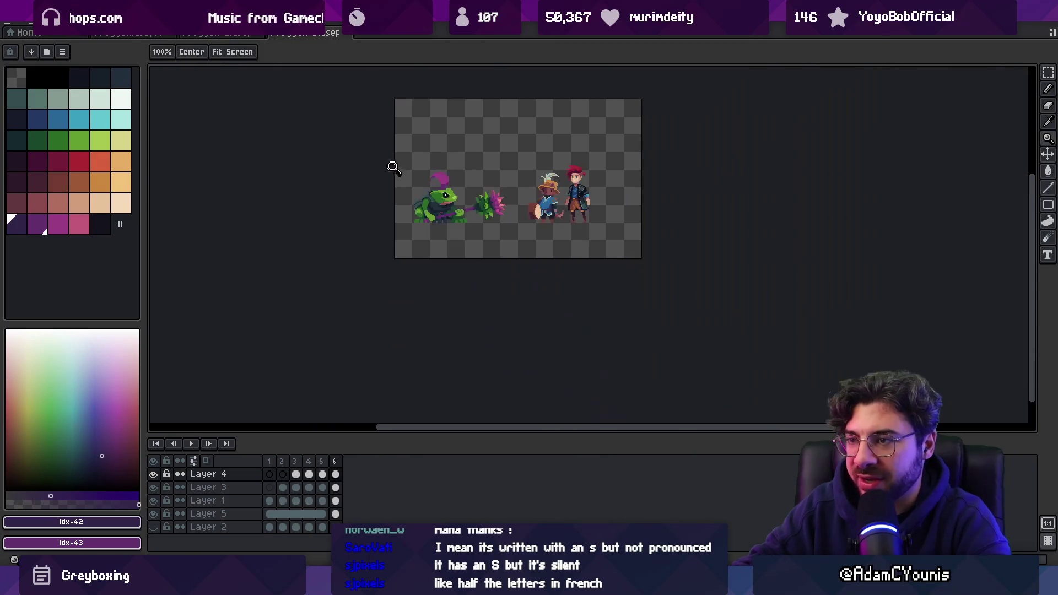
{"action": "scroll", "coordinate": [447, 169], "scroll_direction": "up", "scroll_amount": 3}
- Sample the hat's purple (#632f6d) as the drawing colour and check the curl
{"action": "key", "text": "b"}
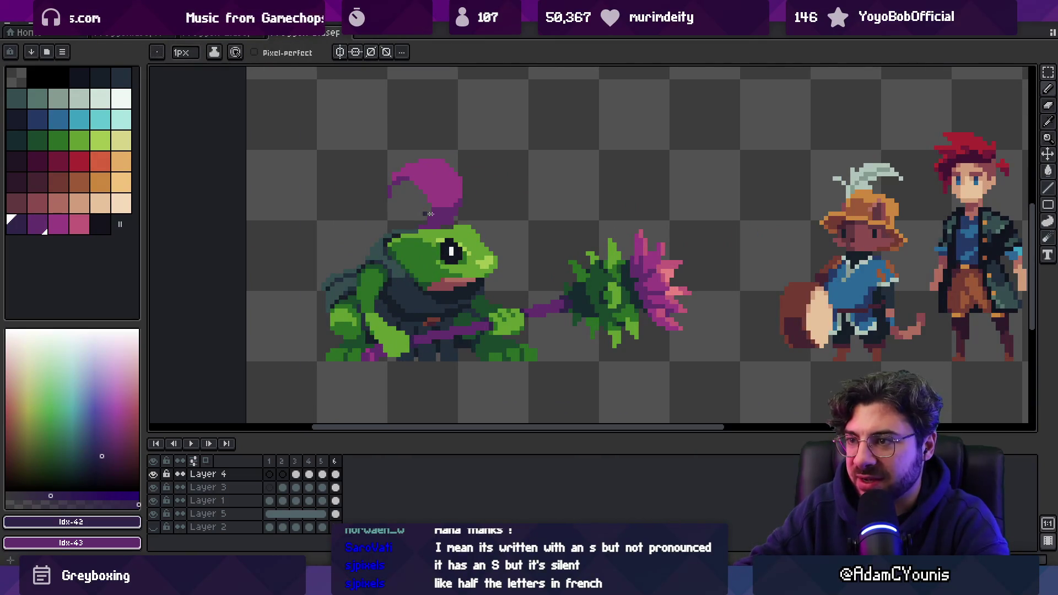
{"action": "left_click", "coordinate": [450, 201], "text": "alt"}
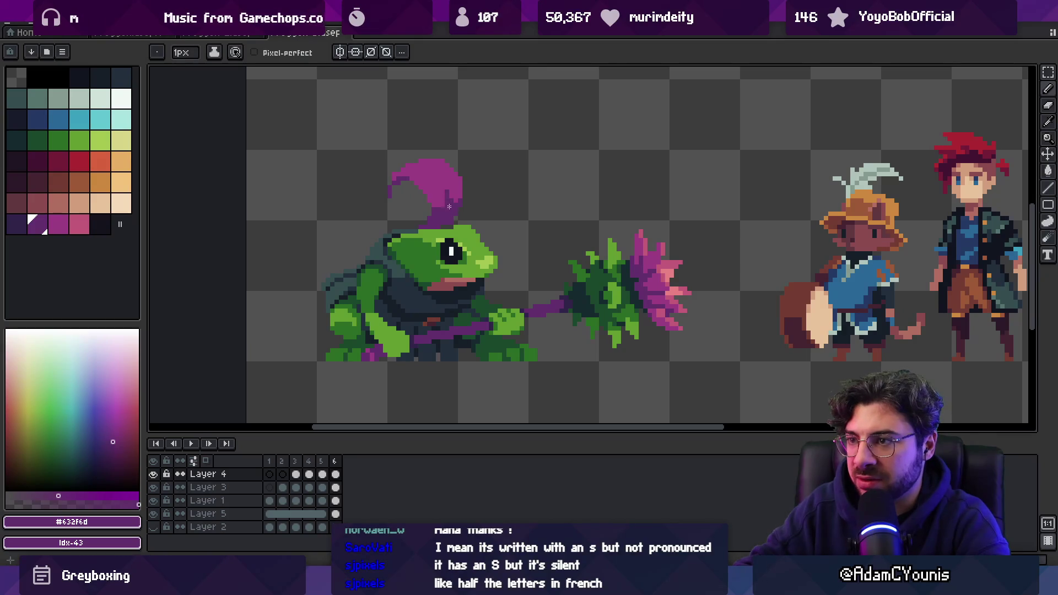
{"action": "key", "text": "z"}
{"action": "scroll", "coordinate": [449, 149], "scroll_direction": "down", "scroll_amount": 2}
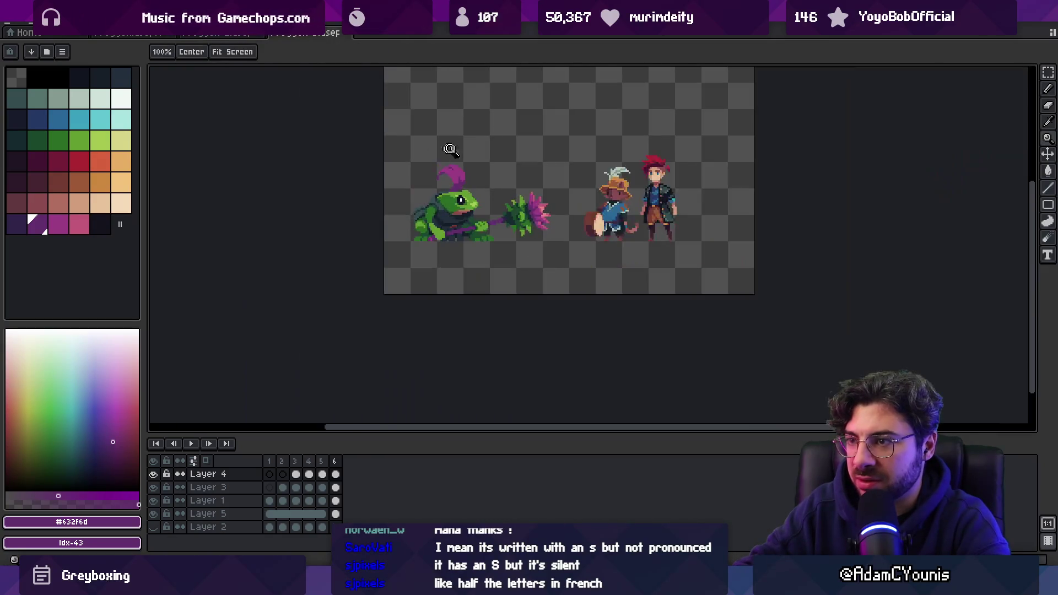
{"action": "scroll", "coordinate": [482, 163], "scroll_direction": "up", "scroll_amount": 4}
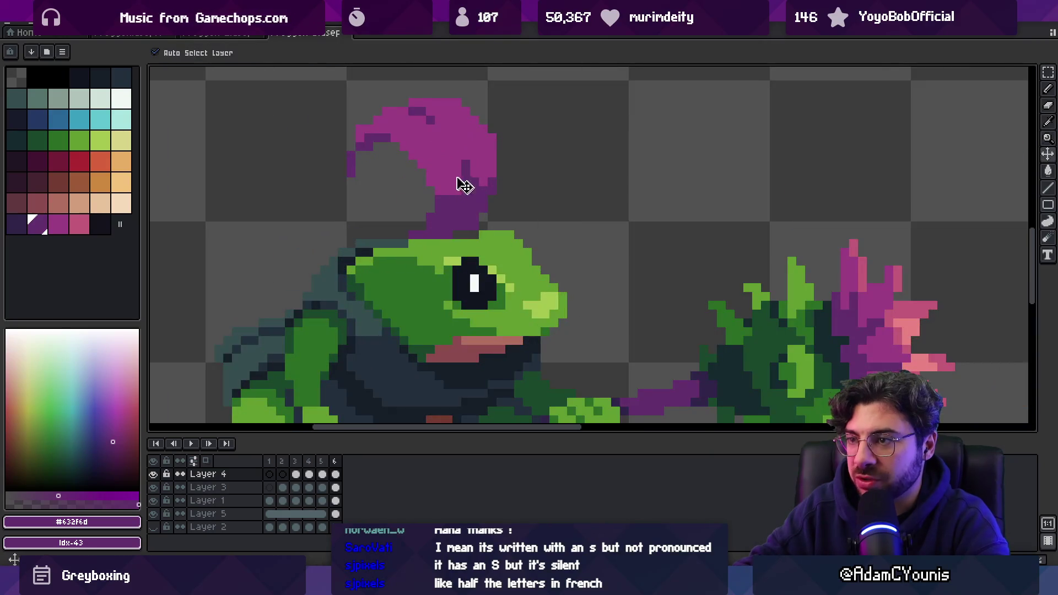
- Lasso the sprout's right edge, nudge it inward to tighten the curl, and deselect
{"action": "left_click_drag", "start_coordinate": [406, 170], "coordinate": [472, 210]}
{"action": "key", "text": "q"}
{"action": "mouse_move", "coordinate": [504, 134]}
{"action": "left_mouse_down"}
{"action": "mouse_move", "coordinate": [556, 216]}
{"action": "mouse_move", "coordinate": [490, 128]}
{"action": "left_mouse_up"}
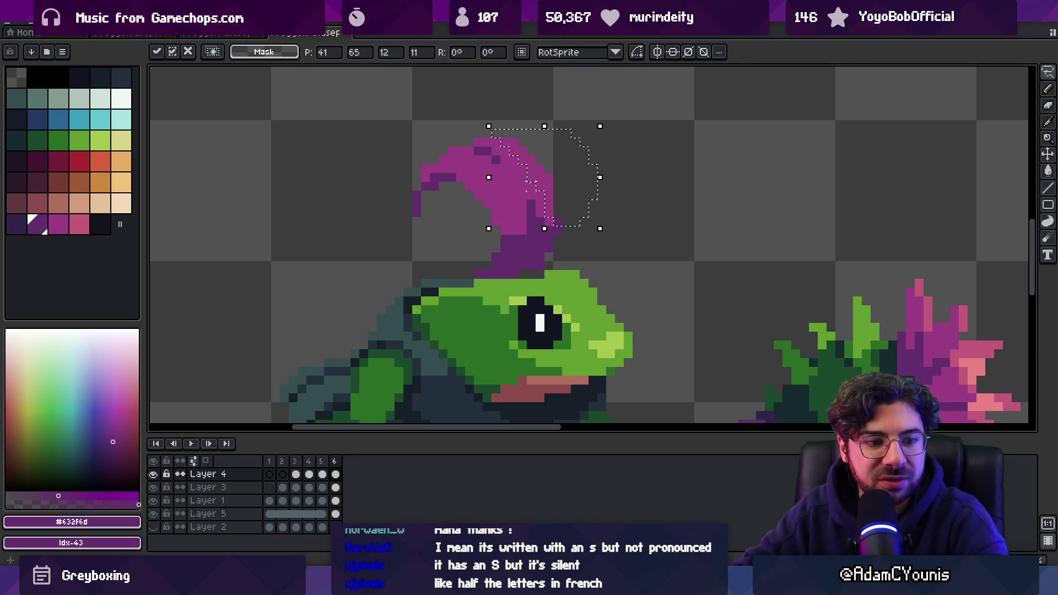
{"action": "key", "text": "Return"}
{"action": "key", "text": "ctrl+d"}
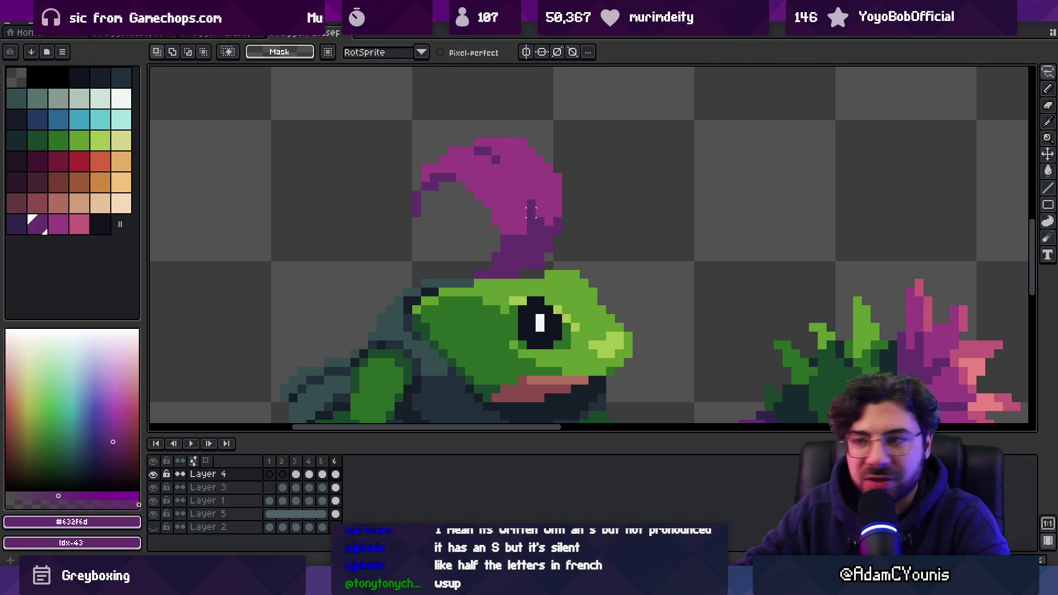
- Sample the crest magenta (#9b3d82) and zoom in on the frog sprite
{"action": "key", "text": "b"}
{"action": "left_click", "coordinate": [528, 216], "text": "alt"}
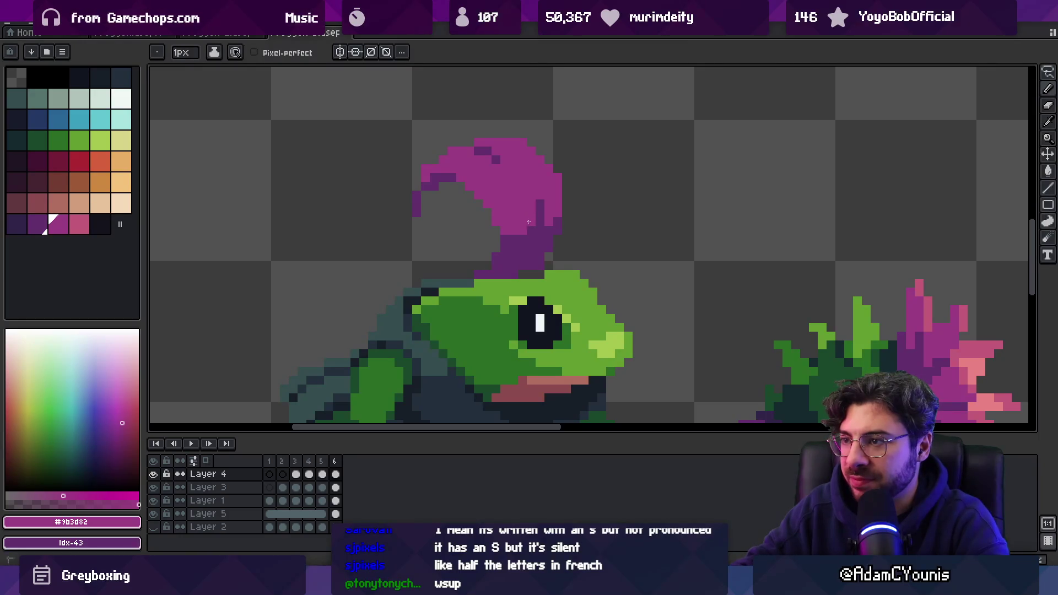
{"action": "key", "text": "z"}
{"action": "scroll", "coordinate": [512, 204], "scroll_direction": "down", "scroll_amount": 4}
{"action": "left_click", "coordinate": [562, 164]}
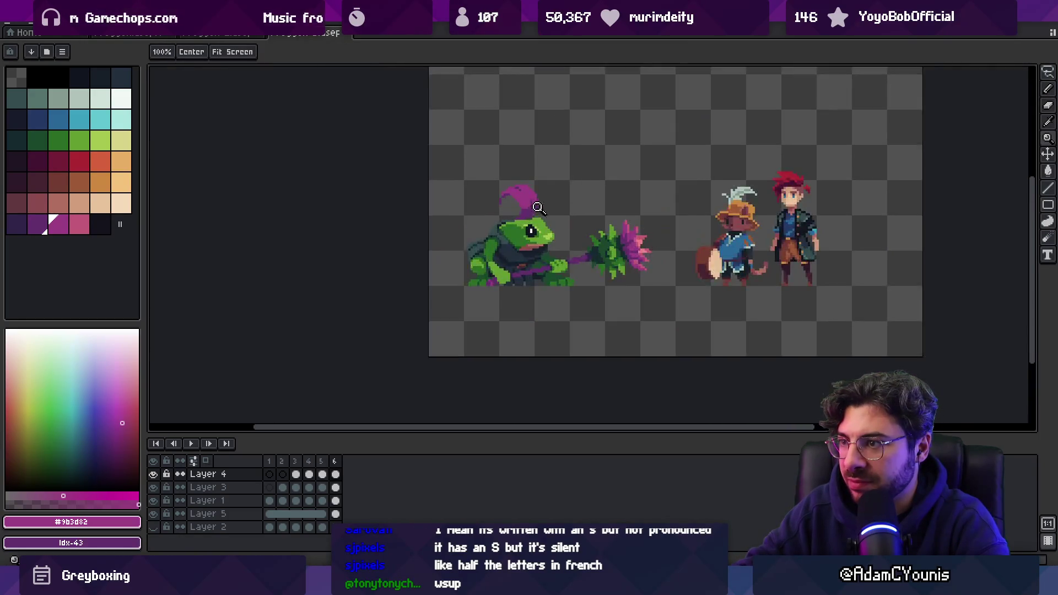
{"action": "left_click", "coordinate": [527, 214]}
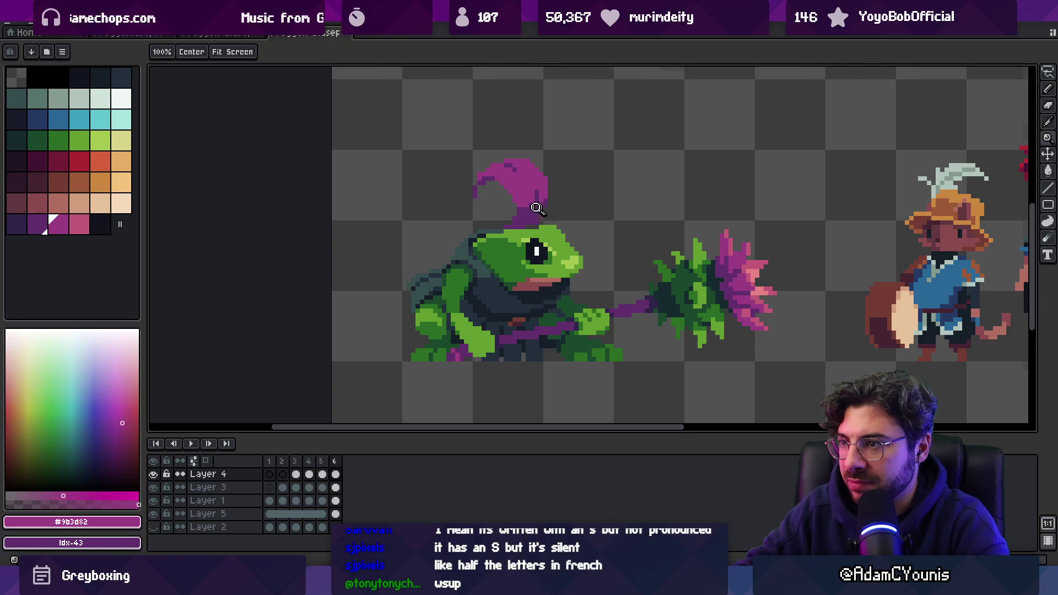
- Fill the lassoed purple crest with orange-brown, Contiguous off, then deselect
{"action": "key", "text": "v"}
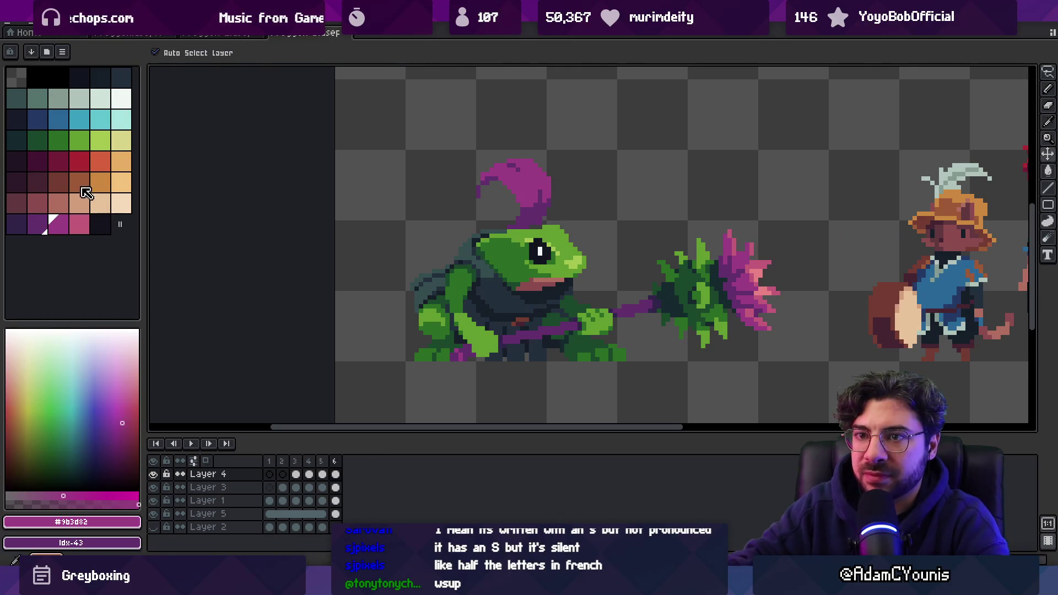
{"action": "left_click", "coordinate": [81, 187]}
{"action": "key", "text": "q"}
{"action": "mouse_move", "coordinate": [462, 210]}
{"action": "left_mouse_down"}
{"action": "mouse_move", "coordinate": [498, 118]}
{"action": "mouse_move", "coordinate": [576, 165]}
{"action": "mouse_move", "coordinate": [522, 226]}
{"action": "left_mouse_up"}
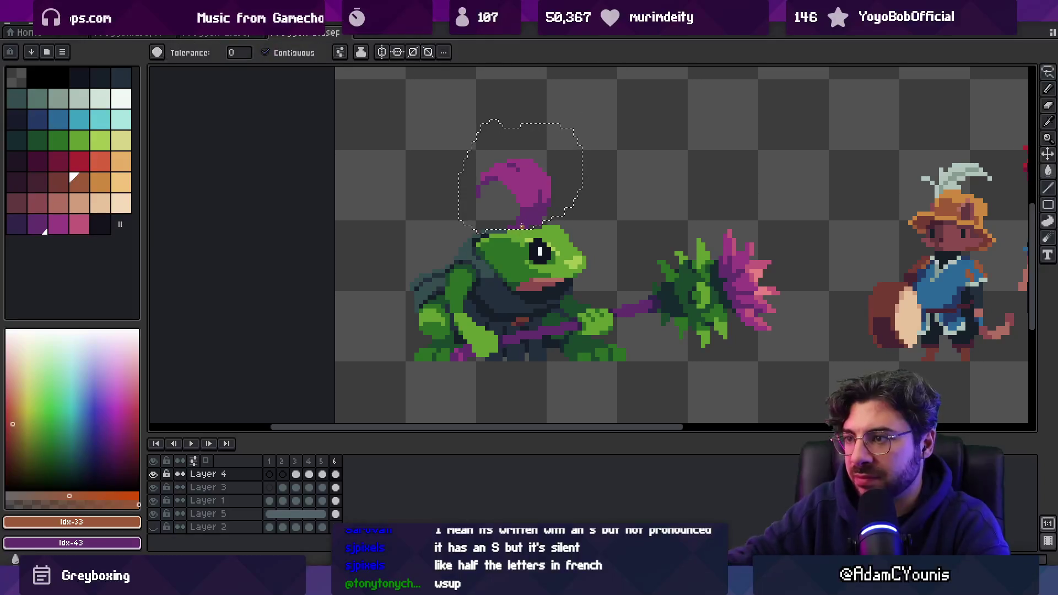
{"action": "left_click", "coordinate": [265, 52]}
{"action": "left_click", "coordinate": [515, 176]}
{"action": "key", "text": "bracketleft"}
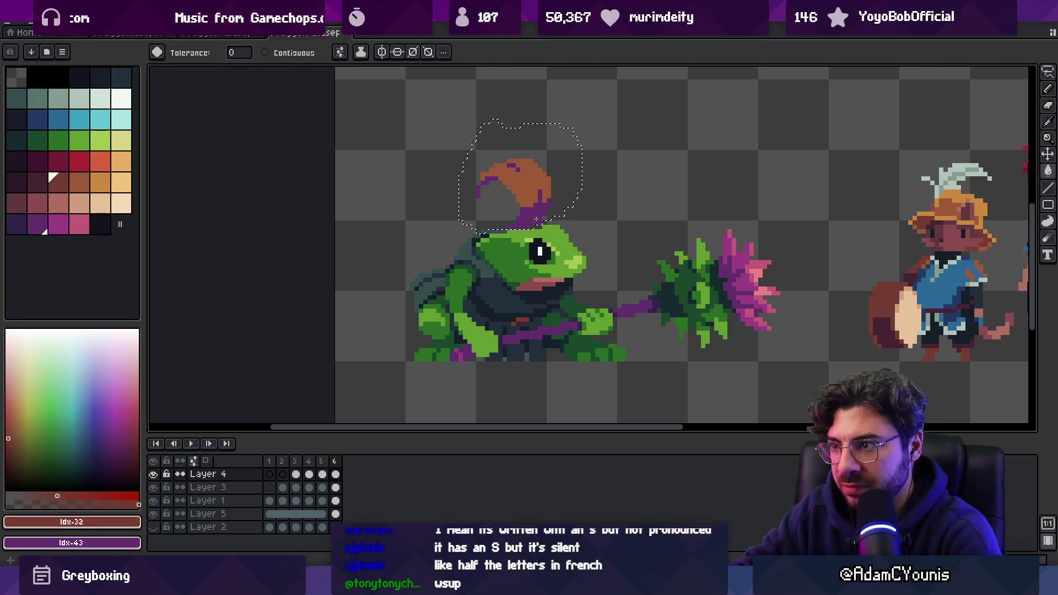
{"action": "key", "text": "ctrl+d"}
- Sample the crest's brown (#743e33) as the Pencil colour and inspect the sprite
{"action": "key", "text": "z"}
{"action": "scroll", "coordinate": [529, 173], "scroll_direction": "down", "scroll_amount": 4}
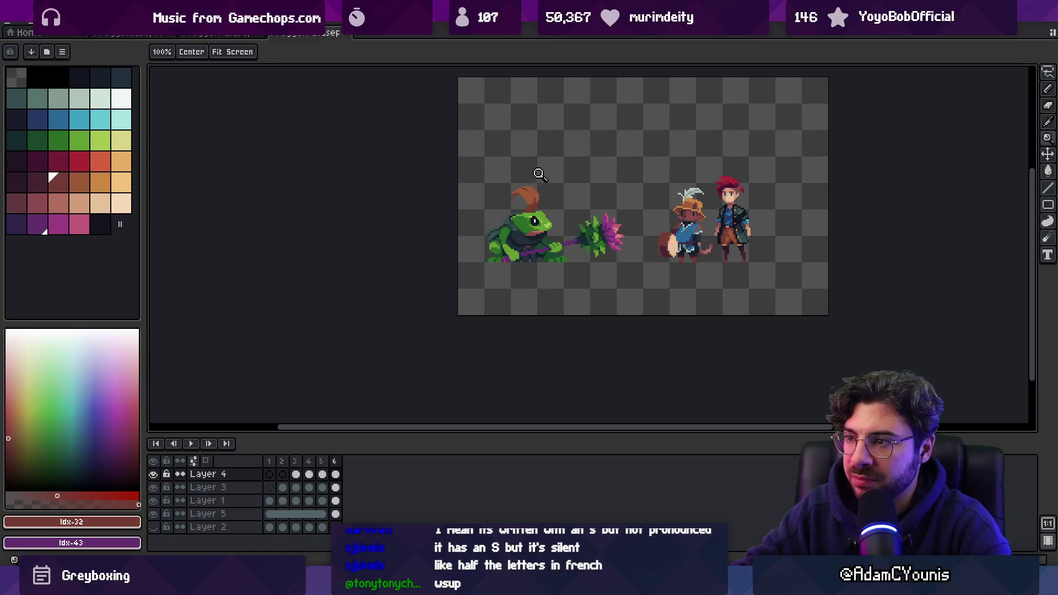
{"action": "scroll", "coordinate": [533, 187], "scroll_direction": "up", "scroll_amount": 4}
{"action": "key", "text": "b"}
{"action": "left_click", "coordinate": [490, 226], "text": "alt"}
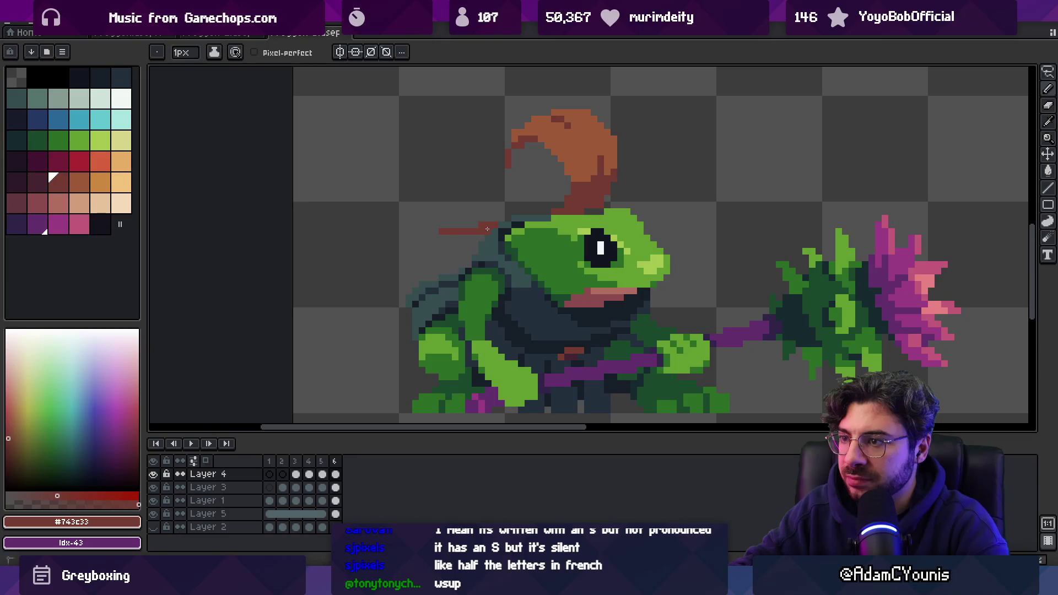
{"action": "key", "text": "z"}
{"action": "scroll", "coordinate": [510, 221], "scroll_direction": "down", "scroll_amount": 5}
{"action": "scroll", "coordinate": [525, 197], "scroll_direction": "up", "scroll_amount": 1}
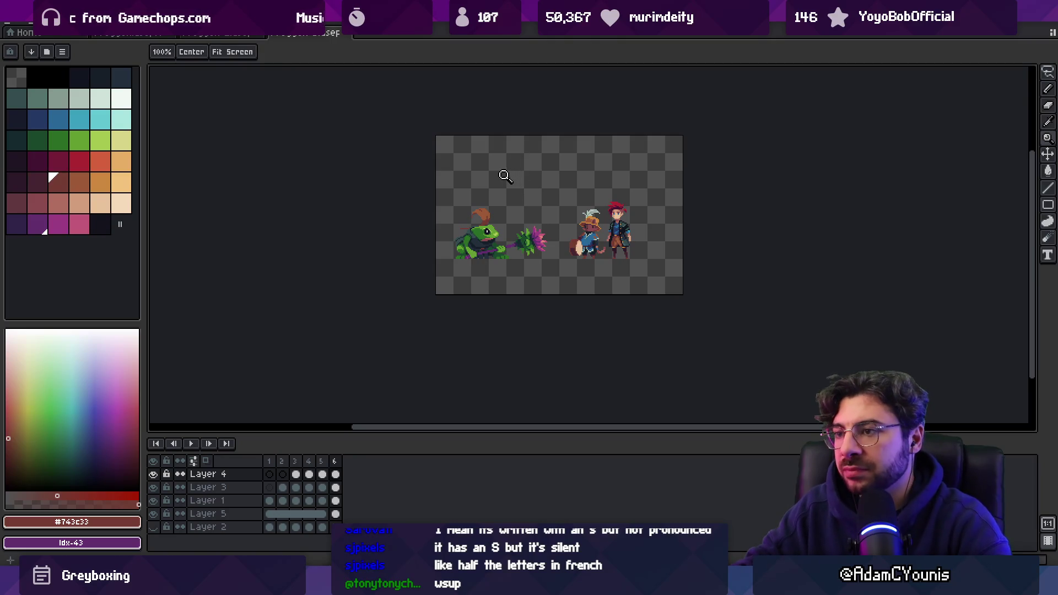
{"action": "scroll", "coordinate": [487, 206], "scroll_direction": "up", "scroll_amount": 4}
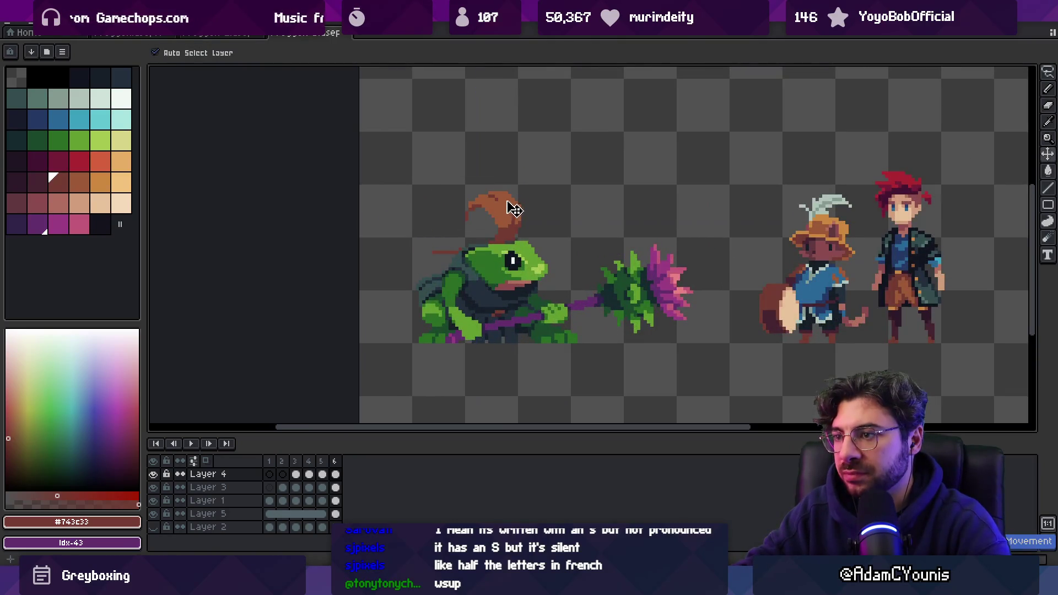
{"action": "key", "text": "b"}
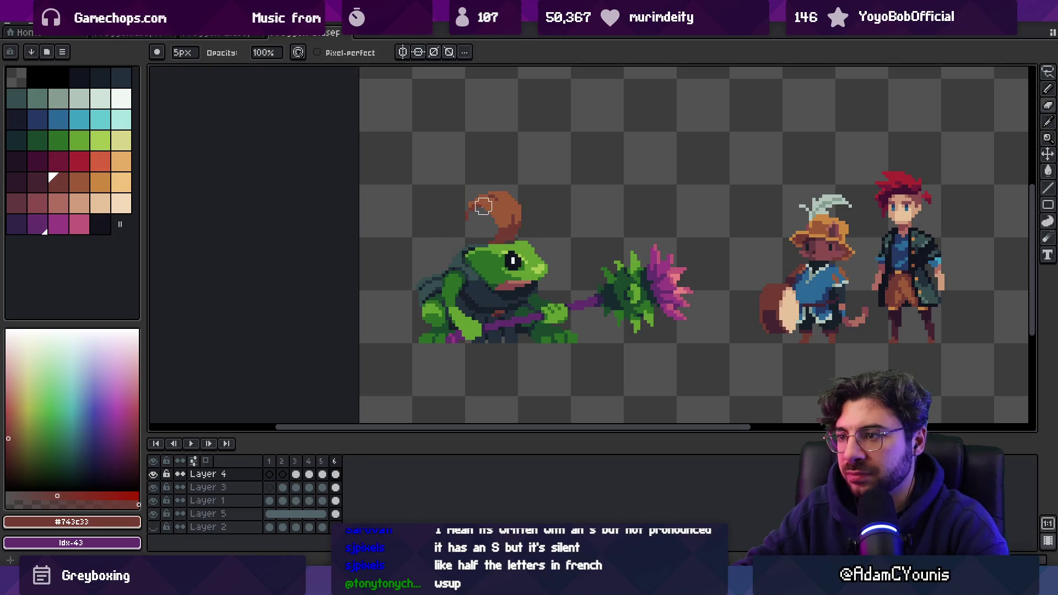
{"action": "scroll", "coordinate": [466, 273], "scroll_direction": "down", "scroll_amount": 1}
- Add frame 7 and erase the brown crest from the frog's head
{"action": "key", "text": "alt+n"}
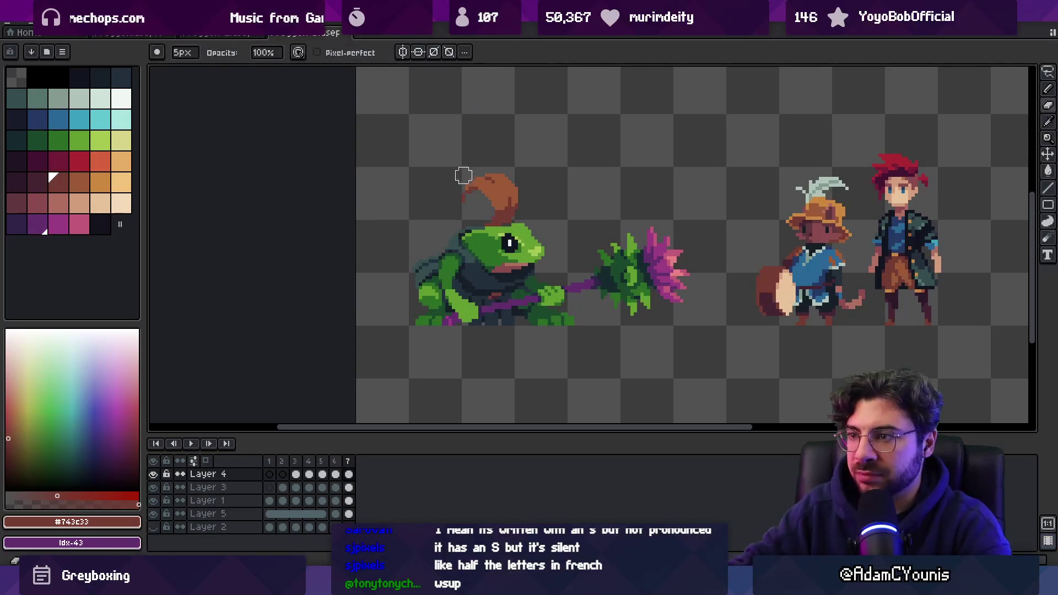
{"action": "left_click_drag", "start_coordinate": [463, 175], "coordinate": [463, 203]}
{"action": "key", "text": "z"}
{"action": "scroll", "coordinate": [488, 203], "scroll_direction": "down", "scroll_amount": 1}
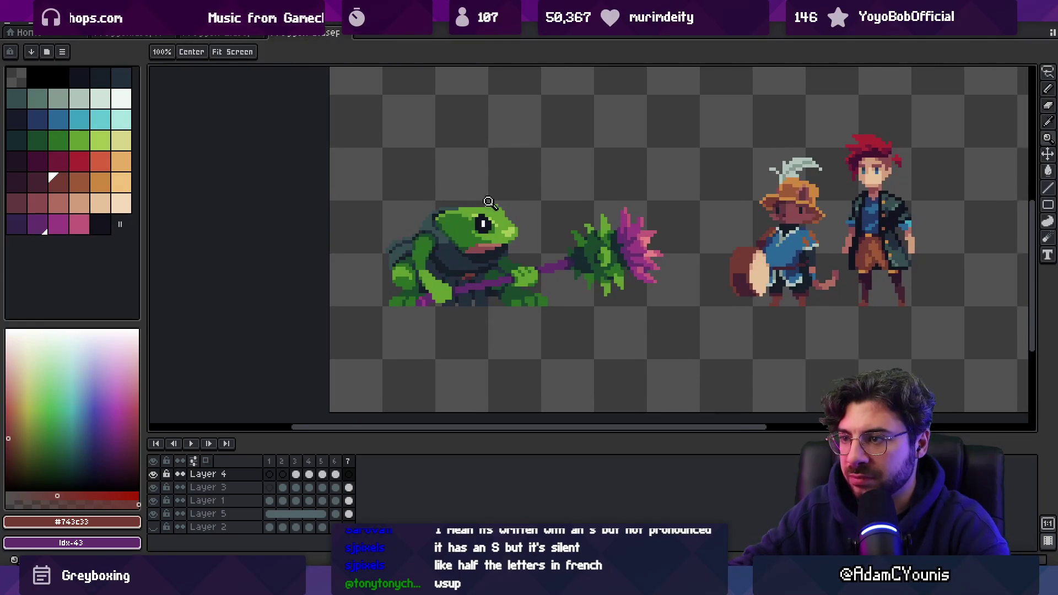
{"action": "scroll", "coordinate": [489, 203], "scroll_direction": "up", "scroll_amount": 1}
- Sketch a 1px brown hood outline up and around the frog's head
{"action": "left_click", "coordinate": [80, 182]}
{"action": "key", "text": "b"}
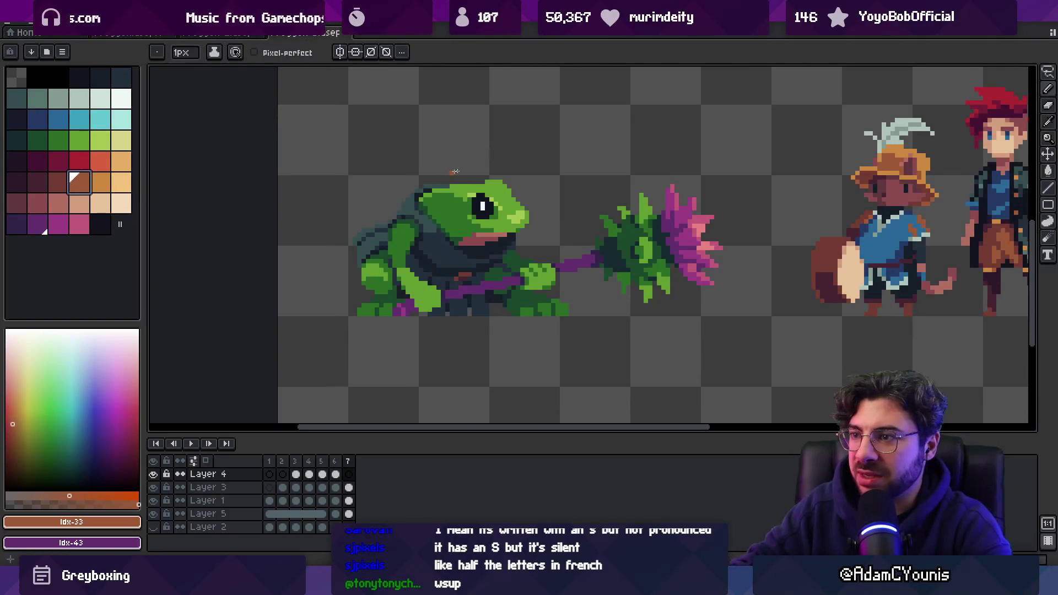
{"action": "key", "text": "minus"}
{"action": "key", "text": "minus"}
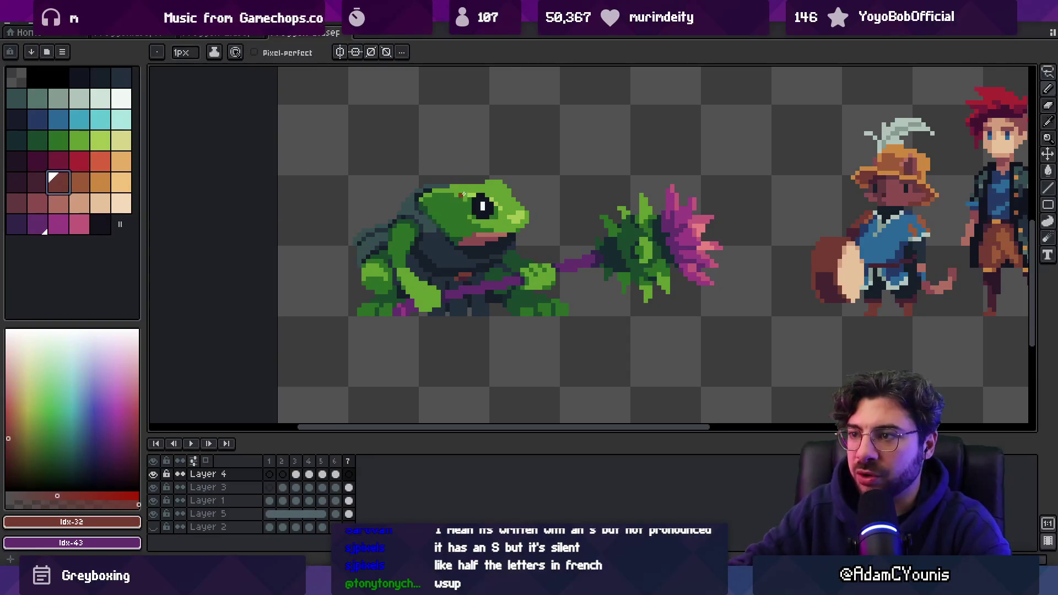
{"action": "left_click_drag", "start_coordinate": [455, 234], "coordinate": [460, 169]}
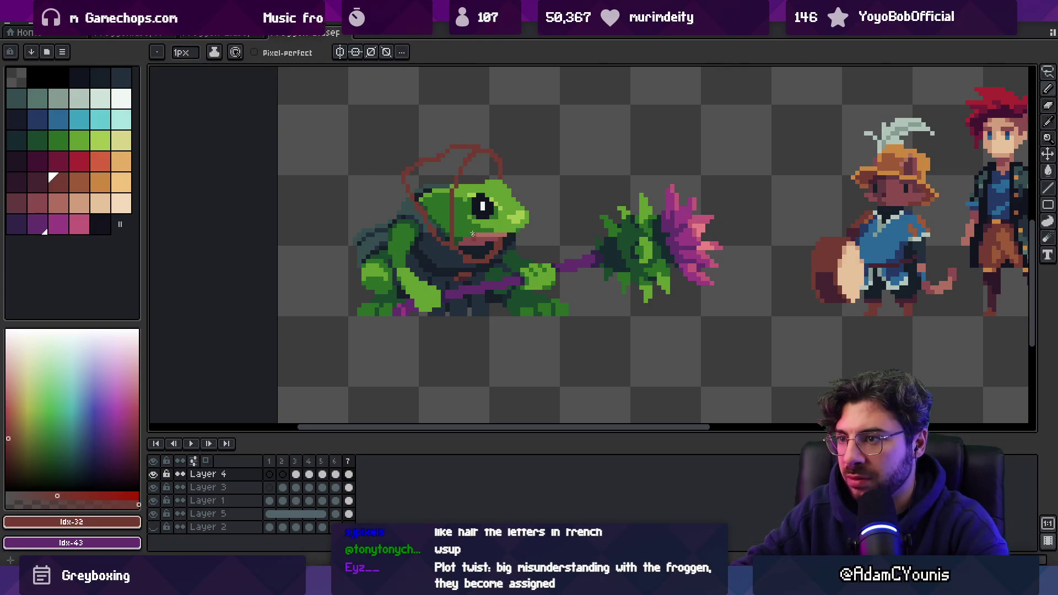
- Bucket-fill the hood outline with brown, redoing a stray fill, and sample that brown
{"action": "key", "text": "g"}
{"action": "left_click", "coordinate": [443, 186]}
{"action": "key", "text": "ctrl+z"}
{"action": "left_click", "coordinate": [445, 184]}
{"action": "key", "text": "i"}
{"action": "left_click", "coordinate": [446, 183]}
{"action": "key", "text": "b"}
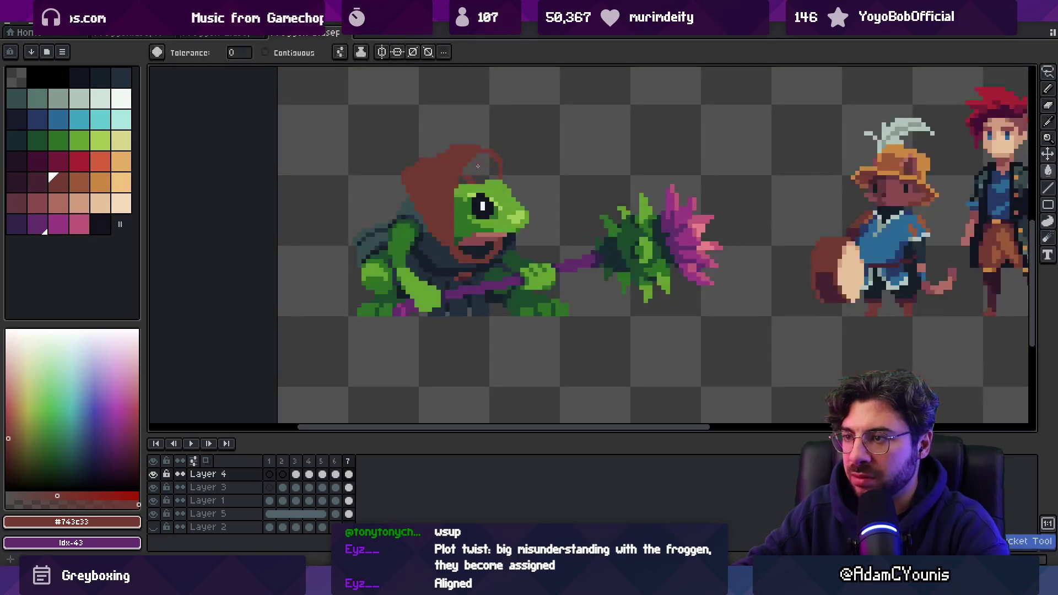
- Fill the hollow top of the hood brown, after undoing a trial move
{"action": "key", "text": "v"}
{"action": "left_click_drag", "start_coordinate": [464, 176], "coordinate": [446, 159]}
{"action": "key", "text": "ctrl+z"}
{"action": "key", "text": "b"}
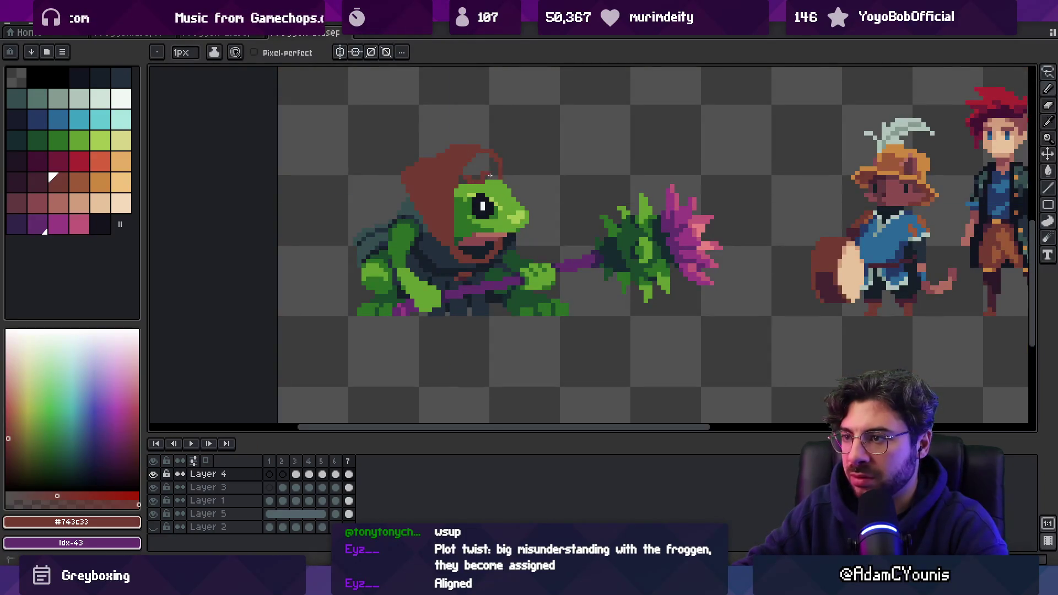
{"action": "key", "text": "g"}
{"action": "left_click", "coordinate": [482, 165]}
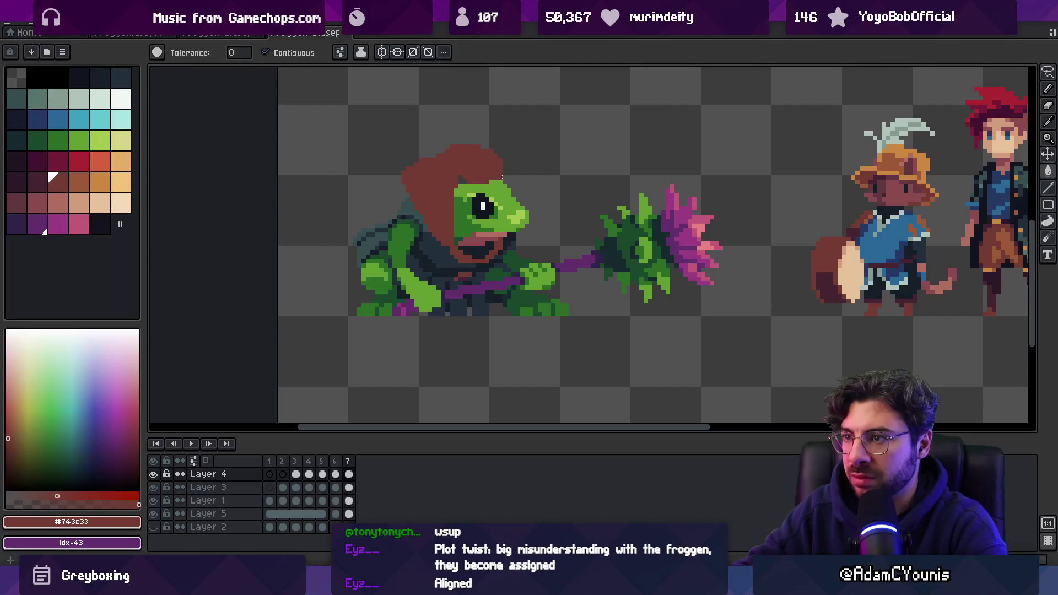
- Paint lighter orange-brown shading strokes across the hood's top and right side
{"action": "key", "text": "e"}
{"action": "left_click", "coordinate": [54, 181]}
{"action": "key", "text": "b"}
{"action": "mouse_move", "coordinate": [454, 157]}
{"action": "left_mouse_down"}
{"action": "mouse_move", "coordinate": [435, 166]}
{"action": "mouse_move", "coordinate": [441, 154]}
{"action": "mouse_move", "coordinate": [446, 198]}
{"action": "mouse_move", "coordinate": [421, 176]}
{"action": "mouse_move", "coordinate": [410, 217]}
{"action": "left_mouse_up"}
{"action": "key", "text": "x"}
{"action": "key", "text": "x"}
{"action": "mouse_move", "coordinate": [430, 160]}
{"action": "left_mouse_down"}
{"action": "mouse_move", "coordinate": [414, 164]}
{"action": "mouse_move", "coordinate": [417, 202]}
{"action": "left_mouse_up"}
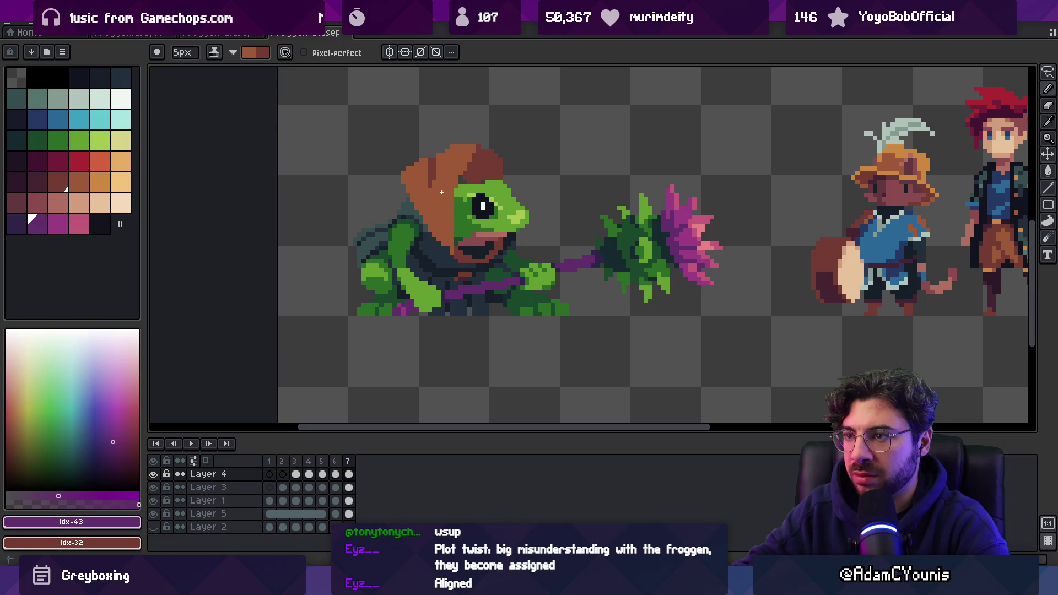
{"action": "key", "text": "z"}
{"action": "scroll", "coordinate": [441, 183], "scroll_direction": "down", "scroll_amount": 3}
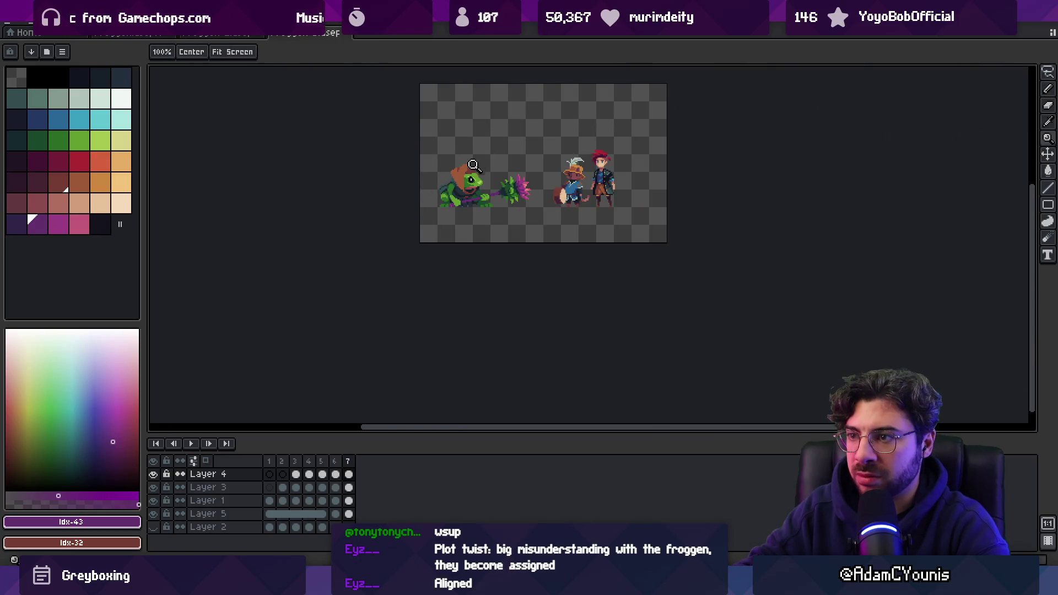
- Paint dark brown shading under the frog's mouth using the hood's sampled colour
{"action": "left_click", "coordinate": [473, 166]}
{"action": "key", "text": "b"}
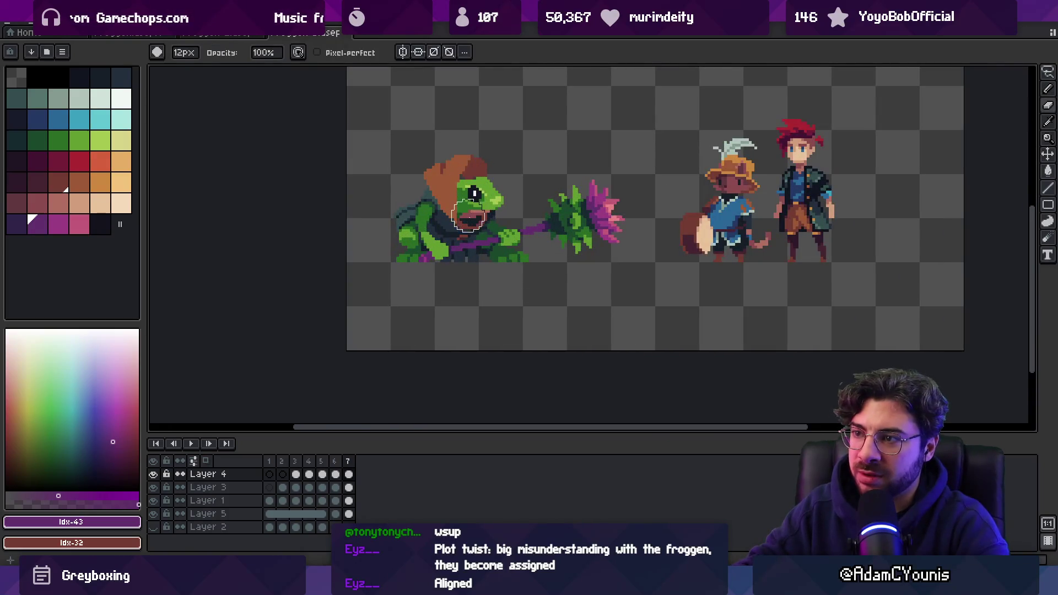
{"action": "scroll", "coordinate": [473, 217], "scroll_direction": "up", "scroll_amount": 3}
{"action": "left_click", "coordinate": [516, 212], "text": "alt"}
{"action": "left_click", "coordinate": [511, 221]}
{"action": "left_click_drag", "start_coordinate": [510, 224], "coordinate": [475, 239]}
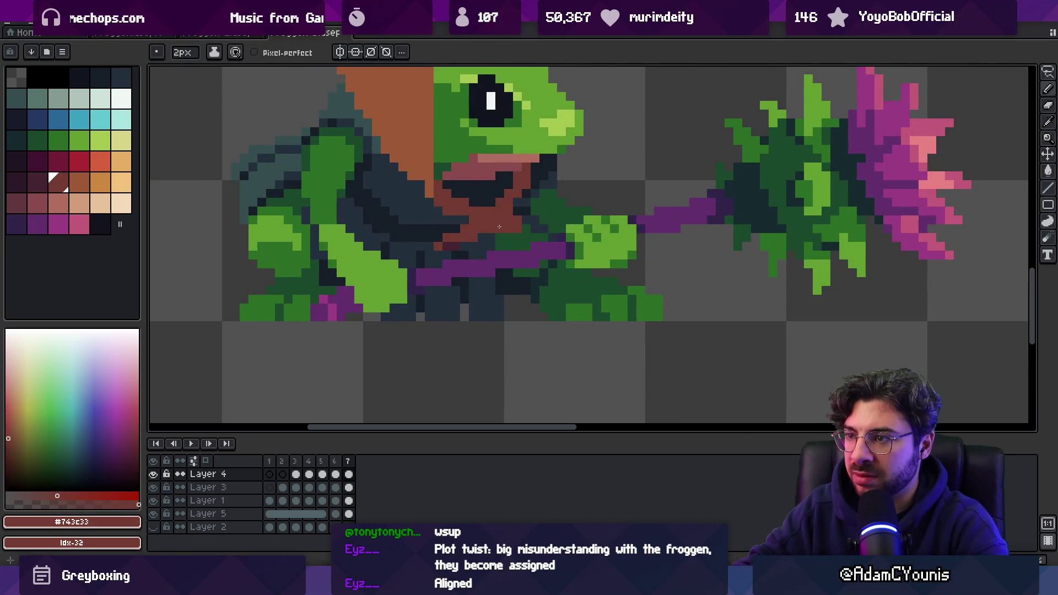
{"action": "key", "text": "e"}
{"action": "key", "text": "minus"}
{"action": "key", "text": "minus"}
{"action": "key", "text": "minus"}
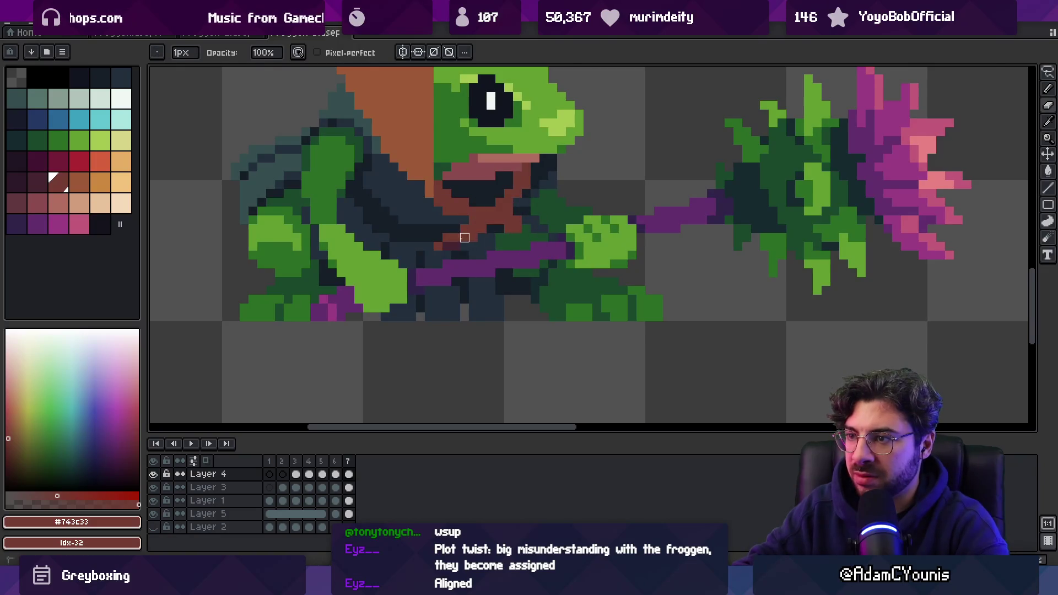
- Erase most of the brown hood so the frog's green head is bare
{"action": "key", "text": "z"}
{"action": "scroll", "coordinate": [474, 246], "scroll_direction": "down", "scroll_amount": 5}
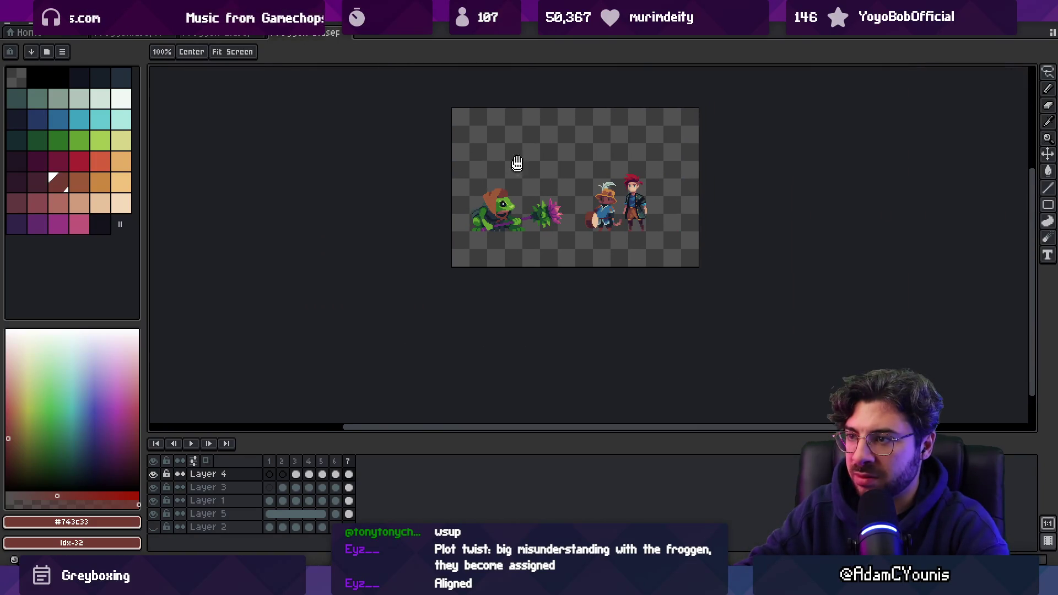
{"action": "scroll", "coordinate": [507, 197], "scroll_direction": "up", "scroll_amount": 3}
{"action": "key", "text": "e"}
{"action": "mouse_move", "coordinate": [484, 160]}
{"action": "left_mouse_down"}
{"action": "mouse_move", "coordinate": [468, 231]}
{"action": "mouse_move", "coordinate": [499, 216]}
{"action": "mouse_move", "coordinate": [533, 222]}
{"action": "left_mouse_up"}
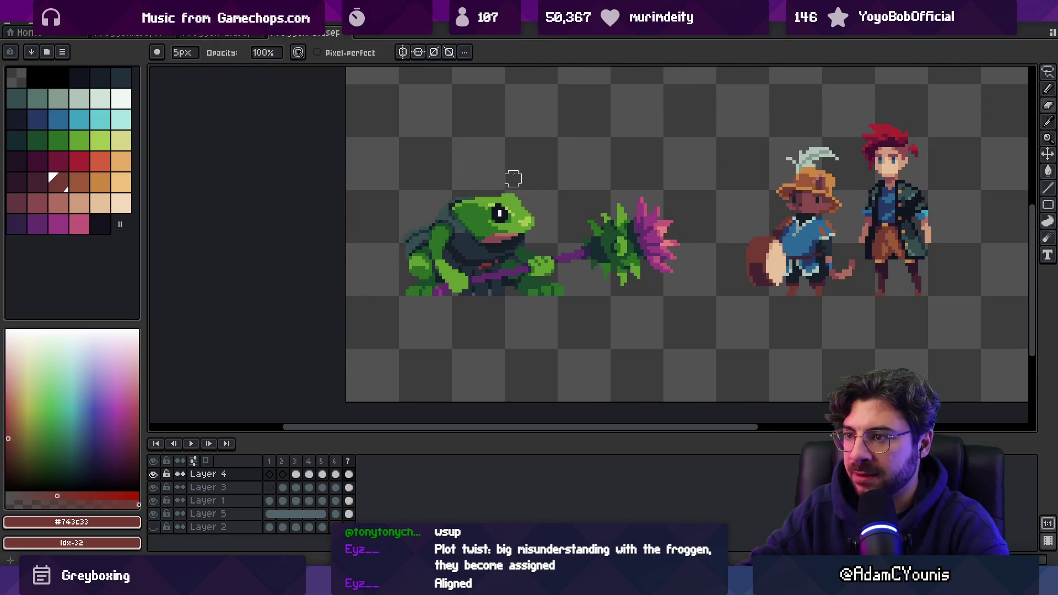
{"action": "key", "text": "ctrl"}
{"action": "key", "text": "ctrl"}
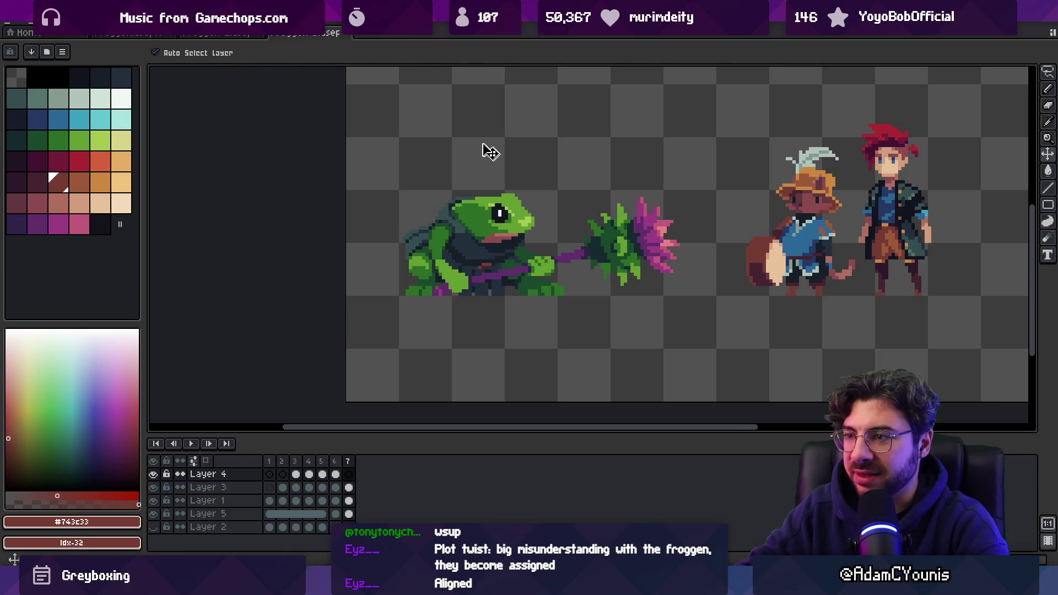
- Draw a wide magenta hat with an upswept tip over the frog's head, undoing stray strokes
{"action": "left_click", "coordinate": [67, 229]}
{"action": "key", "text": "b"}
{"action": "mouse_move", "coordinate": [460, 254]}
{"action": "left_mouse_down"}
{"action": "mouse_move", "coordinate": [486, 189]}
{"action": "mouse_move", "coordinate": [539, 179]}
{"action": "left_mouse_up"}
{"action": "key", "text": "ctrl+z"}
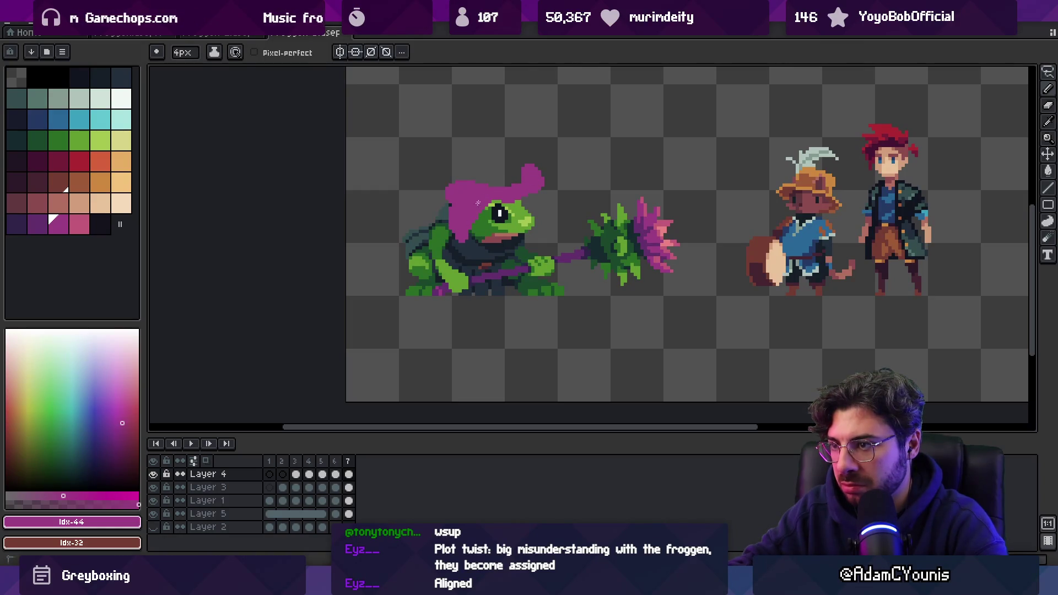
{"action": "key", "text": "ctrl+z"}
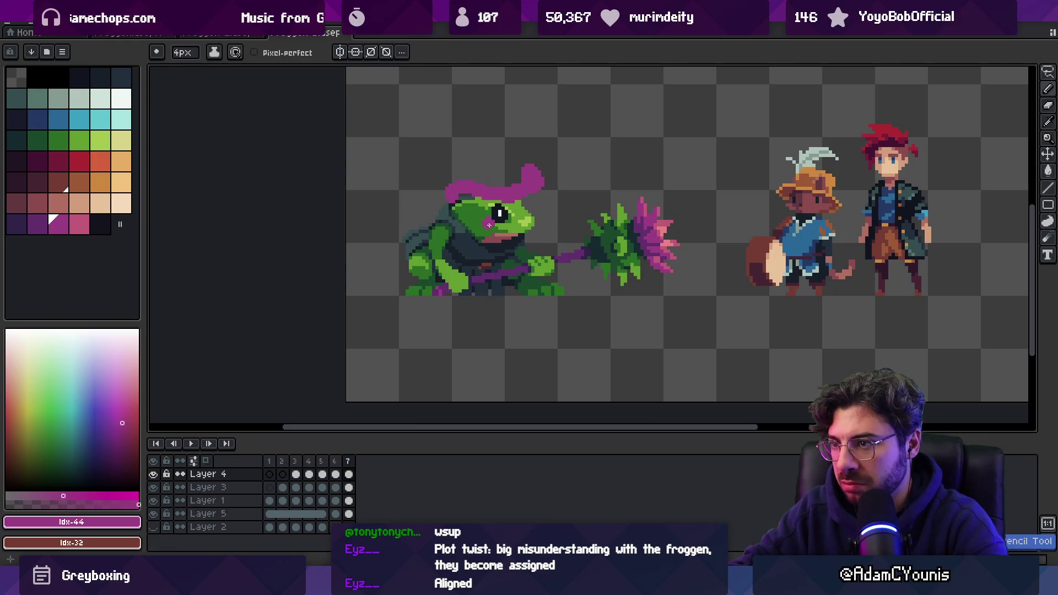
{"action": "left_click_drag", "start_coordinate": [448, 227], "coordinate": [483, 203]}
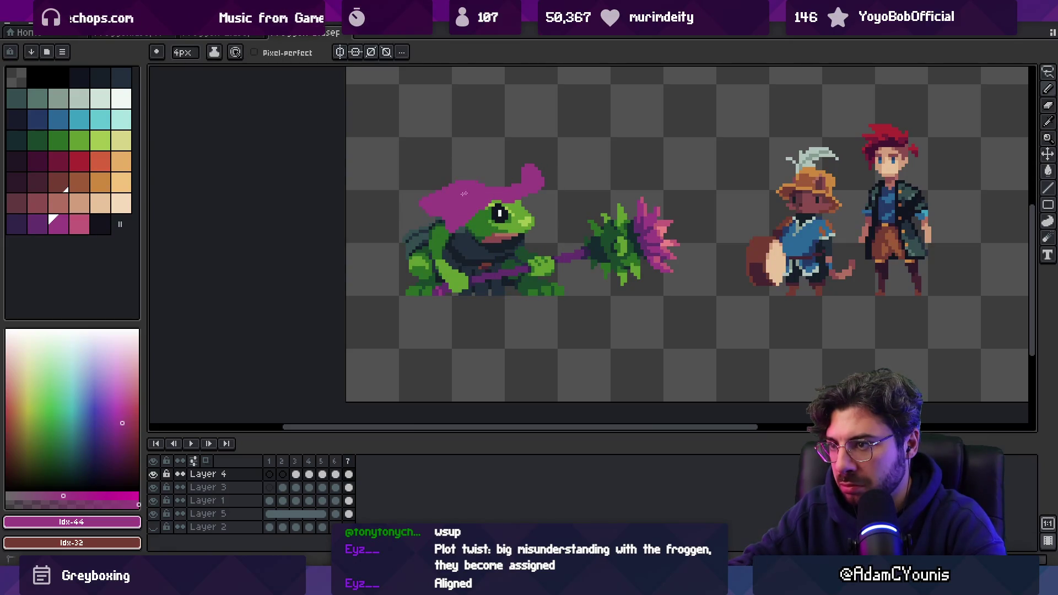
{"action": "key", "text": "e"}
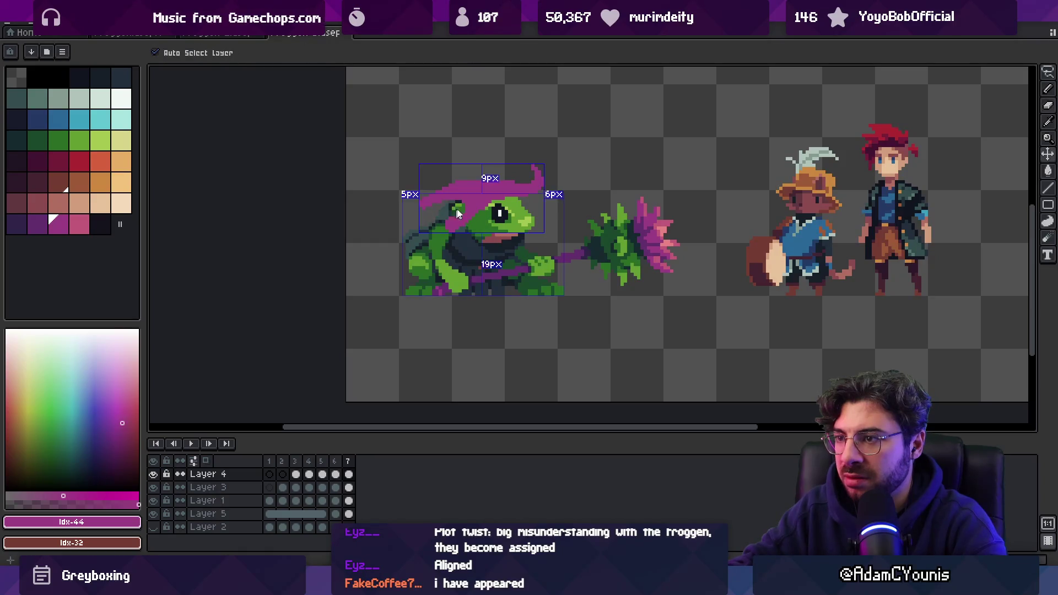
{"action": "key", "text": "b"}
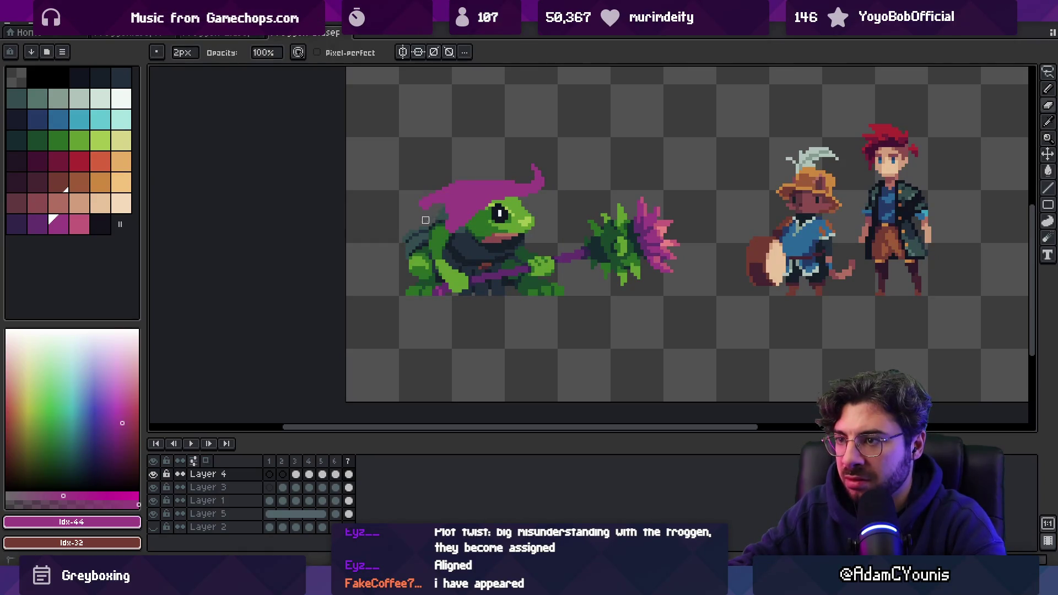
{"action": "scroll", "coordinate": [500, 179], "scroll_direction": "down", "scroll_amount": 3}
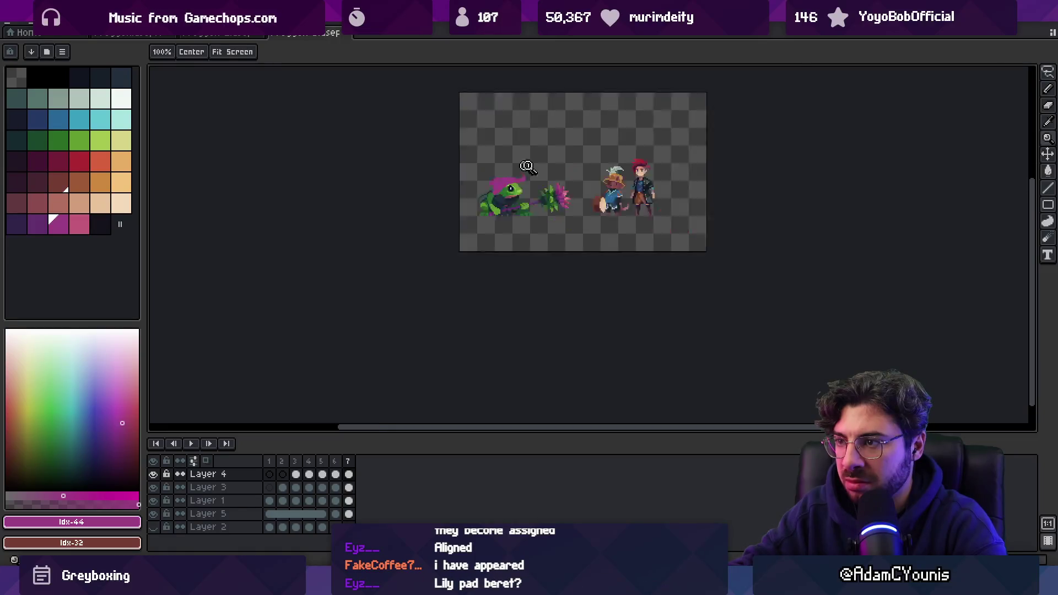
{"action": "scroll", "coordinate": [502, 183], "scroll_direction": "up", "scroll_amount": 5}
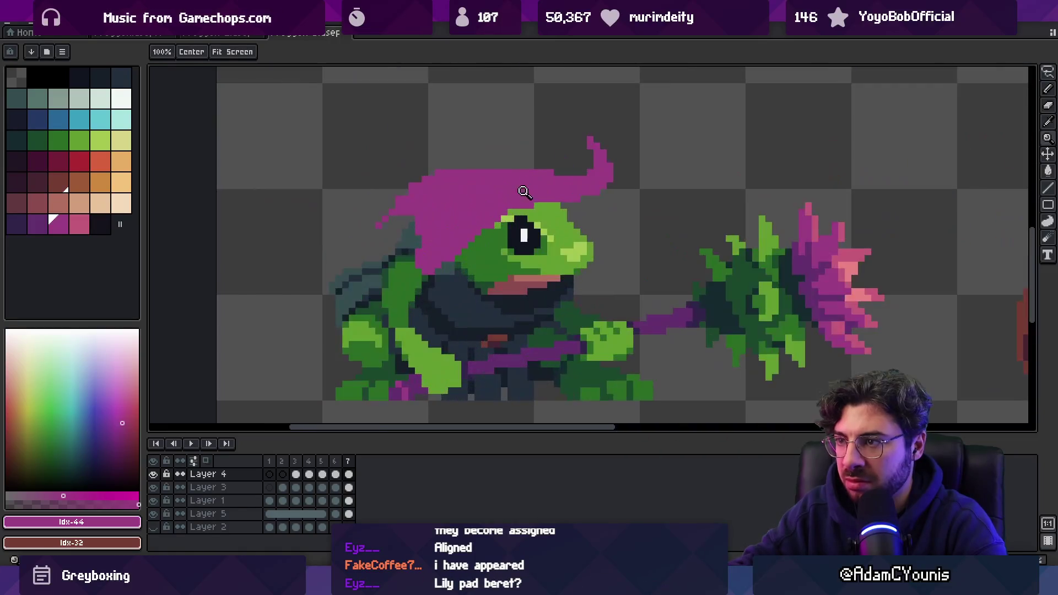
- Fill the hat brown and shade its upturned tip and top edge in darker brown
{"action": "key", "text": "g"}
{"action": "left_click", "coordinate": [79, 181]}
{"action": "left_click", "coordinate": [58, 181]}
{"action": "key", "text": "b"}
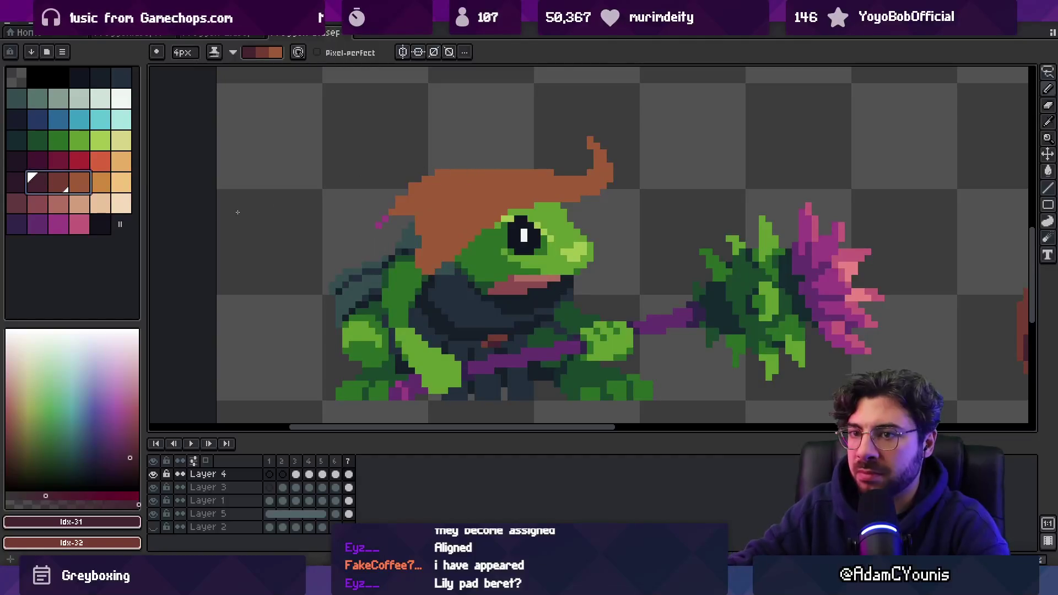
{"action": "left_click", "coordinate": [406, 198]}
{"action": "key", "text": "ctrl+z"}
{"action": "left_click_drag", "start_coordinate": [589, 152], "coordinate": [596, 170]}
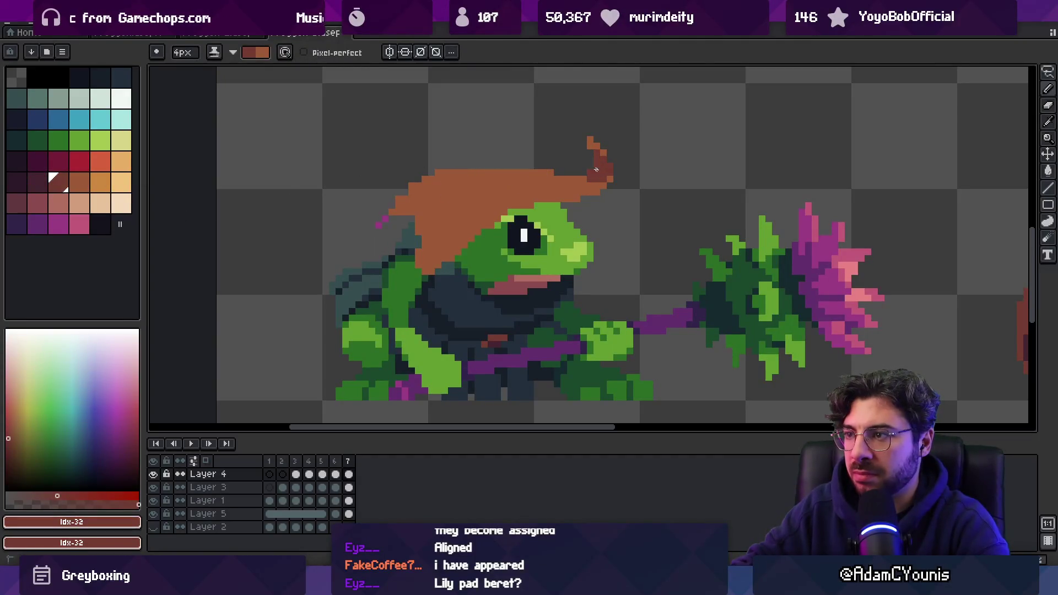
{"action": "left_click", "coordinate": [599, 152], "text": "alt"}
{"action": "key", "text": "minus"}
{"action": "key", "text": "minus"}
{"action": "key", "text": "minus"}
{"action": "left_click", "coordinate": [585, 145]}
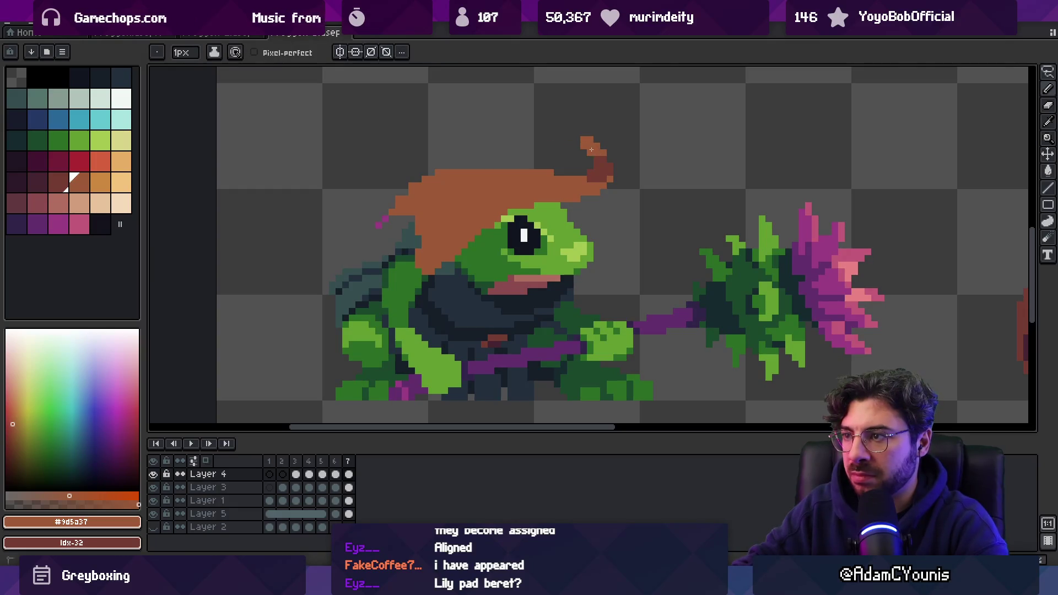
{"action": "left_click", "coordinate": [607, 165], "text": "alt"}
{"action": "left_click", "coordinate": [443, 192]}
{"action": "left_click_drag", "start_coordinate": [456, 219], "coordinate": [555, 179]}
{"action": "left_click_drag", "start_coordinate": [466, 173], "coordinate": [532, 171]}
- Zoom out to compare with the references, then add a dark brown stroke to the hat tip
{"action": "key", "text": "z"}
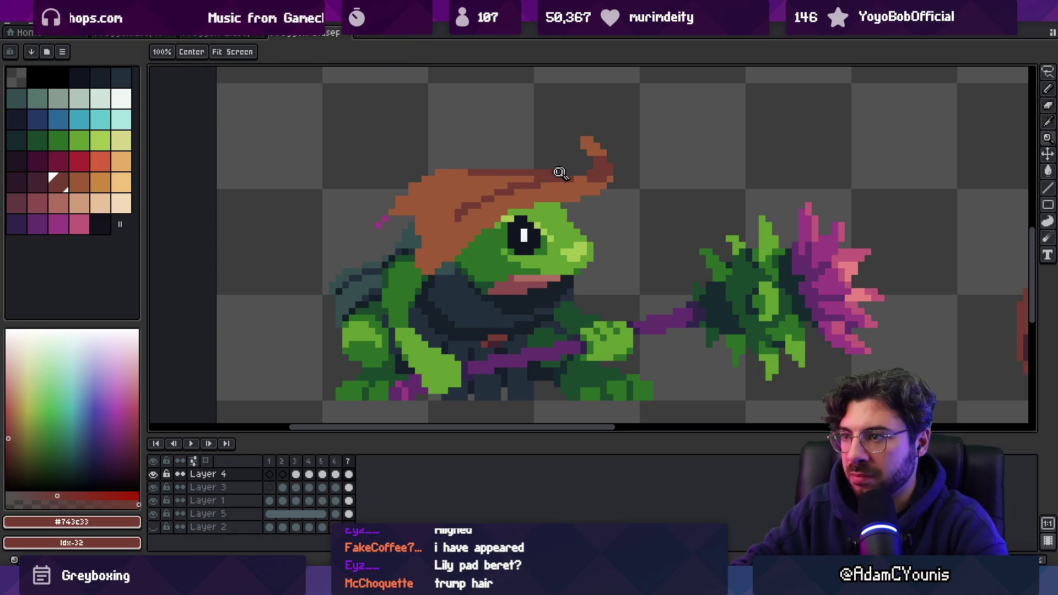
{"action": "scroll", "coordinate": [559, 170], "scroll_direction": "down", "scroll_amount": 5}
{"action": "scroll", "coordinate": [544, 168], "scroll_direction": "up", "scroll_amount": 2}
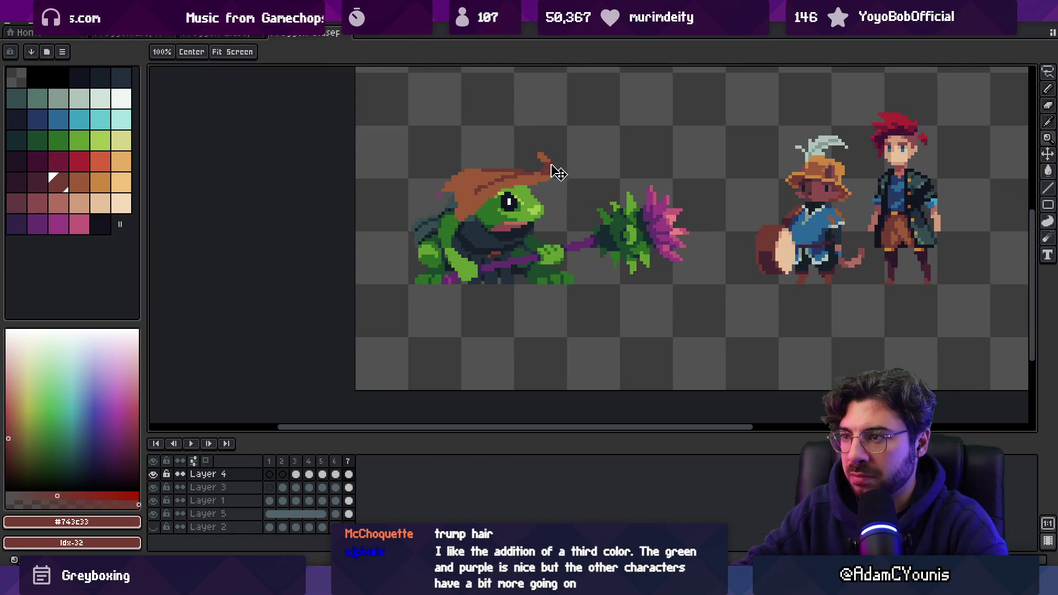
{"action": "scroll", "coordinate": [526, 180], "scroll_direction": "up", "scroll_amount": 1}
{"action": "scroll", "coordinate": [507, 152], "scroll_direction": "down", "scroll_amount": 1}
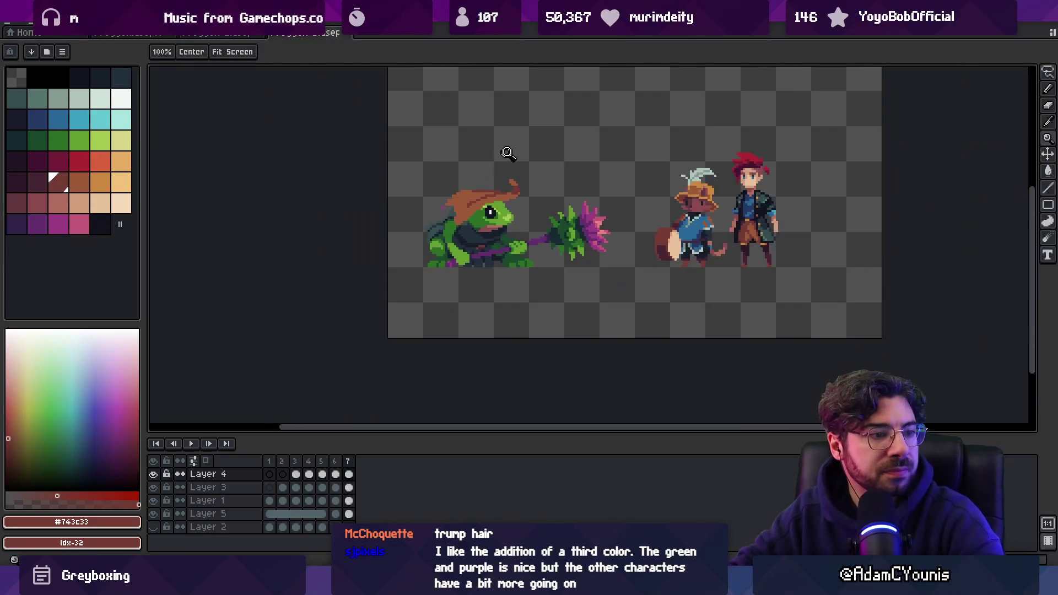
{"action": "scroll", "coordinate": [515, 176], "scroll_direction": "up", "scroll_amount": 1}
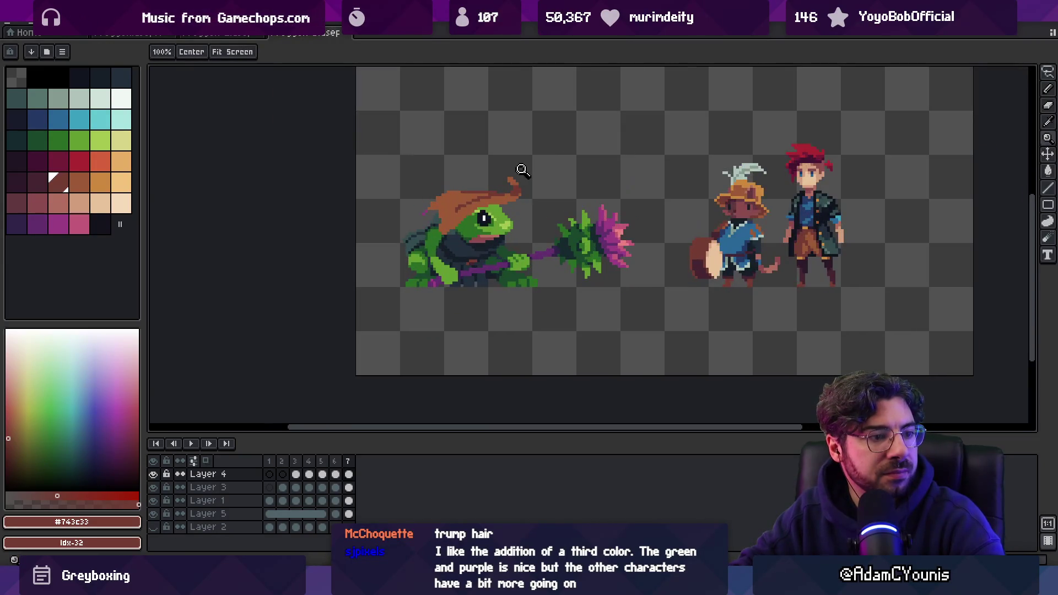
{"action": "scroll", "coordinate": [542, 150], "scroll_direction": "down", "scroll_amount": 1}
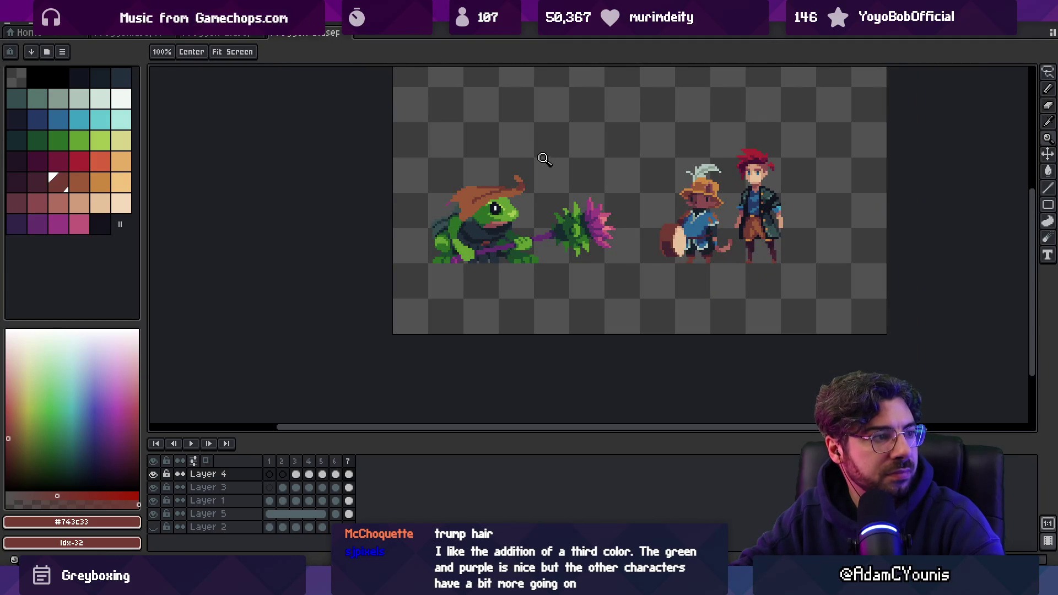
{"action": "scroll", "coordinate": [526, 181], "scroll_direction": "up", "scroll_amount": 2}
{"action": "key", "text": "b"}
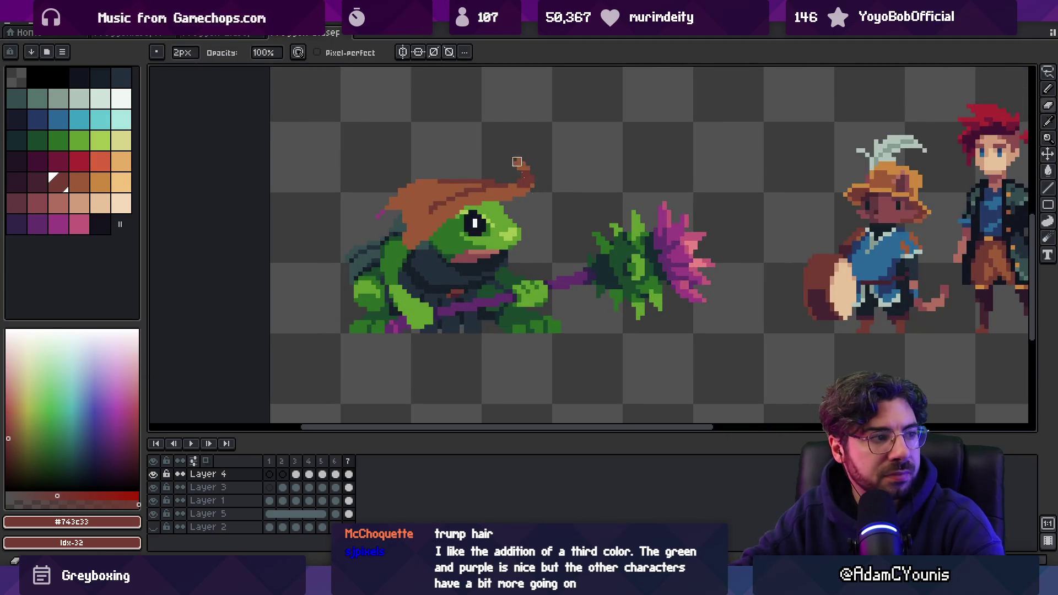
{"action": "scroll", "coordinate": [523, 187], "scroll_direction": "up", "scroll_amount": 1}
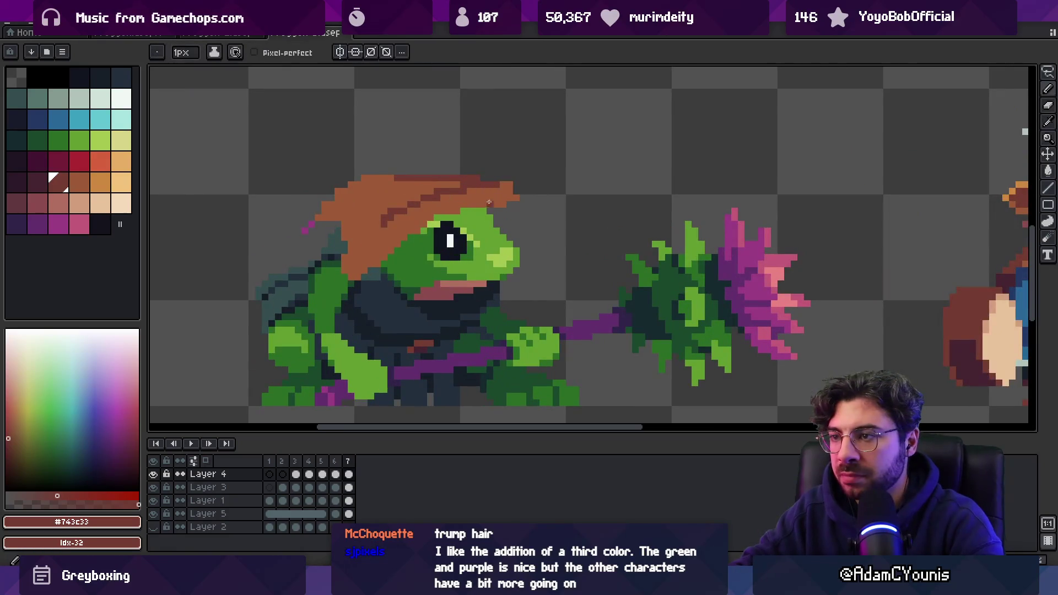
{"action": "left_click_drag", "start_coordinate": [492, 152], "coordinate": [506, 196]}
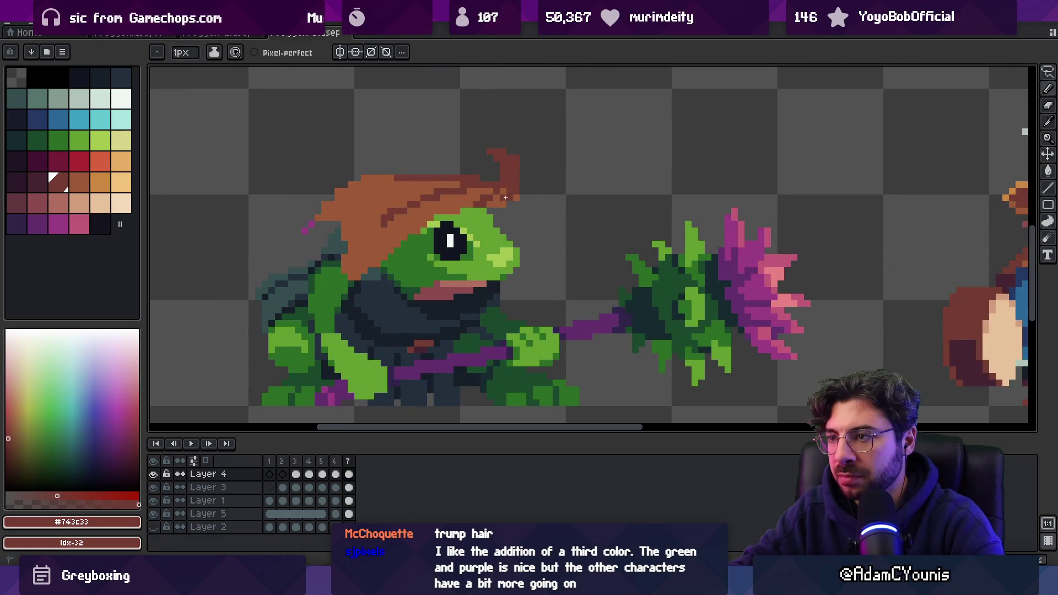
- Shade the hat's lower edge with a two-pixel dark brown stroke
{"action": "key", "text": "i"}
{"action": "scroll", "coordinate": [526, 165], "scroll_direction": "down", "scroll_amount": 3}
{"action": "scroll", "coordinate": [528, 176], "scroll_direction": "up", "scroll_amount": 2}
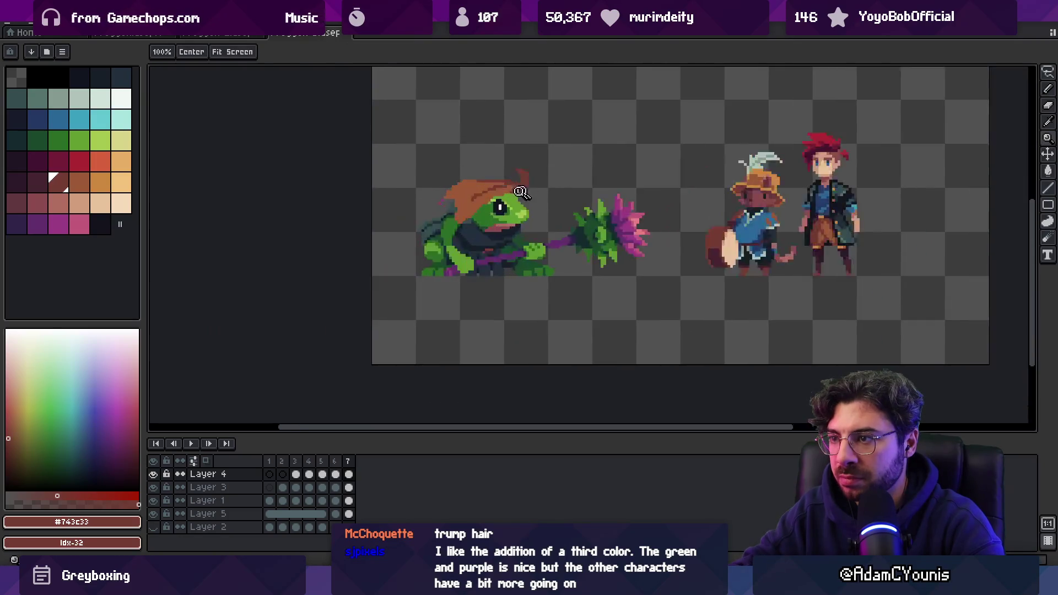
{"action": "scroll", "coordinate": [476, 209], "scroll_direction": "up", "scroll_amount": 1}
{"action": "left_click", "coordinate": [426, 209]}
{"action": "key", "text": "b"}
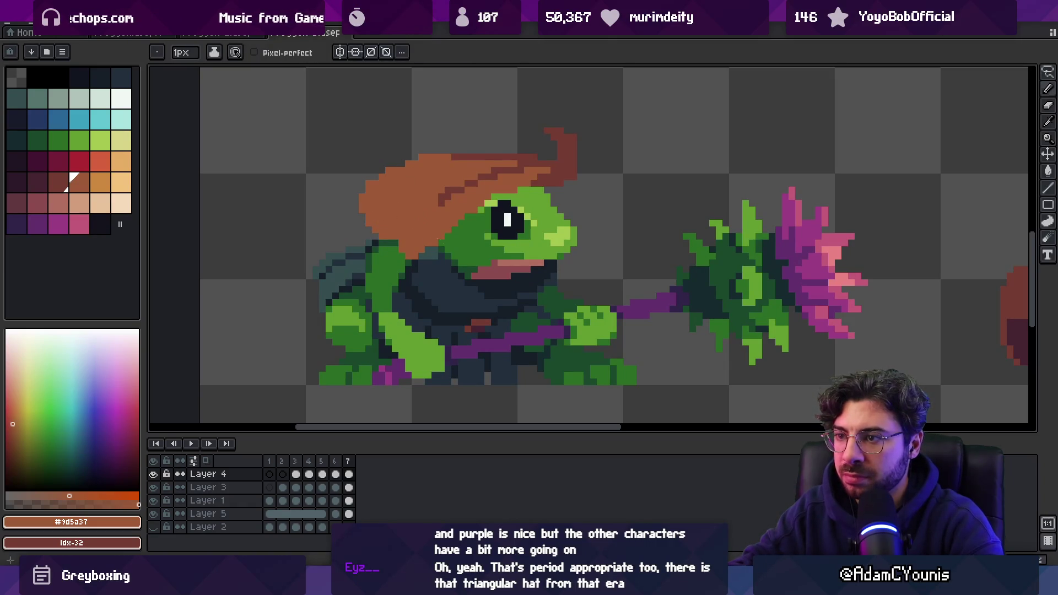
{"action": "left_click", "coordinate": [550, 170], "text": "alt"}
{"action": "left_click", "coordinate": [415, 228]}
{"action": "key", "text": "plus"}
{"action": "mouse_move", "coordinate": [386, 232]}
{"action": "left_mouse_down"}
{"action": "mouse_move", "coordinate": [441, 226]}
{"action": "mouse_move", "coordinate": [526, 182]}
{"action": "left_mouse_up"}
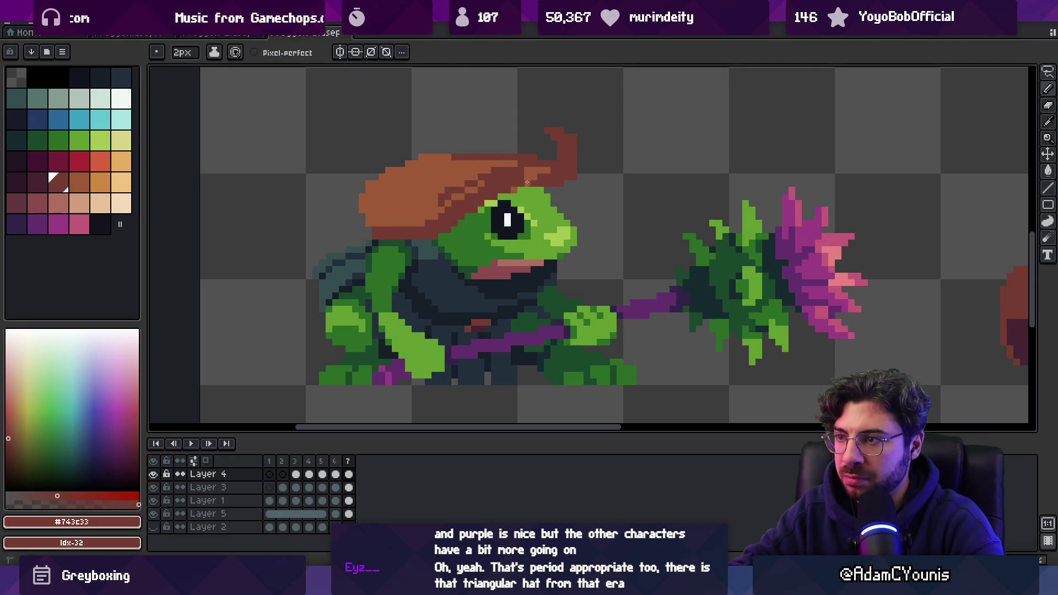
{"action": "left_click", "coordinate": [485, 188], "text": "alt"}
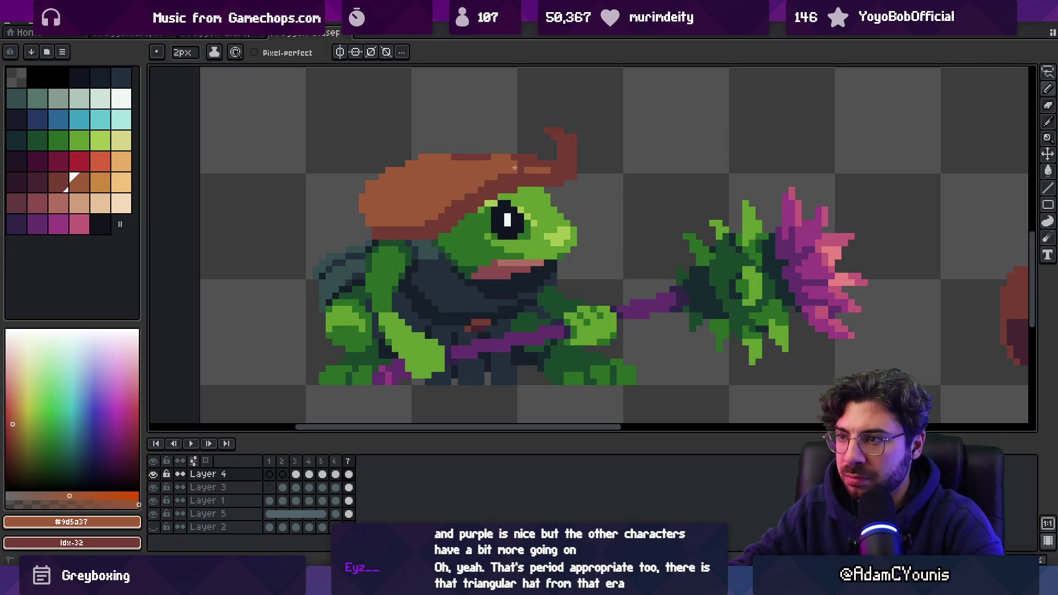
- Zoom in on the brown hat, then back out to check it beside the reference sprites
{"action": "scroll", "coordinate": [523, 165], "scroll_direction": "down", "scroll_amount": 4}
{"action": "scroll", "coordinate": [485, 202], "scroll_direction": "up", "scroll_amount": 3}
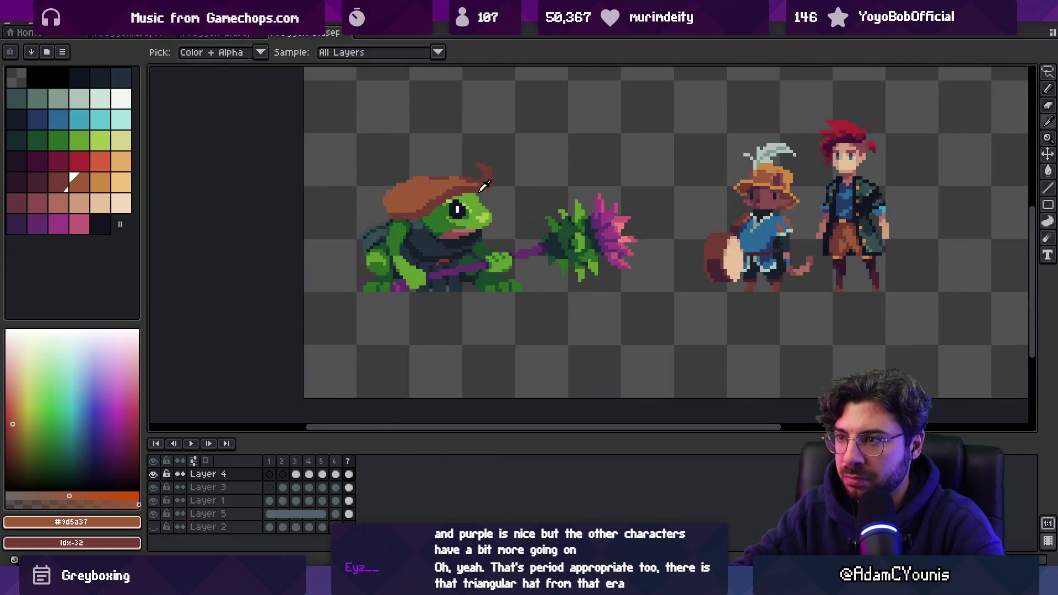
{"action": "left_click", "coordinate": [485, 202], "text": "alt"}
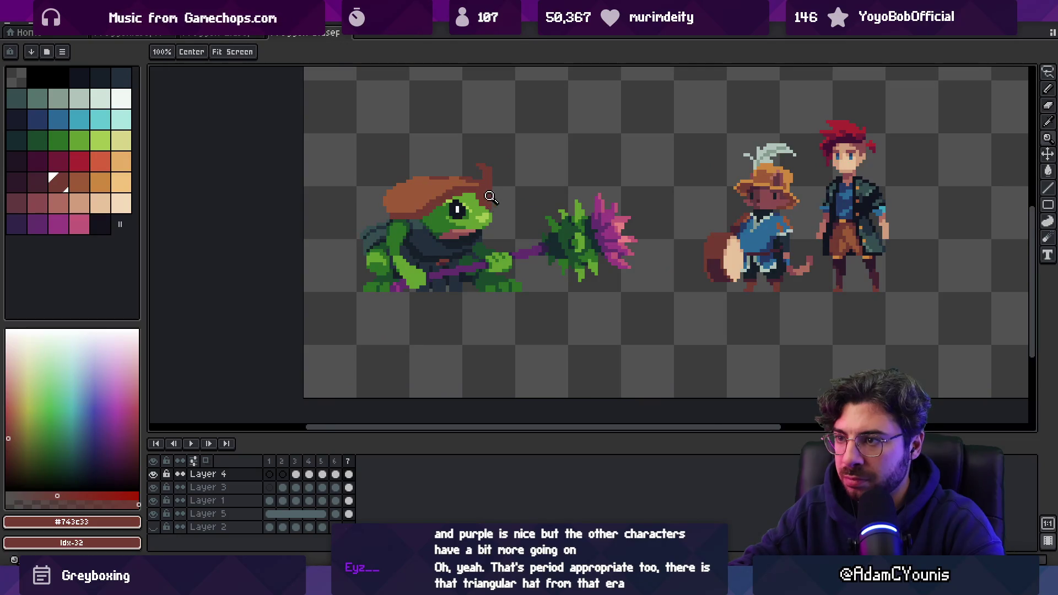
{"action": "scroll", "coordinate": [489, 200], "scroll_direction": "up", "scroll_amount": 1}
{"action": "key", "text": "ctrl"}
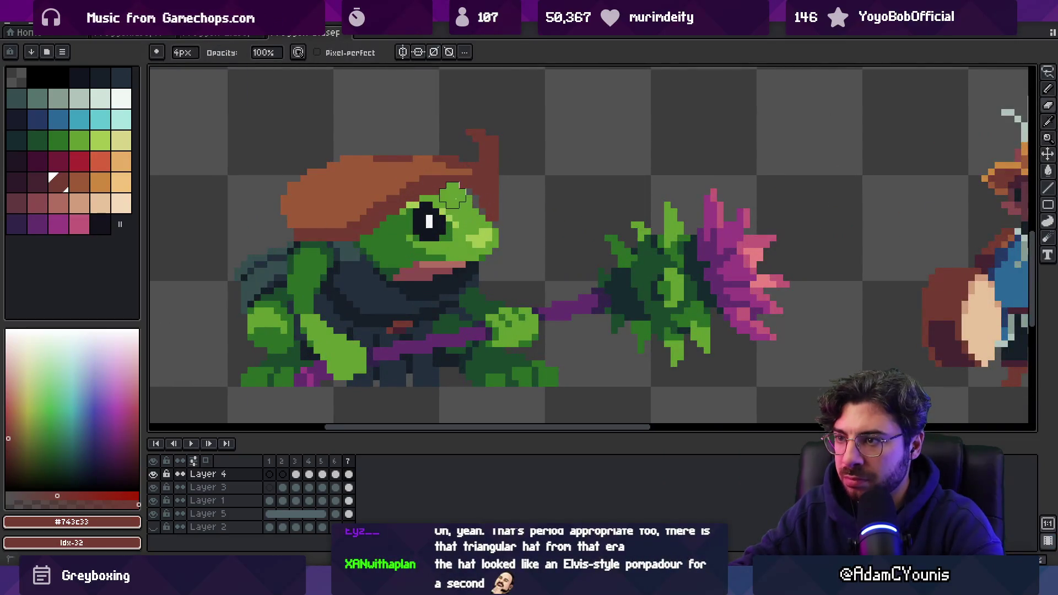
{"action": "key", "text": "e"}
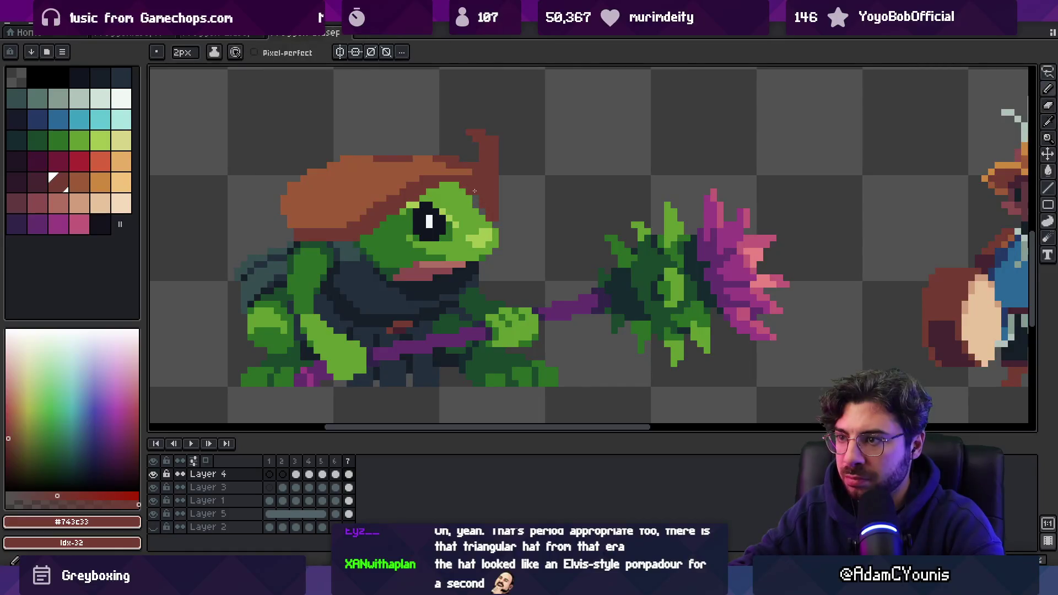
{"action": "scroll", "coordinate": [487, 210], "scroll_direction": "down", "scroll_amount": 2}
{"action": "key", "text": "z"}
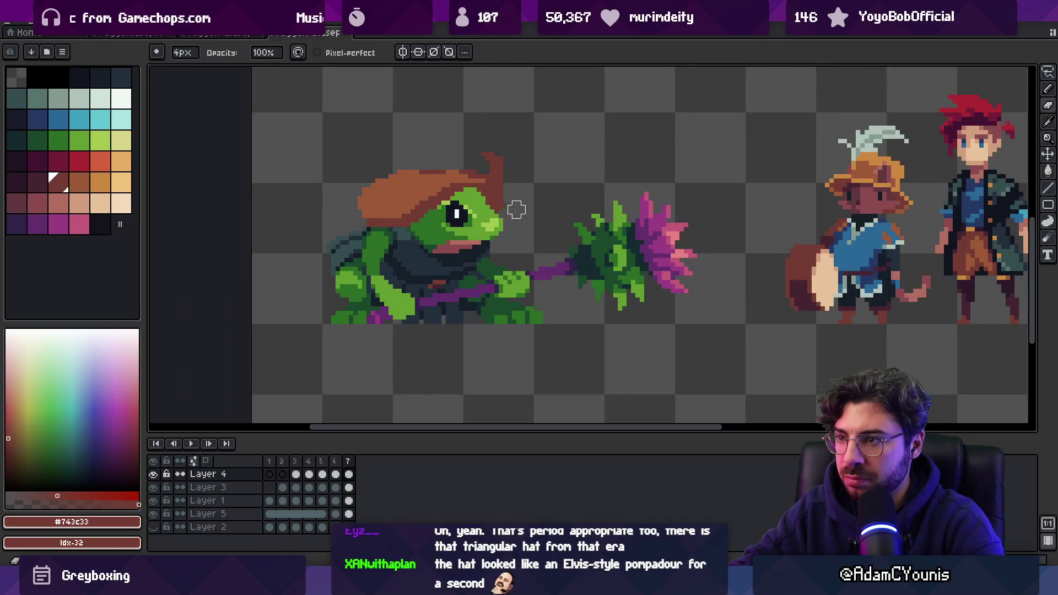
{"action": "scroll", "coordinate": [515, 198], "scroll_direction": "down", "scroll_amount": 3}
{"action": "scroll", "coordinate": [561, 178], "scroll_direction": "up", "scroll_amount": 2}
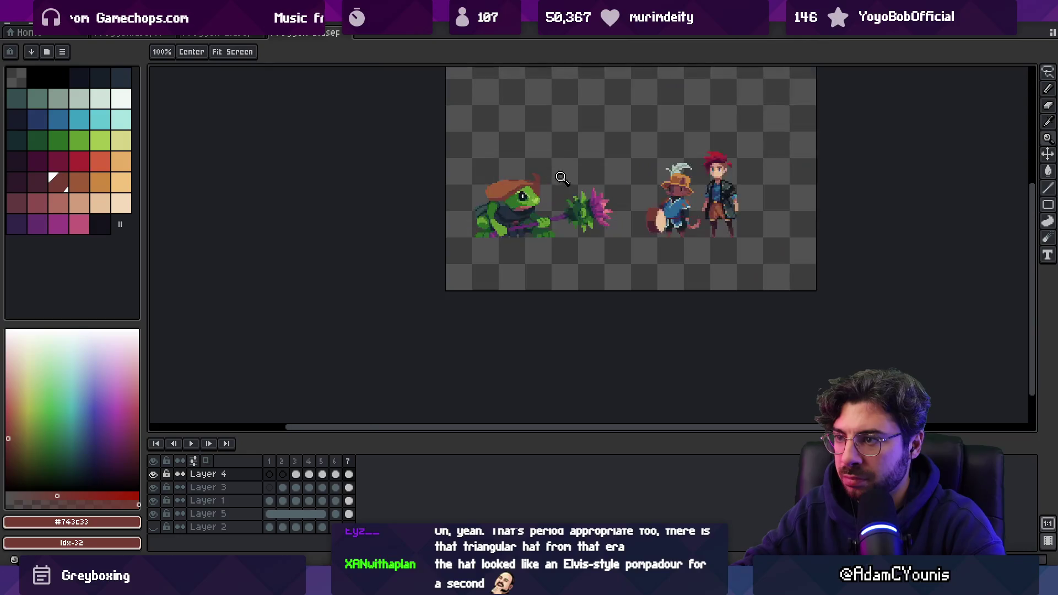
{"action": "scroll", "coordinate": [542, 170], "scroll_direction": "up", "scroll_amount": 2}
- Zoom out and scroll across the sprite sheet to review the frog against the references
{"action": "key", "text": "b"}
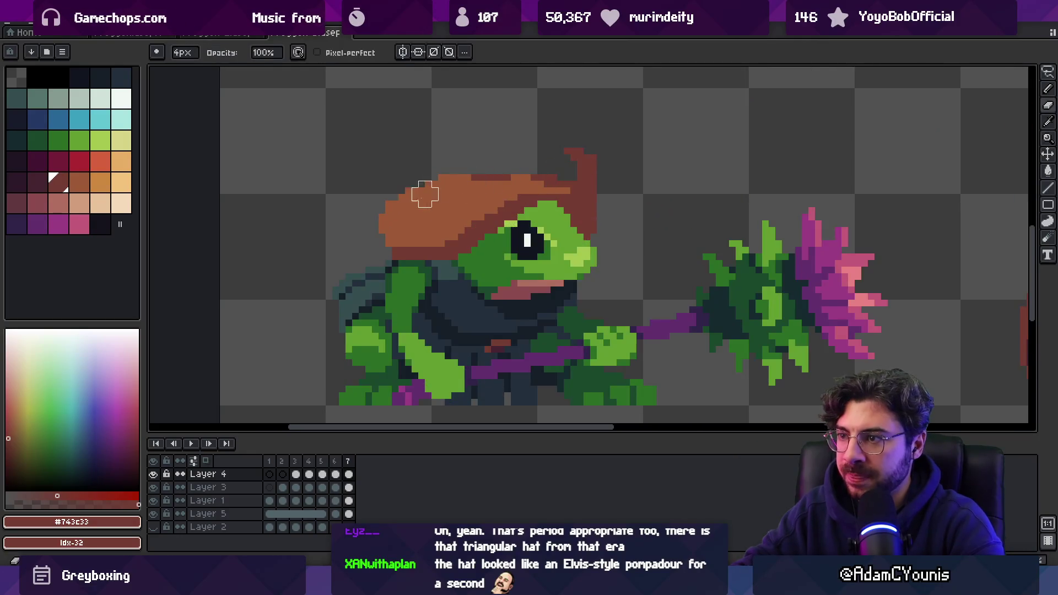
{"action": "key", "text": "z"}
{"action": "scroll", "coordinate": [531, 163], "scroll_direction": "down", "scroll_amount": 2}
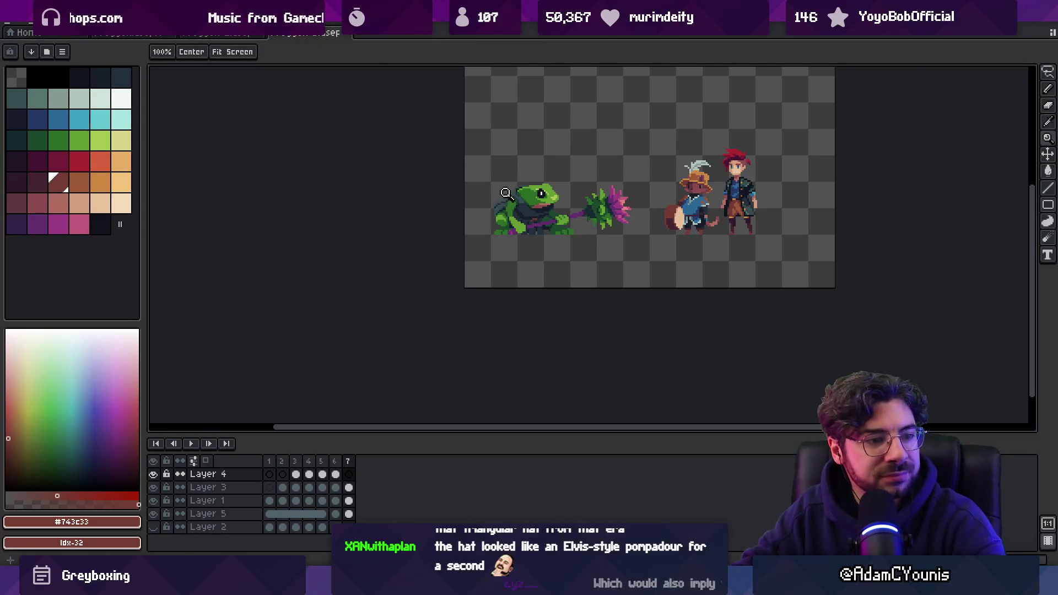
{"action": "scroll", "coordinate": [584, 211], "scroll_direction": "up", "scroll_amount": 1}
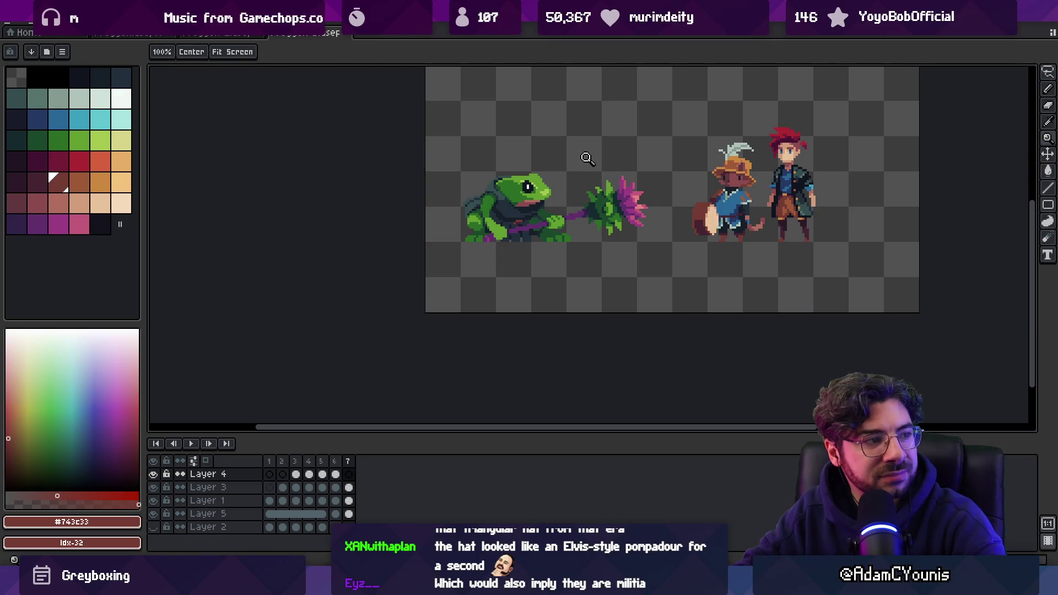
{"action": "scroll", "coordinate": [564, 170], "scroll_direction": "up", "scroll_amount": 1}
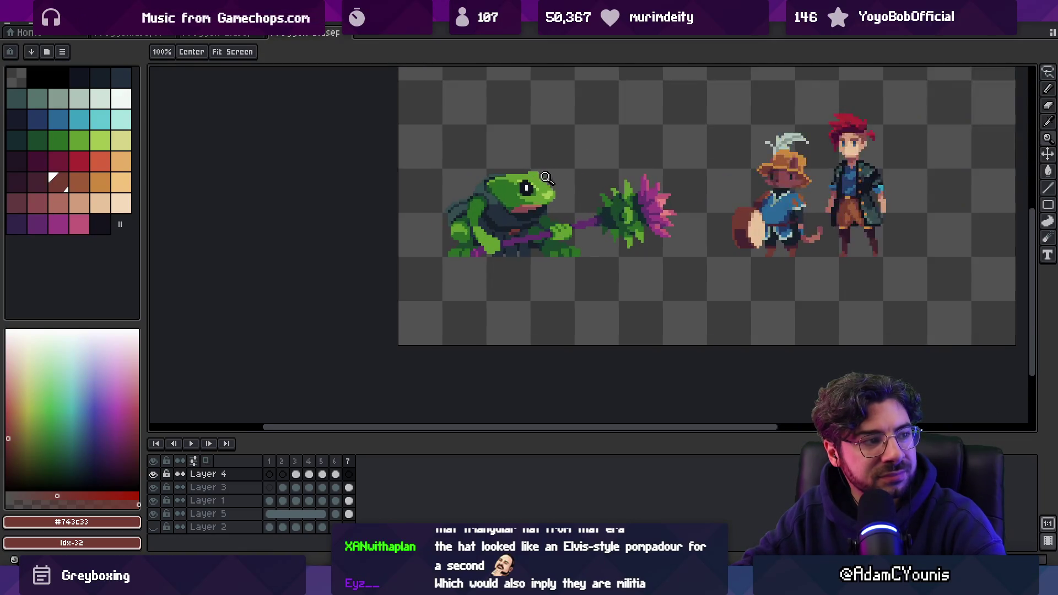
{"action": "scroll", "coordinate": [529, 178], "scroll_direction": "up", "scroll_amount": 1}
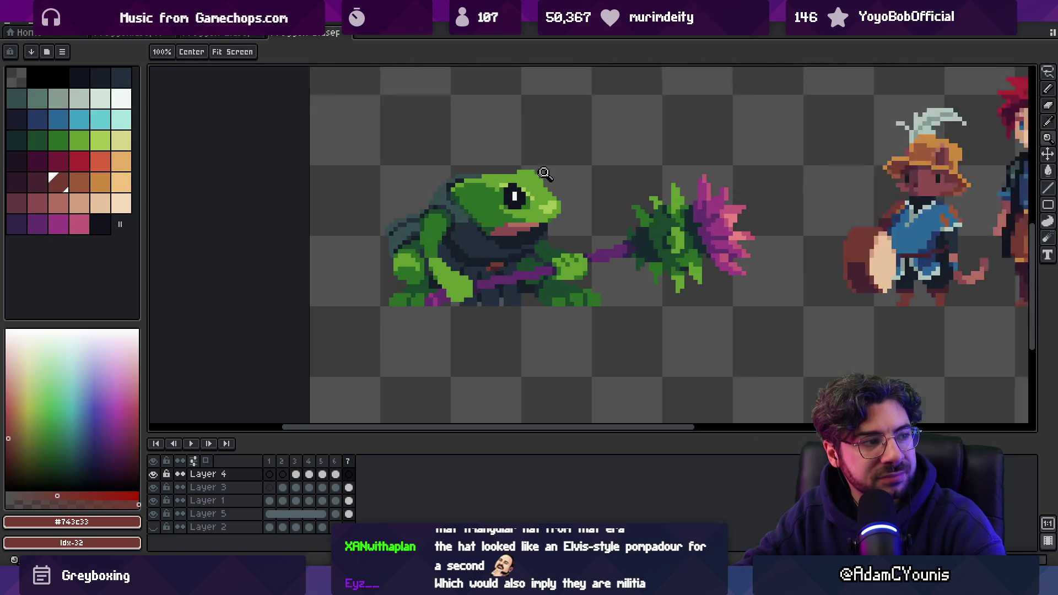
{"action": "scroll", "coordinate": [530, 178], "scroll_direction": "up", "scroll_amount": 2}
{"action": "scroll", "coordinate": [526, 214], "scroll_direction": "down", "scroll_amount": 3}
{"action": "scroll", "coordinate": [529, 214], "scroll_direction": "up", "scroll_amount": 1}
- Make Layer 1 active and display frame 1's earlier frog designs
{"action": "left_click", "coordinate": [490, 265], "text": "ctrl"}
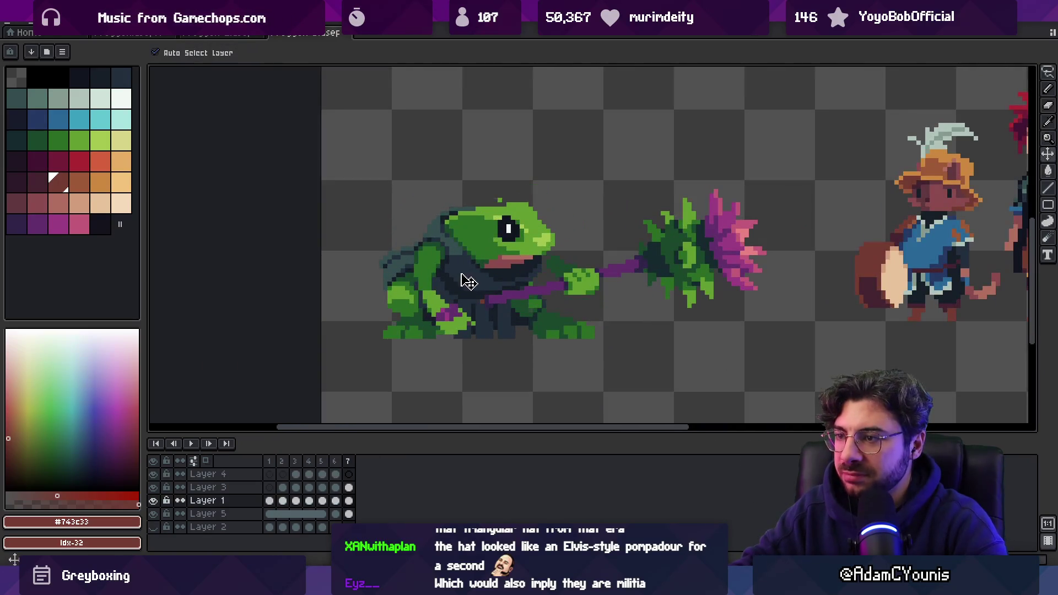
{"action": "key", "text": "m"}
{"action": "key", "text": "z"}
{"action": "scroll", "coordinate": [537, 187], "scroll_direction": "down", "scroll_amount": 4}
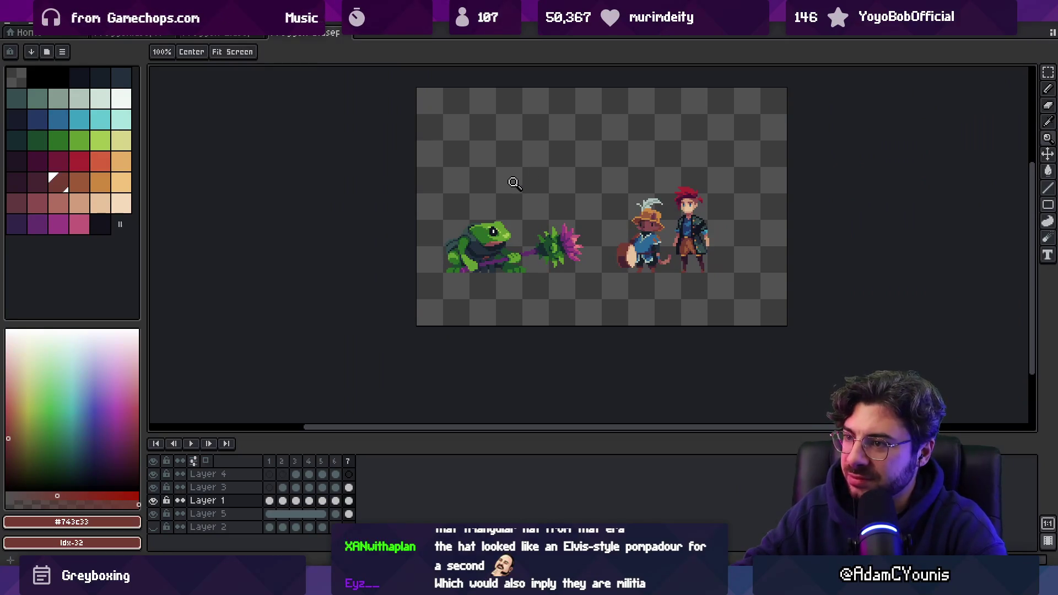
{"action": "left_click", "coordinate": [273, 463]}
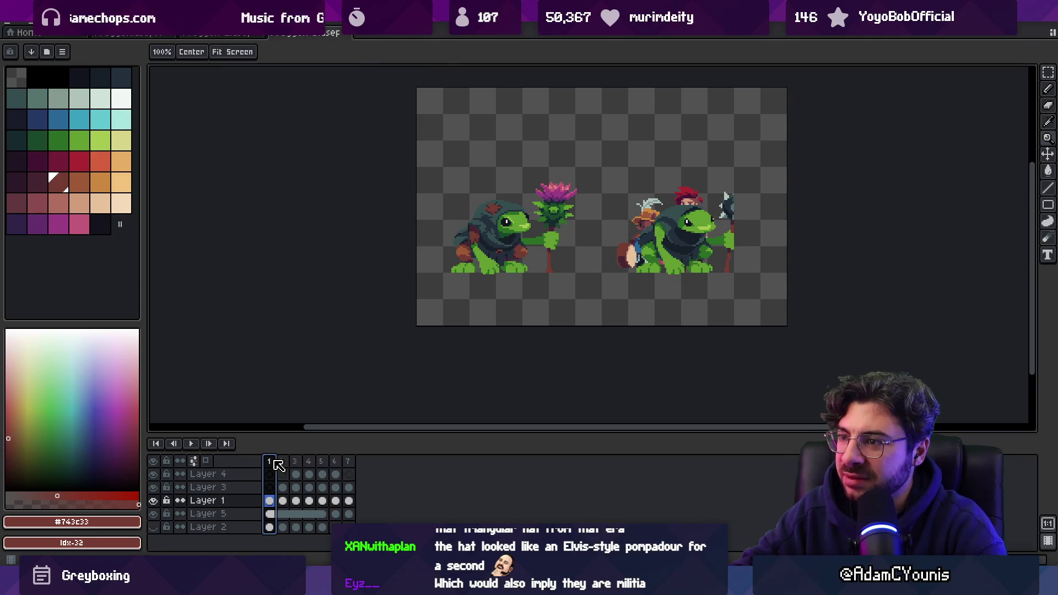
{"action": "left_click", "coordinate": [498, 211]}
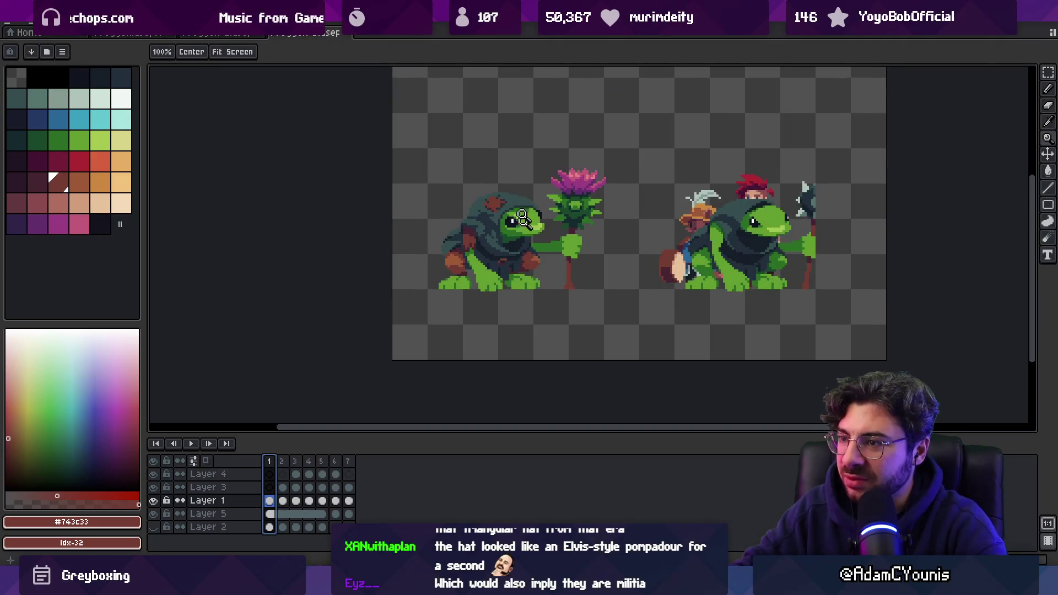
{"action": "left_click", "coordinate": [353, 466]}
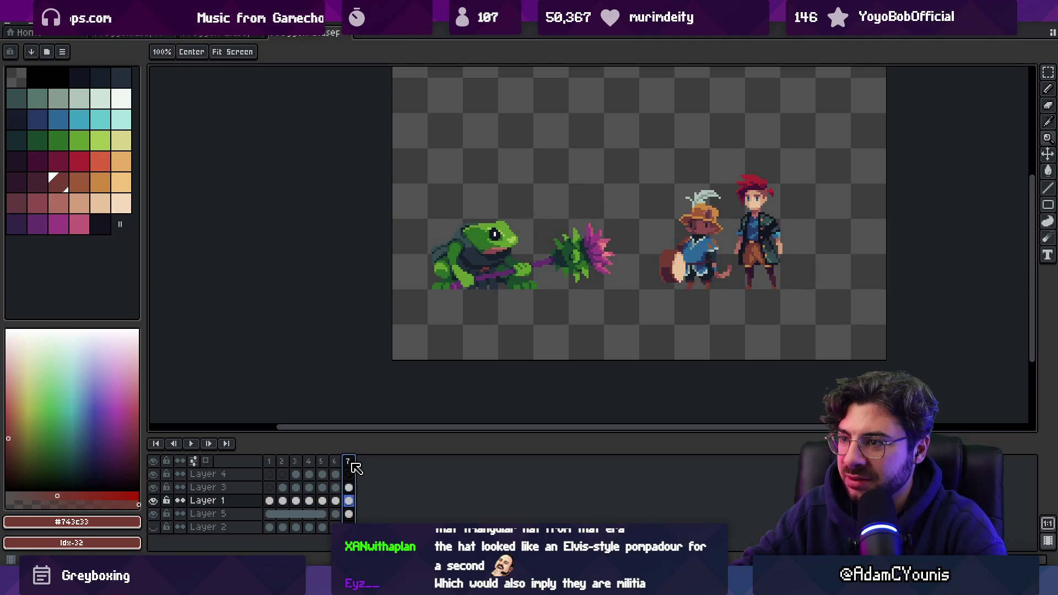
{"action": "left_click", "coordinate": [266, 461]}
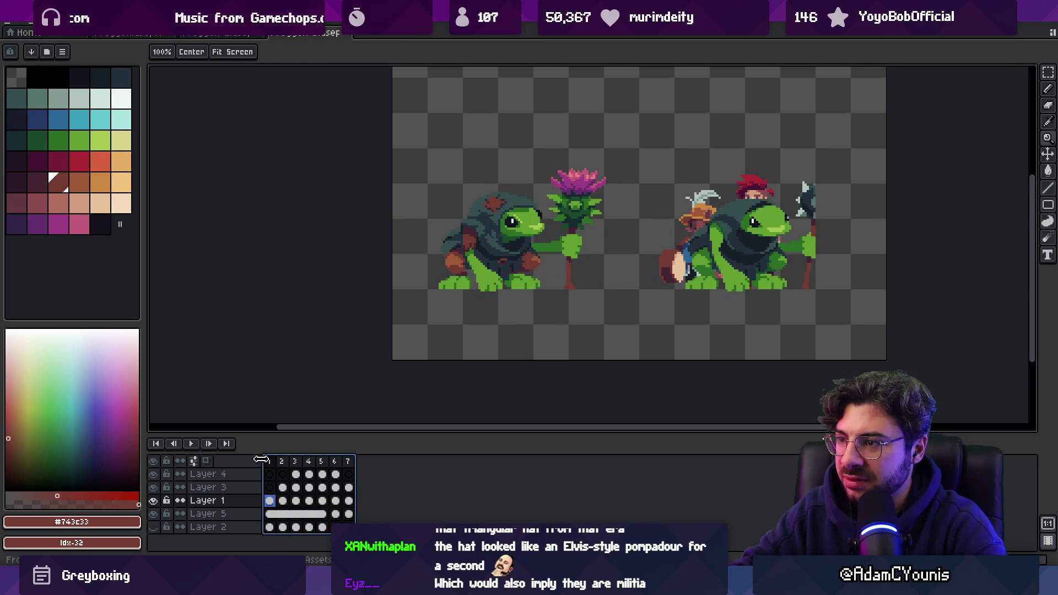
{"action": "key", "text": "Left"}
{"action": "key", "text": "Right"}
{"action": "key", "text": "Left"}
{"action": "key", "text": "Right"}
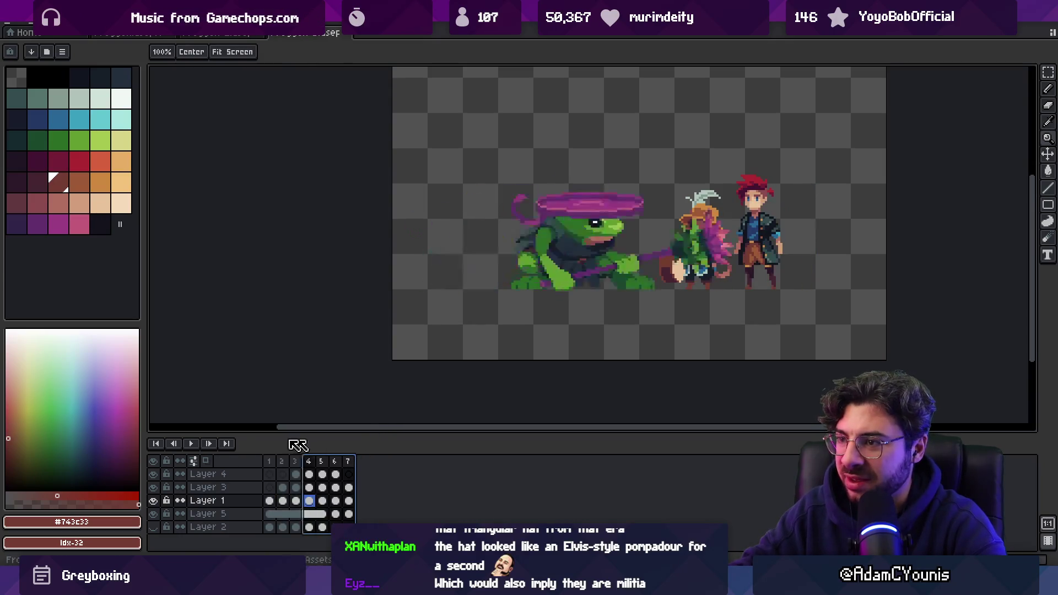
{"action": "key", "text": "Left"}
{"action": "key", "text": "Right"}
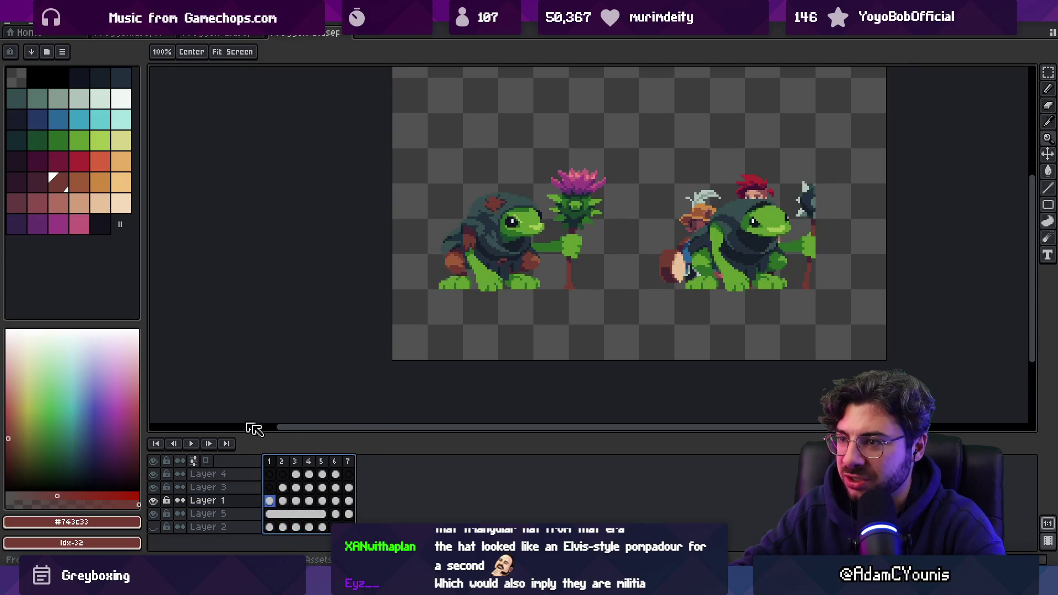
{"action": "key", "text": "Left"}
{"action": "key", "text": "Right"}
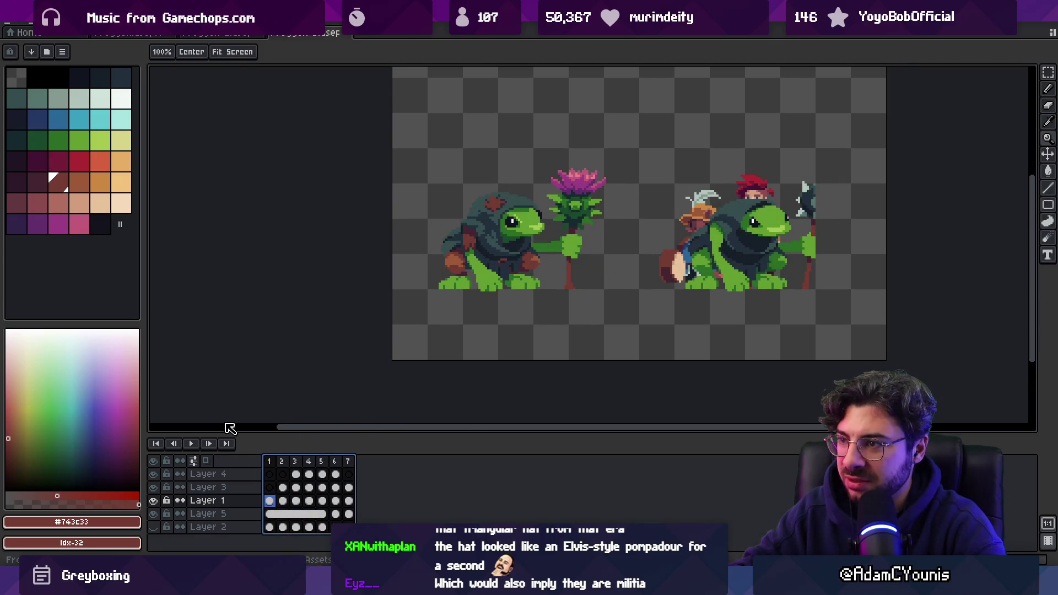
{"action": "key", "text": "Left"}
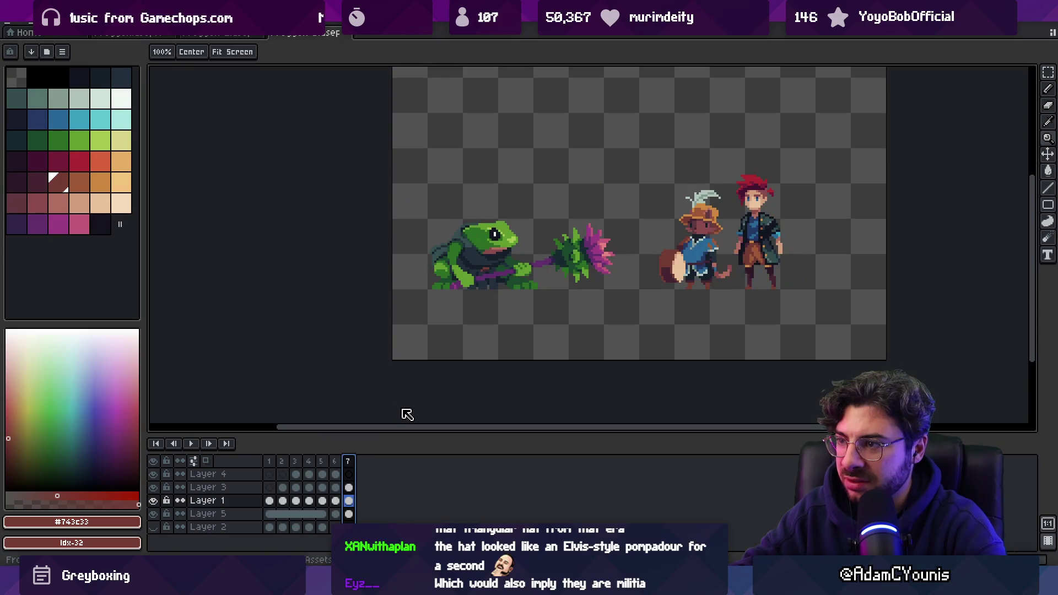
{"action": "scroll", "coordinate": [531, 264], "scroll_direction": "up", "scroll_amount": 1}
- Lasso the mace head on Layer 3, move it slightly left, and compare with frame 1
{"action": "left_click", "coordinate": [590, 260], "text": "ctrl"}
{"action": "mouse_move", "coordinate": [554, 254]}
{"action": "left_mouse_down"}
{"action": "mouse_move", "coordinate": [685, 231]}
{"action": "mouse_move", "coordinate": [555, 254]}
{"action": "left_mouse_up"}
{"action": "left_click_drag", "start_coordinate": [619, 230], "coordinate": [602, 234]}
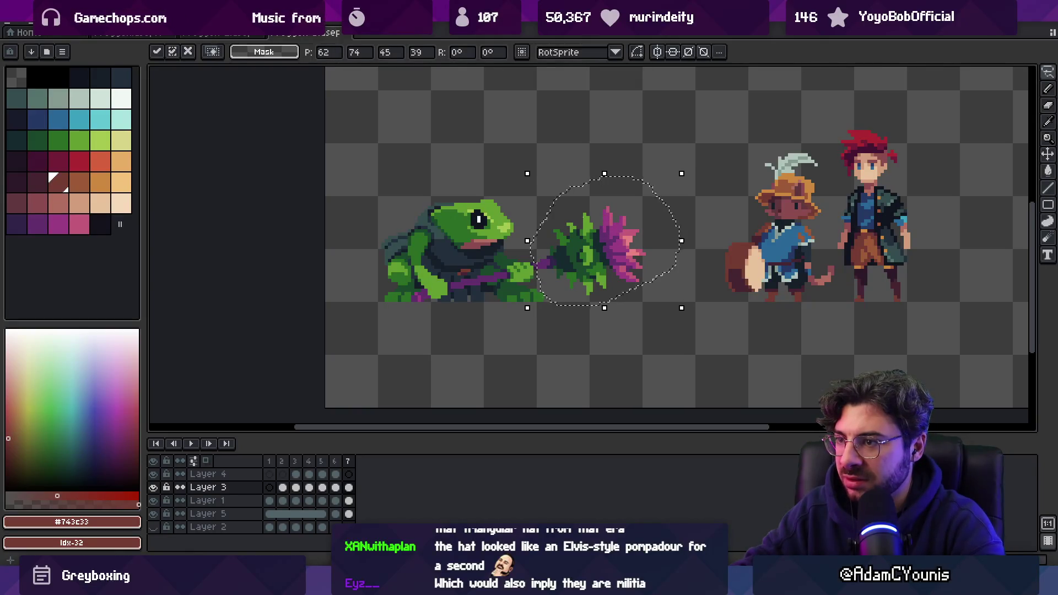
{"action": "key", "text": "z"}
{"action": "scroll", "coordinate": [474, 208], "scroll_direction": "down", "scroll_amount": 3}
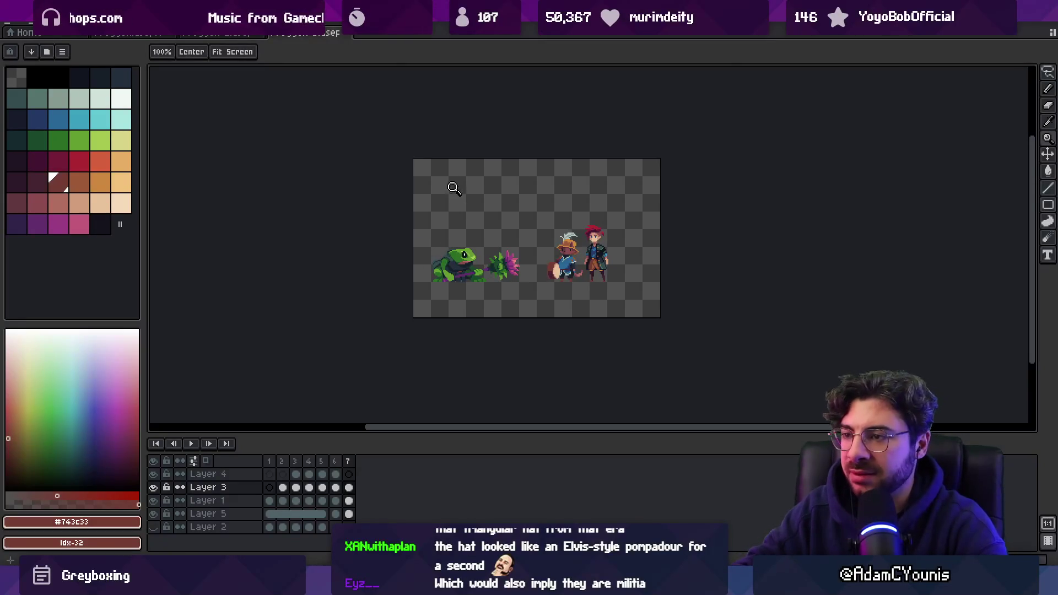
{"action": "scroll", "coordinate": [464, 230], "scroll_direction": "up", "scroll_amount": 2}
{"action": "left_click", "coordinate": [269, 462]}
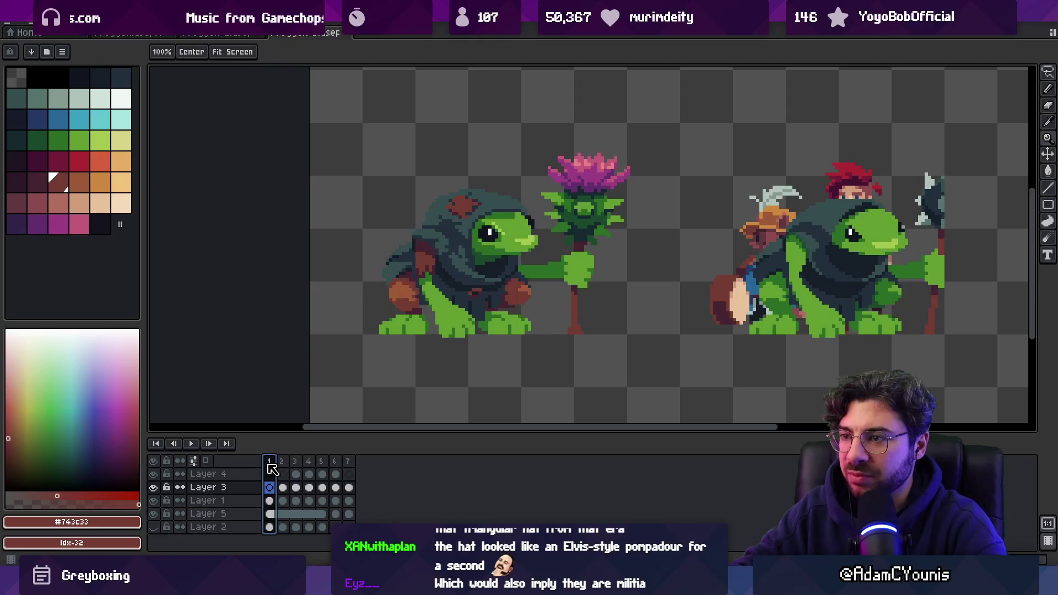
{"action": "left_click", "coordinate": [350, 463]}
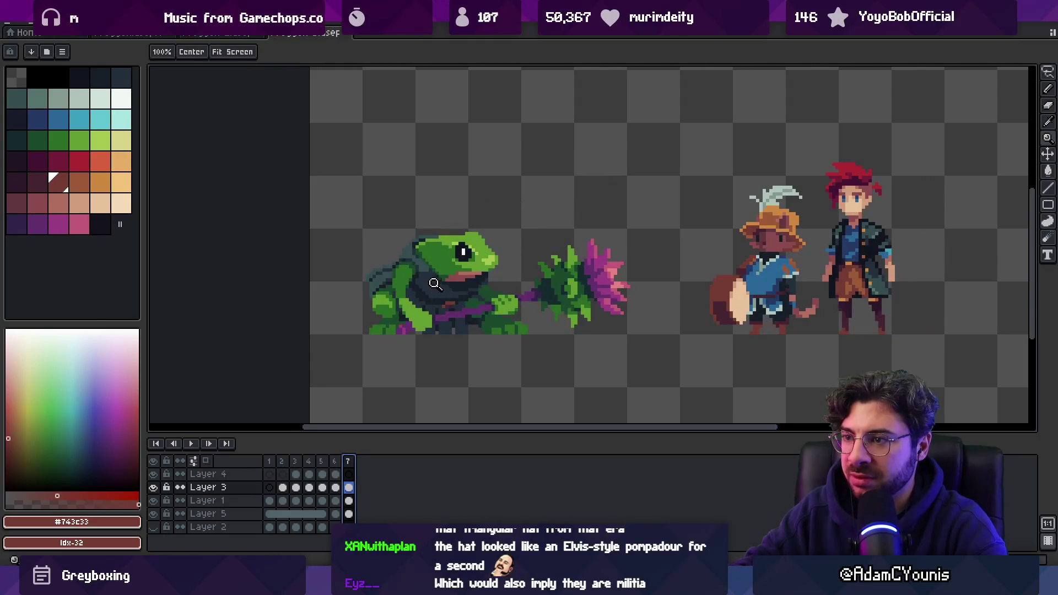
{"action": "scroll", "coordinate": [469, 254], "scroll_direction": "up", "scroll_amount": 2}
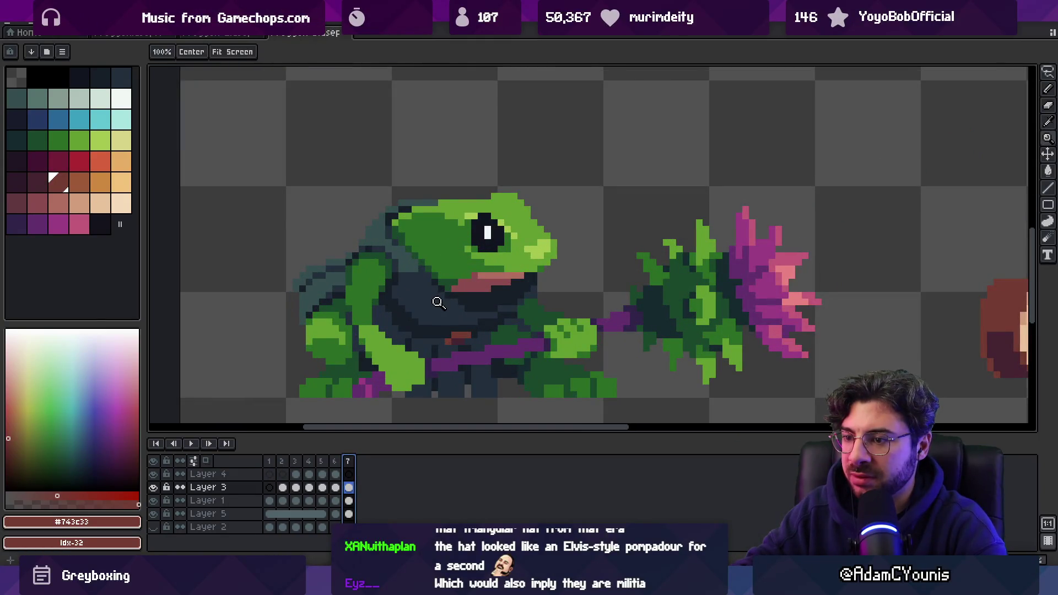
- On Layer 4, load the cloak's dark teal #344c4c into the Pencil, checking against frame 1
{"action": "left_click", "coordinate": [350, 472]}
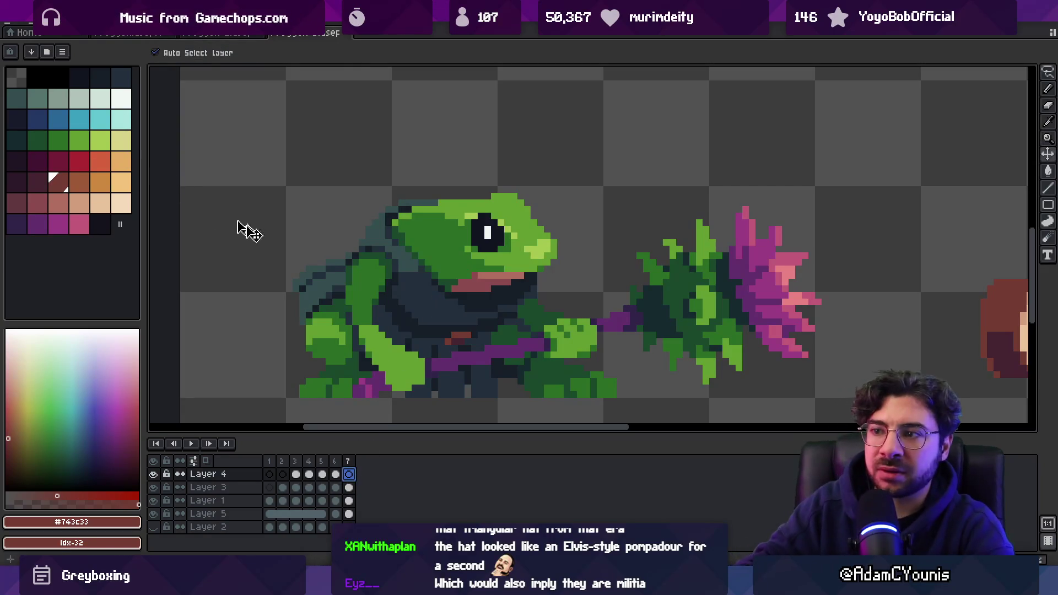
{"action": "left_click", "coordinate": [421, 253], "text": "alt"}
{"action": "key", "text": "b"}
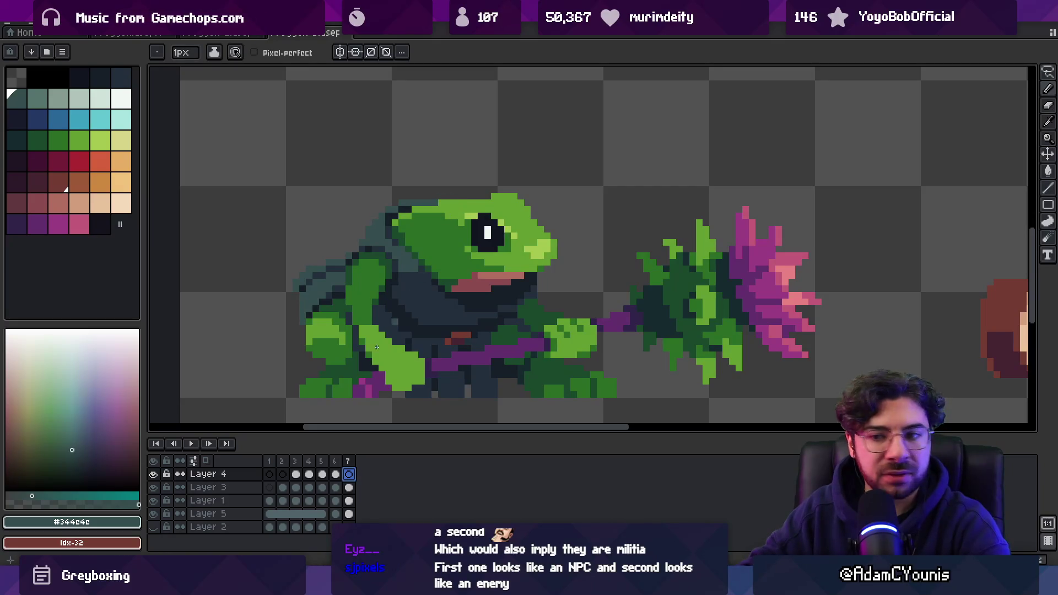
{"action": "left_click", "coordinate": [269, 461]}
{"action": "scroll", "coordinate": [337, 305], "scroll_direction": "down", "scroll_amount": 5}
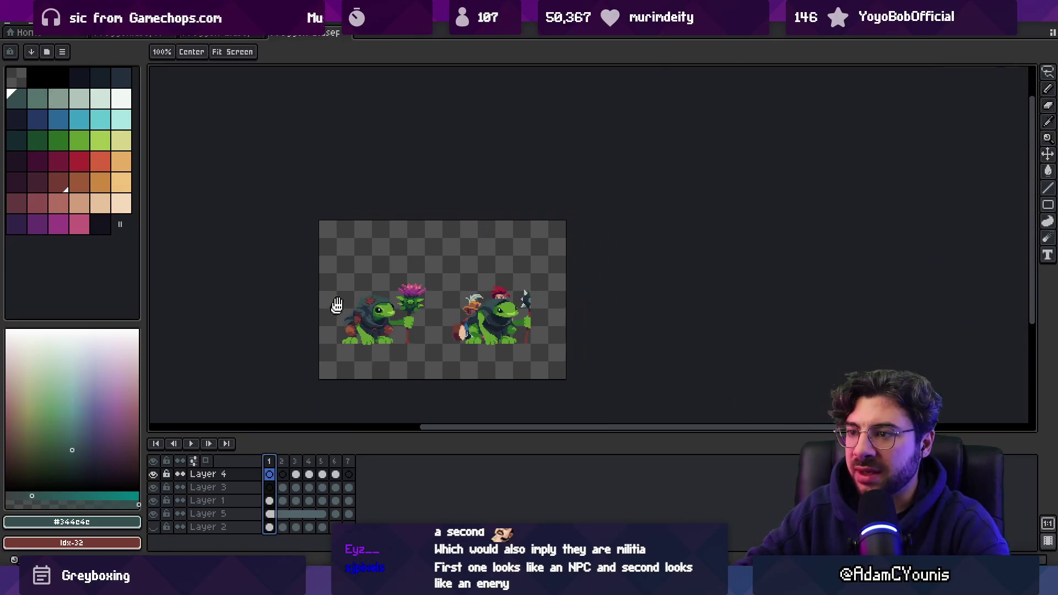
{"action": "scroll", "coordinate": [375, 307], "scroll_direction": "up", "scroll_amount": 1}
{"action": "scroll", "coordinate": [383, 320], "scroll_direction": "up", "scroll_amount": 1}
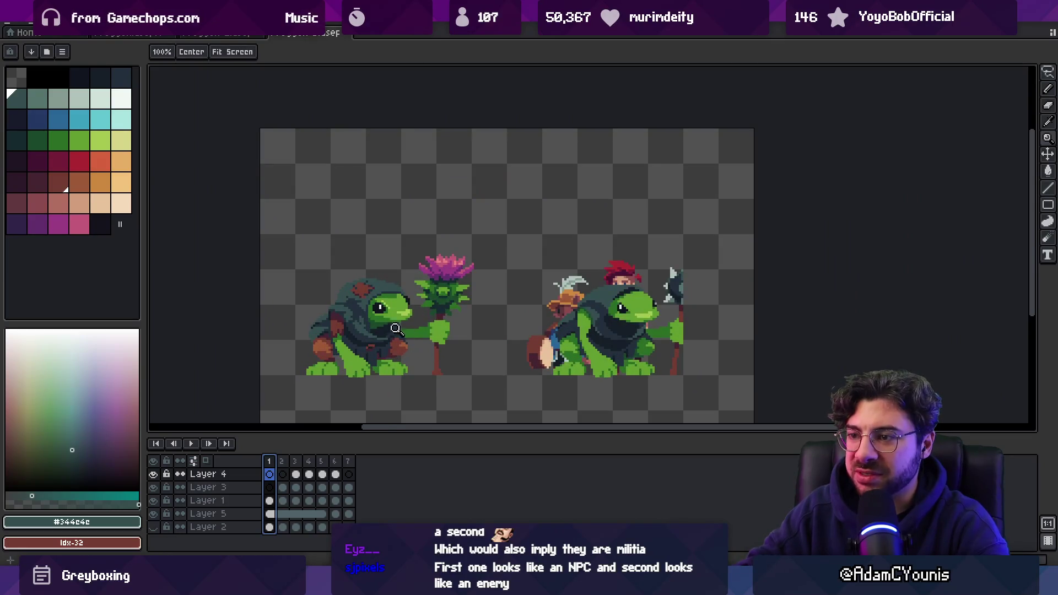
{"action": "left_click", "coordinate": [349, 462]}
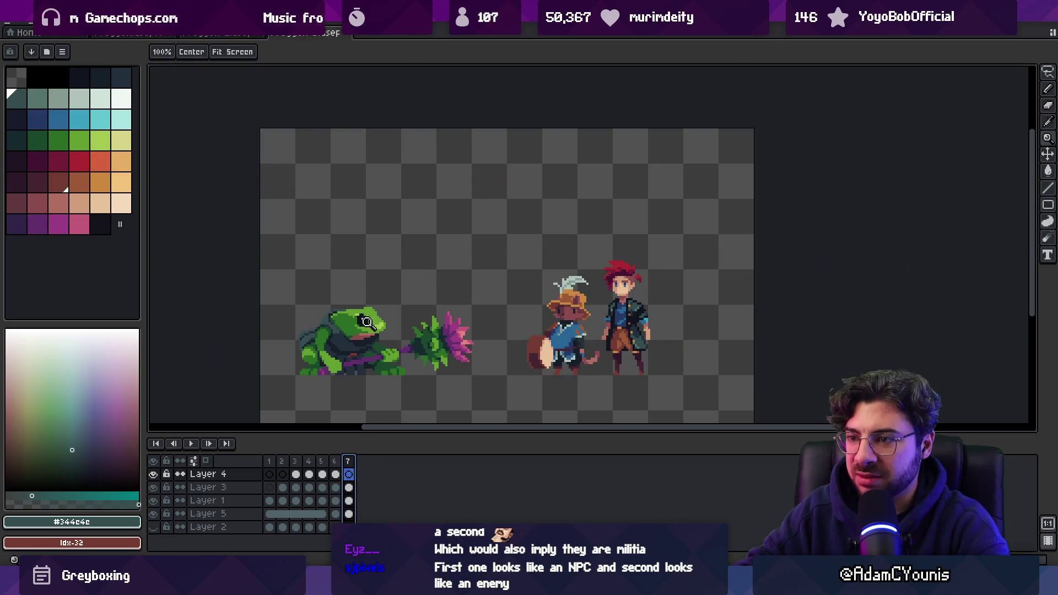
{"action": "scroll", "coordinate": [394, 301], "scroll_direction": "up", "scroll_amount": 2}
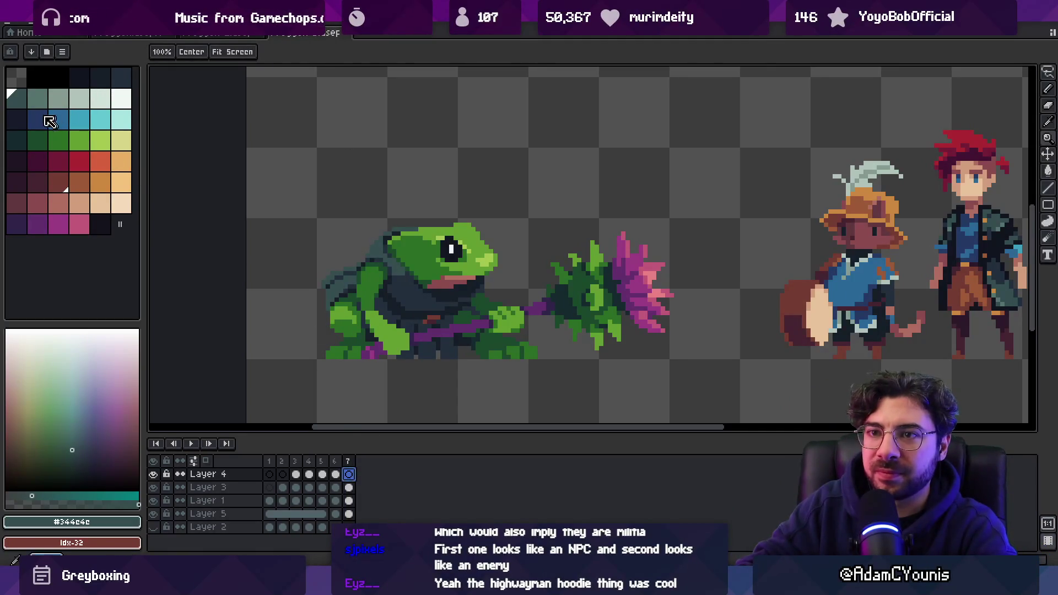
- Draw the teal hood over the frog's head, erase its top edge, and sample the navy shadow
{"action": "key", "text": "b"}
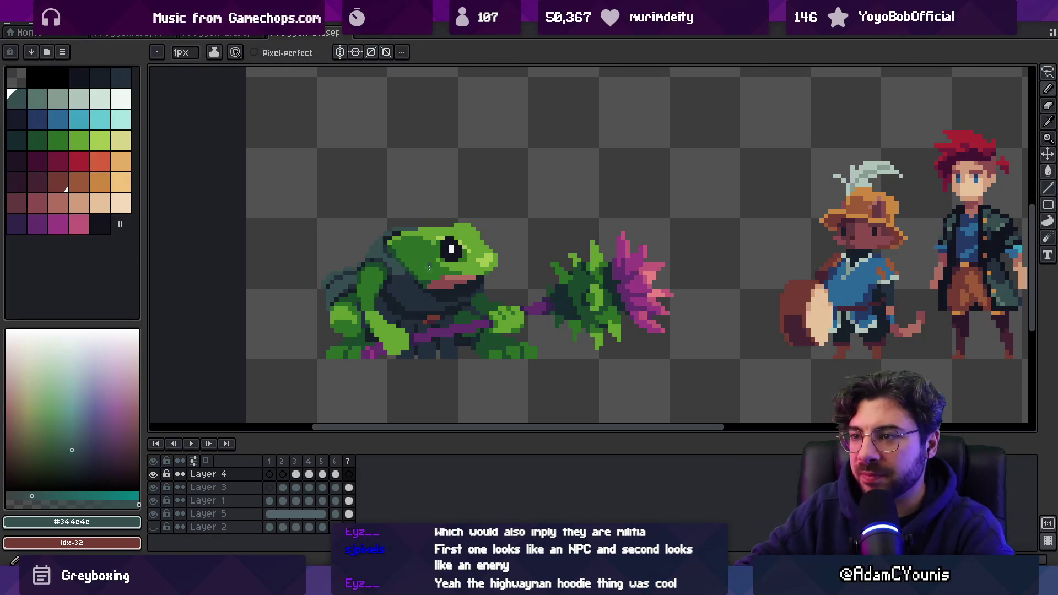
{"action": "left_click_drag", "start_coordinate": [426, 267], "coordinate": [424, 269]}
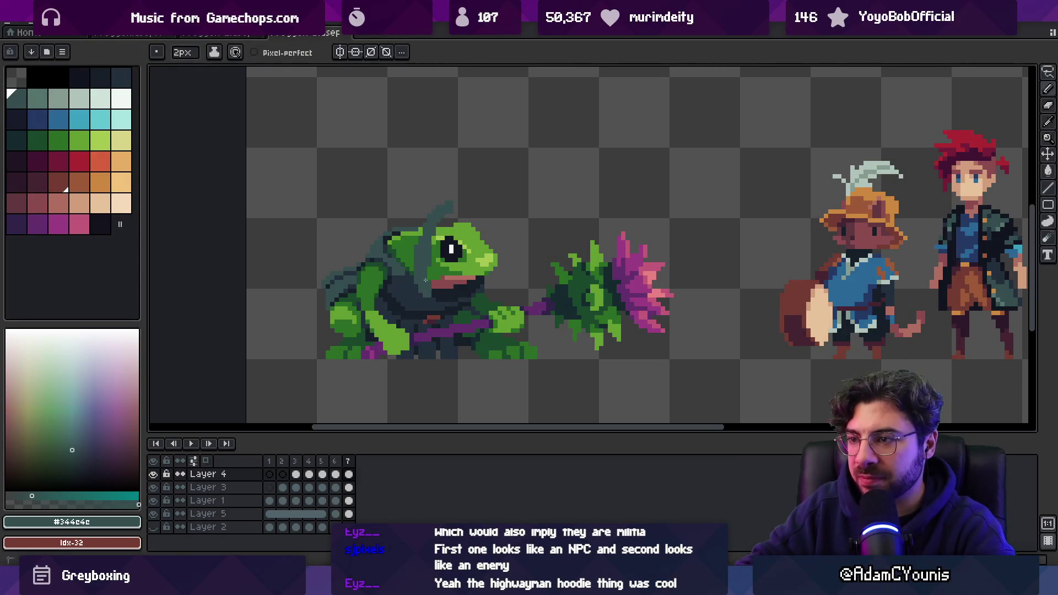
{"action": "mouse_move", "coordinate": [450, 226]}
{"action": "left_mouse_down"}
{"action": "mouse_move", "coordinate": [446, 208]}
{"action": "mouse_move", "coordinate": [364, 234]}
{"action": "left_mouse_up"}
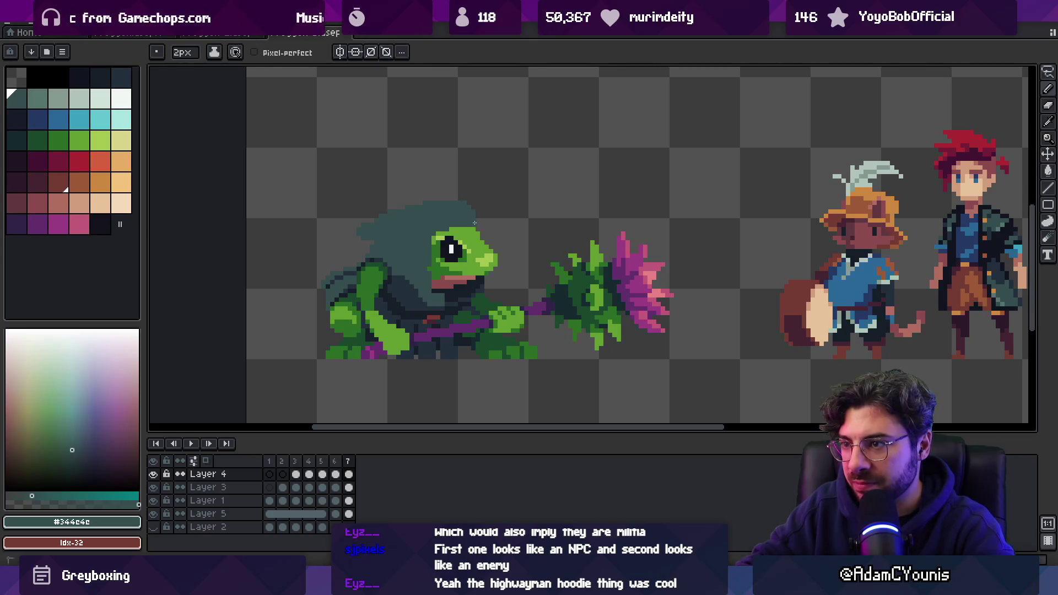
{"action": "key", "text": "e"}
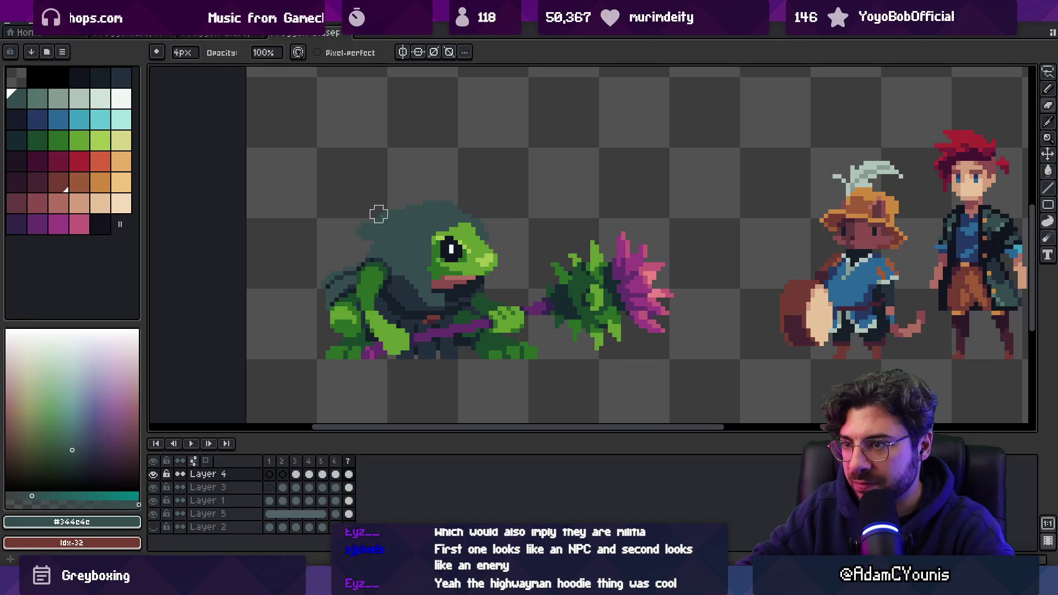
{"action": "key", "text": "ctrl"}
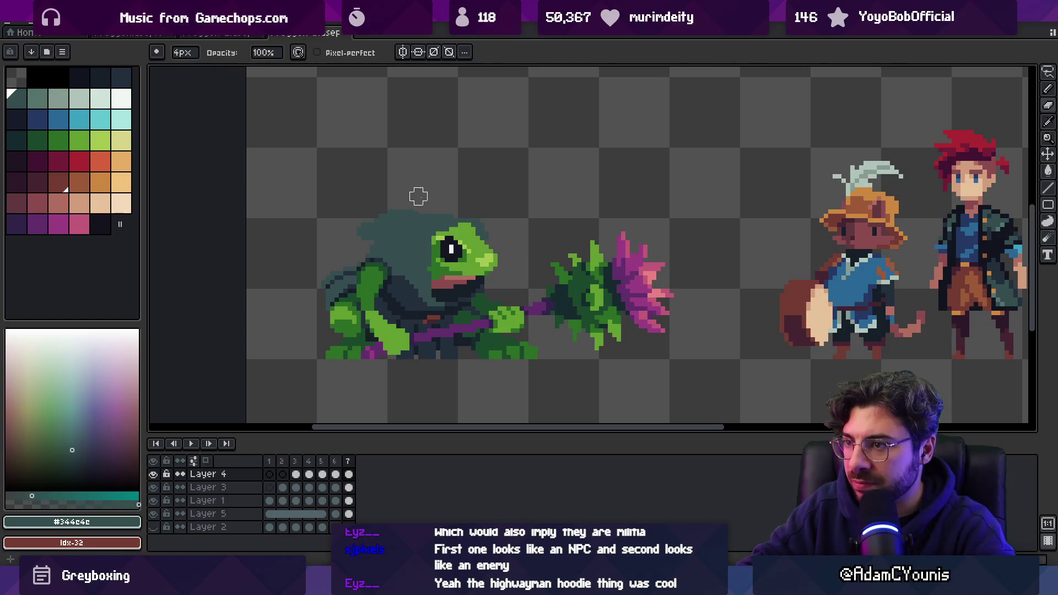
{"action": "key", "text": "e"}
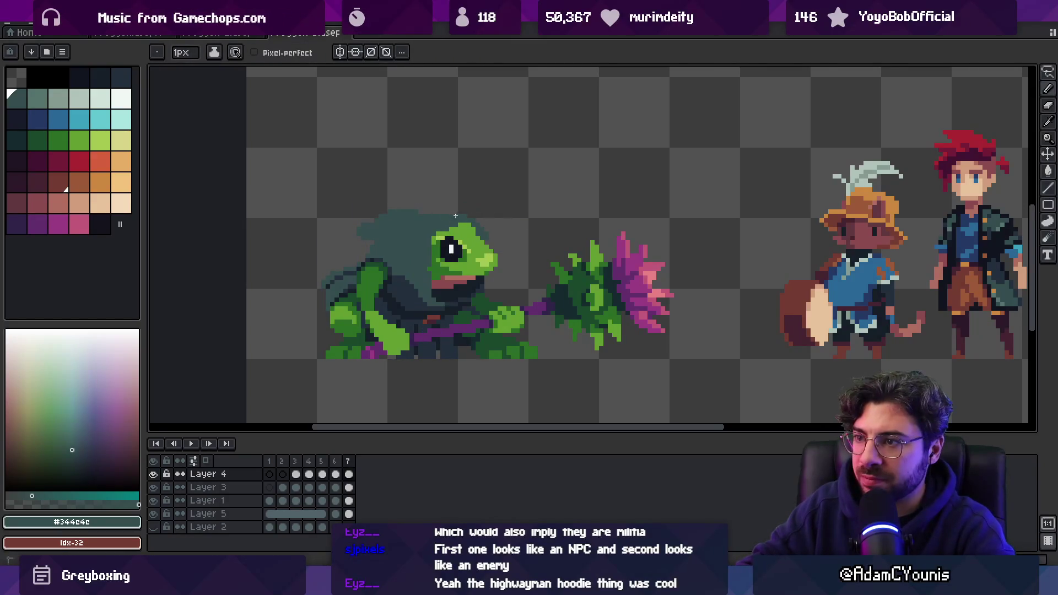
{"action": "left_click", "coordinate": [370, 253], "text": "alt"}
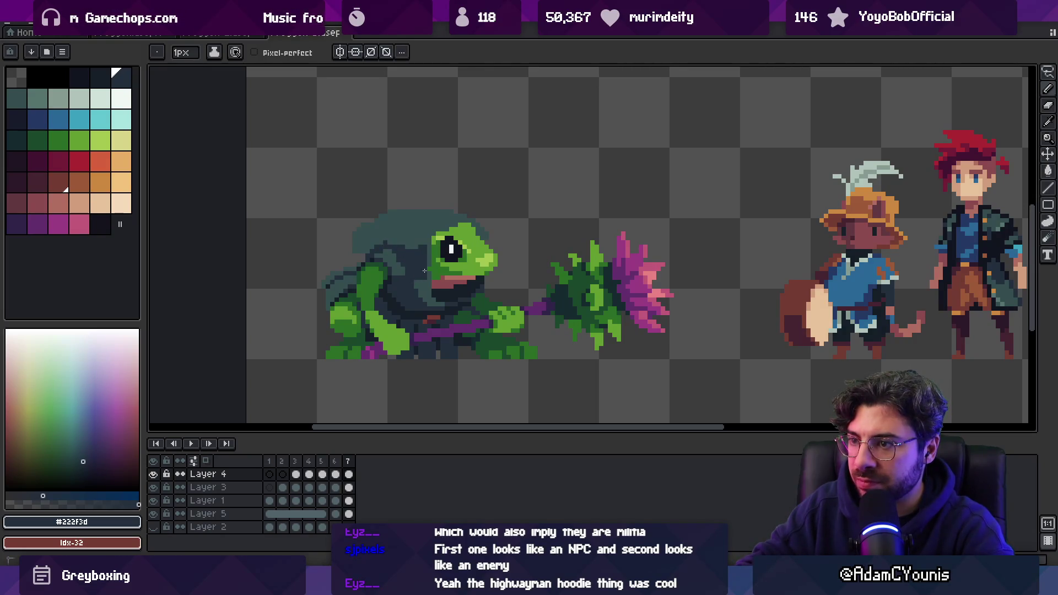
- Sample the hood's teal and shadow colours, then add dark outline pixels at the head's top-right
{"action": "left_click", "coordinate": [418, 284], "text": "alt"}
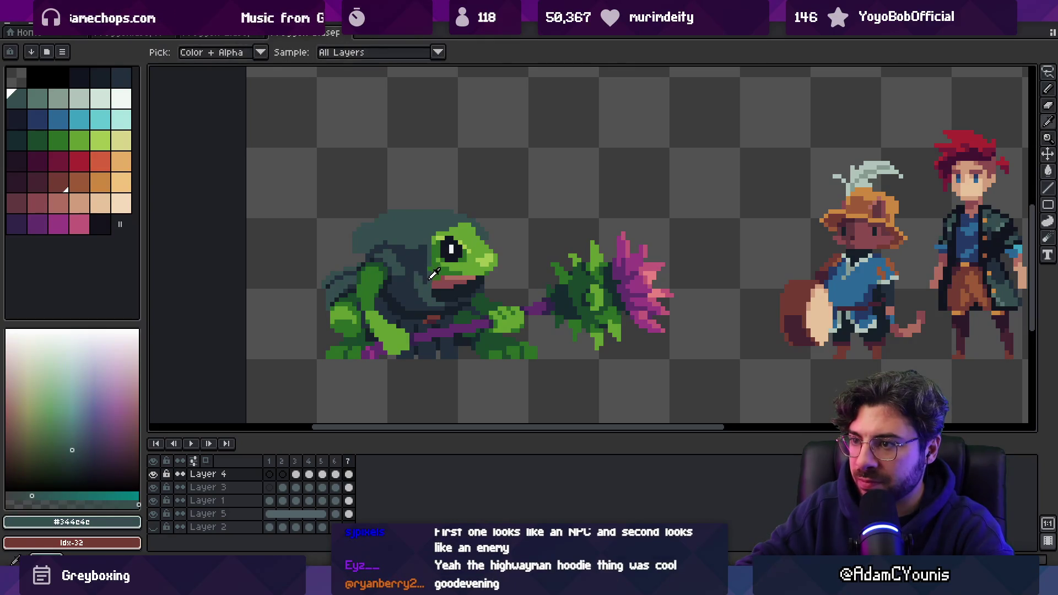
{"action": "left_click", "coordinate": [428, 251], "text": "alt"}
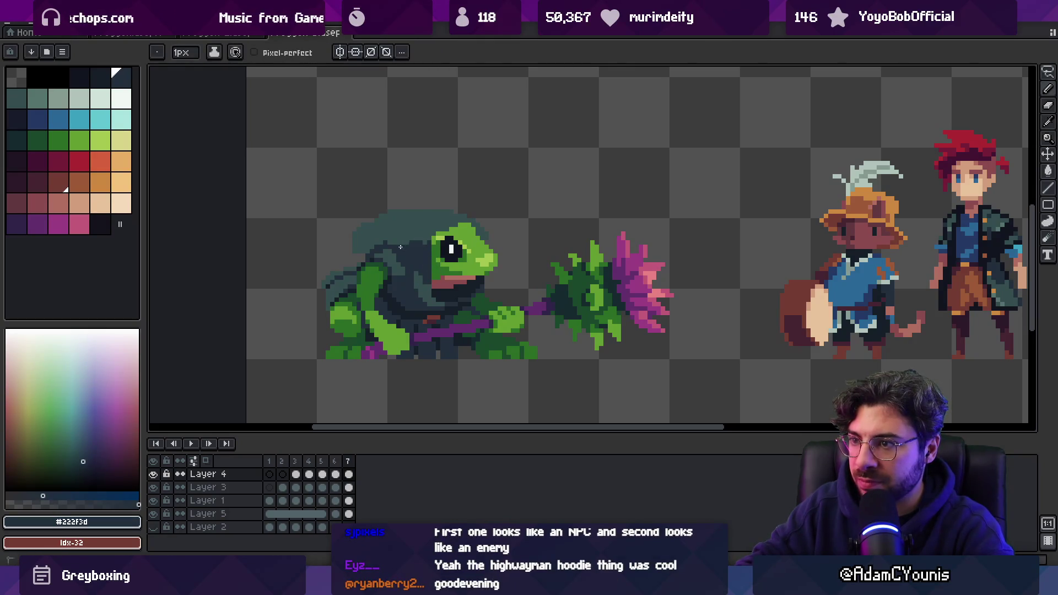
{"action": "left_click", "coordinate": [413, 238], "text": "alt"}
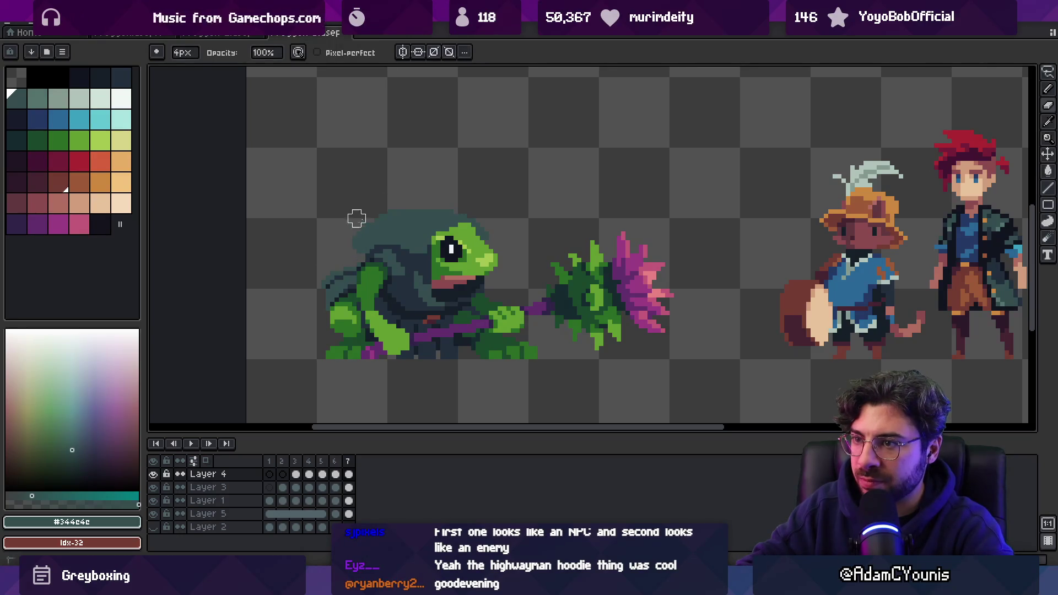
{"action": "scroll", "coordinate": [448, 194], "scroll_direction": "down", "scroll_amount": 2}
{"action": "scroll", "coordinate": [529, 203], "scroll_direction": "up", "scroll_amount": 3}
{"action": "left_click", "coordinate": [542, 207], "text": "alt"}
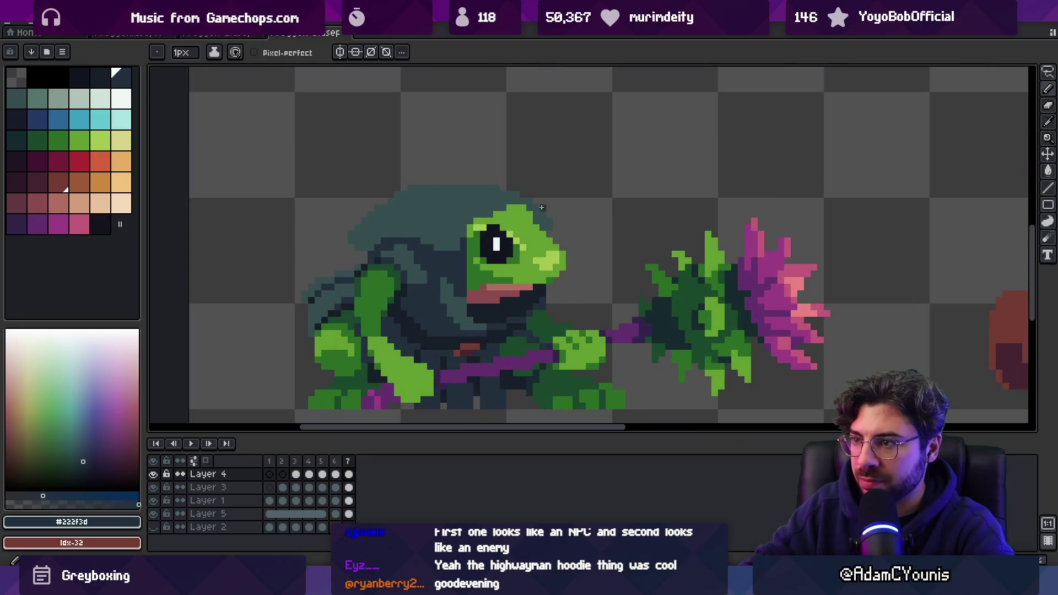
{"action": "left_click", "coordinate": [542, 220]}
{"action": "left_click", "coordinate": [548, 232]}
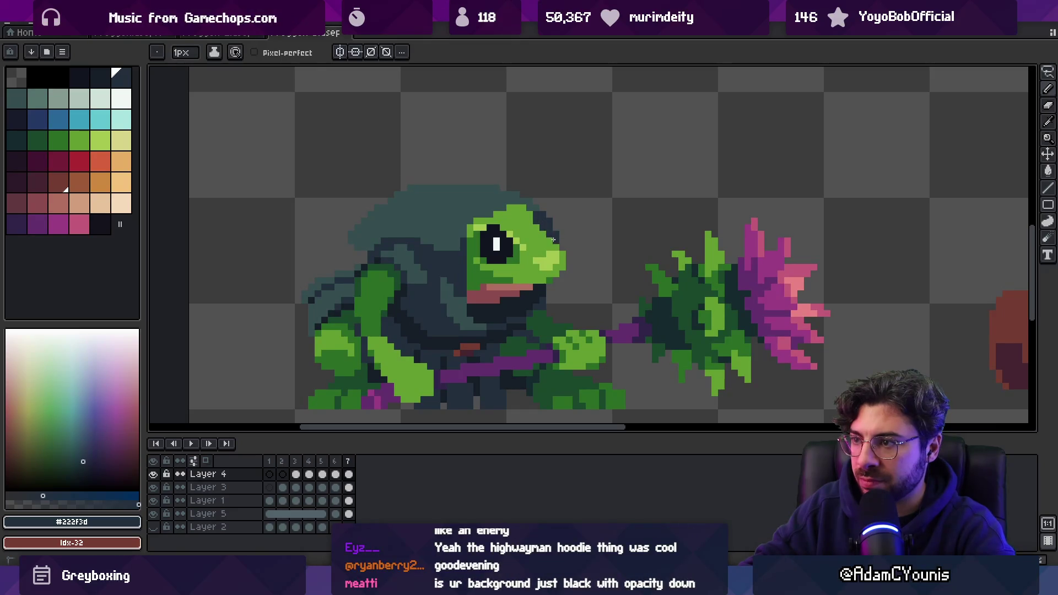
- Zoom out to compare the frog against the full sprite sheet, ending on the 1px pencil
{"action": "key", "text": "z"}
{"action": "scroll", "coordinate": [513, 231], "scroll_direction": "down", "scroll_amount": 4}
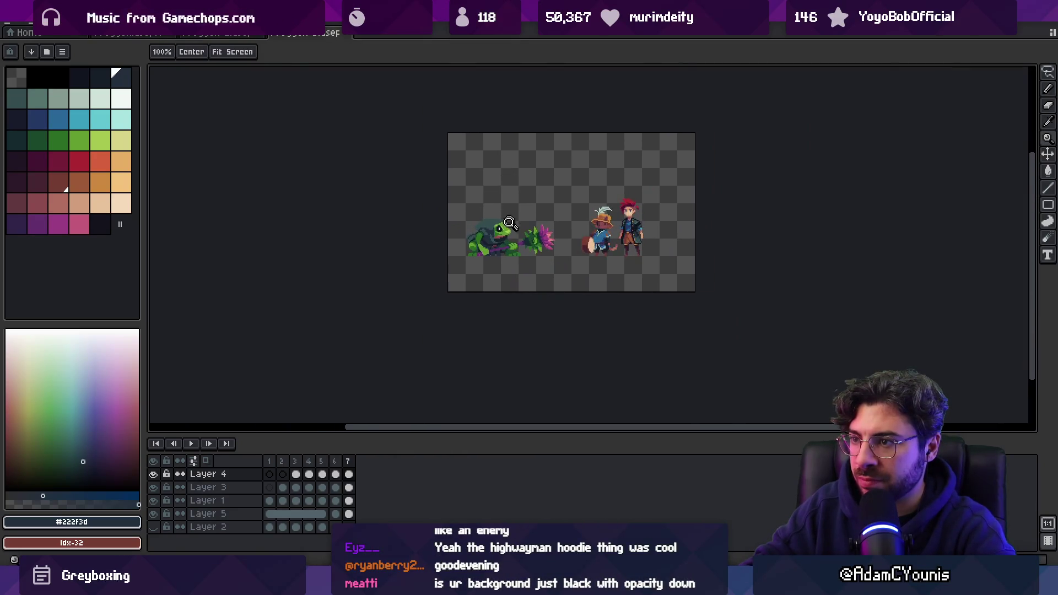
{"action": "scroll", "coordinate": [504, 246], "scroll_direction": "up", "scroll_amount": 2}
{"action": "scroll", "coordinate": [505, 245], "scroll_direction": "up", "scroll_amount": 1}
{"action": "key", "text": "v"}
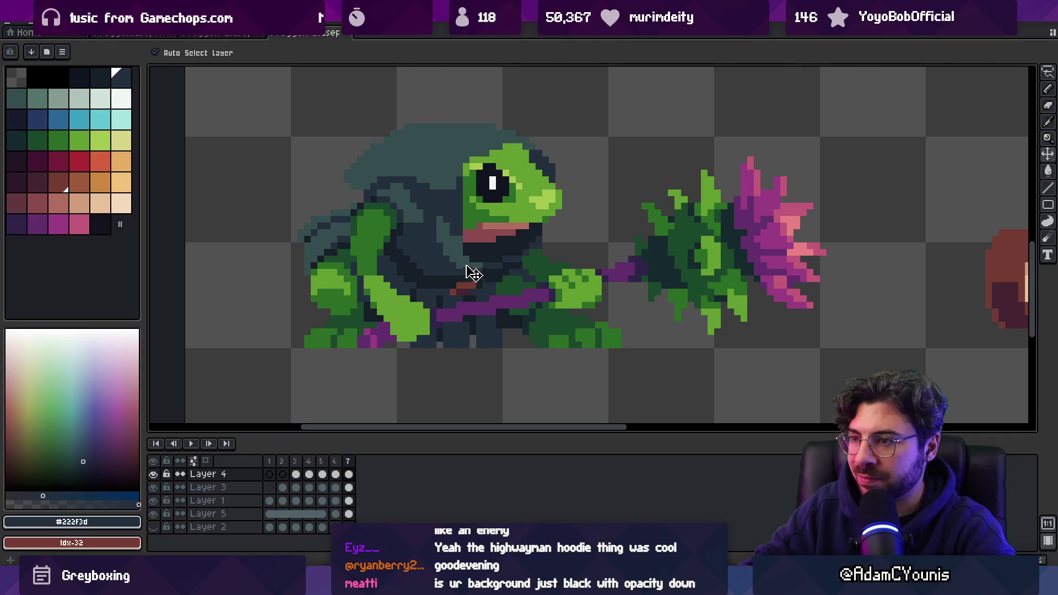
{"action": "key", "text": "i"}
{"action": "key", "text": "z"}
{"action": "scroll", "coordinate": [433, 233], "scroll_direction": "down", "scroll_amount": 3}
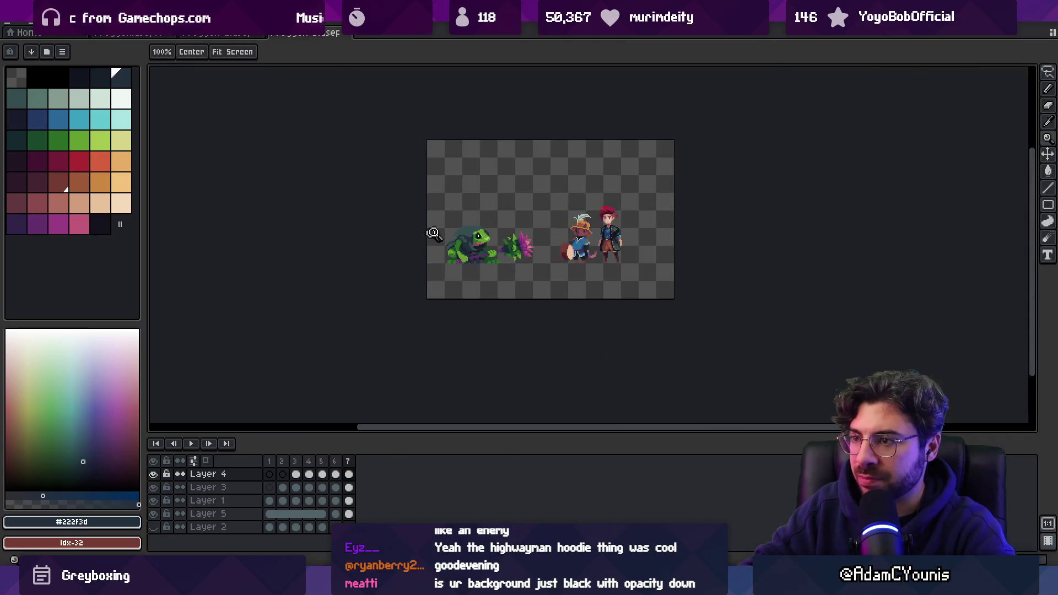
{"action": "scroll", "coordinate": [510, 219], "scroll_direction": "up", "scroll_amount": 5}
{"action": "key", "text": "v"}
{"action": "key", "text": "i"}
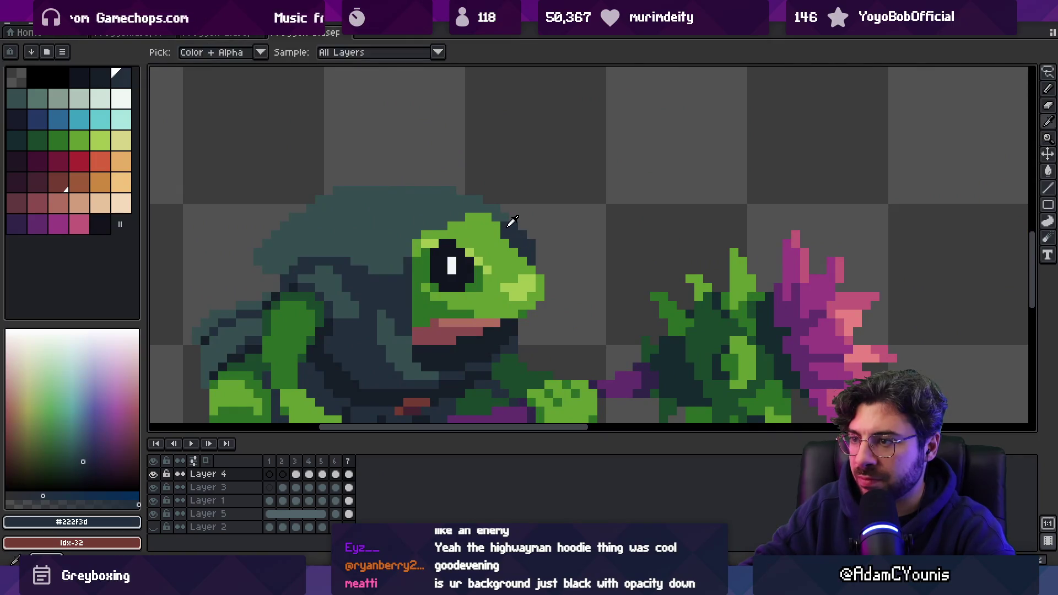
{"action": "key", "text": "b"}
{"action": "key", "text": "i"}
{"action": "key", "text": "b"}
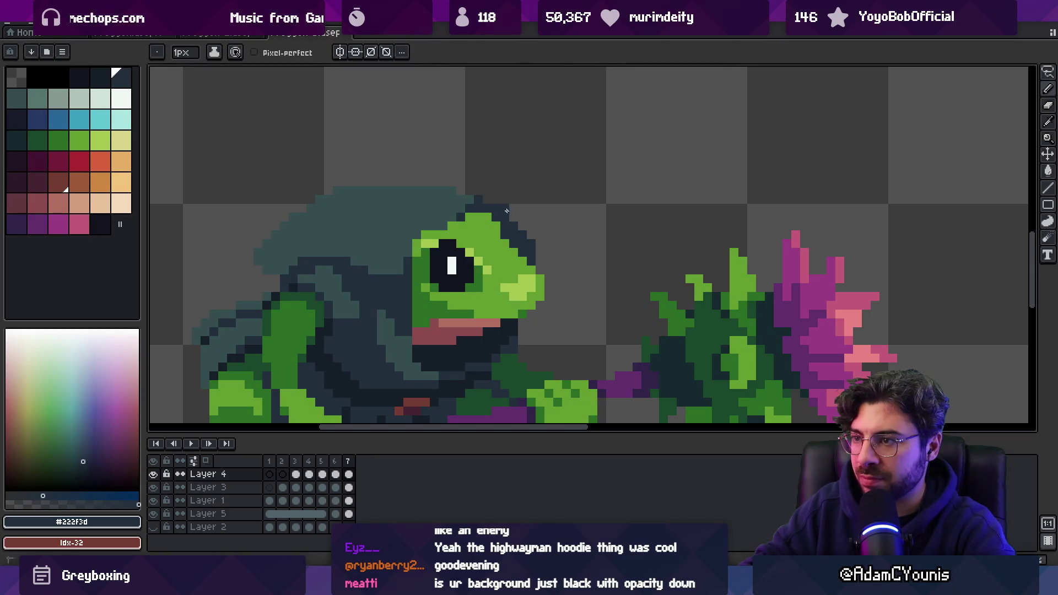
{"action": "scroll", "coordinate": [519, 231], "scroll_direction": "down", "scroll_amount": 4}
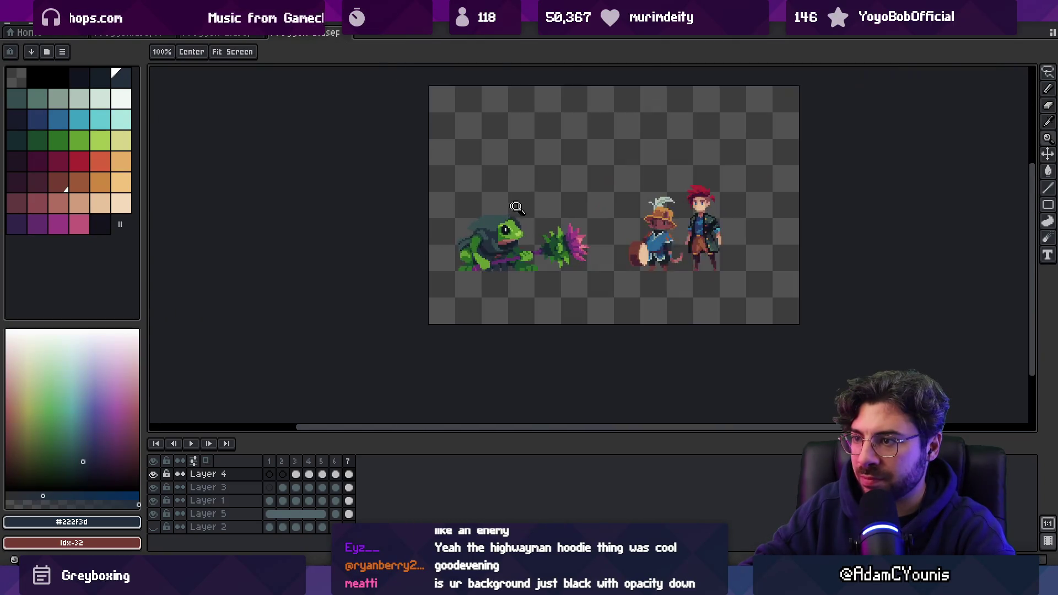
{"action": "scroll", "coordinate": [545, 209], "scroll_direction": "up", "scroll_amount": 3}
- Pick the hood teal from the canvas and check it against the whole sheet
{"action": "left_click", "coordinate": [512, 208], "text": "alt"}
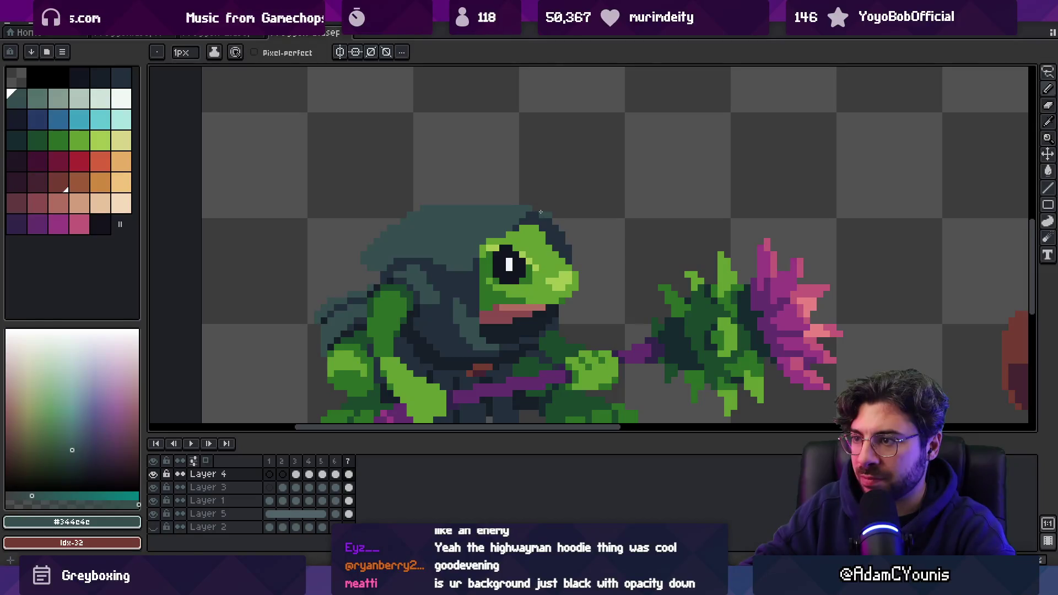
{"action": "key", "text": "z"}
{"action": "scroll", "coordinate": [573, 177], "scroll_direction": "down", "scroll_amount": 4}
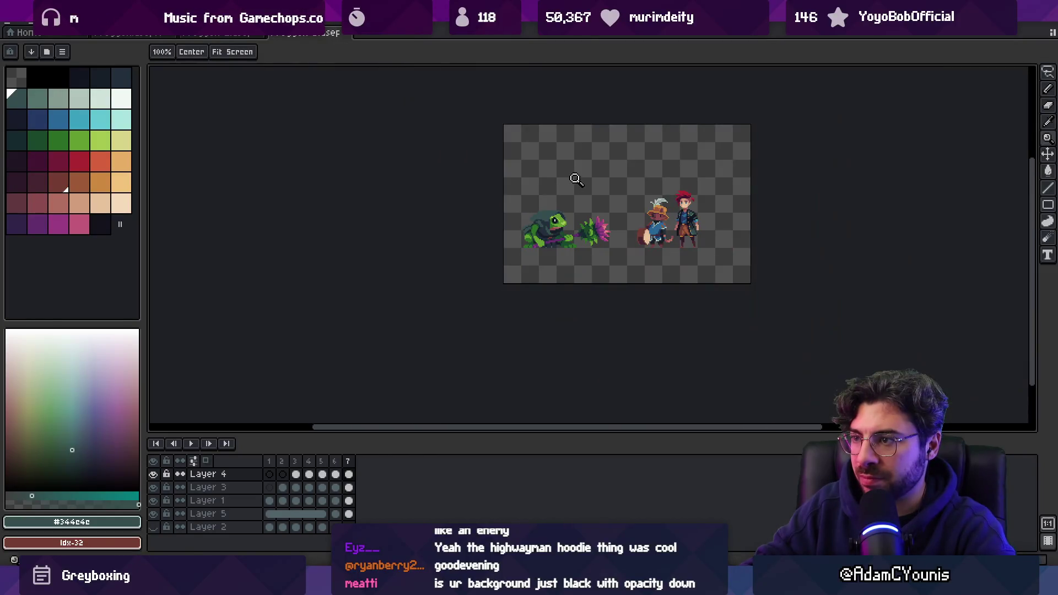
{"action": "scroll", "coordinate": [546, 215], "scroll_direction": "up", "scroll_amount": 3}
{"action": "scroll", "coordinate": [547, 215], "scroll_direction": "up", "scroll_amount": 1}
{"action": "key", "text": "i"}
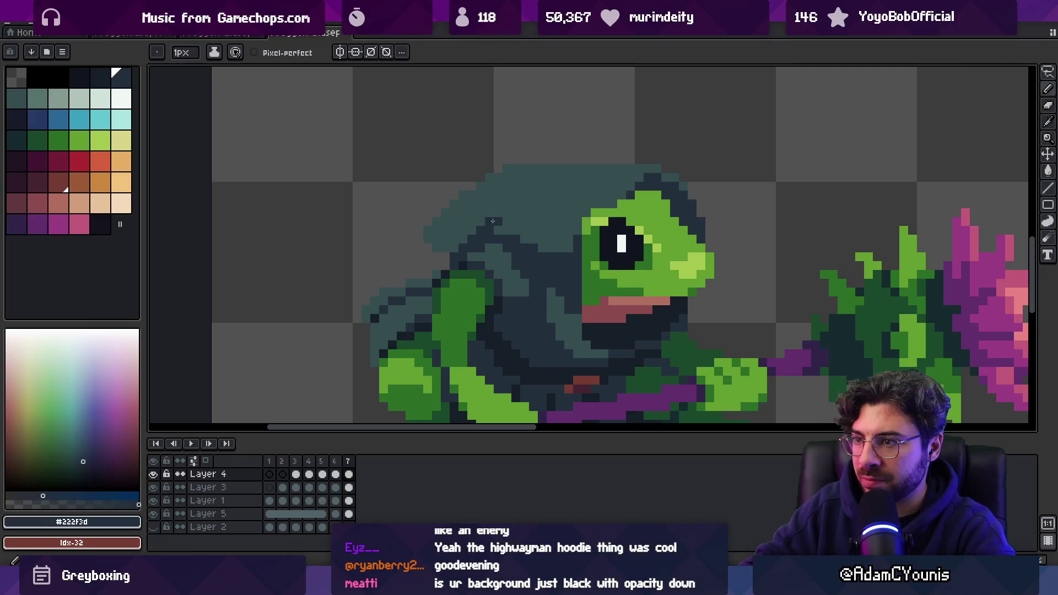
{"action": "key", "text": "alt"}
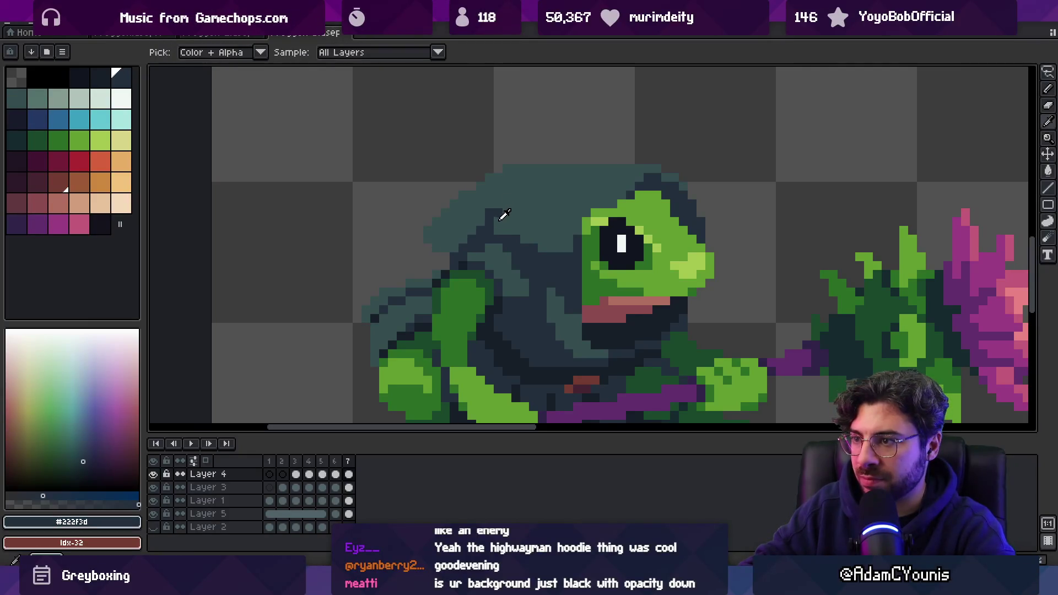
{"action": "key", "text": "z"}
{"action": "scroll", "coordinate": [478, 211], "scroll_direction": "down", "scroll_amount": 4}
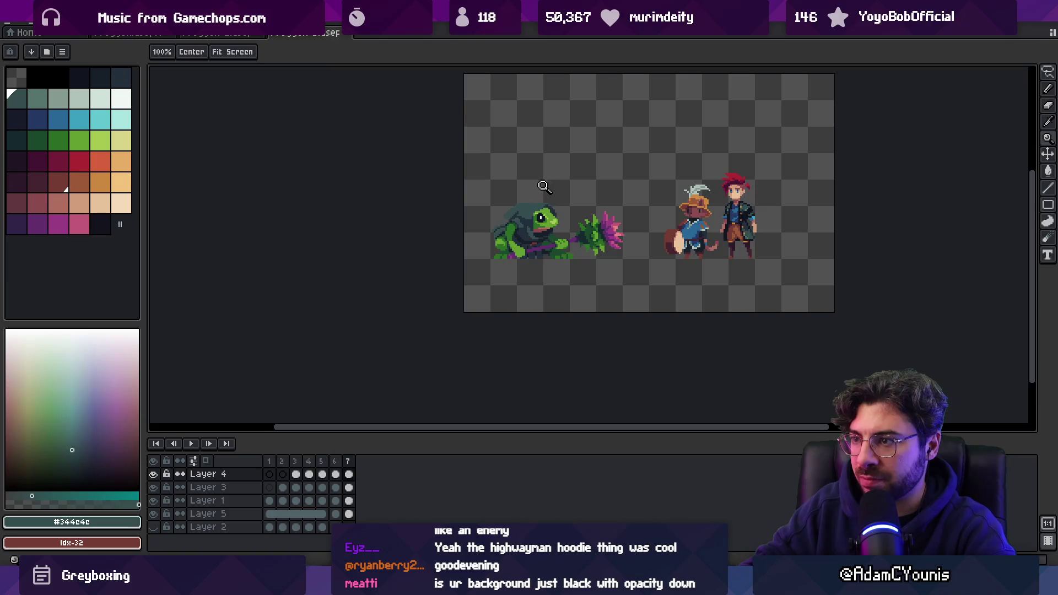
{"action": "scroll", "coordinate": [525, 213], "scroll_direction": "up", "scroll_amount": 4}
{"action": "key", "text": "i"}
{"action": "key", "text": "alt"}
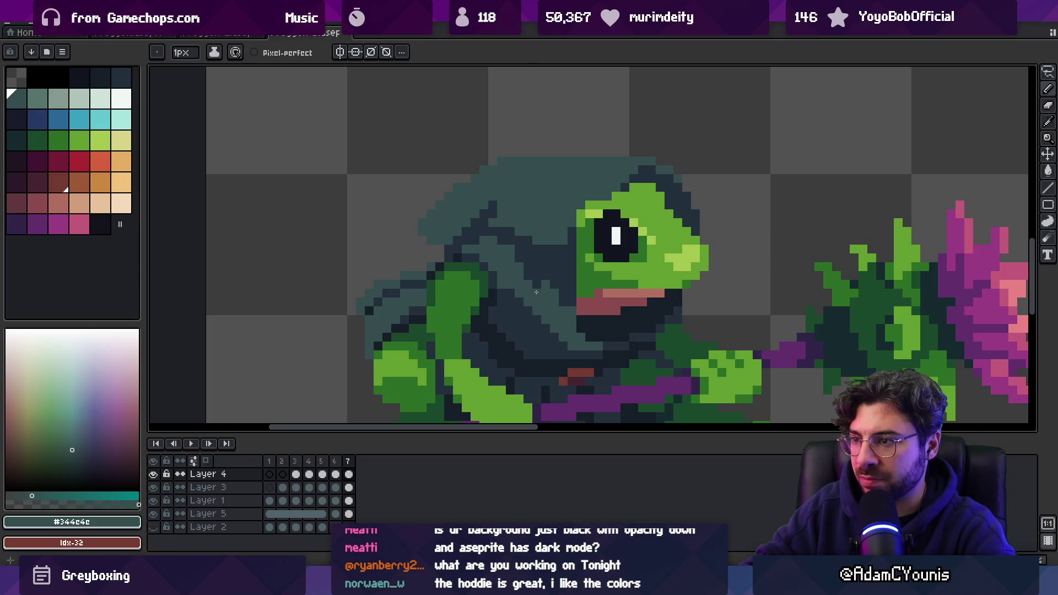
- Sample the hood's dark shadow colour and zoom in closely on the frog
{"action": "left_click", "coordinate": [536, 292], "text": "alt"}
{"action": "key", "text": "z"}
{"action": "scroll", "coordinate": [555, 187], "scroll_direction": "down", "scroll_amount": 5}
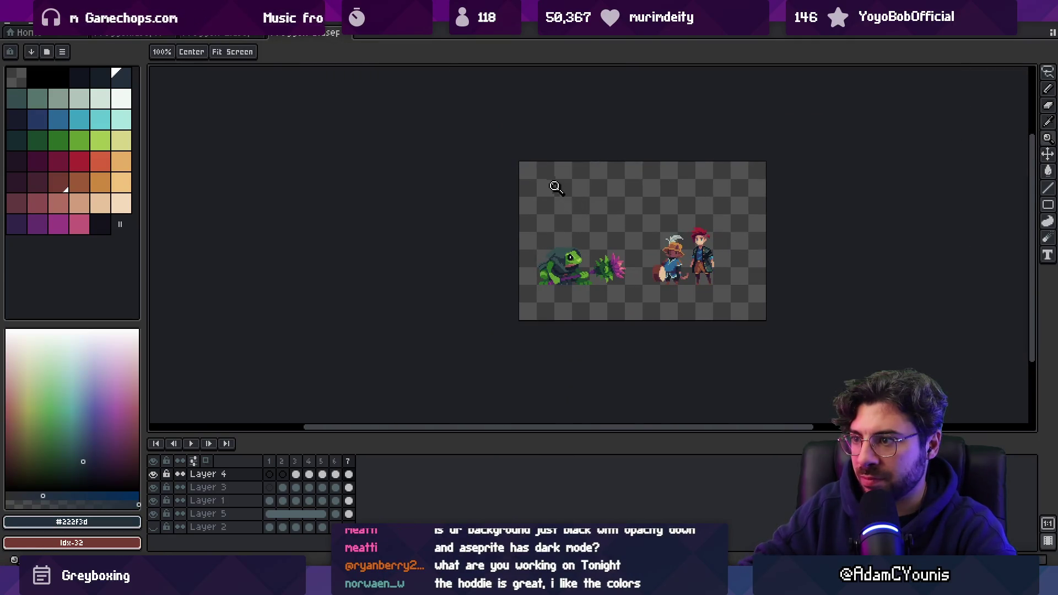
{"action": "left_click", "coordinate": [594, 240]}
{"action": "left_click", "coordinate": [585, 244]}
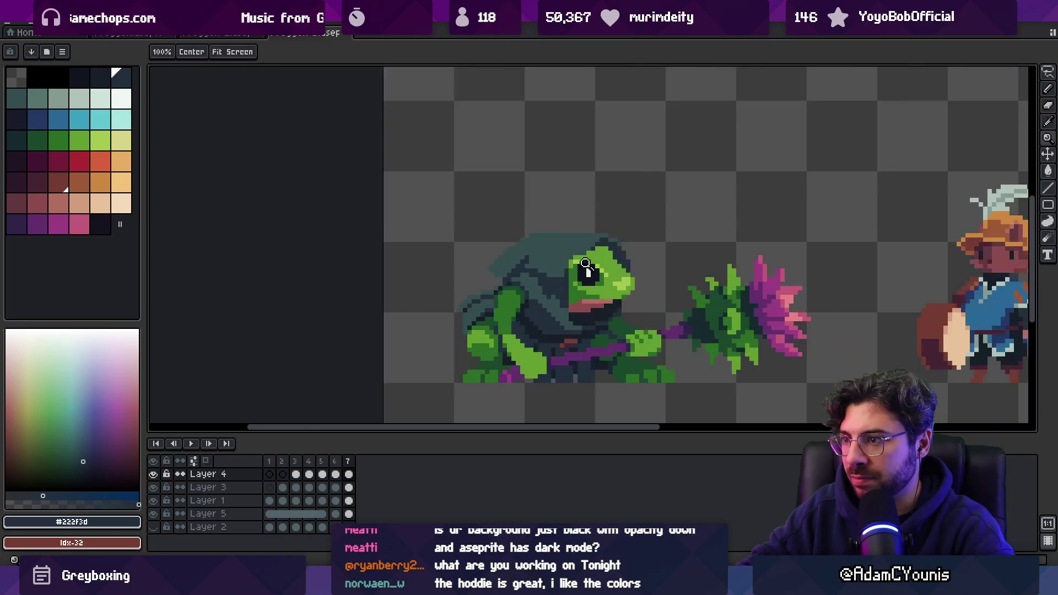
{"action": "scroll", "coordinate": [547, 245], "scroll_direction": "down", "scroll_amount": 3}
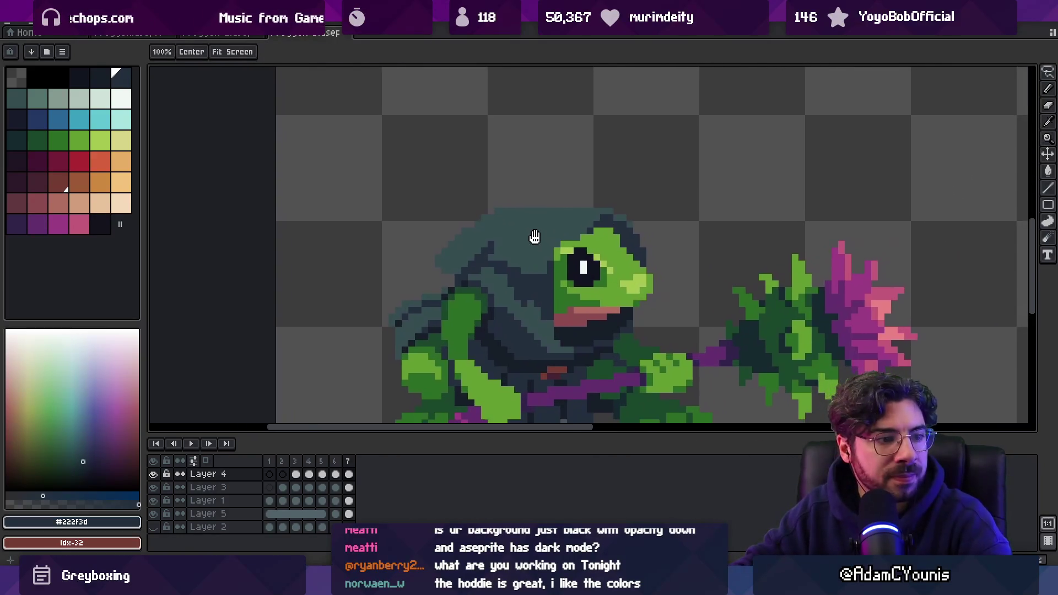
{"action": "scroll", "coordinate": [528, 238], "scroll_direction": "up", "scroll_amount": 3}
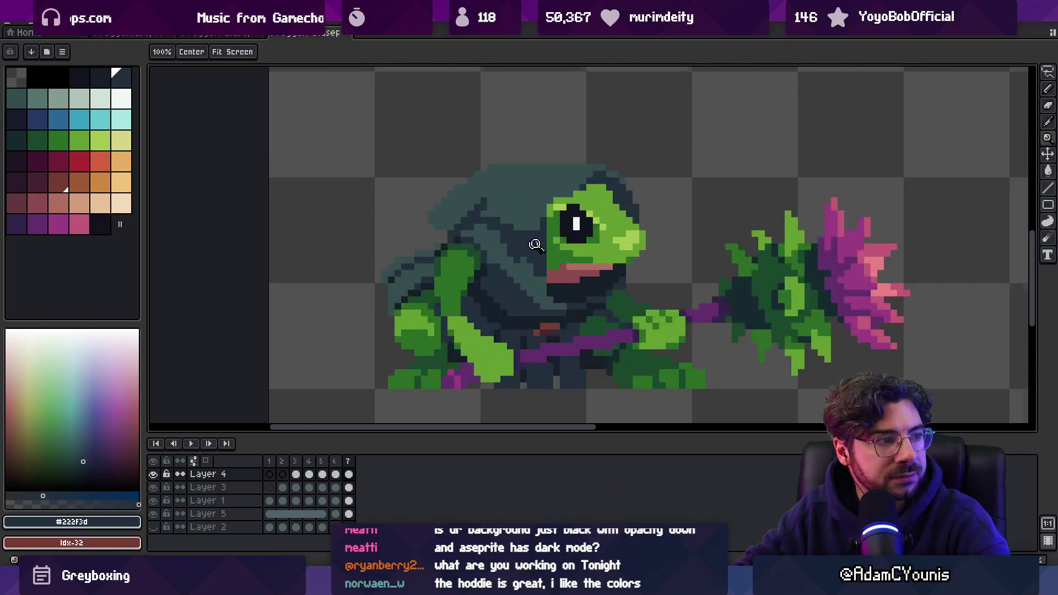
- Pick the hood teal and dark shadow colours, comparing them on the zoomed-out sheet
{"action": "key", "text": "i"}
{"action": "left_click", "coordinate": [525, 261]}
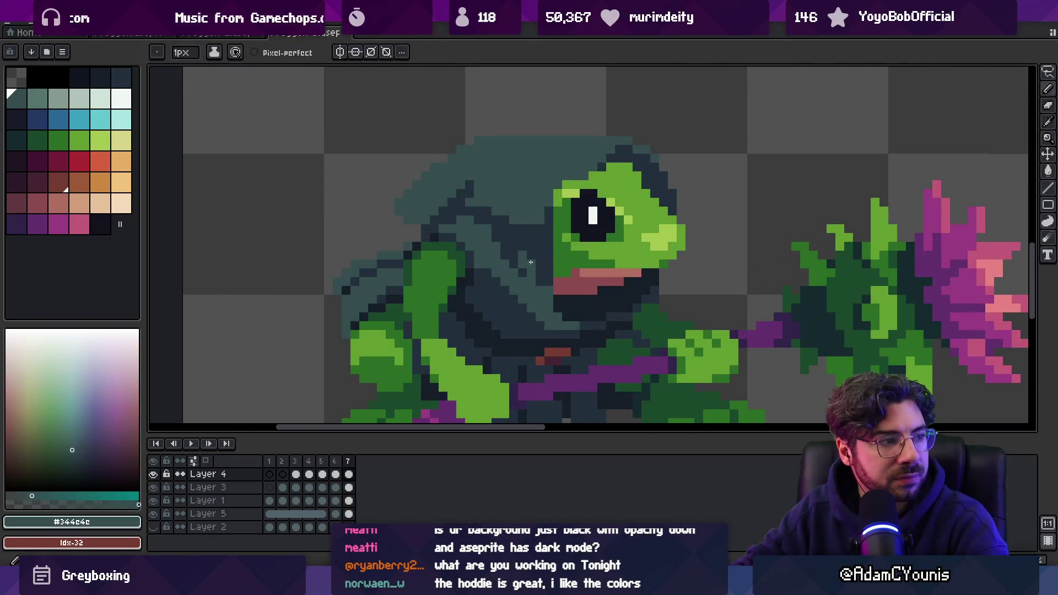
{"action": "key", "text": "z"}
{"action": "scroll", "coordinate": [557, 237], "scroll_direction": "down", "scroll_amount": 3}
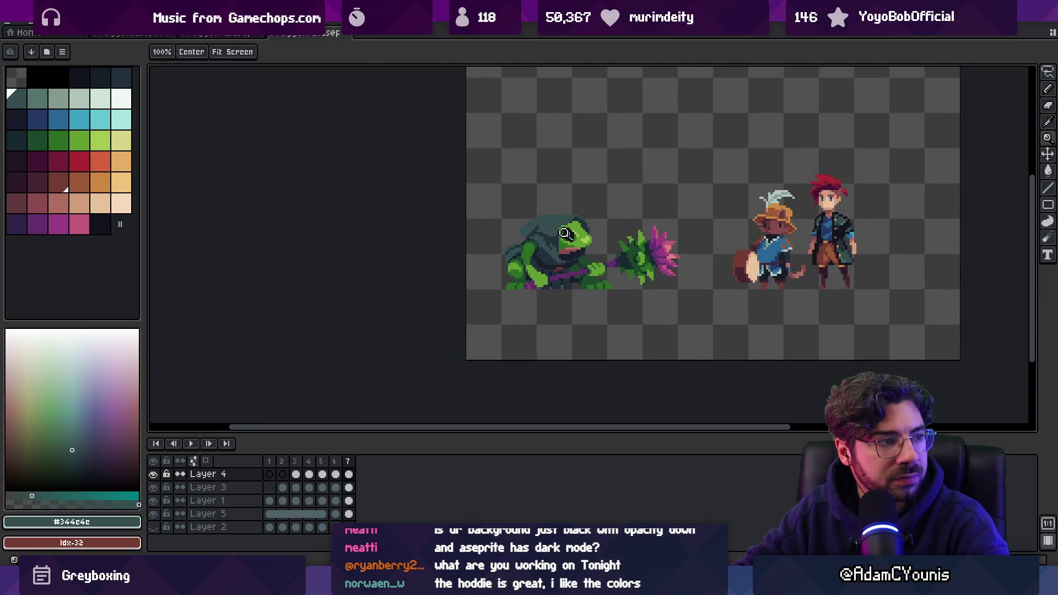
{"action": "scroll", "coordinate": [564, 234], "scroll_direction": "up", "scroll_amount": 3}
{"action": "key", "text": "i"}
{"action": "left_click", "coordinate": [531, 241]}
{"action": "left_click", "coordinate": [531, 242], "text": "alt"}
- Sample the hood's dark shadow again, then reselect the hood teal #344c4e
{"action": "key", "text": "z"}
{"action": "scroll", "coordinate": [545, 226], "scroll_direction": "down", "scroll_amount": 3}
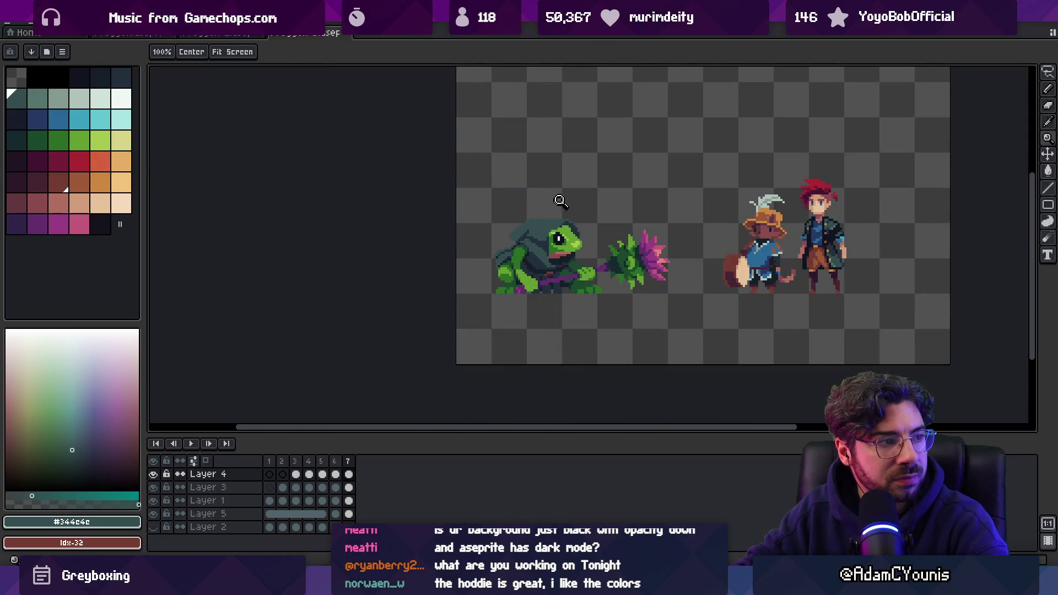
{"action": "scroll", "coordinate": [541, 240], "scroll_direction": "up", "scroll_amount": 3}
{"action": "key", "text": "i"}
{"action": "left_click", "coordinate": [546, 263]}
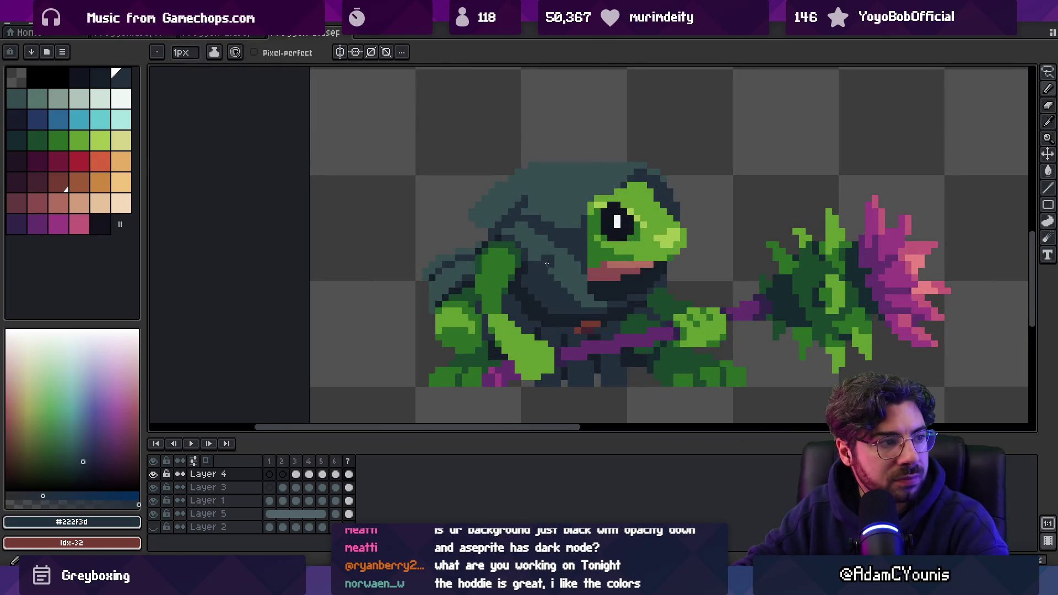
{"action": "scroll", "coordinate": [540, 262], "scroll_direction": "down", "scroll_amount": 2}
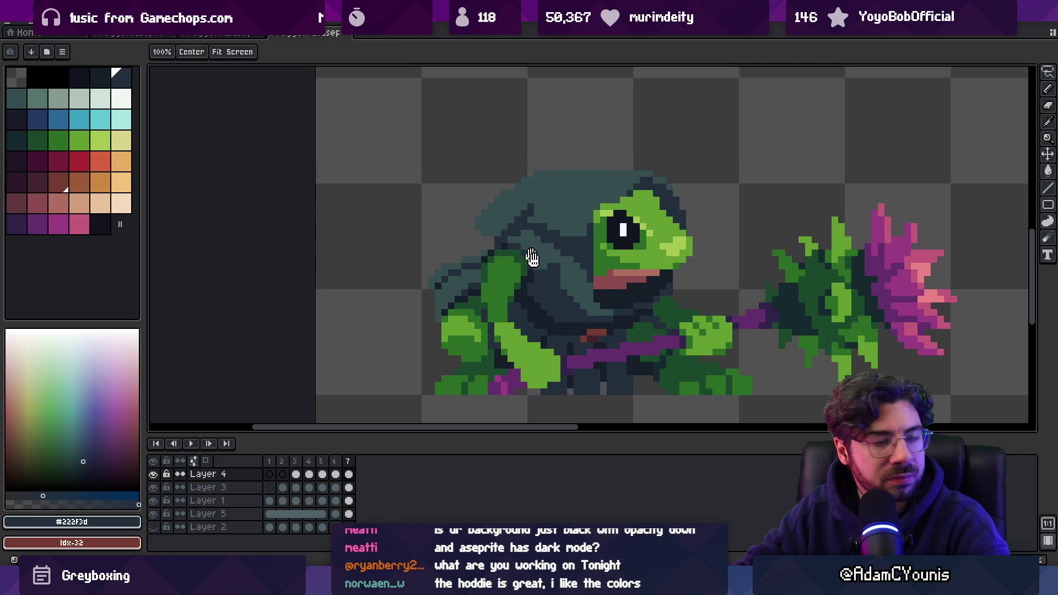
{"action": "scroll", "coordinate": [513, 284], "scroll_direction": "up", "scroll_amount": 2}
{"action": "left_click", "coordinate": [505, 291], "text": "alt"}
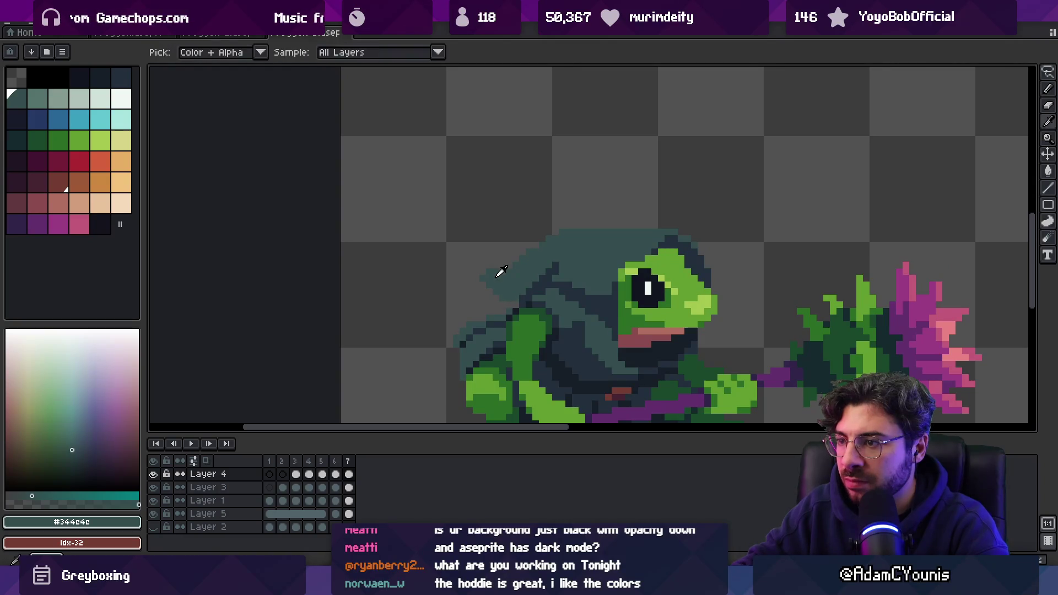
- Zoom out to review the frog beside the reference sprites on the whole sheet
{"action": "key", "text": "z"}
{"action": "scroll", "coordinate": [565, 203], "scroll_direction": "down", "scroll_amount": 3}
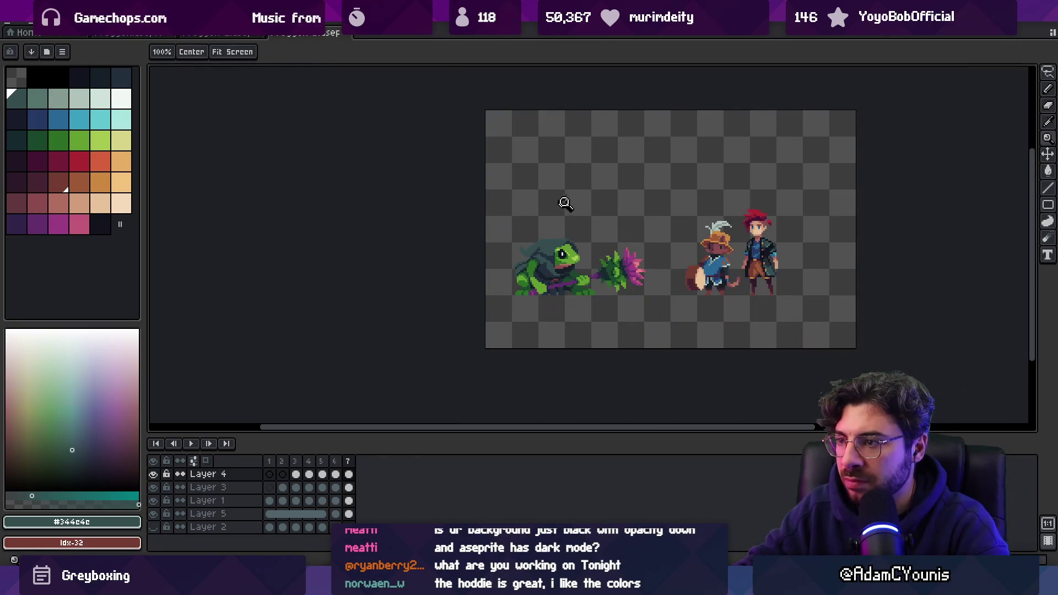
{"action": "scroll", "coordinate": [555, 228], "scroll_direction": "up", "scroll_amount": 3}
{"action": "key", "text": "b"}
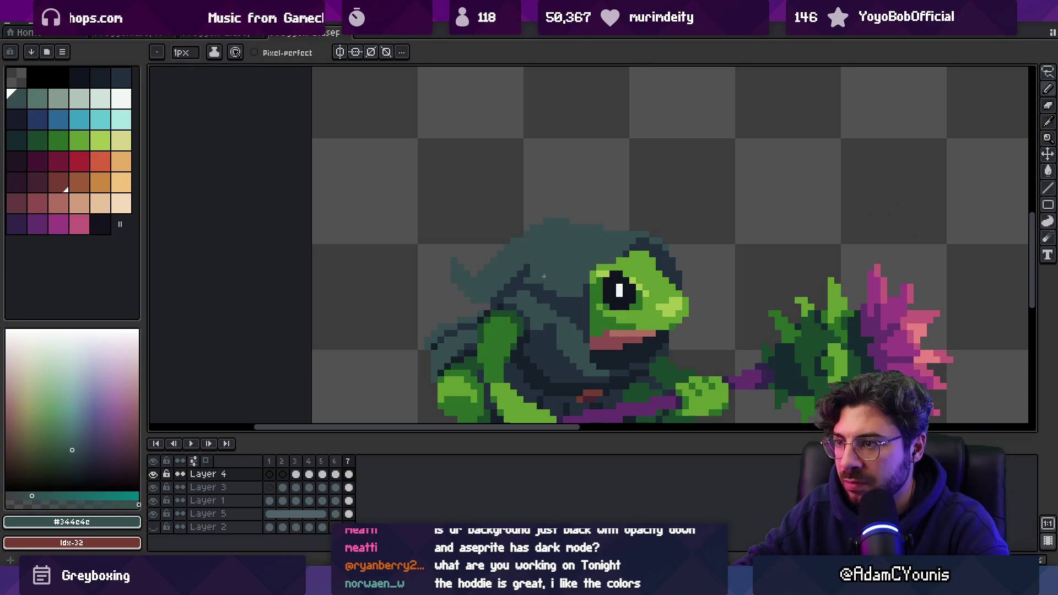
{"action": "key", "text": "alt"}
{"action": "key", "text": "z"}
{"action": "scroll", "coordinate": [474, 238], "scroll_direction": "down", "scroll_amount": 3}
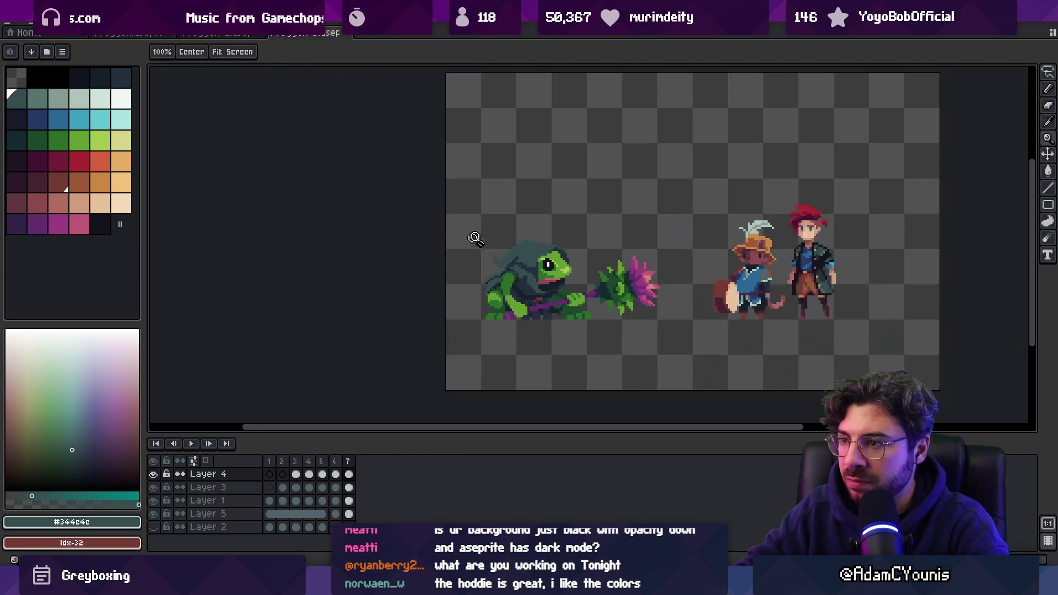
{"action": "scroll", "coordinate": [522, 236], "scroll_direction": "up", "scroll_amount": 3}
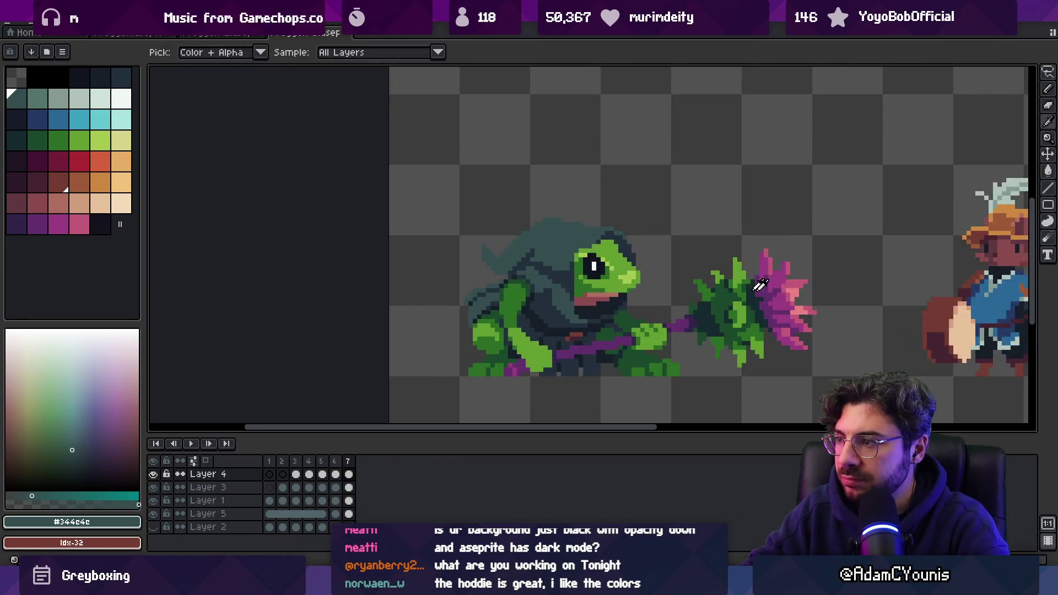
- Sample the flower's purple and paint a dark-purple #632f6d block on the hood's back, then shrink the brush to 1px
{"action": "left_click", "coordinate": [787, 279], "text": "alt"}
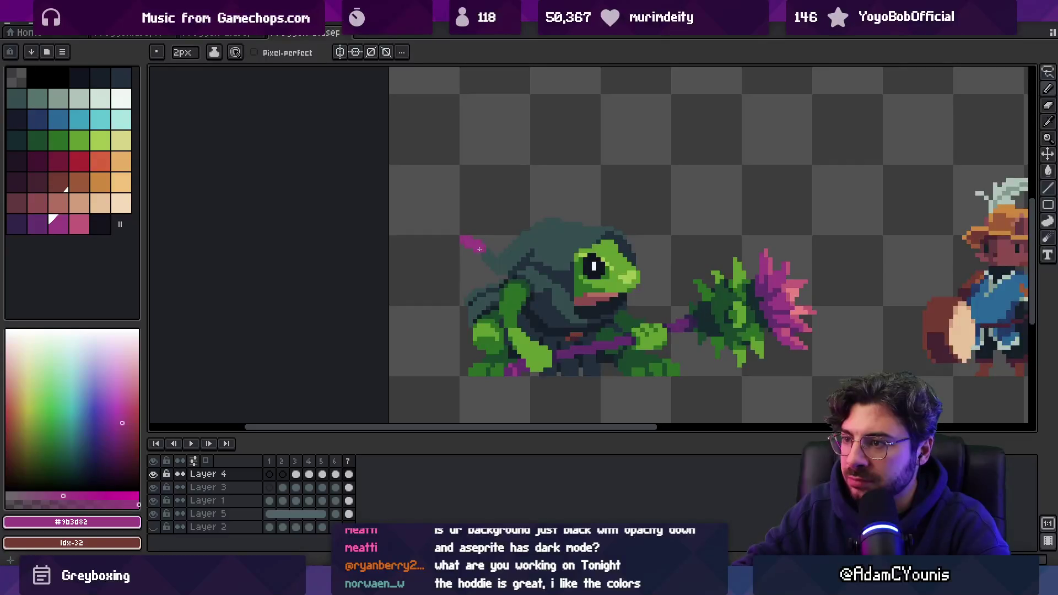
{"action": "key", "text": "z"}
{"action": "scroll", "coordinate": [507, 200], "scroll_direction": "down", "scroll_amount": 3}
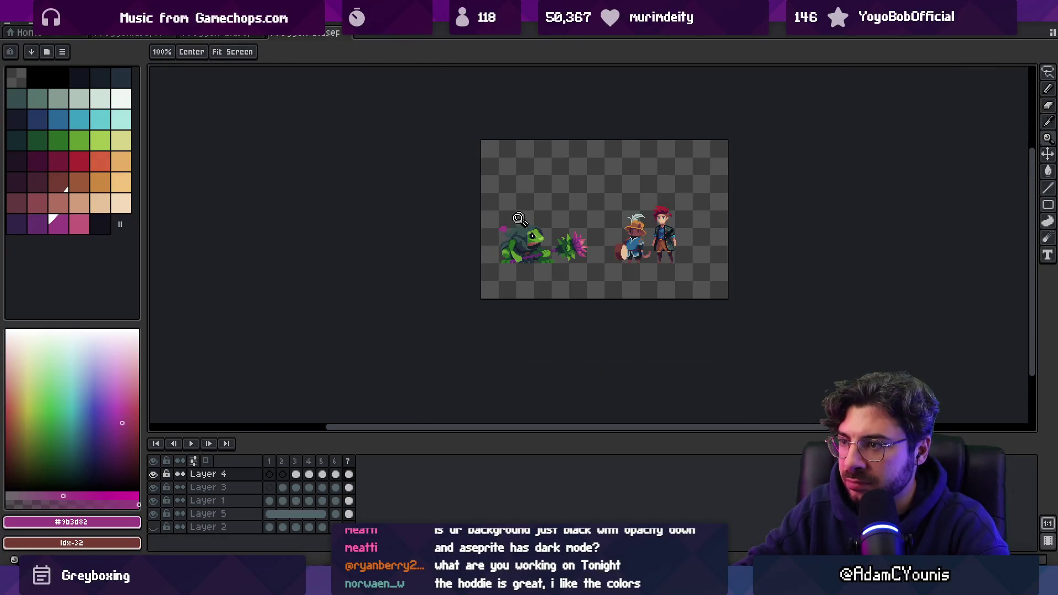
{"action": "scroll", "coordinate": [519, 219], "scroll_direction": "up", "scroll_amount": 3}
{"action": "left_click", "coordinate": [503, 229], "text": "alt"}
{"action": "scroll", "coordinate": [514, 237], "scroll_direction": "up", "scroll_amount": 2}
{"action": "left_click", "coordinate": [515, 204]}
{"action": "key", "text": "minus"}
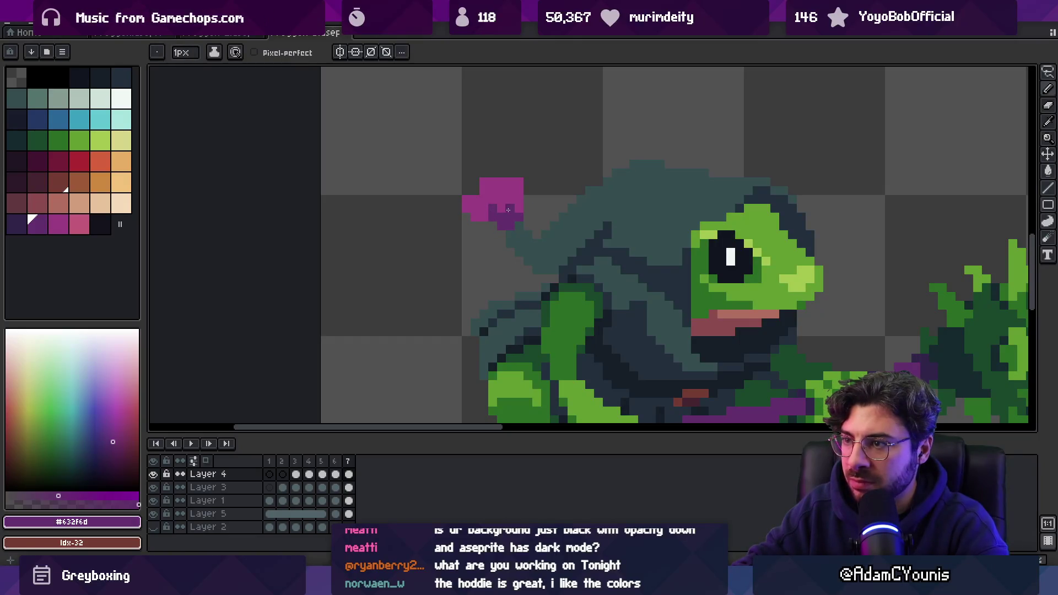
- Add magenta pixels at the sprout's tip, then resample its darker purple
{"action": "left_click", "coordinate": [507, 187], "text": "alt"}
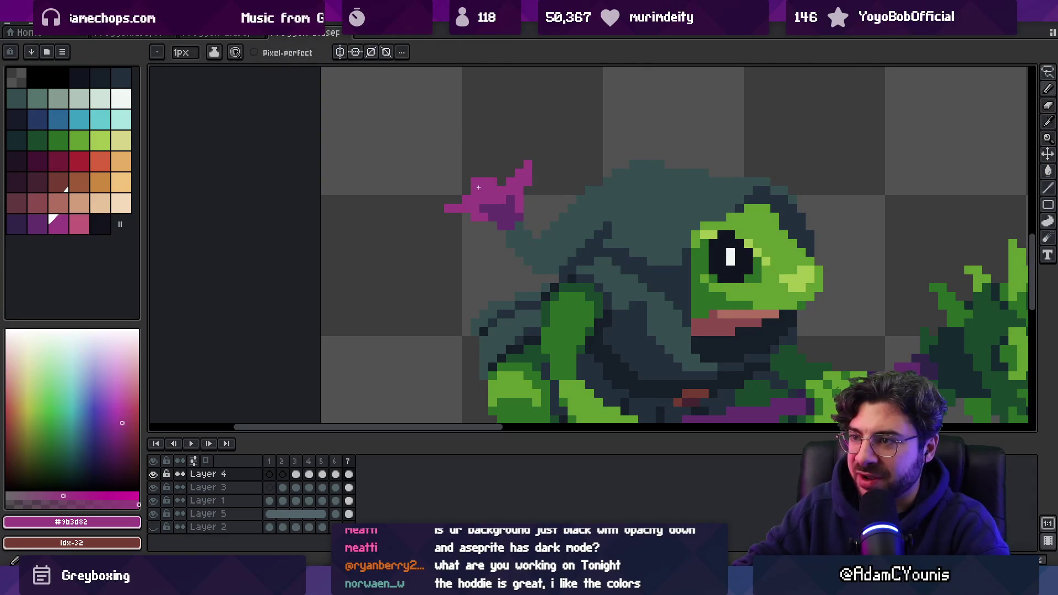
{"action": "left_click", "coordinate": [475, 181]}
{"action": "key", "text": "alt"}
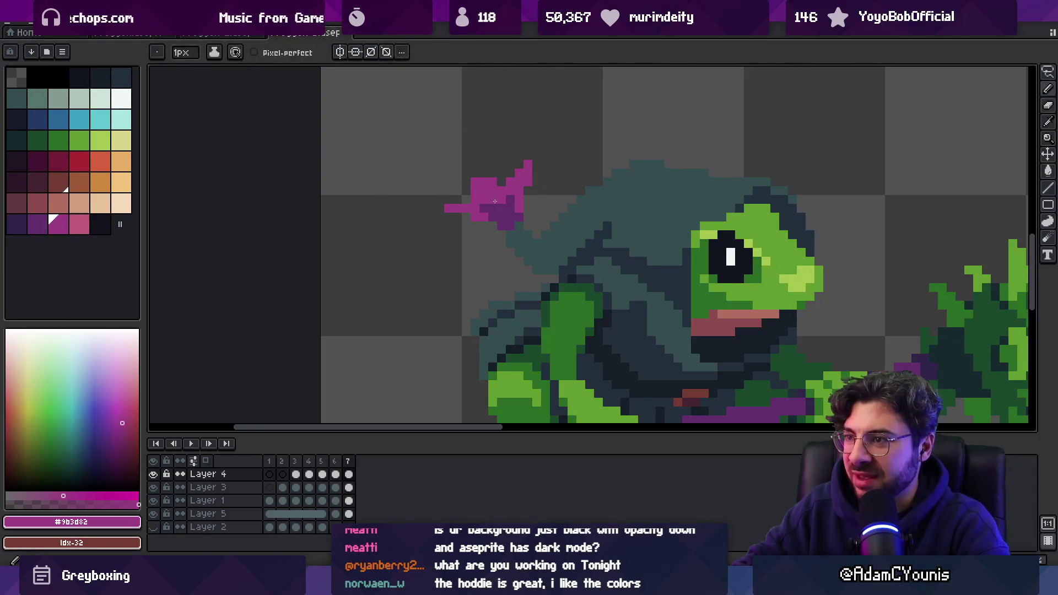
{"action": "left_click", "coordinate": [490, 202], "text": "alt"}
{"action": "scroll", "coordinate": [513, 194], "scroll_direction": "down", "scroll_amount": 5}
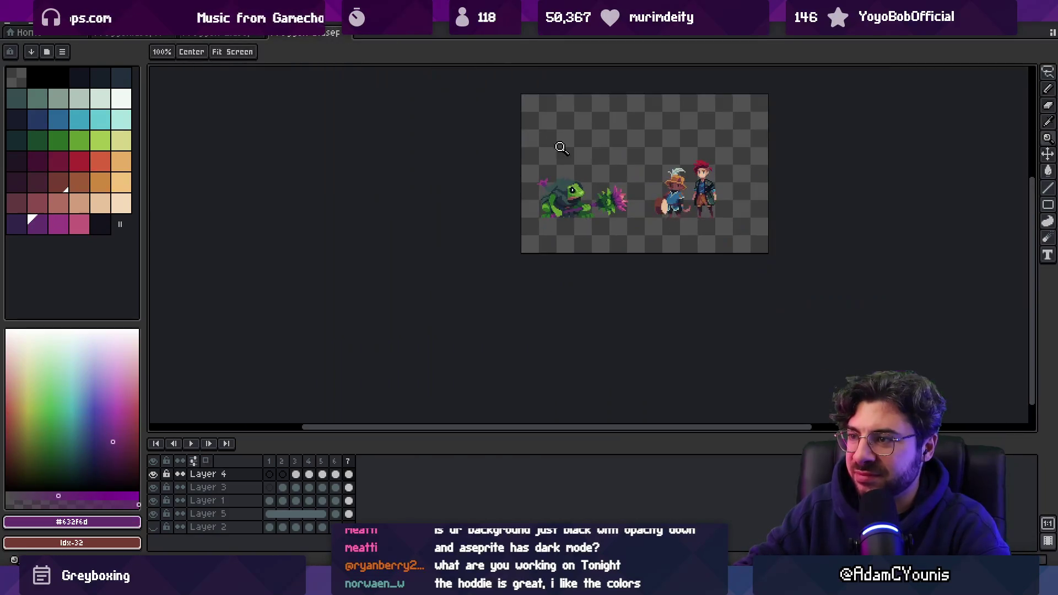
{"action": "scroll", "coordinate": [559, 147], "scroll_direction": "up", "scroll_amount": 7}
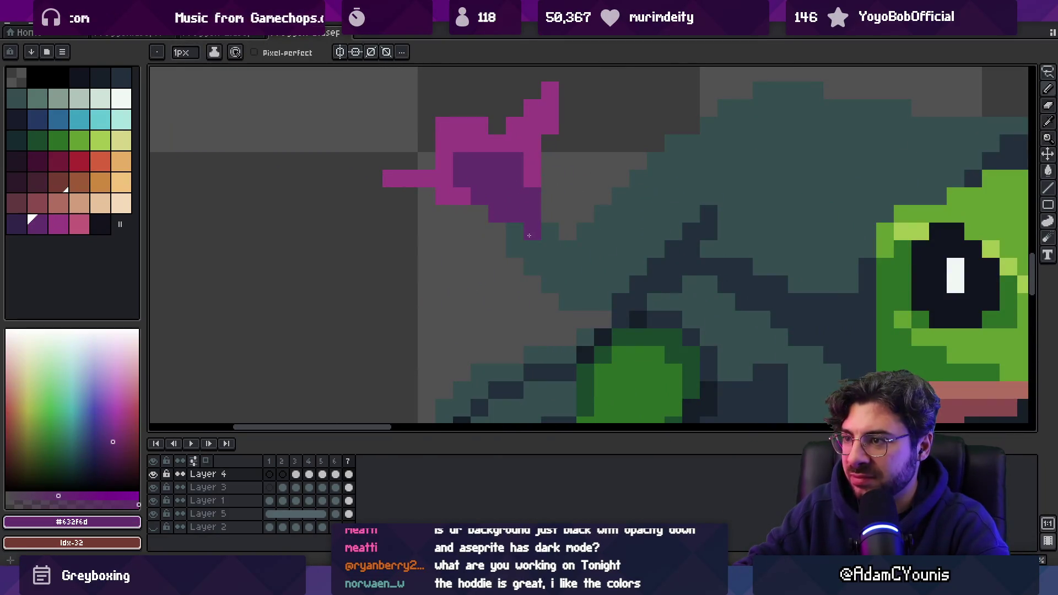
- Repaint two stray purple pixels with the hood's teal
{"action": "key", "text": "alt"}
{"action": "left_click", "coordinate": [562, 255], "text": "alt"}
{"action": "left_click_drag", "start_coordinate": [541, 243], "coordinate": [548, 251]}
- Outline the sprout with navy #222f3d pixels sampled from the hood
{"action": "key", "text": "alt"}
{"action": "left_click", "coordinate": [633, 290], "text": "alt"}
{"action": "left_click", "coordinate": [513, 248]}
{"action": "left_click", "coordinate": [532, 266]}
{"action": "left_click", "coordinate": [549, 284]}
{"action": "left_click", "coordinate": [567, 301]}
{"action": "left_click", "coordinate": [585, 301]}
{"action": "left_click", "coordinate": [599, 285]}
- Add three more dark pixels beside the sprout and zoom out over the sheet
{"action": "scroll", "coordinate": [600, 285], "scroll_direction": "down", "scroll_amount": 5}
{"action": "scroll", "coordinate": [518, 248], "scroll_direction": "up", "scroll_amount": 5}
{"action": "left_click", "coordinate": [545, 271]}
{"action": "left_click", "coordinate": [527, 288]}
{"action": "left_click", "coordinate": [563, 288]}
{"action": "key", "text": "z"}
{"action": "scroll", "coordinate": [578, 280], "scroll_direction": "down", "scroll_amount": 5}
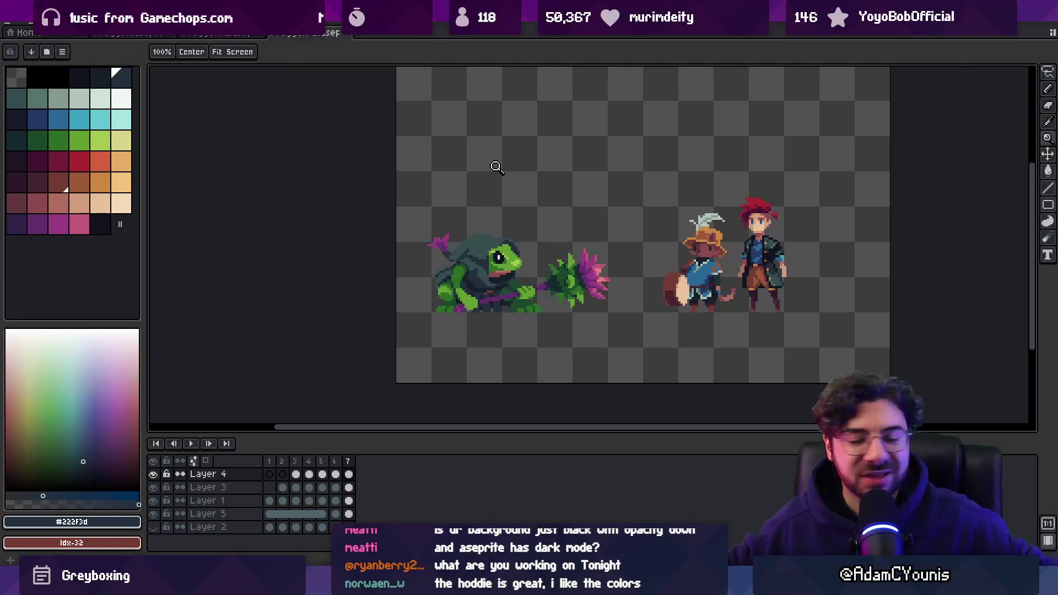
- Switch to Unity and open the Cheverton Cave 32x test level from Insignia Graph
{"action": "key", "text": "alt+Tab"}
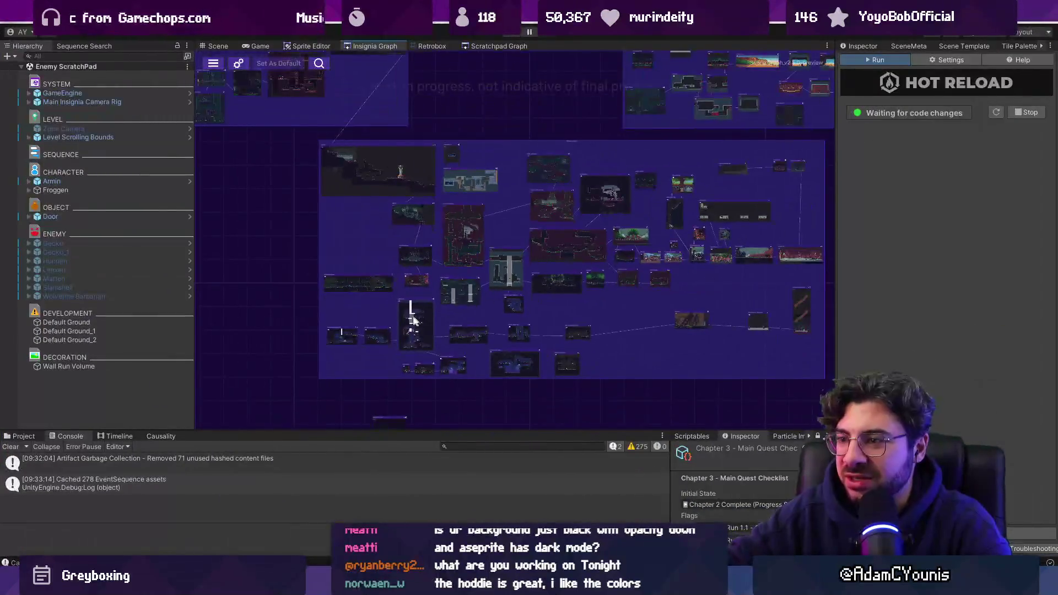
{"action": "scroll", "coordinate": [389, 335], "scroll_direction": "up", "scroll_amount": 5}
{"action": "scroll", "coordinate": [558, 354], "scroll_direction": "down", "scroll_amount": 10}
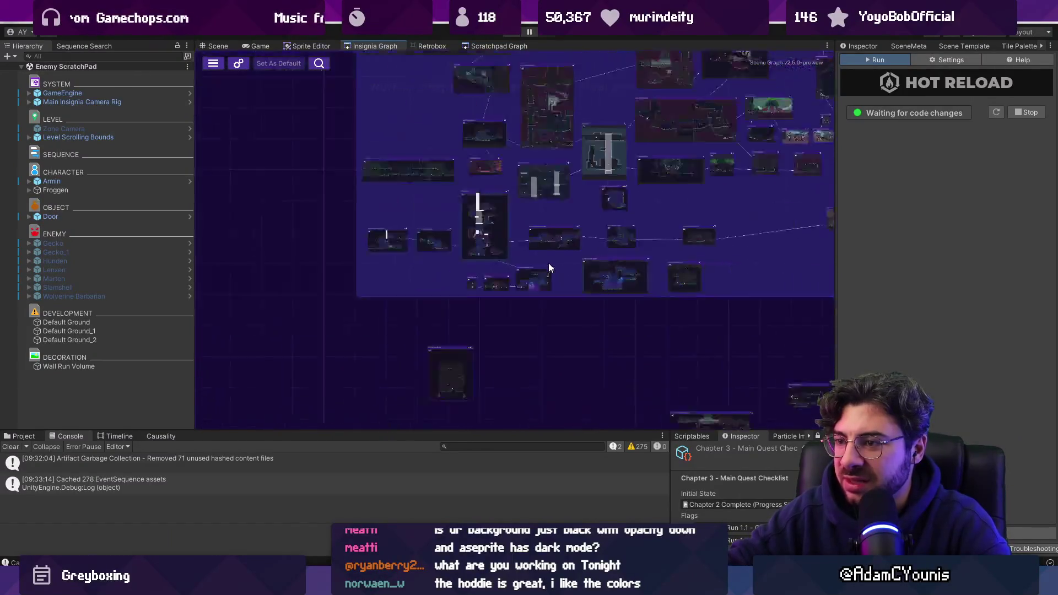
{"action": "scroll", "coordinate": [472, 347], "scroll_direction": "up", "scroll_amount": 15}
{"action": "double_click", "coordinate": [453, 361]}
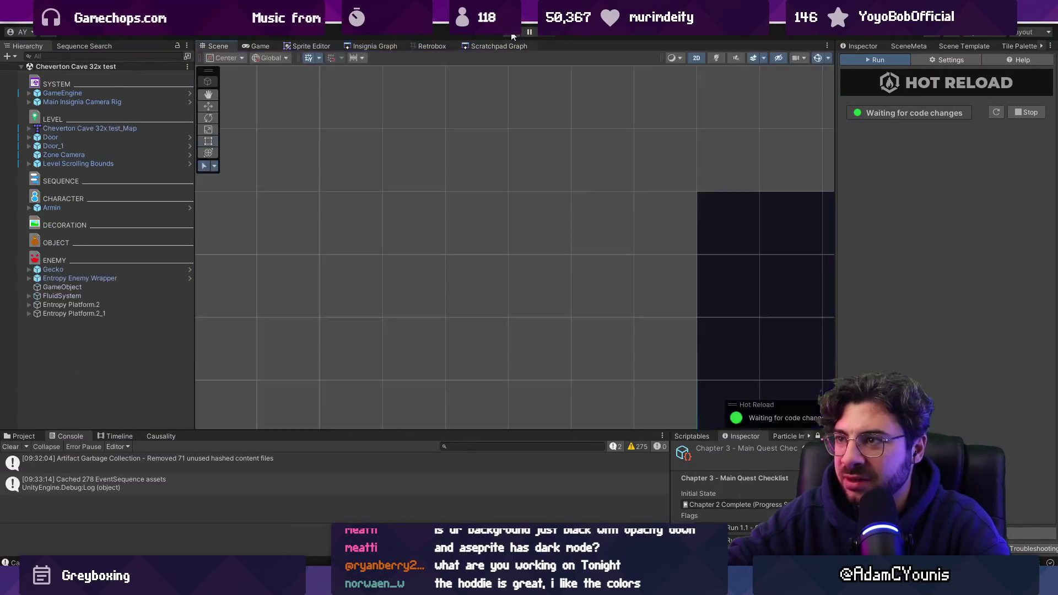
- Playtest the cave level, stop play mode, and return to the Aseprite frog sheet
{"action": "key", "text": "ctrl+p"}
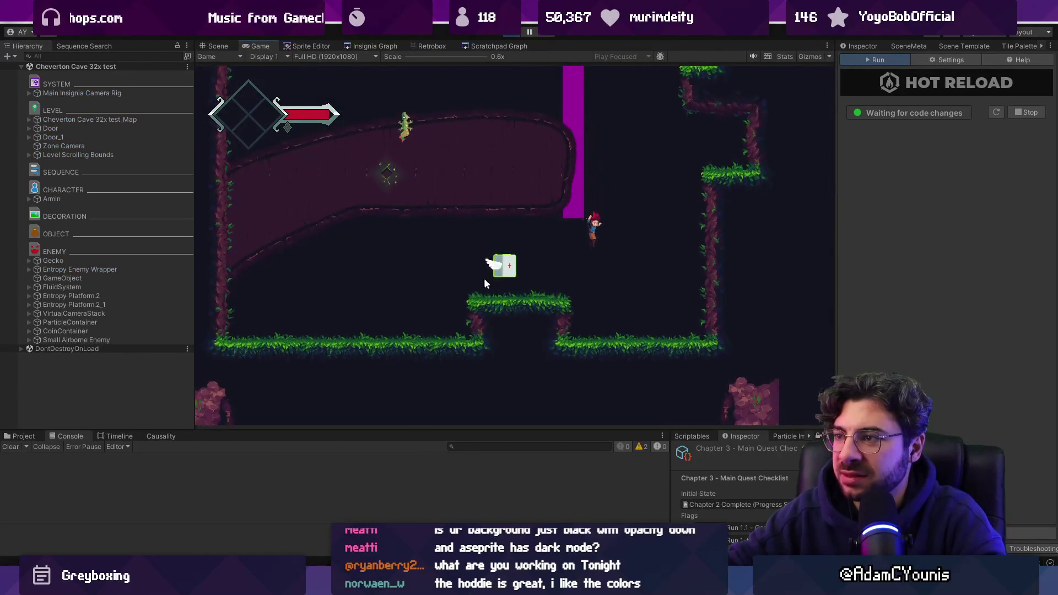
{"action": "key", "text": "Left"}
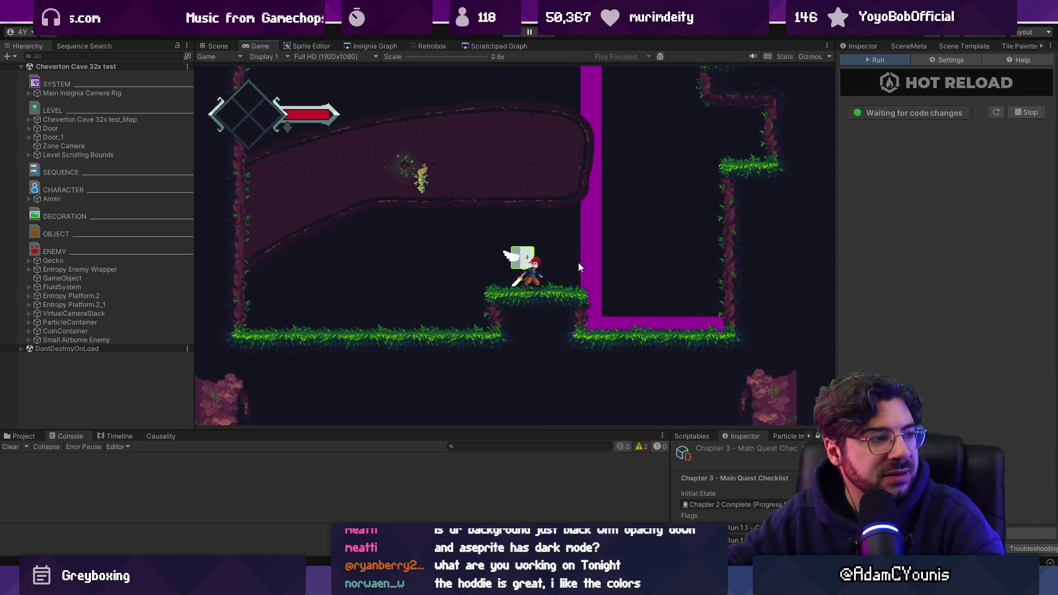
{"action": "mouse_move", "coordinate": [636, 243]}
{"action": "left_mouse_down"}
{"action": "mouse_move", "coordinate": [728, 153]}
{"action": "mouse_move", "coordinate": [693, 121]}
{"action": "mouse_move", "coordinate": [676, 86]}
{"action": "left_mouse_up"}
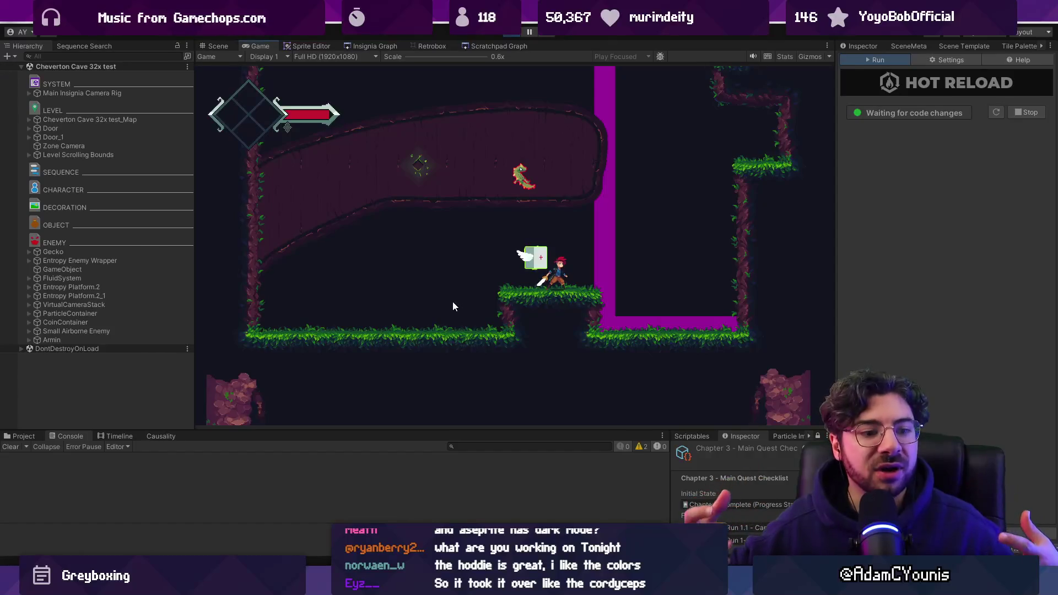
{"action": "key", "text": "shift+space"}
{"action": "key", "text": "shift+space"}
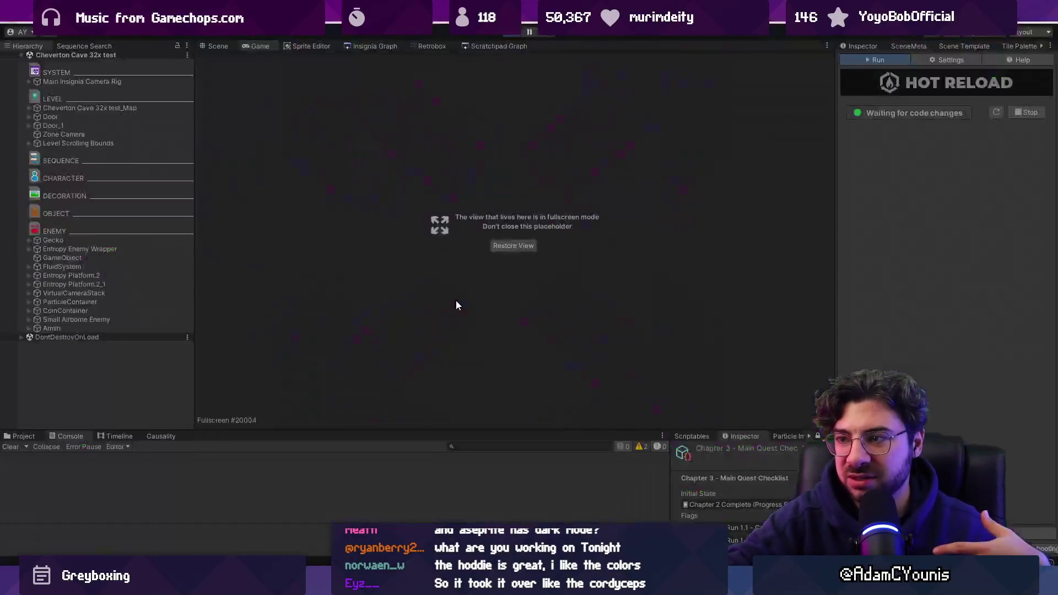
{"action": "left_click", "coordinate": [513, 33]}
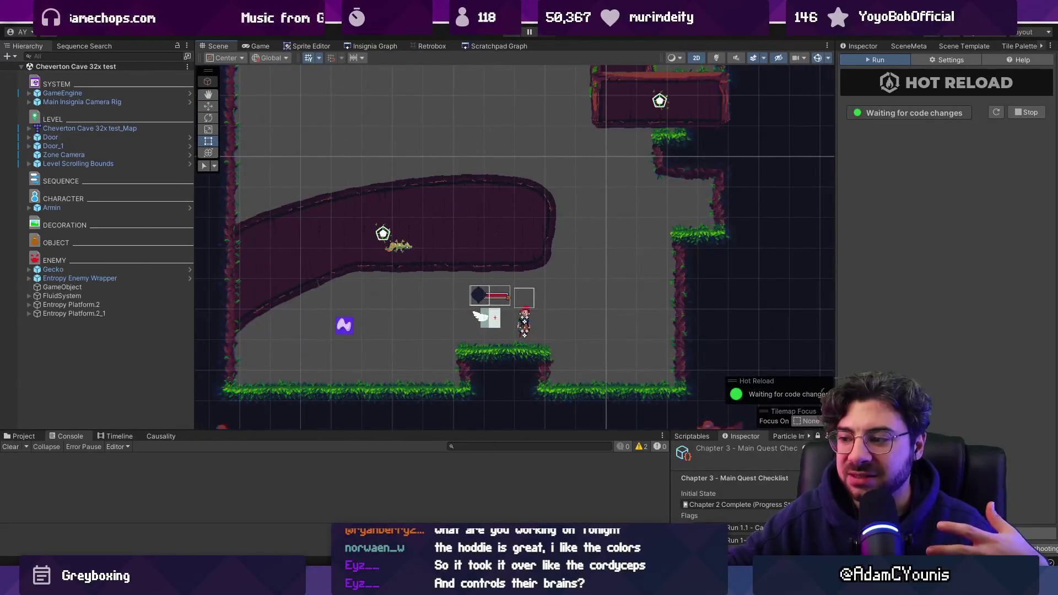
{"action": "mouse_move", "coordinate": [686, 584]}
{"action": "left_click", "coordinate": [686, 496]}
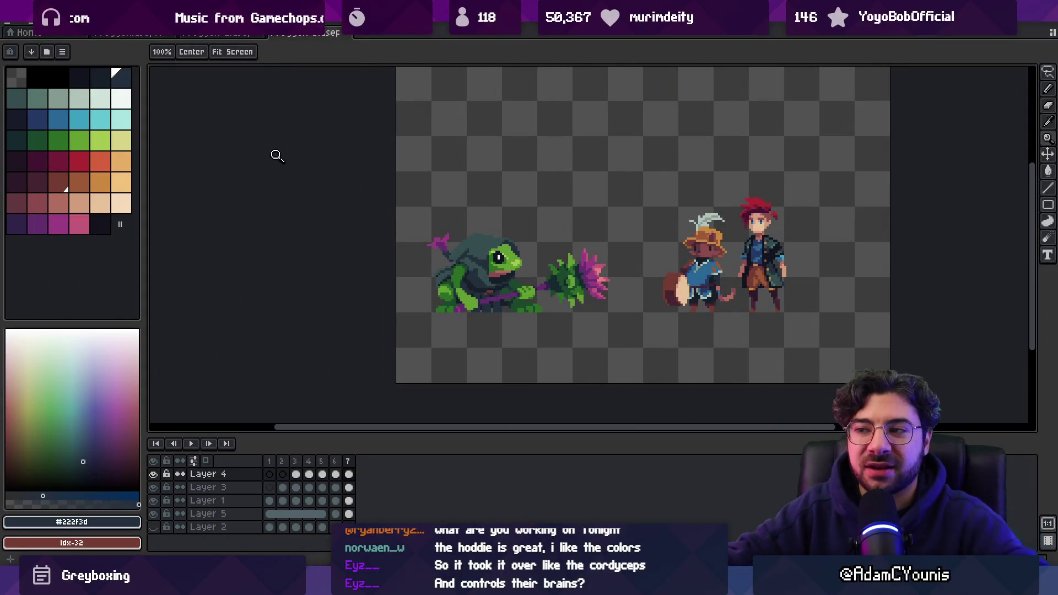
{"action": "left_click_drag", "start_coordinate": [463, 242], "coordinate": [491, 240]}
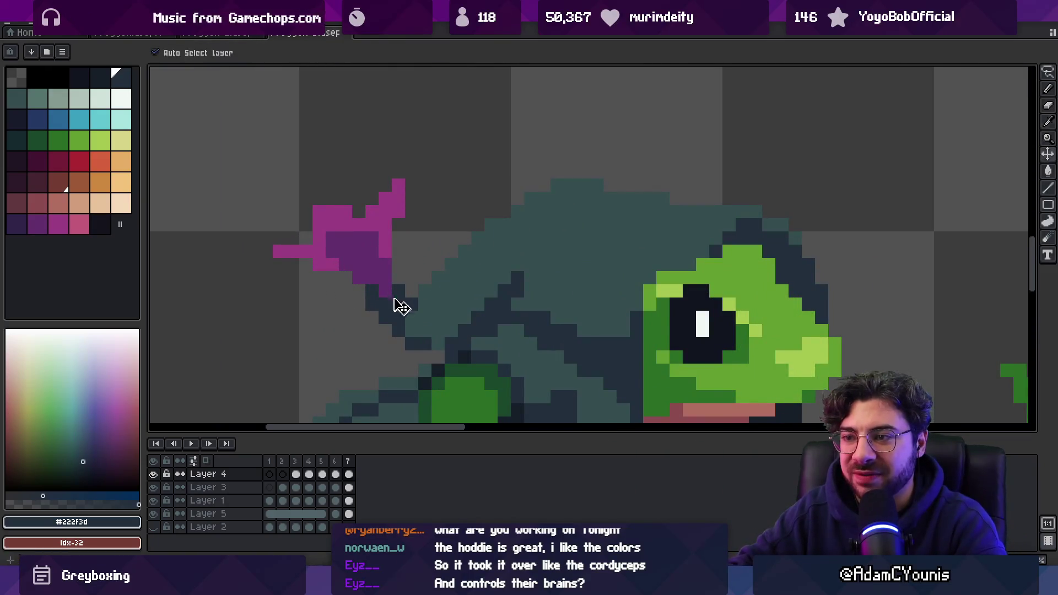
{"action": "key", "text": "b"}
{"action": "left_click", "coordinate": [368, 290], "text": "alt"}
{"action": "key", "text": "z"}
{"action": "left_click_drag", "start_coordinate": [368, 289], "coordinate": [361, 229]}
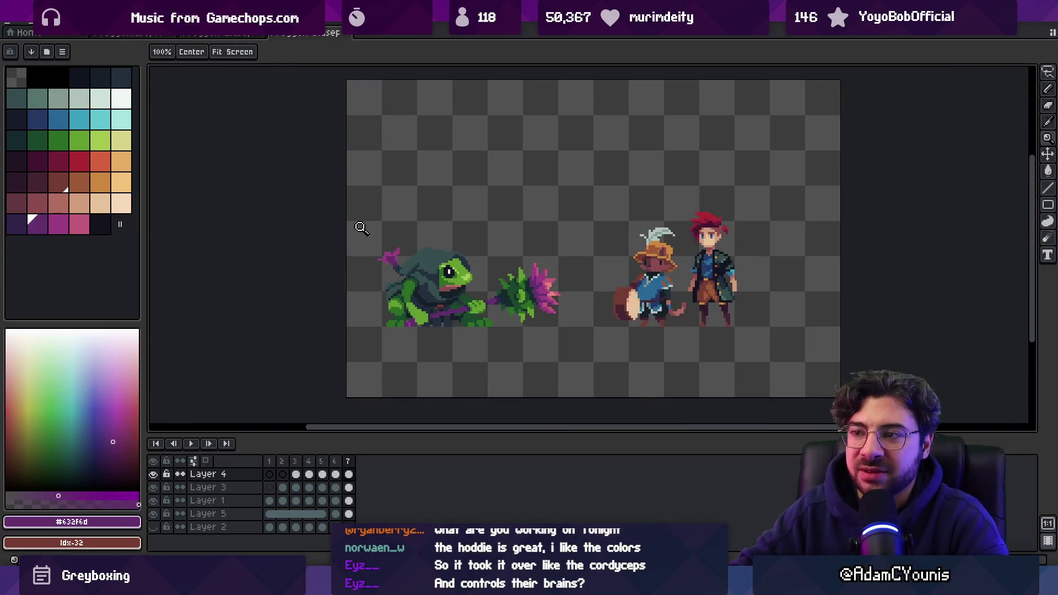
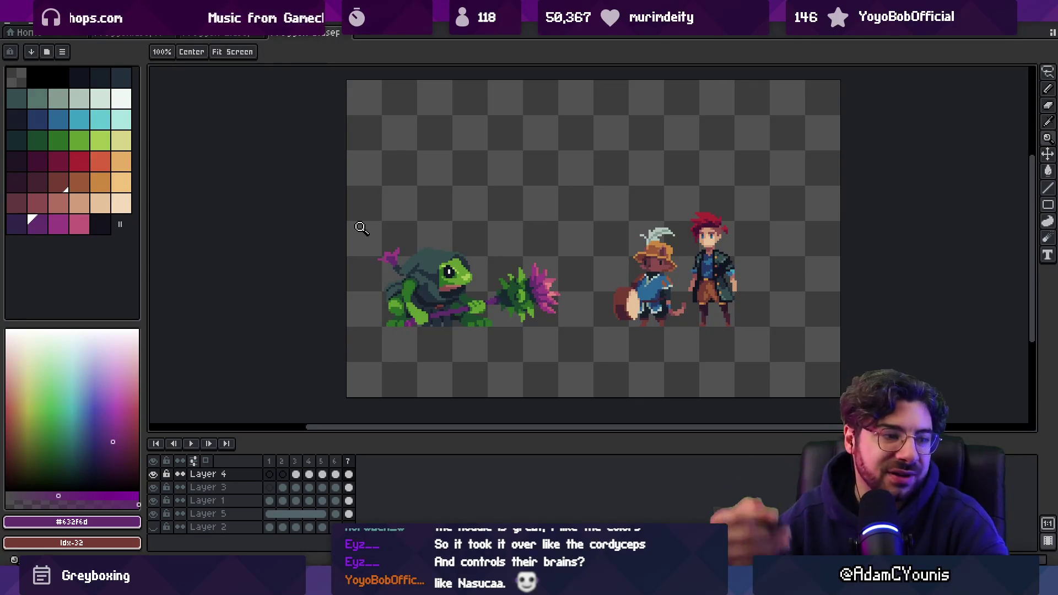
- Lasso the magenta leaf behind the frog's hood and shift it one pixel right
{"action": "left_click", "coordinate": [357, 243]}
{"action": "key", "text": "v"}
{"action": "key", "text": "q"}
{"action": "left_click_drag", "start_coordinate": [372, 221], "coordinate": [340, 273]}
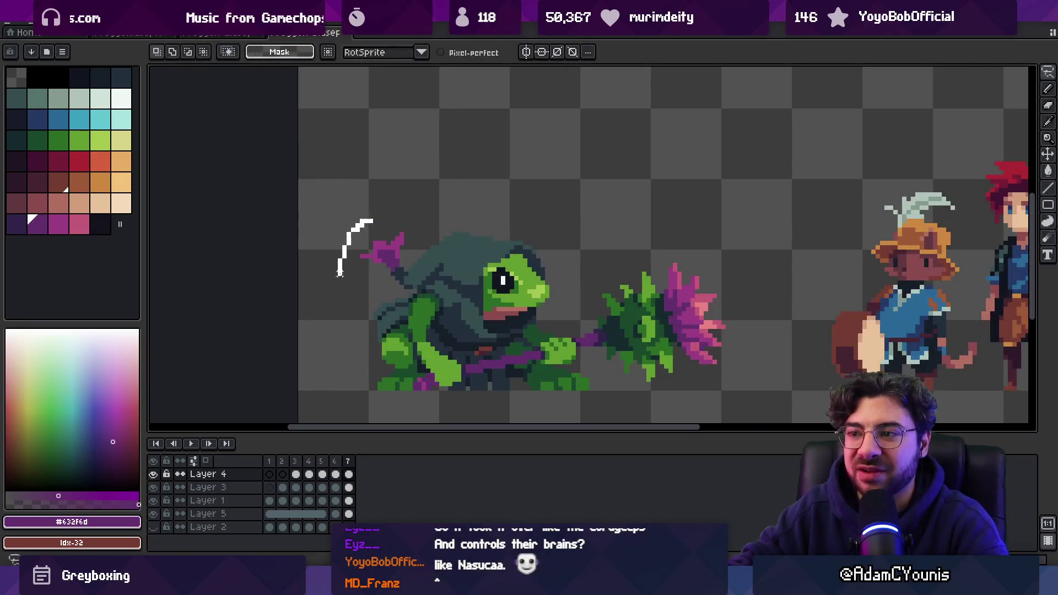
{"action": "left_click_drag", "start_coordinate": [423, 226], "coordinate": [427, 214]}
{"action": "left_click", "coordinate": [392, 265]}
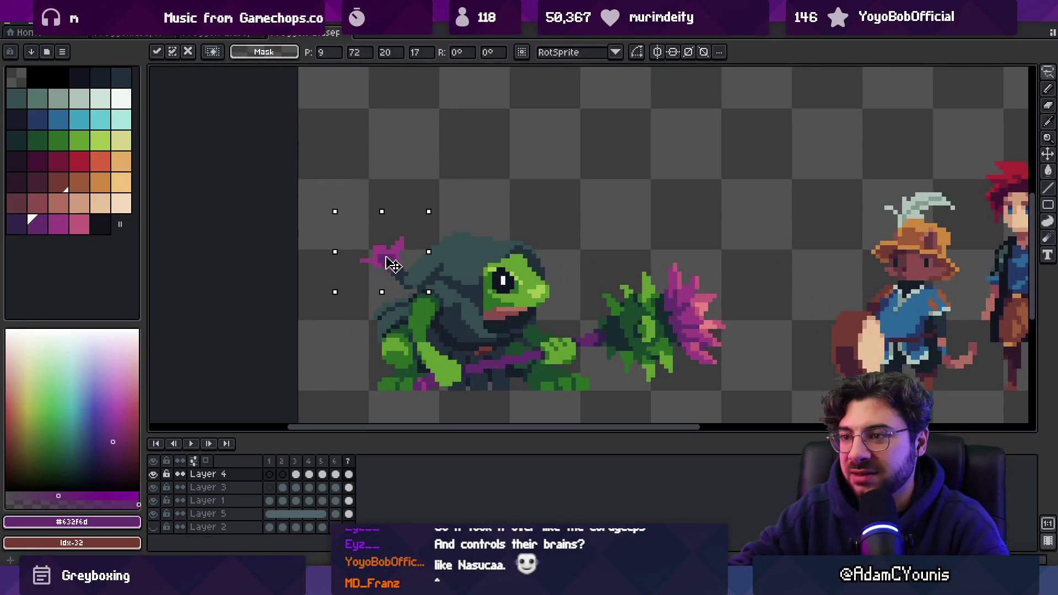
{"action": "left_click_drag", "start_coordinate": [388, 259], "coordinate": [393, 259]}
{"action": "scroll", "coordinate": [415, 210], "scroll_direction": "up", "scroll_amount": 3}
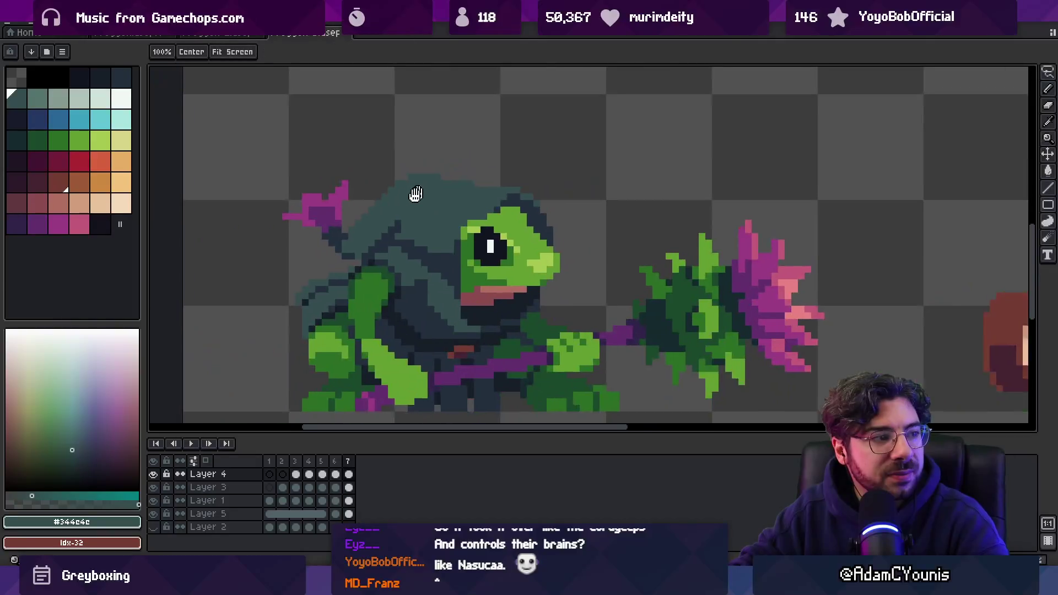
- Paint dark #222f3d shading pixels on the hood, sampling the teal #344c4c for comparison
{"action": "key", "text": "b"}
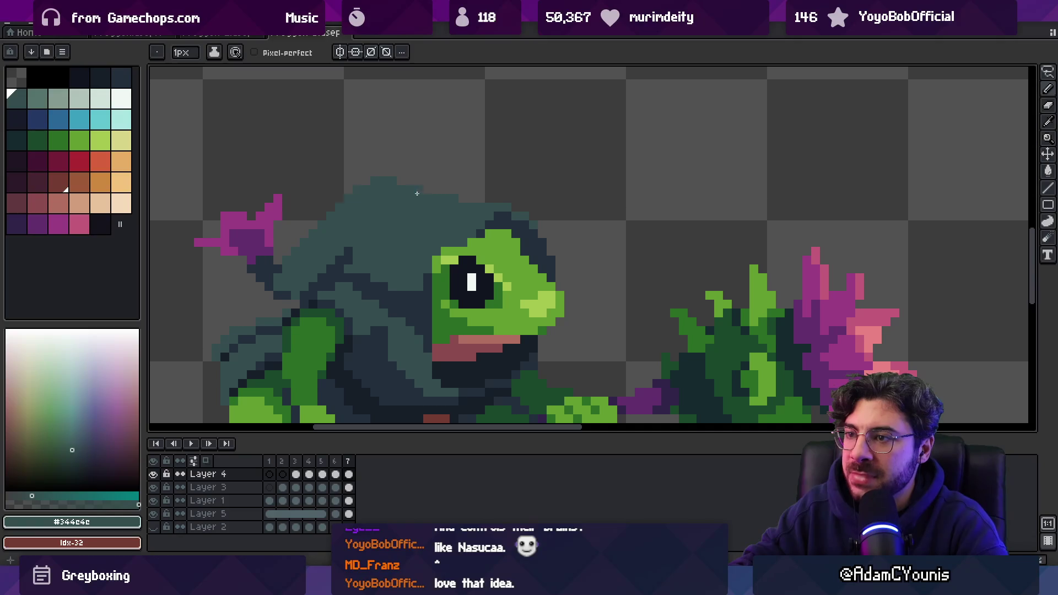
{"action": "scroll", "coordinate": [416, 193], "scroll_direction": "down", "scroll_amount": 4}
{"action": "scroll", "coordinate": [441, 198], "scroll_direction": "up", "scroll_amount": 3}
{"action": "left_click", "coordinate": [372, 227], "text": "alt"}
{"action": "left_click", "coordinate": [380, 239]}
{"action": "key", "text": "z"}
{"action": "scroll", "coordinate": [381, 198], "scroll_direction": "down", "scroll_amount": 4}
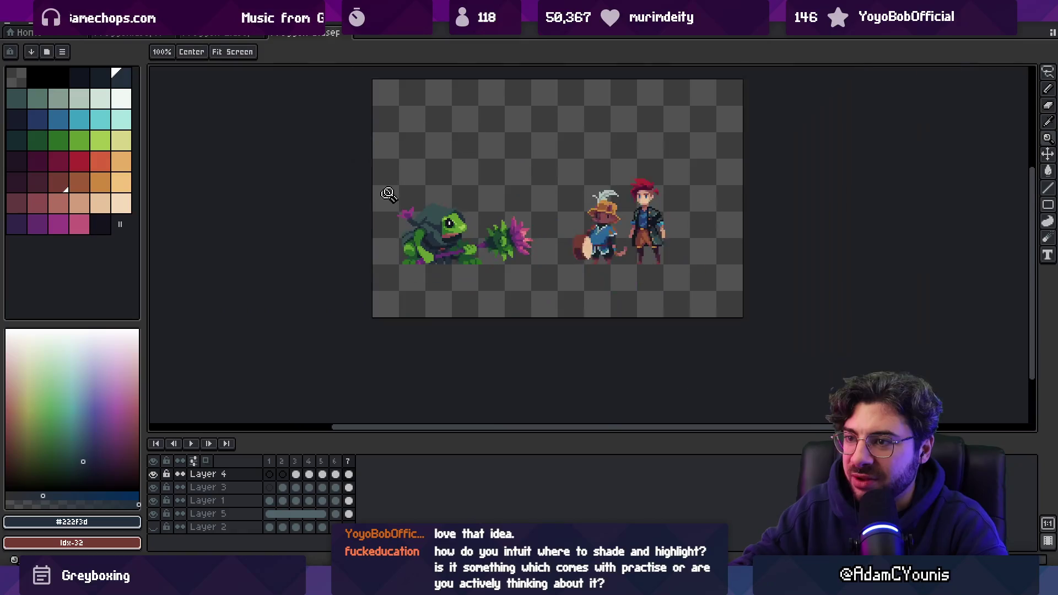
{"action": "scroll", "coordinate": [419, 218], "scroll_direction": "up", "scroll_amount": 5}
{"action": "left_click", "coordinate": [421, 220], "text": "alt"}
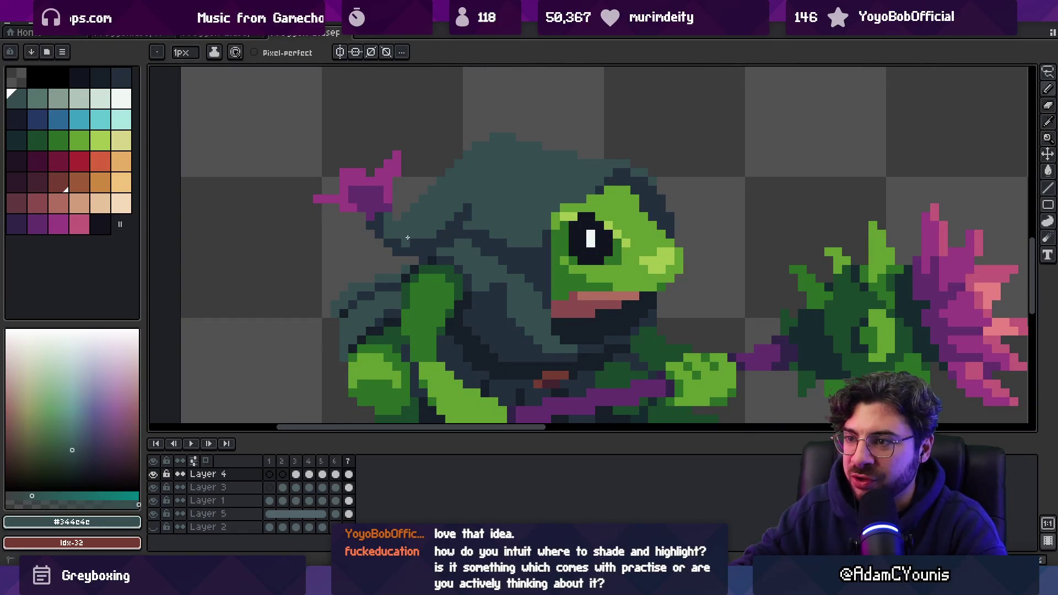
{"action": "left_click", "coordinate": [391, 218], "text": "alt"}
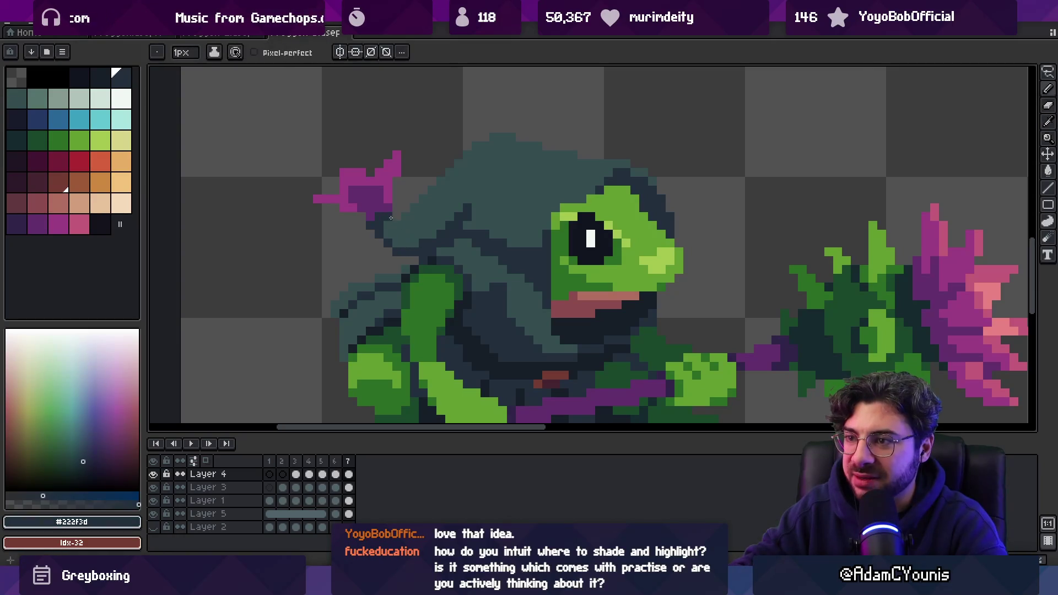
{"action": "left_click", "coordinate": [390, 220], "text": "alt"}
{"action": "key", "text": "z"}
{"action": "scroll", "coordinate": [375, 209], "scroll_direction": "down", "scroll_amount": 5}
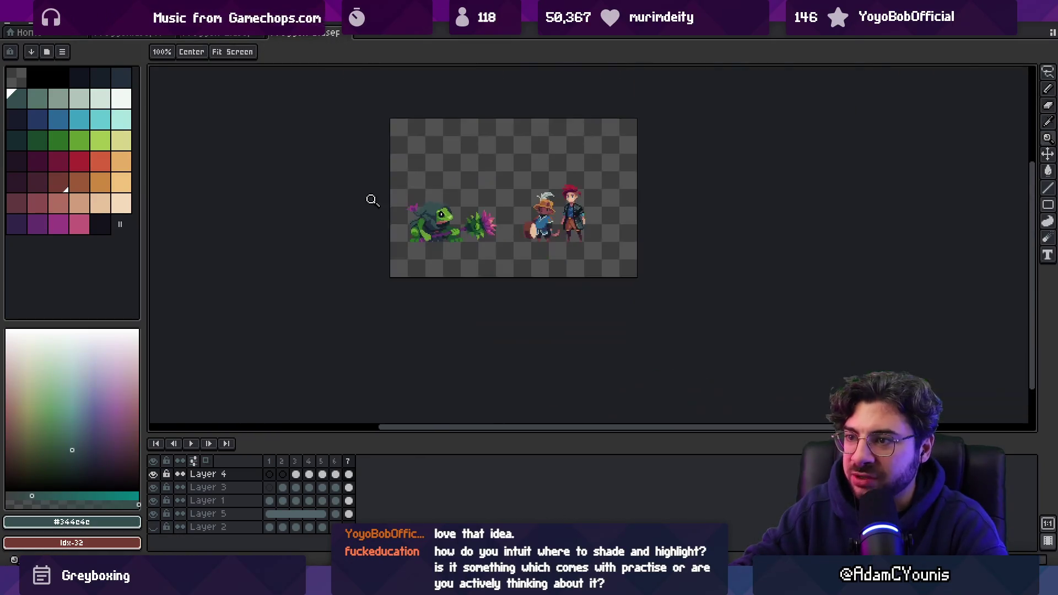
{"action": "scroll", "coordinate": [426, 219], "scroll_direction": "up", "scroll_amount": 4}
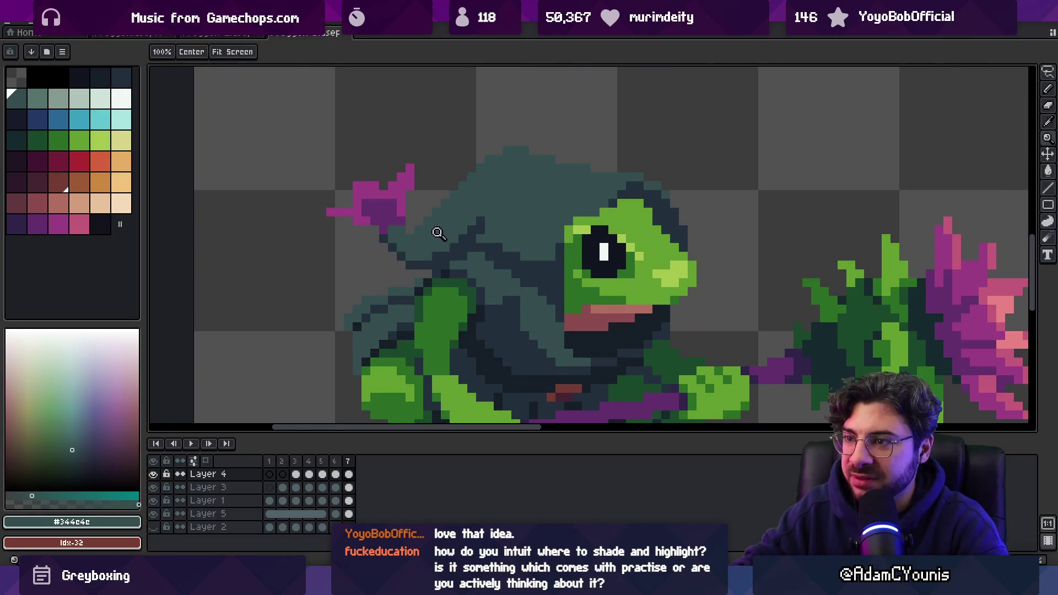
{"action": "scroll", "coordinate": [468, 212], "scroll_direction": "up", "scroll_amount": 2}
- Add more dark #222f3d hood pixels, repainting one neighbouring pixel teal
{"action": "key", "text": "b"}
{"action": "left_click", "coordinate": [424, 249], "text": "alt"}
{"action": "left_click", "coordinate": [463, 248]}
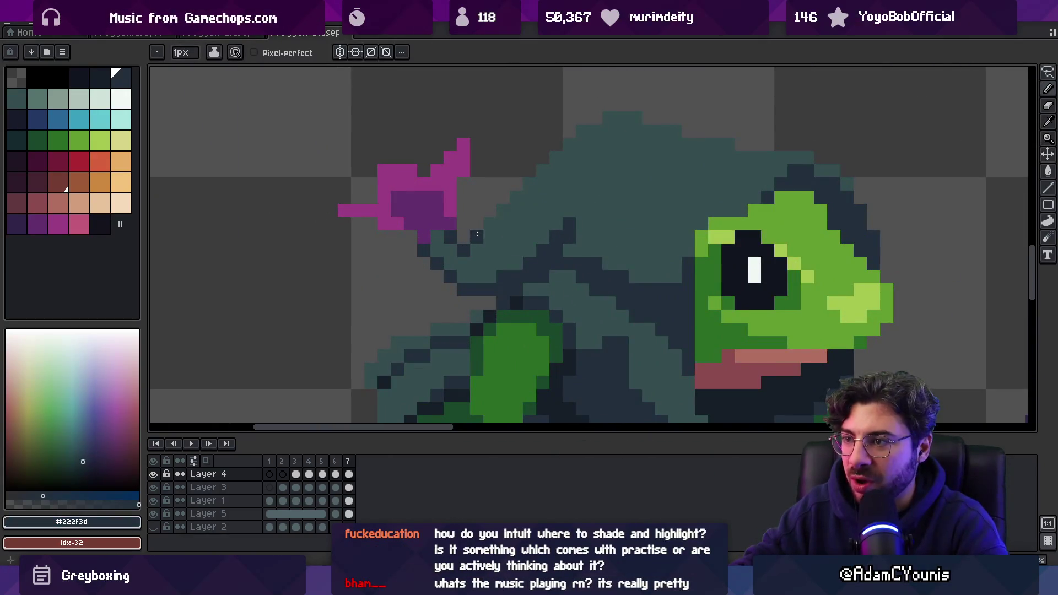
{"action": "key", "text": "z"}
{"action": "scroll", "coordinate": [463, 242], "scroll_direction": "down", "scroll_amount": 5}
{"action": "scroll", "coordinate": [441, 226], "scroll_direction": "up", "scroll_amount": 4}
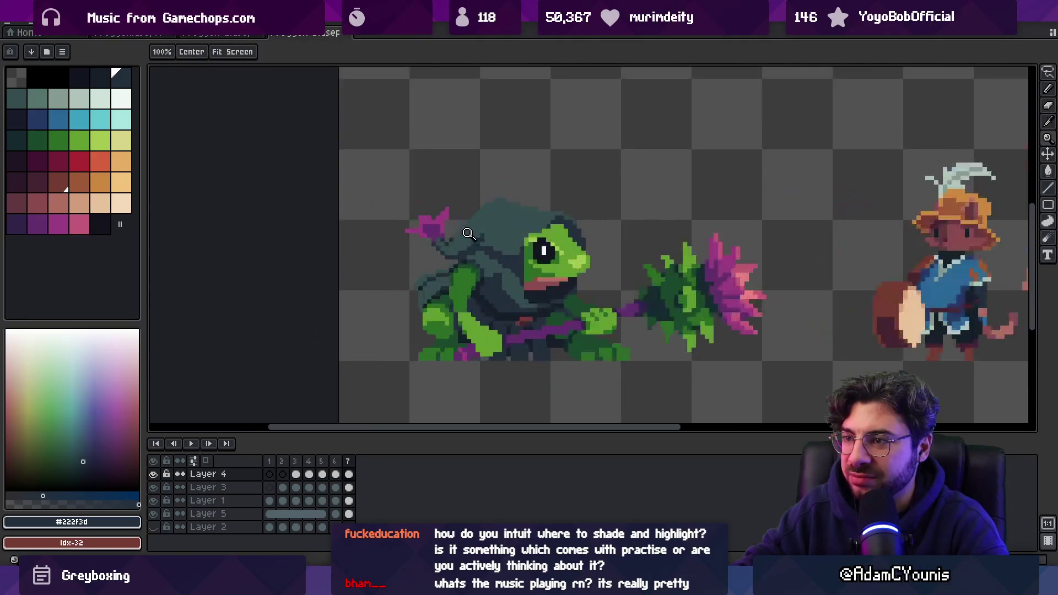
{"action": "key", "text": "alt"}
{"action": "left_click", "coordinate": [418, 232]}
{"action": "left_click", "coordinate": [439, 245], "text": "alt"}
{"action": "left_click", "coordinate": [434, 232]}
{"action": "left_click", "coordinate": [428, 244], "text": "alt"}
{"action": "left_click", "coordinate": [460, 245]}
{"action": "key", "text": "z"}
{"action": "scroll", "coordinate": [450, 215], "scroll_direction": "down", "scroll_amount": 6}
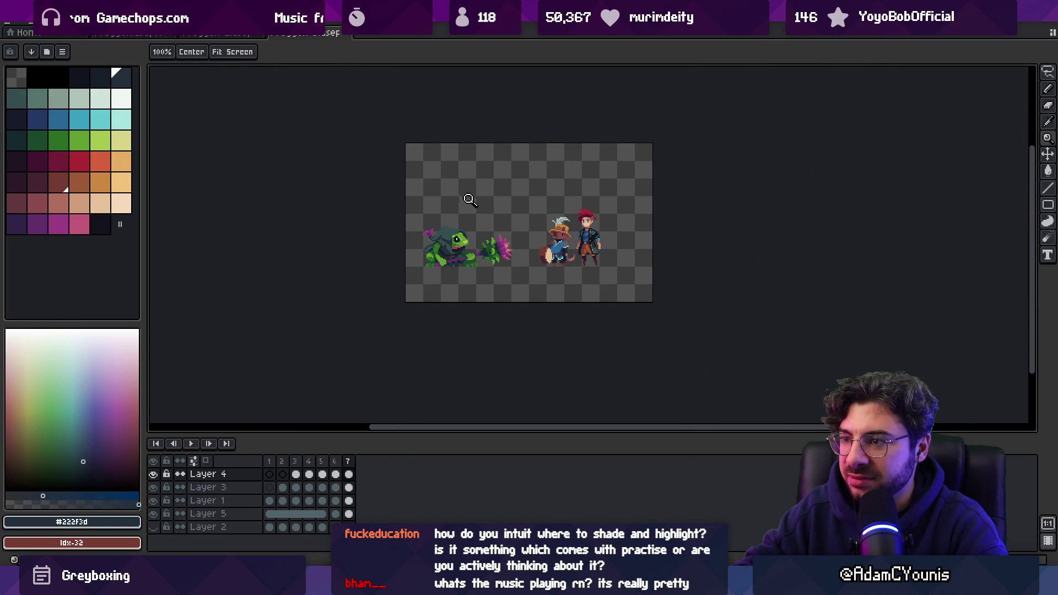
{"action": "scroll", "coordinate": [470, 200], "scroll_direction": "up", "scroll_amount": 5}
{"action": "key", "text": "b"}
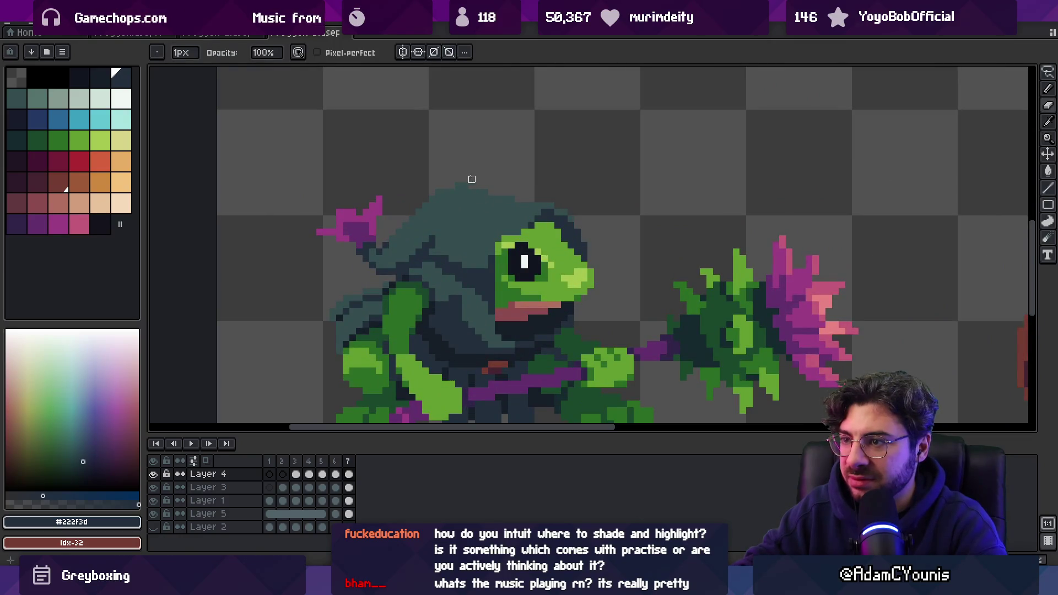
{"action": "left_click", "coordinate": [472, 189], "text": "alt"}
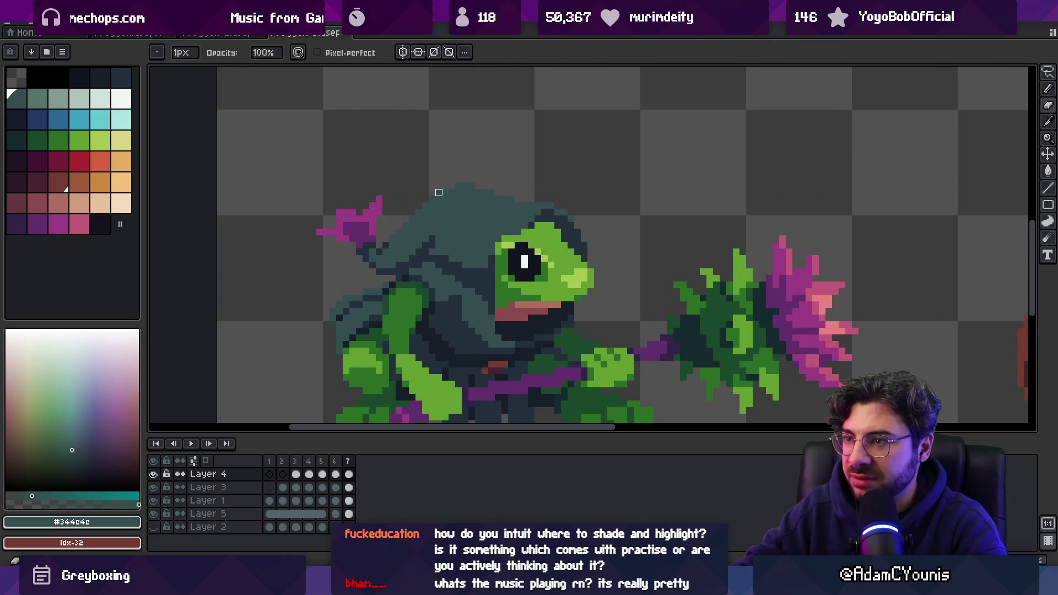
{"action": "scroll", "coordinate": [497, 179], "scroll_direction": "down", "scroll_amount": 4}
{"action": "scroll", "coordinate": [524, 165], "scroll_direction": "up", "scroll_amount": 3}
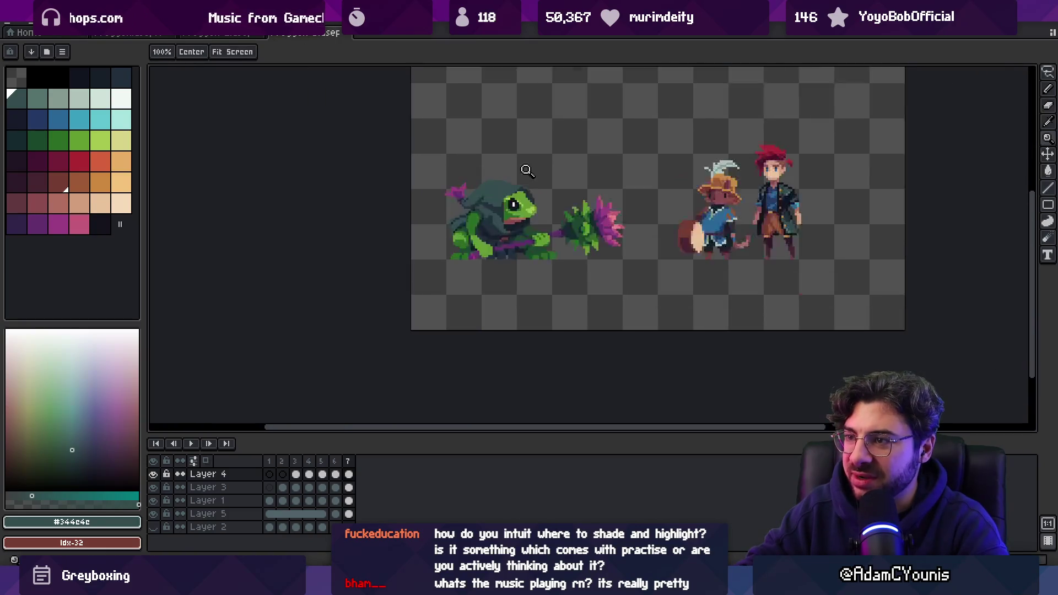
{"action": "key", "text": "v"}
{"action": "key", "text": "b"}
{"action": "scroll", "coordinate": [524, 173], "scroll_direction": "up", "scroll_amount": 3}
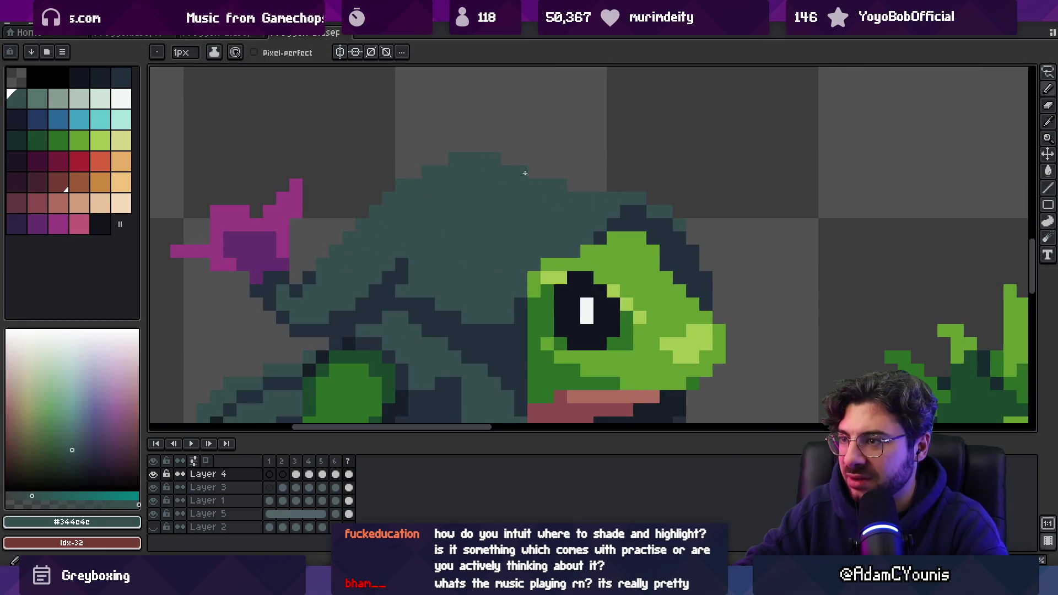
{"action": "key", "text": "z"}
{"action": "scroll", "coordinate": [523, 212], "scroll_direction": "down", "scroll_amount": 4}
{"action": "scroll", "coordinate": [508, 227], "scroll_direction": "up", "scroll_amount": 3}
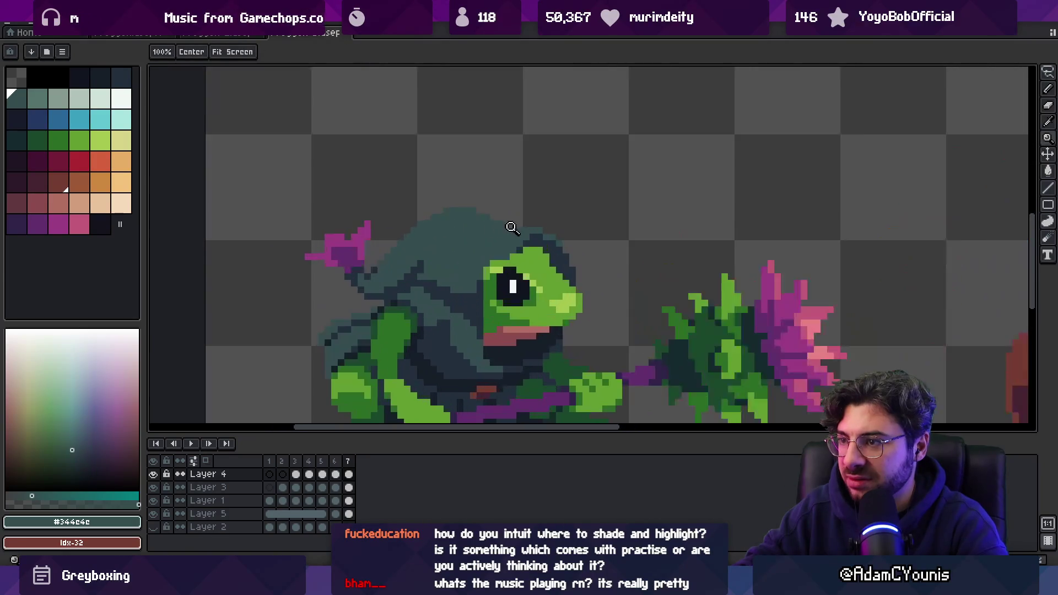
{"action": "key", "text": "b"}
{"action": "left_click", "coordinate": [495, 224], "text": "alt"}
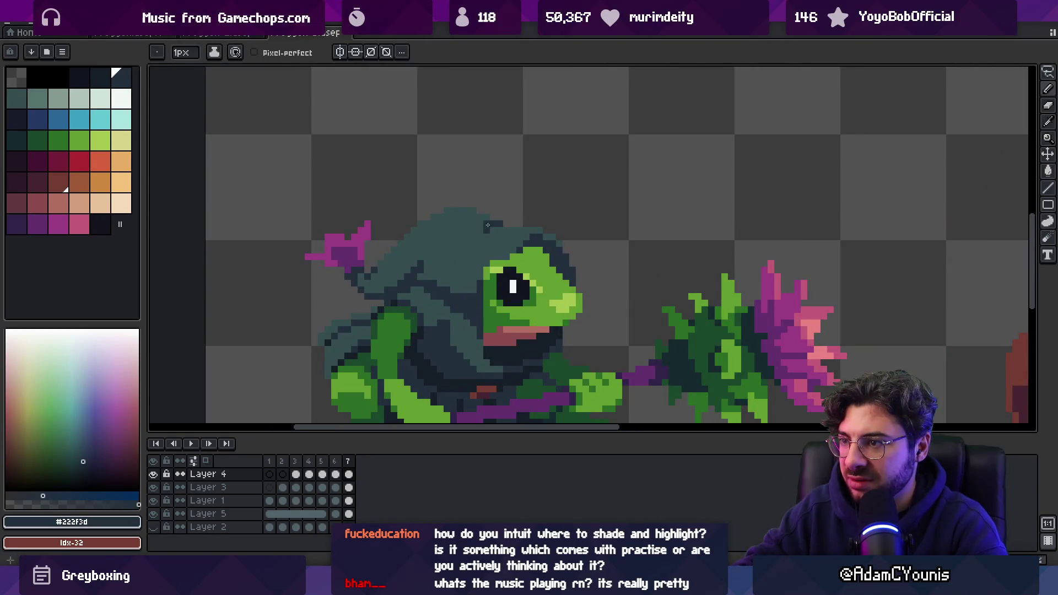
{"action": "key", "text": "z"}
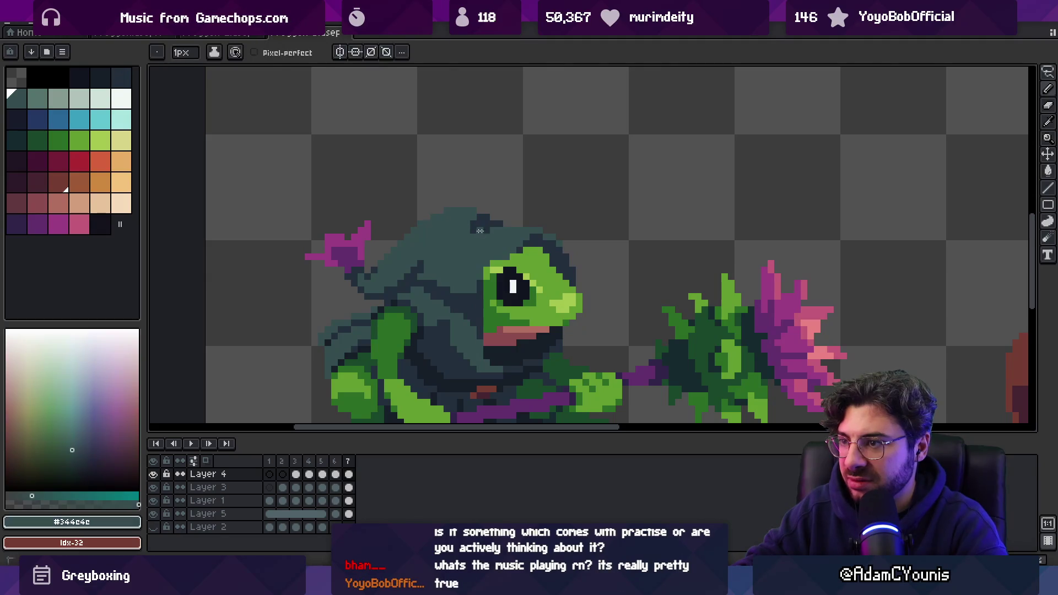
{"action": "scroll", "coordinate": [458, 220], "scroll_direction": "down", "scroll_amount": 5}
{"action": "scroll", "coordinate": [532, 196], "scroll_direction": "up", "scroll_amount": 5}
{"action": "key", "text": "b"}
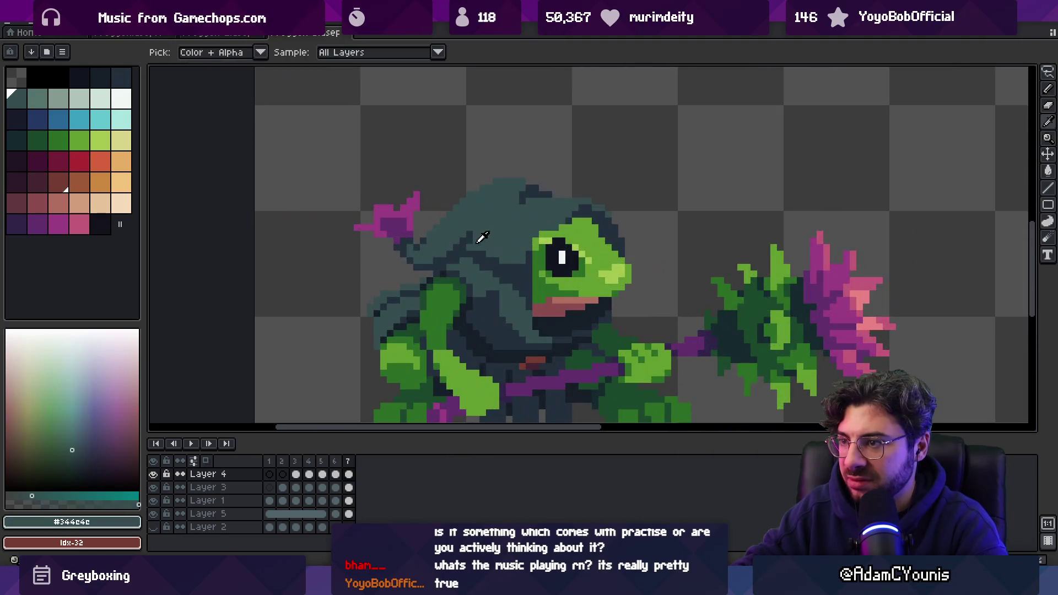
{"action": "left_click", "coordinate": [471, 235], "text": "alt"}
{"action": "left_click", "coordinate": [475, 243], "text": "alt"}
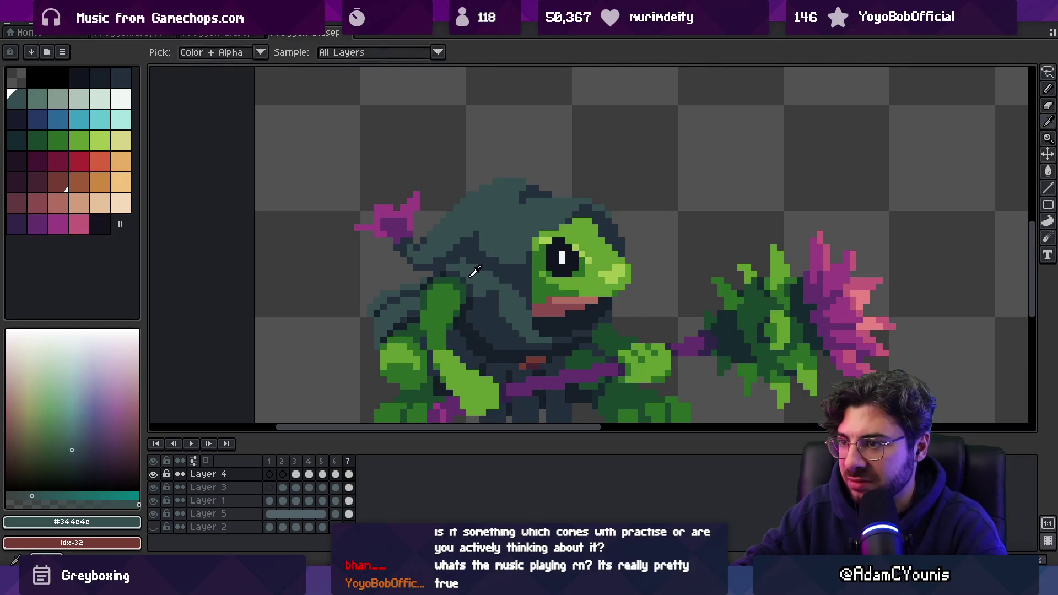
{"action": "key", "text": "z"}
{"action": "scroll", "coordinate": [498, 223], "scroll_direction": "down", "scroll_amount": 4}
{"action": "scroll", "coordinate": [491, 243], "scroll_direction": "up", "scroll_amount": 5}
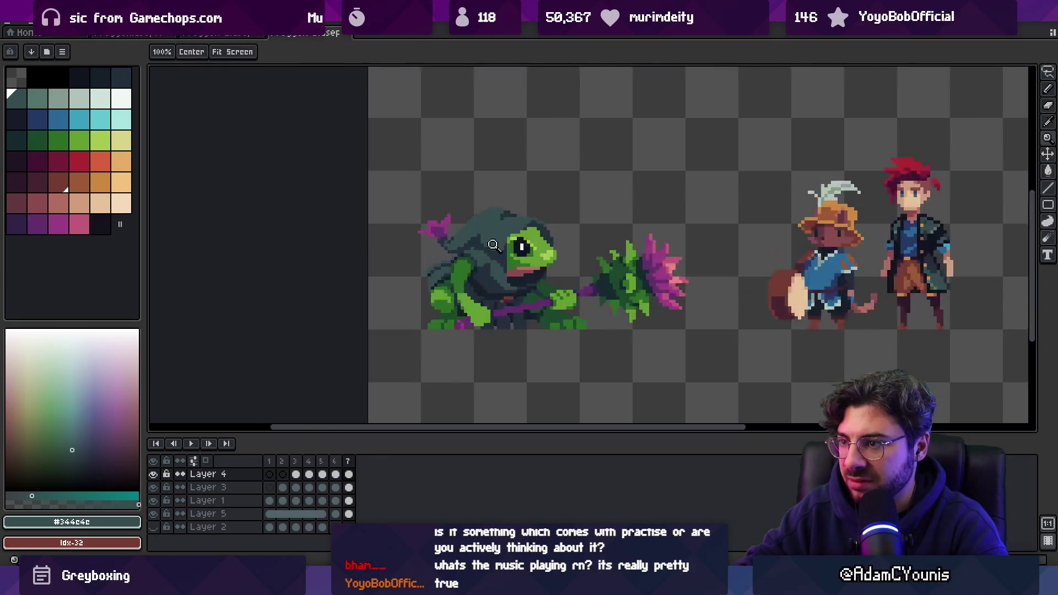
{"action": "scroll", "coordinate": [492, 242], "scroll_direction": "down", "scroll_amount": 5}
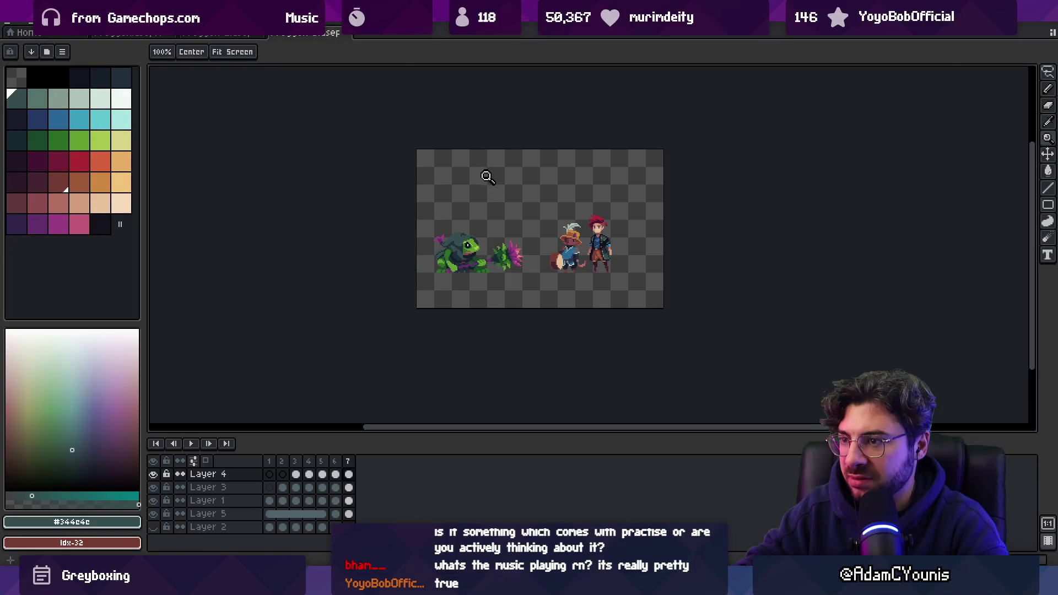
{"action": "scroll", "coordinate": [474, 230], "scroll_direction": "up", "scroll_amount": 5}
{"action": "key", "text": "b"}
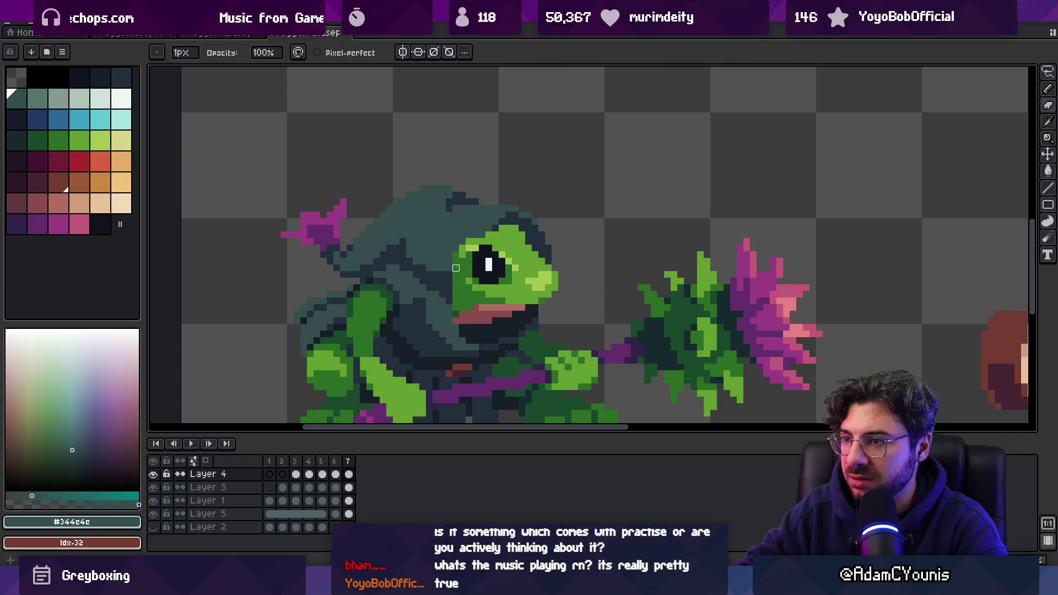
{"action": "key", "text": "z"}
{"action": "scroll", "coordinate": [468, 247], "scroll_direction": "down", "scroll_amount": 4}
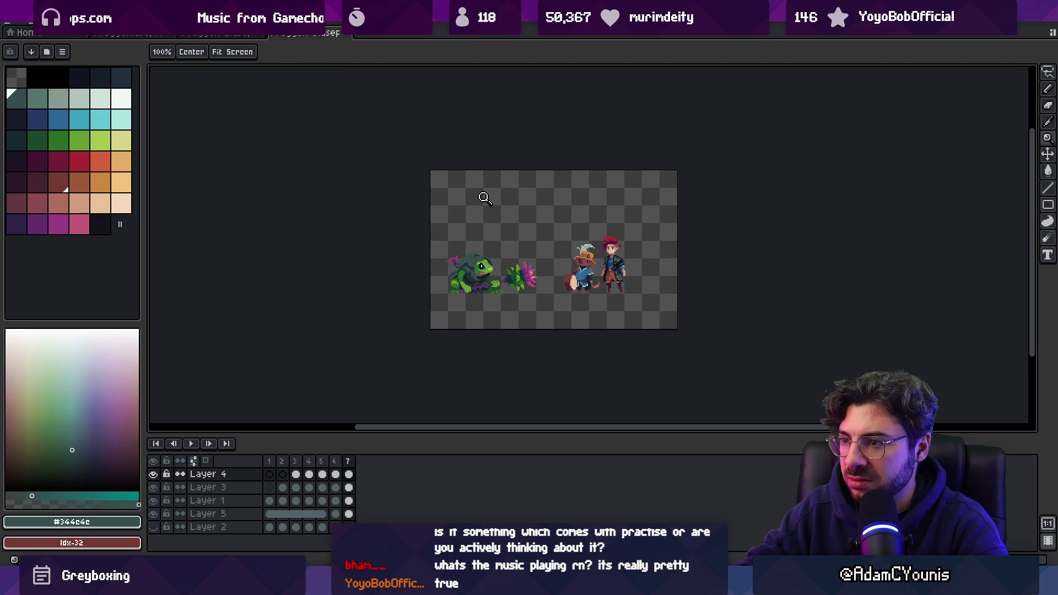
{"action": "scroll", "coordinate": [479, 253], "scroll_direction": "up", "scroll_amount": 5}
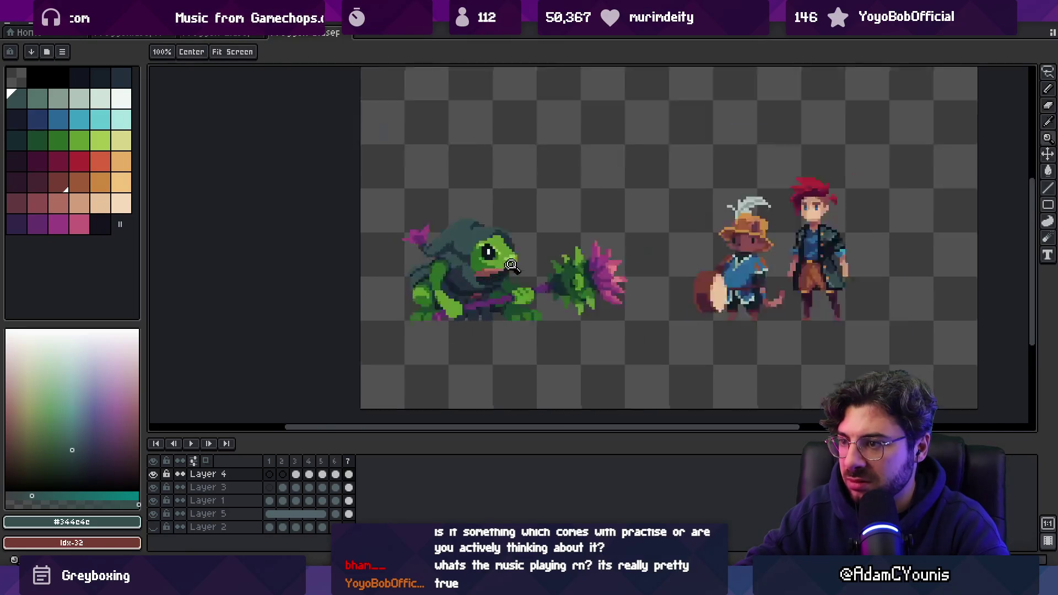
{"action": "left_click", "coordinate": [455, 250], "text": "alt"}
{"action": "key", "text": "b"}
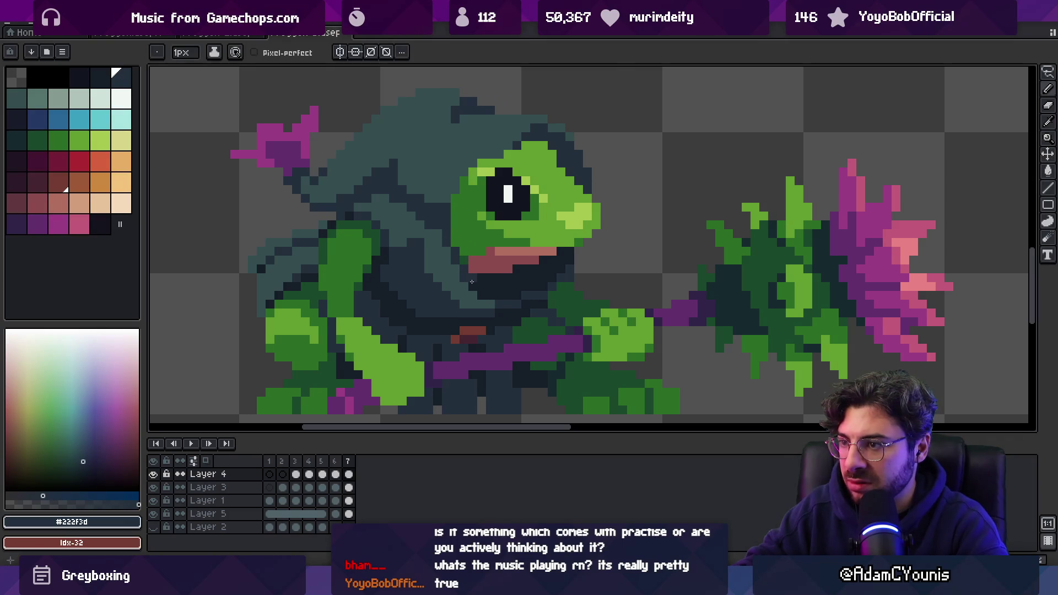
{"action": "key", "text": "z"}
{"action": "scroll", "coordinate": [480, 296], "scroll_direction": "down", "scroll_amount": 4}
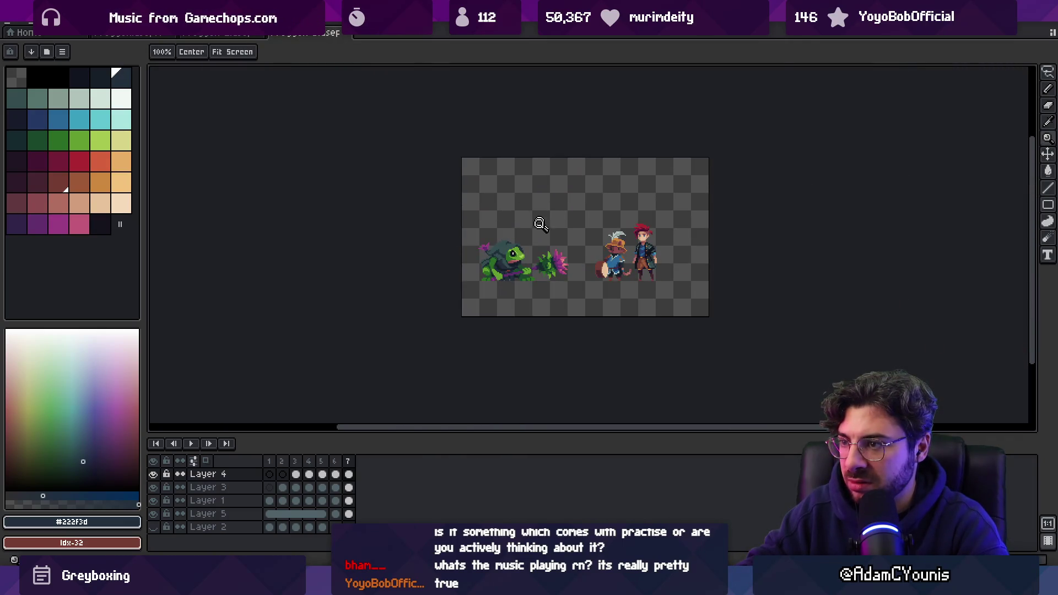
{"action": "scroll", "coordinate": [540, 223], "scroll_direction": "up", "scroll_amount": 4}
{"action": "left_click_drag", "start_coordinate": [497, 239], "coordinate": [498, 279]}
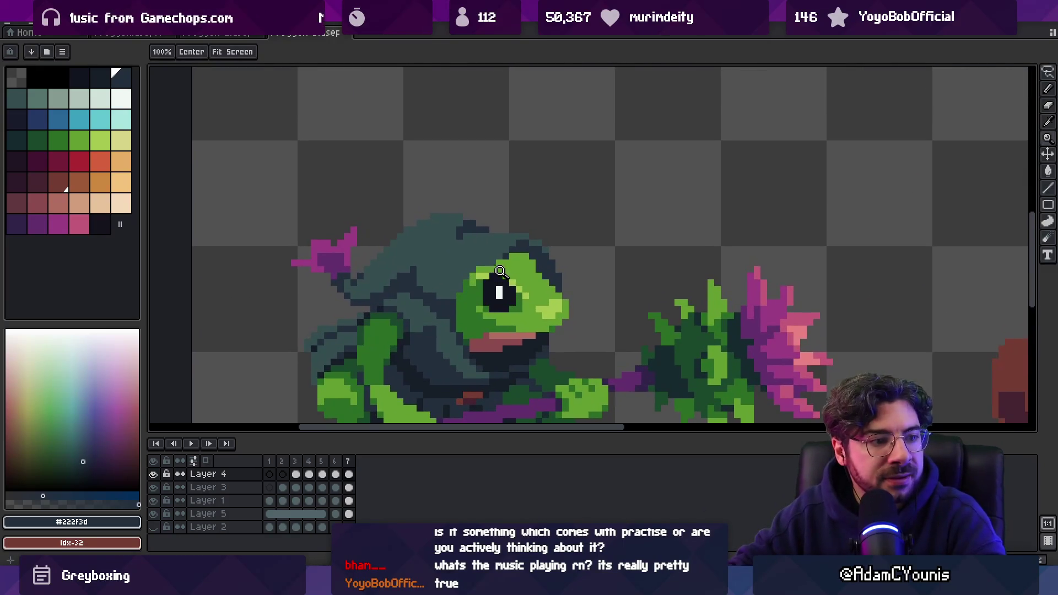
{"action": "scroll", "coordinate": [522, 228], "scroll_direction": "down", "scroll_amount": 3}
{"action": "scroll", "coordinate": [506, 206], "scroll_direction": "up", "scroll_amount": 4}
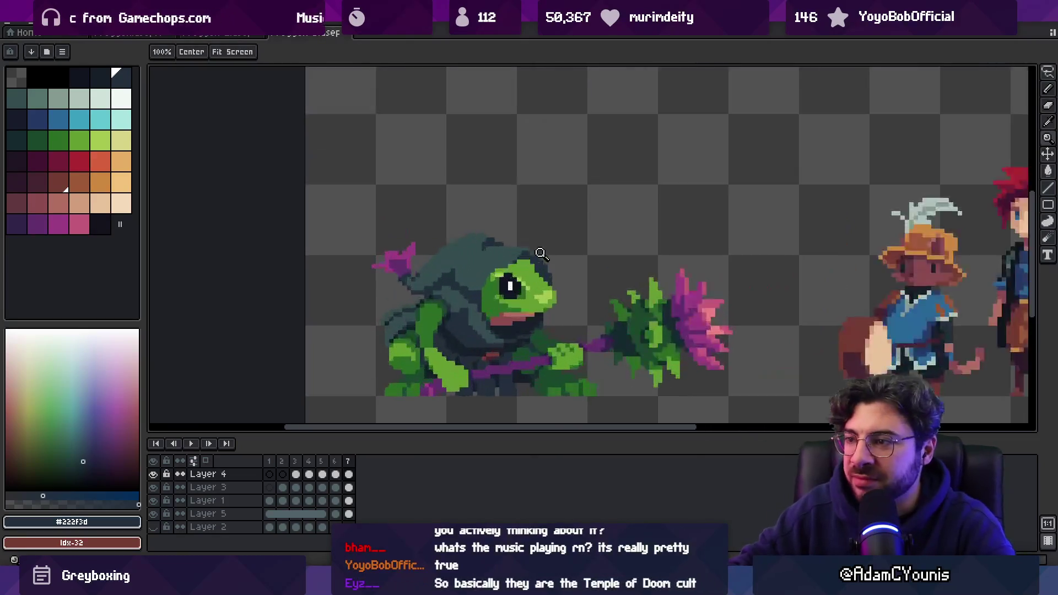
{"action": "key", "text": "b"}
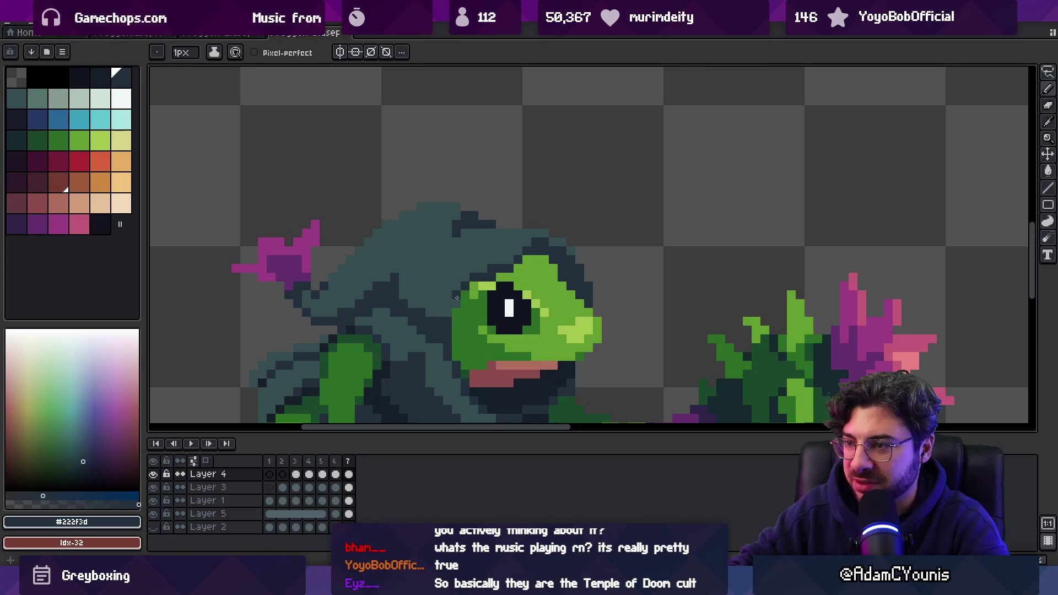
{"action": "key", "text": "z"}
{"action": "scroll", "coordinate": [505, 228], "scroll_direction": "down", "scroll_amount": 3}
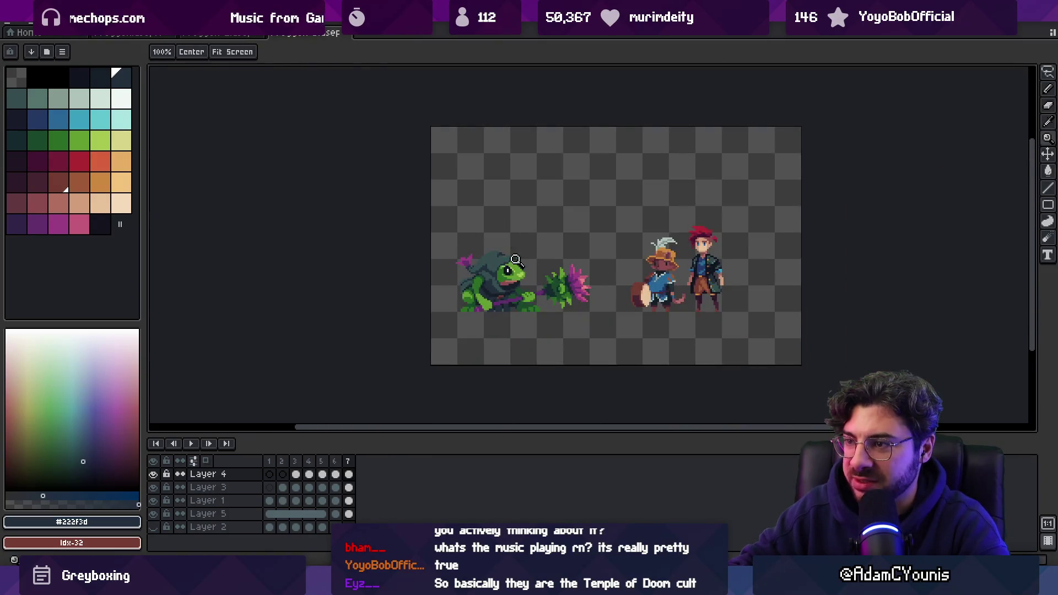
{"action": "scroll", "coordinate": [507, 263], "scroll_direction": "up", "scroll_amount": 4}
{"action": "key", "text": "b"}
{"action": "left_click", "coordinate": [484, 248], "text": "alt"}
{"action": "key", "text": "z"}
{"action": "scroll", "coordinate": [488, 217], "scroll_direction": "down", "scroll_amount": 3}
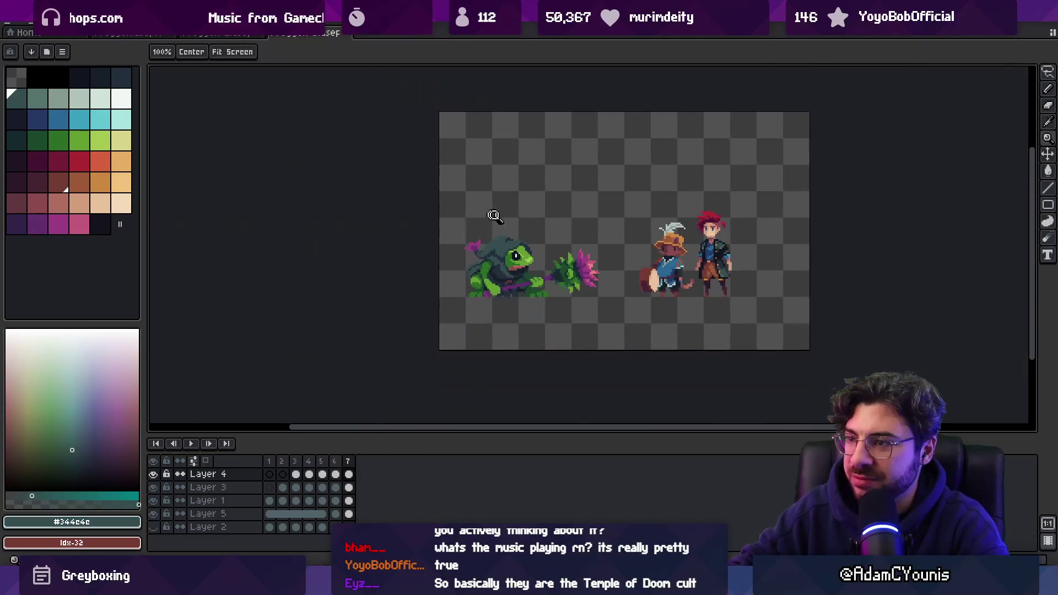
{"action": "scroll", "coordinate": [528, 212], "scroll_direction": "down", "scroll_amount": 1}
{"action": "scroll", "coordinate": [536, 214], "scroll_direction": "up", "scroll_amount": 5}
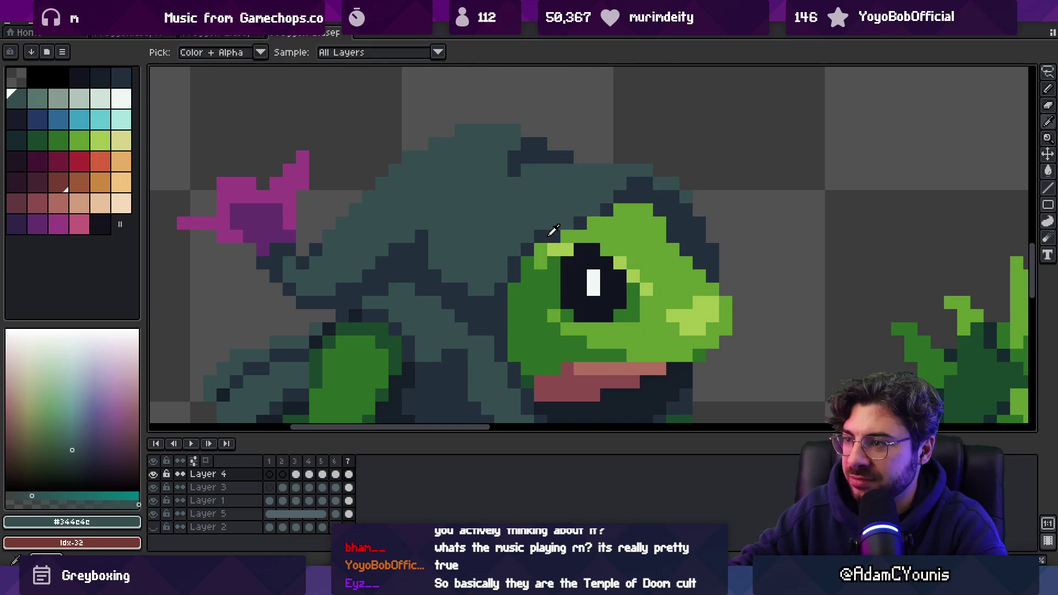
{"action": "left_click", "coordinate": [556, 231], "text": "alt"}
{"action": "scroll", "coordinate": [556, 211], "scroll_direction": "down", "scroll_amount": 5}
{"action": "scroll", "coordinate": [558, 198], "scroll_direction": "right", "scroll_amount": 2}
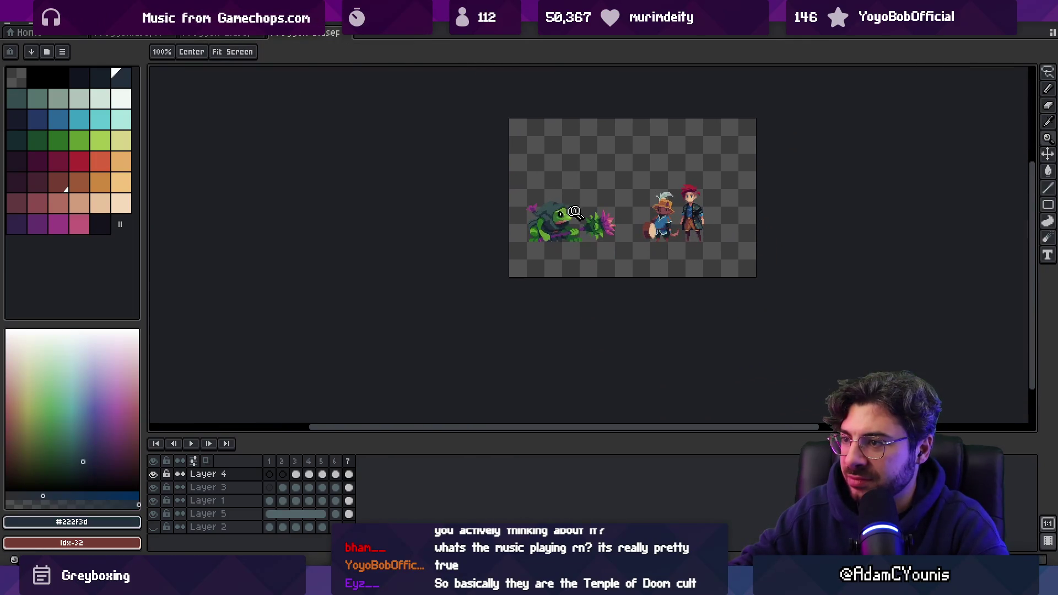
{"action": "scroll", "coordinate": [566, 214], "scroll_direction": "up", "scroll_amount": 5}
{"action": "key", "text": "b"}
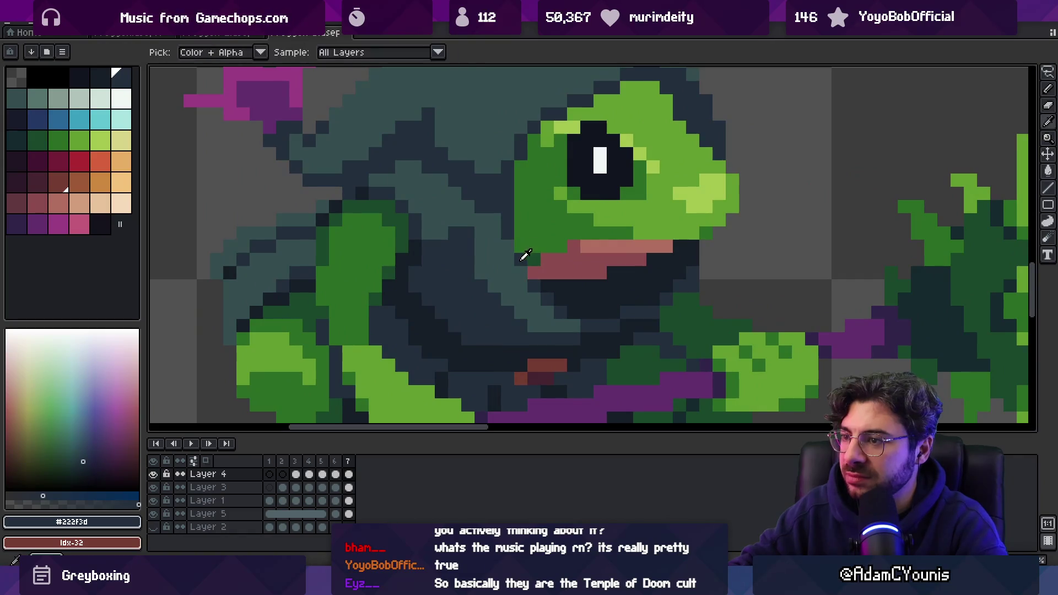
{"action": "key", "text": "z"}
{"action": "scroll", "coordinate": [525, 231], "scroll_direction": "down", "scroll_amount": 5}
{"action": "scroll", "coordinate": [525, 232], "scroll_direction": "up", "scroll_amount": 5}
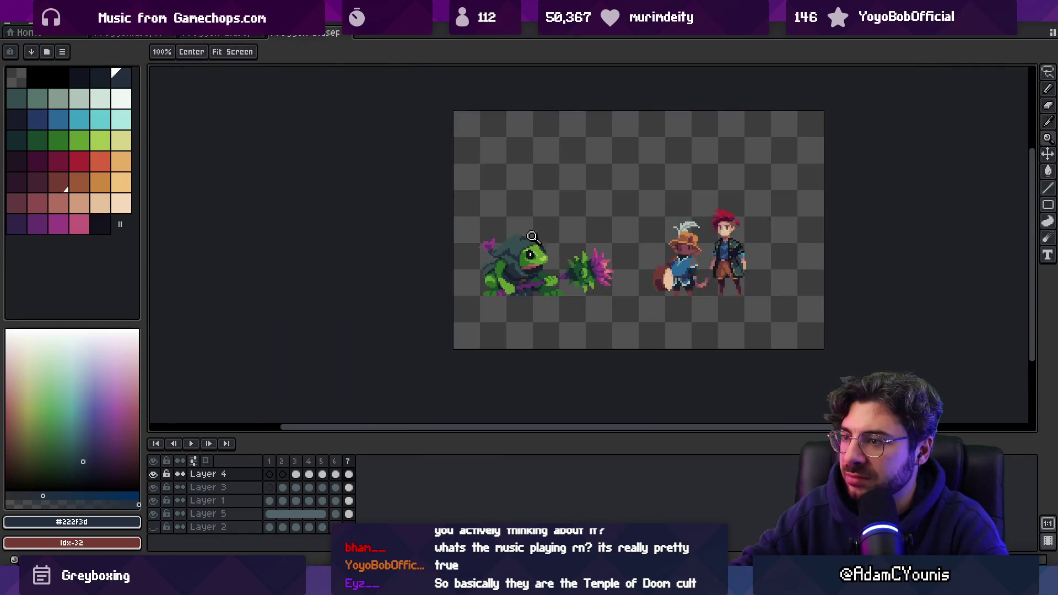
{"action": "key", "text": "v"}
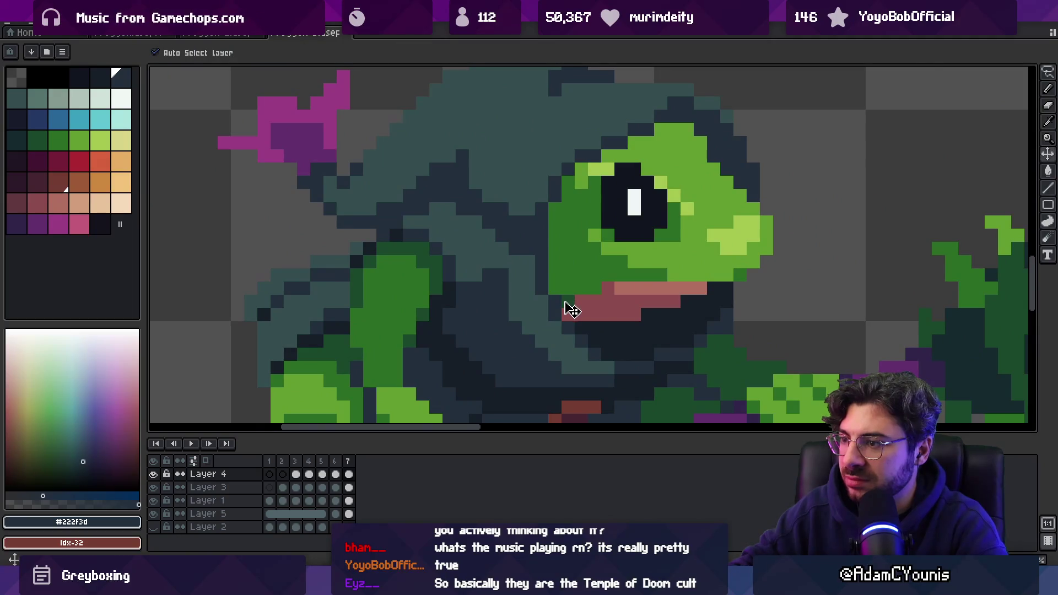
{"action": "left_click", "coordinate": [571, 310]}
{"action": "key", "text": "z"}
{"action": "scroll", "coordinate": [551, 231], "scroll_direction": "down", "scroll_amount": 5}
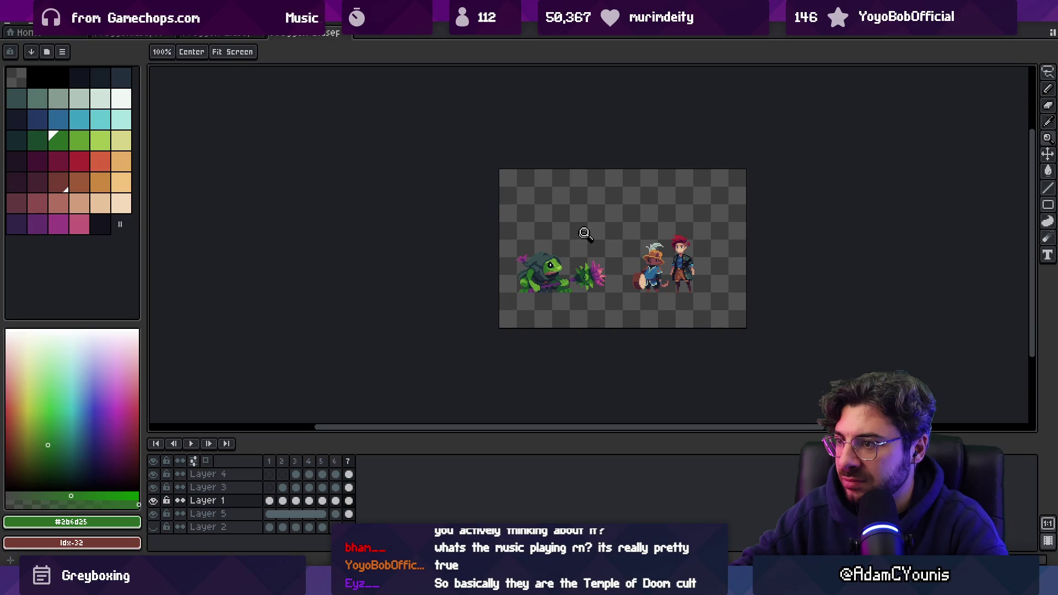
{"action": "scroll", "coordinate": [550, 248], "scroll_direction": "up", "scroll_amount": 3}
{"action": "key", "text": "g"}
- Pick a dark purple swatch and select the frog's body layer from the canvas
{"action": "left_click", "coordinate": [17, 224]}
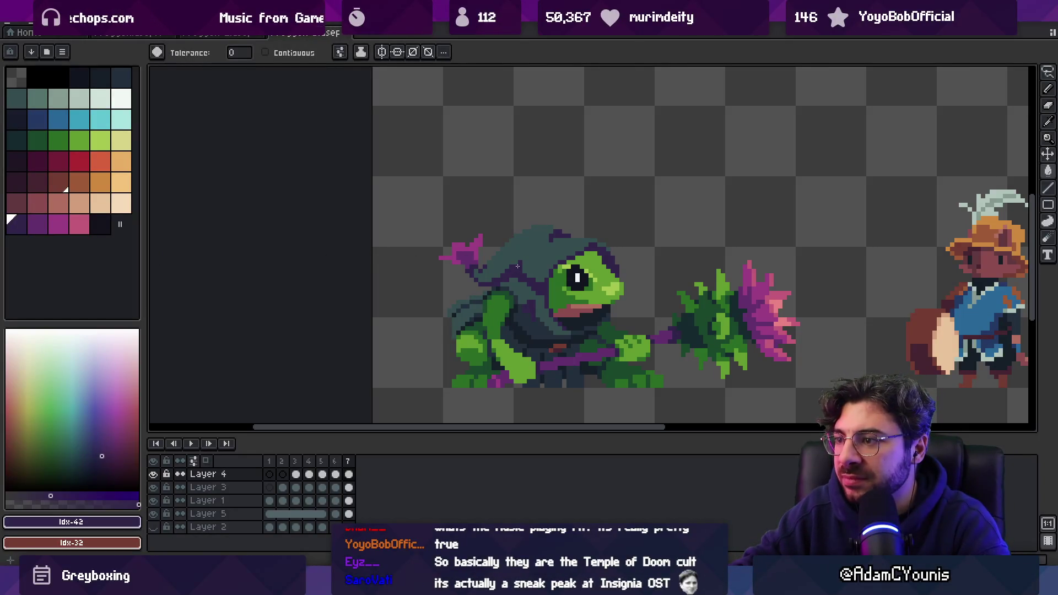
{"action": "key", "text": "z"}
{"action": "scroll", "coordinate": [512, 243], "scroll_direction": "down", "scroll_amount": 5}
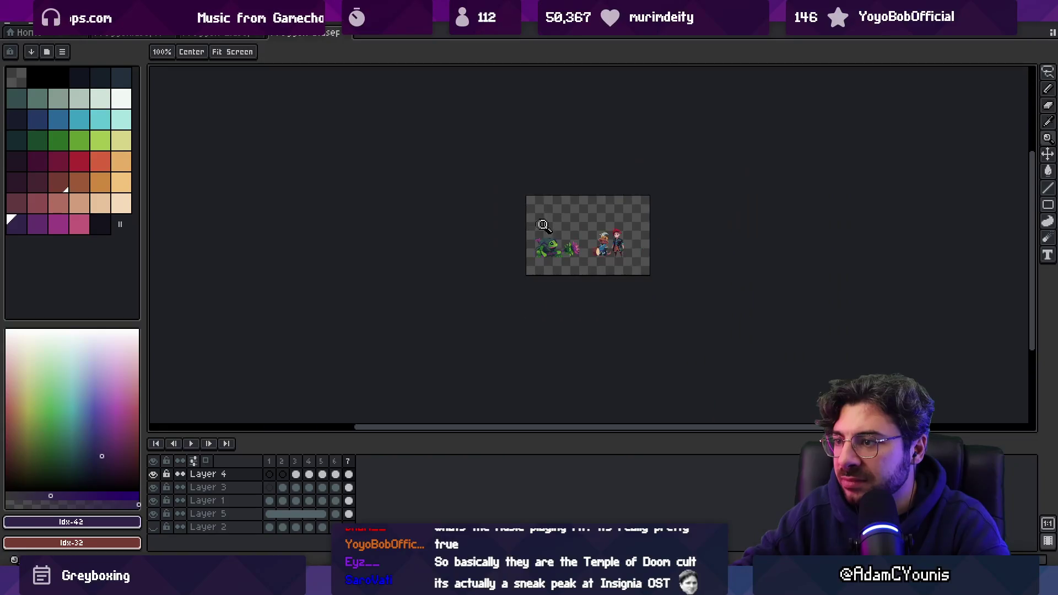
{"action": "scroll", "coordinate": [539, 226], "scroll_direction": "up", "scroll_amount": 5}
{"action": "key", "text": "v"}
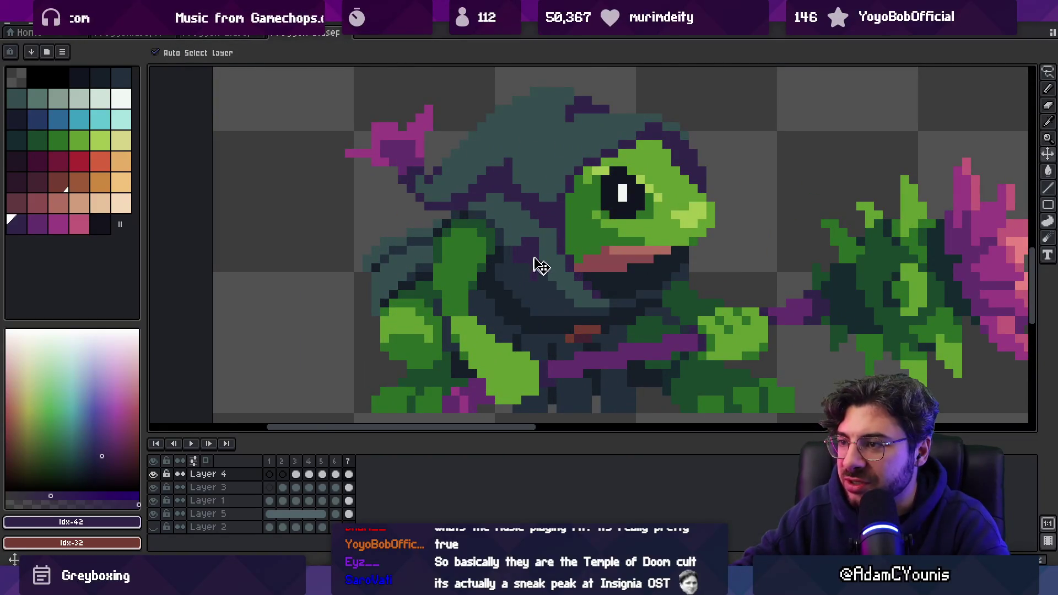
{"action": "left_click", "coordinate": [540, 268]}
{"action": "key", "text": "z"}
{"action": "scroll", "coordinate": [547, 236], "scroll_direction": "down", "scroll_amount": 3}
{"action": "scroll", "coordinate": [556, 226], "scroll_direction": "down", "scroll_amount": 1}
{"action": "scroll", "coordinate": [565, 234], "scroll_direction": "up", "scroll_amount": 2}
{"action": "scroll", "coordinate": [544, 256], "scroll_direction": "up", "scroll_amount": 1}
{"action": "scroll", "coordinate": [544, 256], "scroll_direction": "up", "scroll_amount": 1}
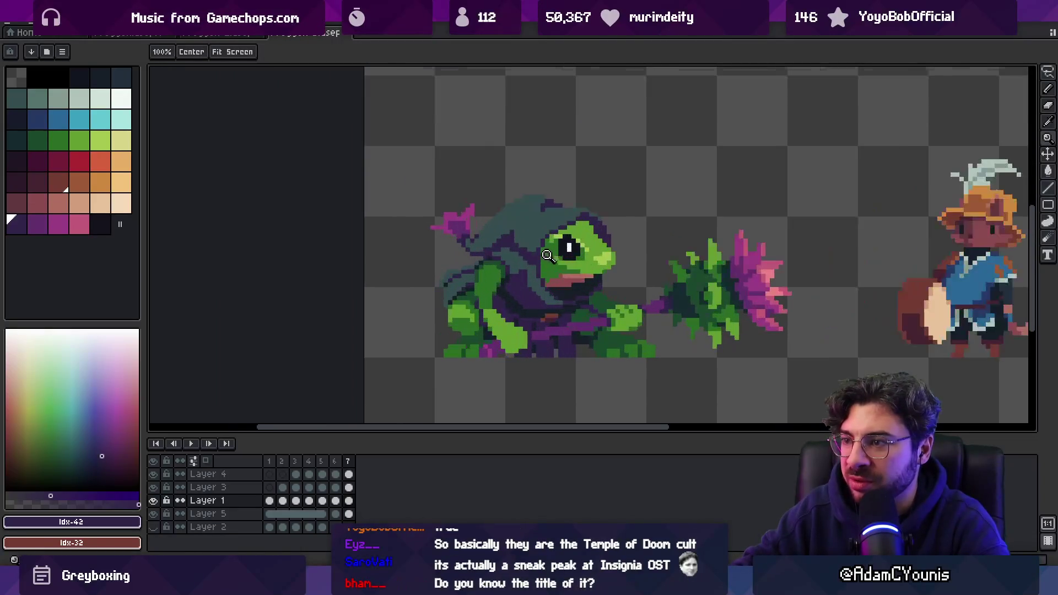
- Pick a lighter purple swatch, then select the hood, body and strap layers in turn
{"action": "left_click", "coordinate": [41, 223]}
{"action": "key", "text": "v"}
{"action": "left_click", "coordinate": [537, 236]}
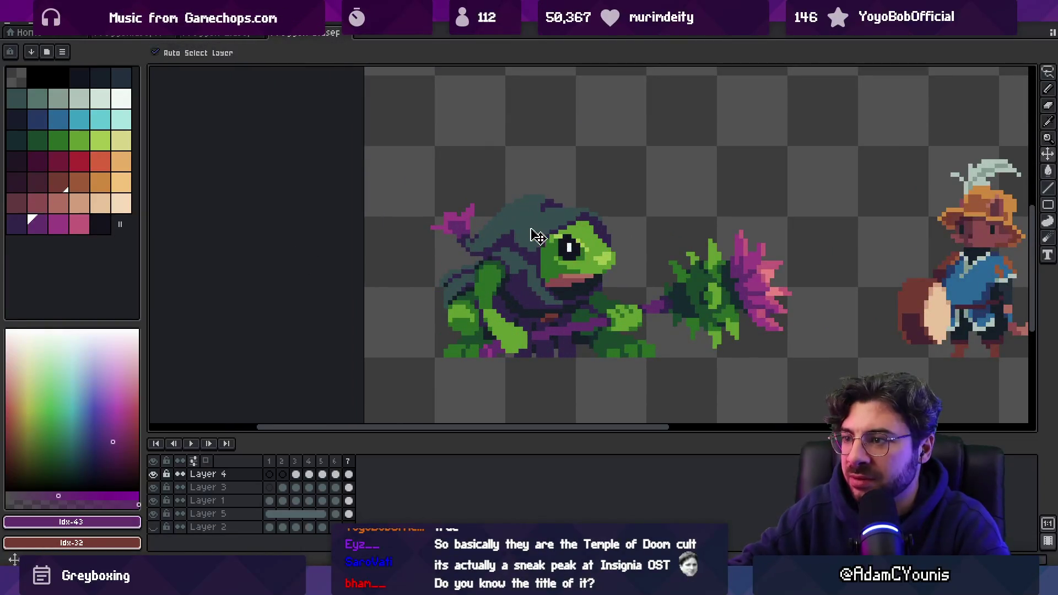
{"action": "left_click", "coordinate": [463, 283]}
{"action": "key", "text": "z"}
{"action": "scroll", "coordinate": [513, 206], "scroll_direction": "down", "scroll_amount": 2}
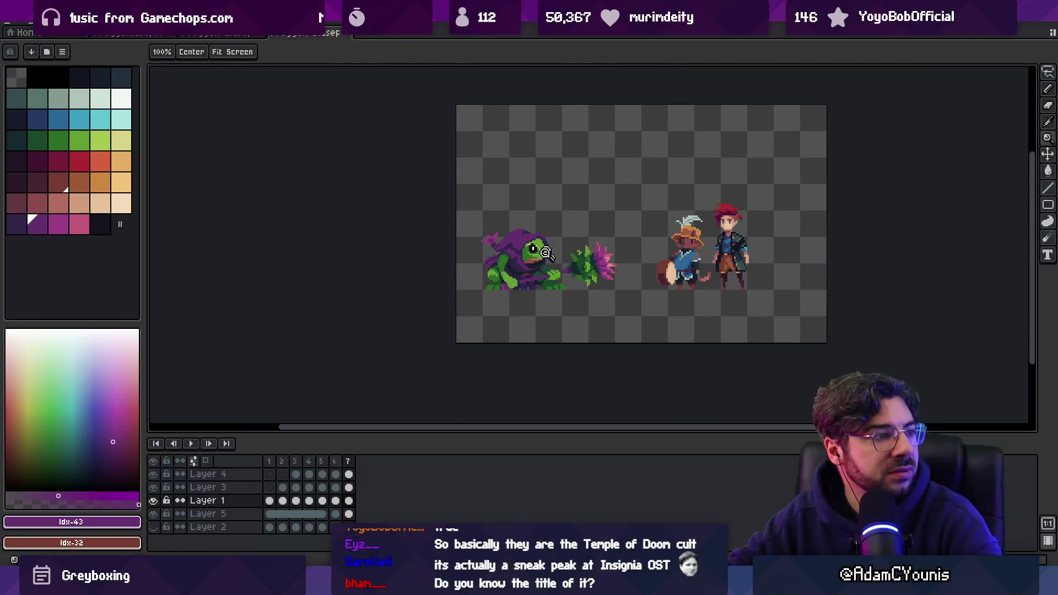
{"action": "scroll", "coordinate": [554, 253], "scroll_direction": "up", "scroll_amount": 1}
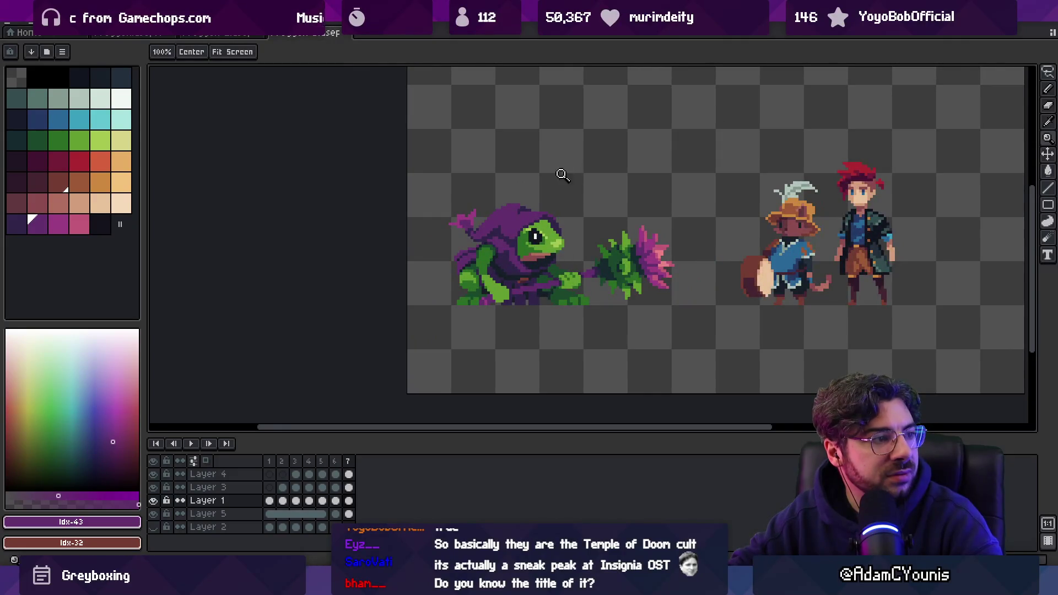
{"action": "scroll", "coordinate": [562, 270], "scroll_direction": "up", "scroll_amount": 3}
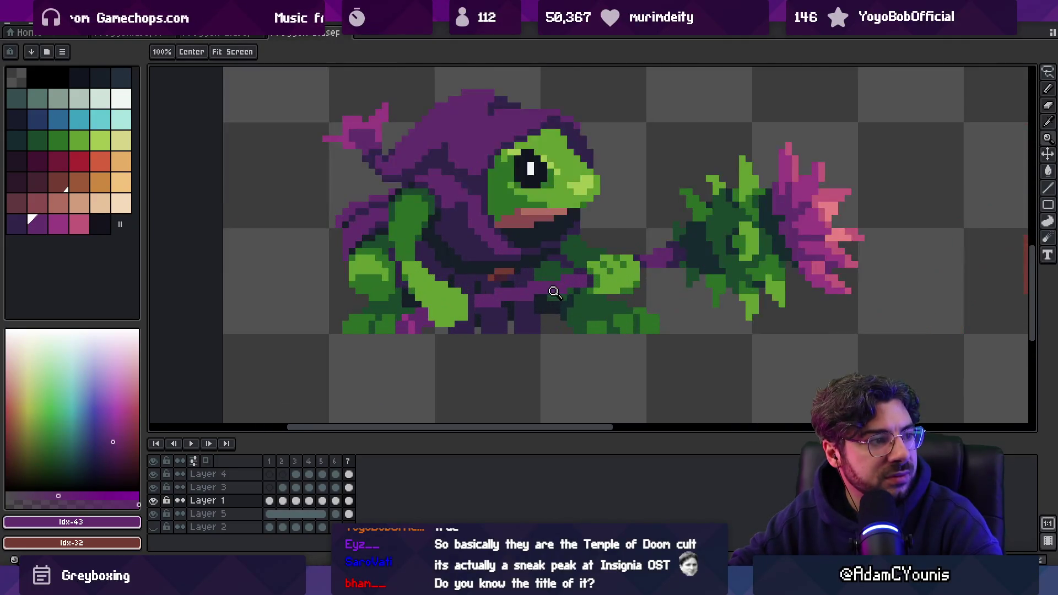
{"action": "key", "text": "v"}
{"action": "left_click", "coordinate": [558, 296]}
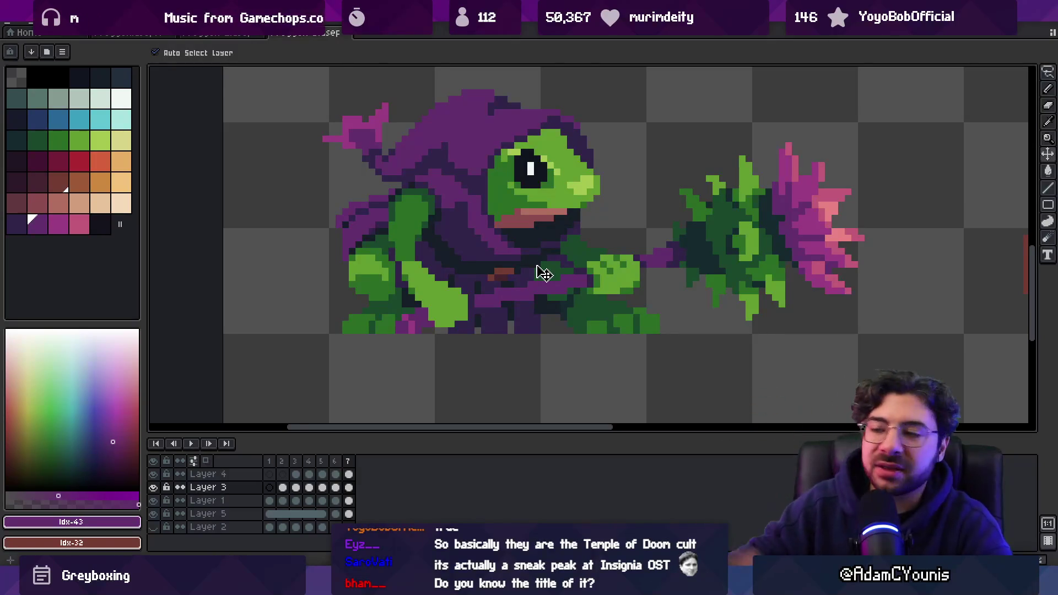
- Lasso the frog's lower body, bucket-fill the purple strap dark red, then deselect
{"action": "left_click", "coordinate": [529, 294], "text": "alt"}
{"action": "key", "text": "g"}
{"action": "key", "text": "shift"}
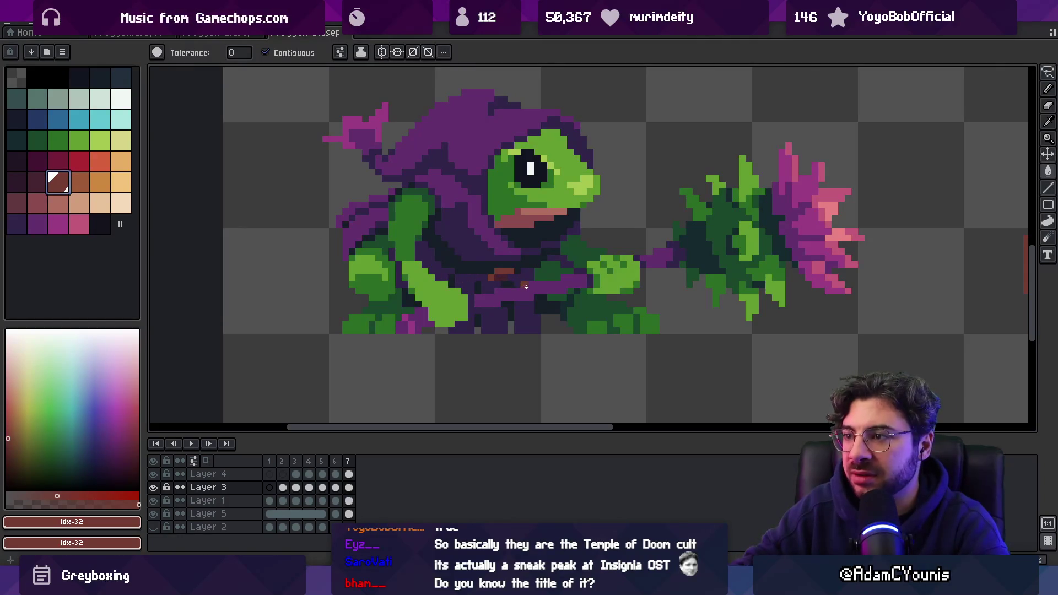
{"action": "key", "text": "q"}
{"action": "mouse_move", "coordinate": [460, 264]}
{"action": "left_mouse_down"}
{"action": "mouse_move", "coordinate": [573, 348]}
{"action": "mouse_move", "coordinate": [663, 273]}
{"action": "mouse_move", "coordinate": [651, 243]}
{"action": "left_mouse_up"}
{"action": "key", "text": "g"}
{"action": "left_click", "coordinate": [551, 284]}
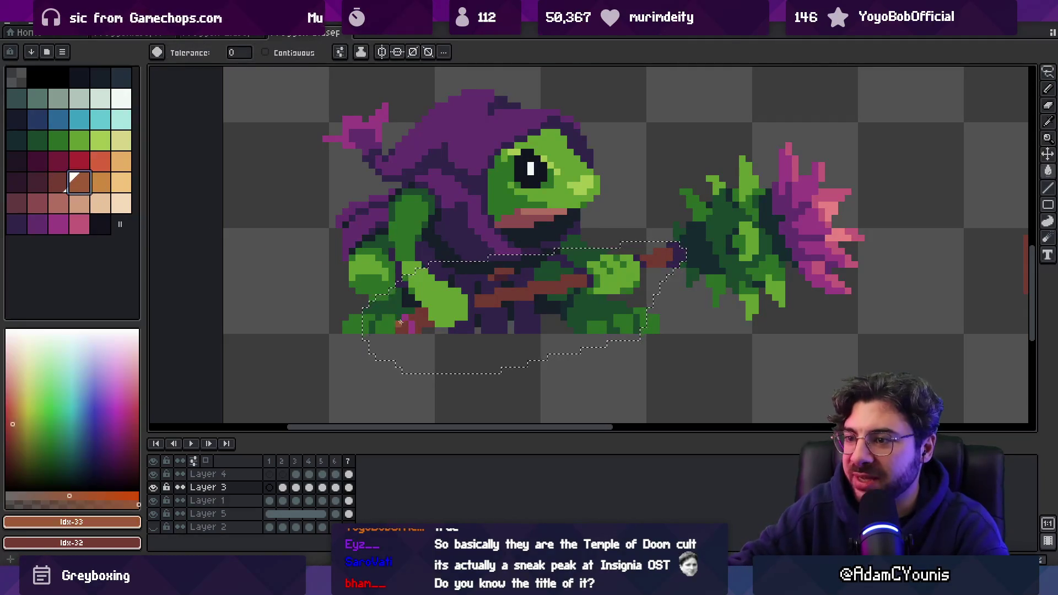
{"action": "left_click", "coordinate": [39, 179]}
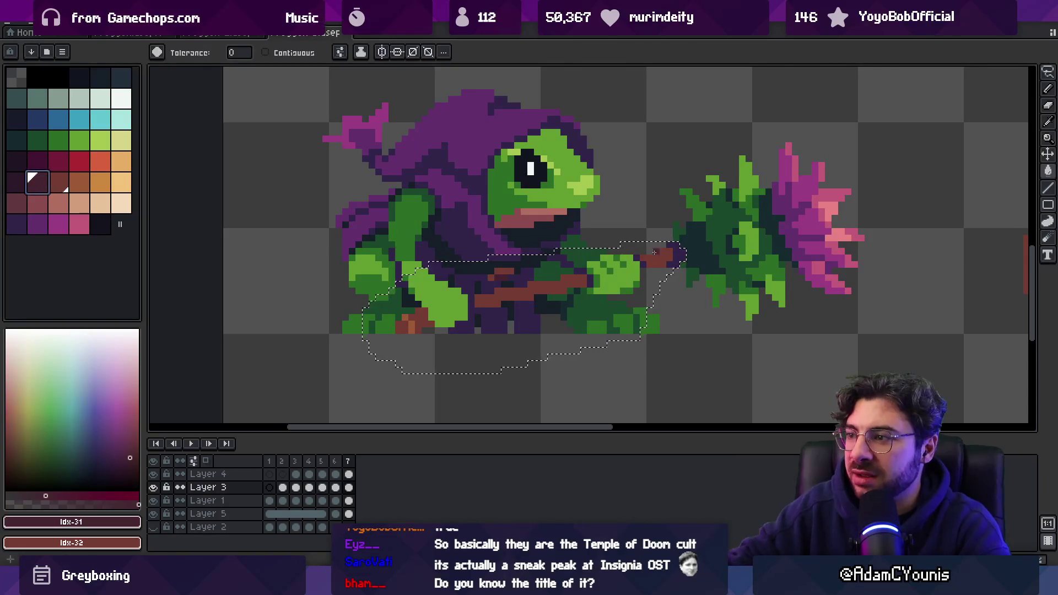
{"action": "key", "text": "ctrl+d"}
{"action": "key", "text": "z"}
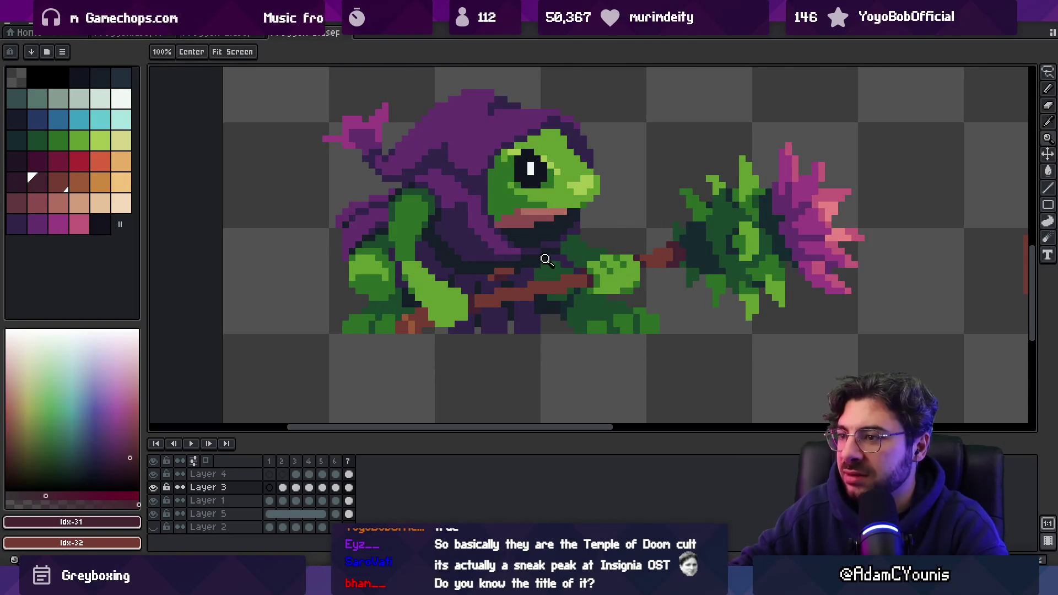
{"action": "scroll", "coordinate": [589, 237], "scroll_direction": "down", "scroll_amount": 5}
{"action": "scroll", "coordinate": [590, 237], "scroll_direction": "up", "scroll_amount": 1}
{"action": "scroll", "coordinate": [536, 218], "scroll_direction": "up", "scroll_amount": 2}
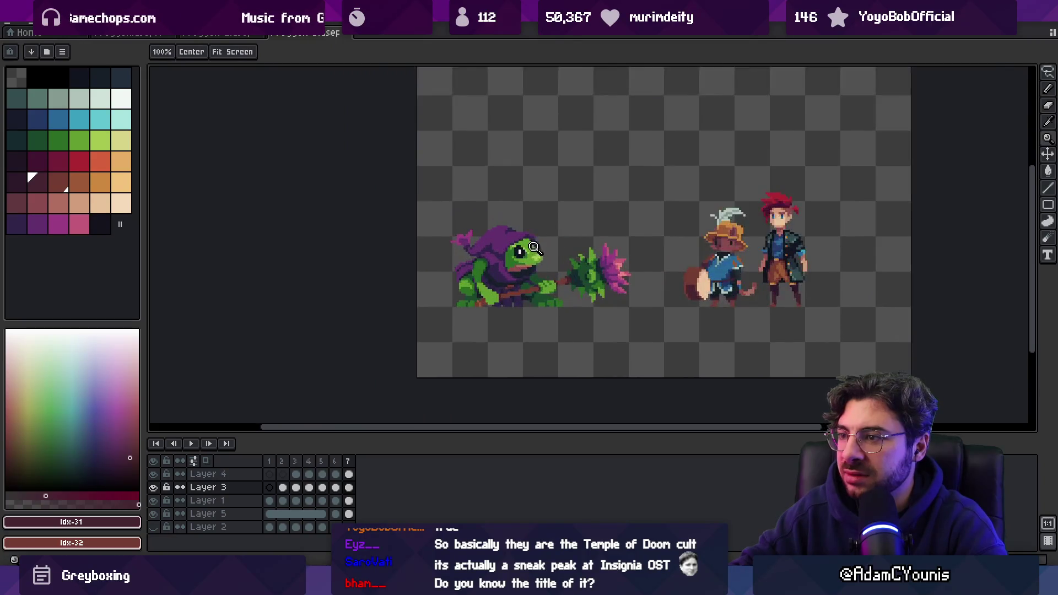
{"action": "left_click", "coordinate": [336, 468]}
{"action": "left_click", "coordinate": [348, 469]}
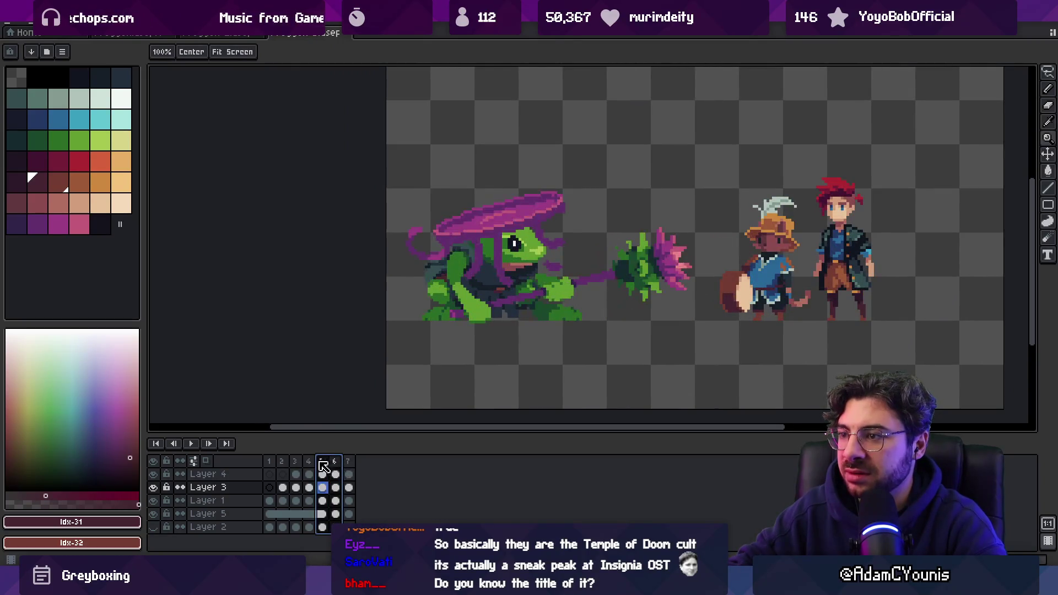
{"action": "scroll", "coordinate": [493, 232], "scroll_direction": "down", "scroll_amount": 1}
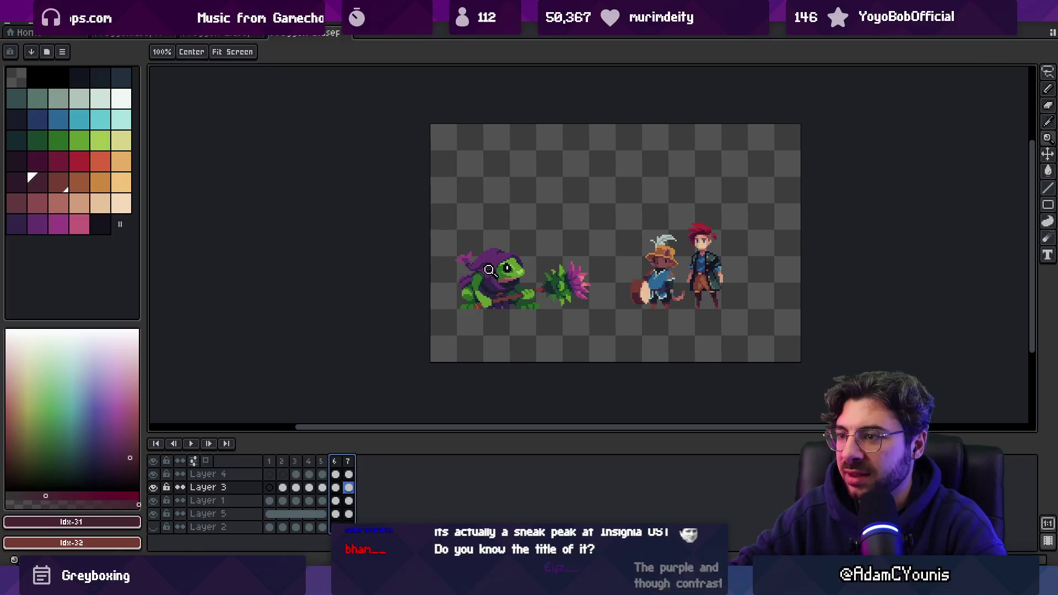
{"action": "scroll", "coordinate": [489, 226], "scroll_direction": "up", "scroll_amount": 1}
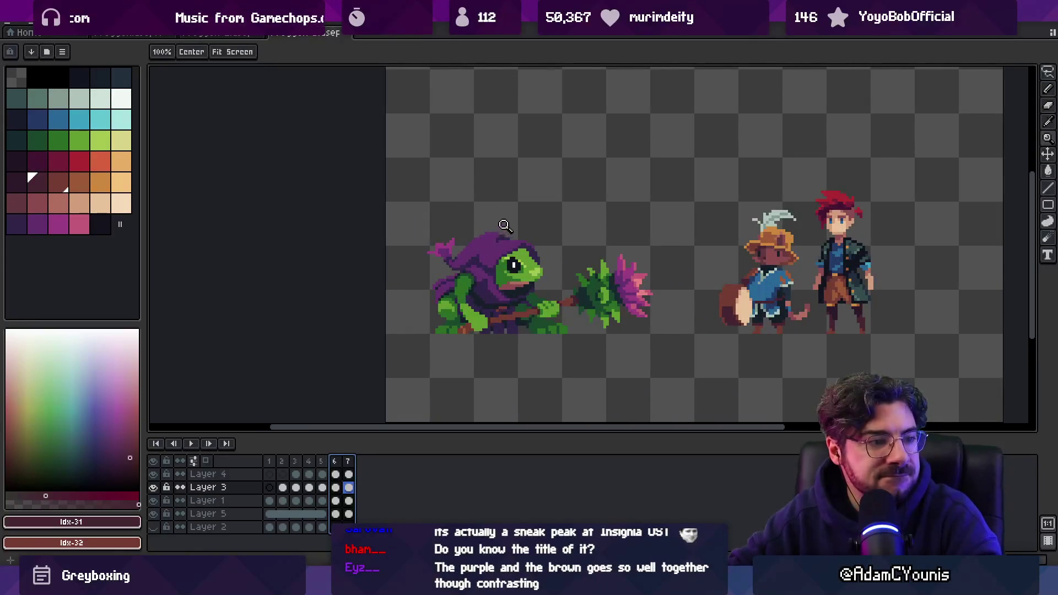
{"action": "scroll", "coordinate": [538, 251], "scroll_direction": "down", "scroll_amount": 1}
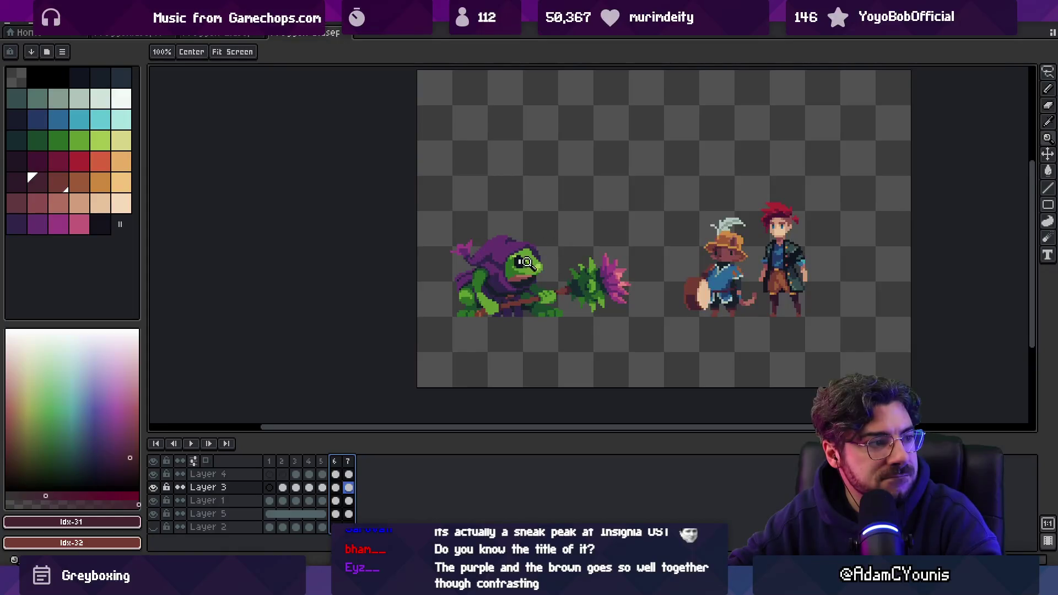
{"action": "scroll", "coordinate": [533, 256], "scroll_direction": "up", "scroll_amount": 1}
{"action": "scroll", "coordinate": [550, 221], "scroll_direction": "up", "scroll_amount": 1}
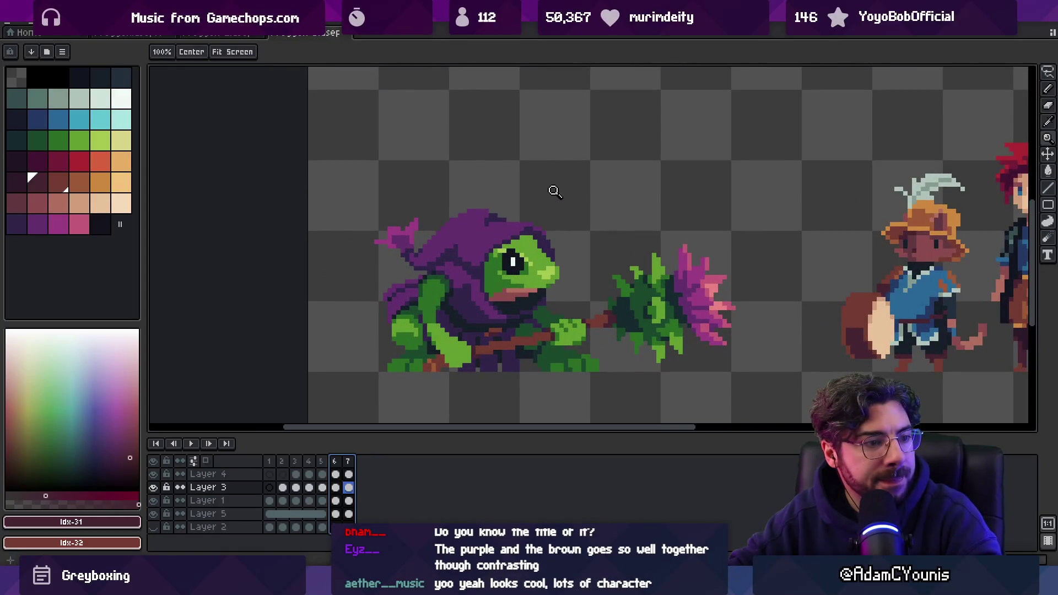
{"action": "scroll", "coordinate": [544, 244], "scroll_direction": "down", "scroll_amount": 2}
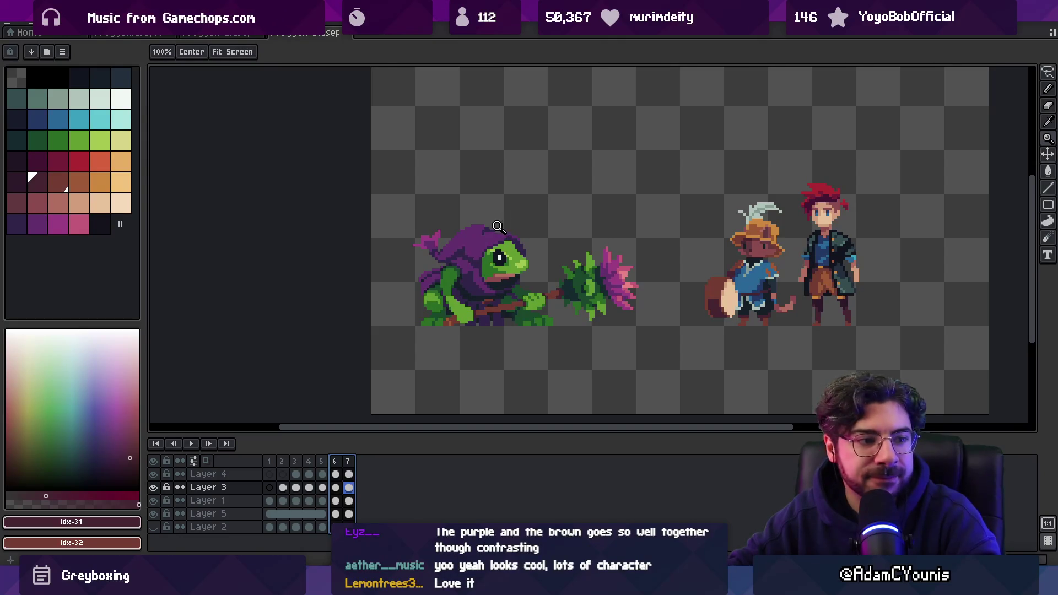
{"action": "scroll", "coordinate": [502, 231], "scroll_direction": "up", "scroll_amount": 5}
{"action": "key", "text": "i"}
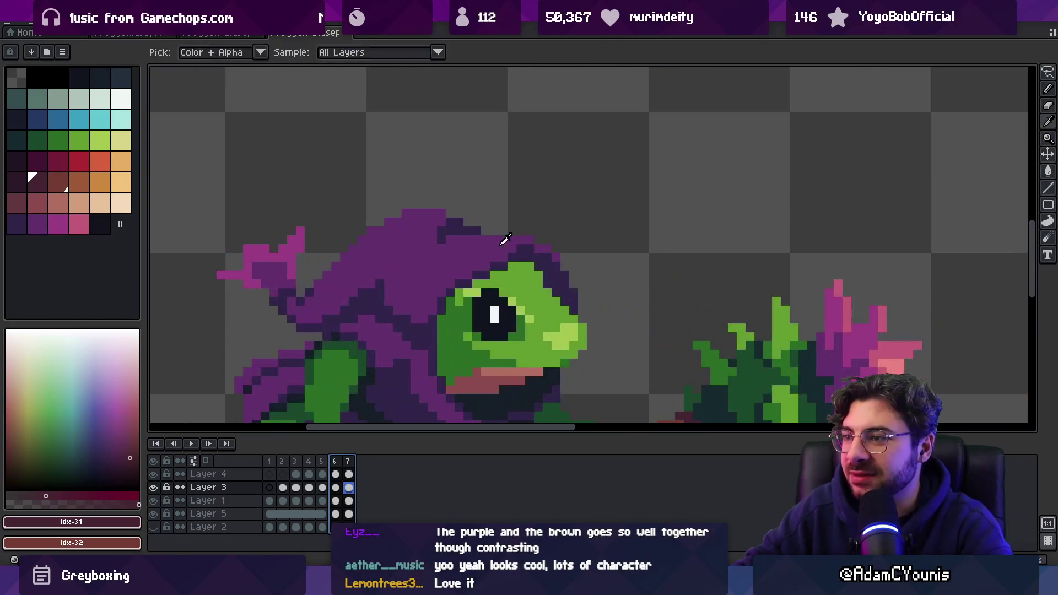
{"action": "left_click", "coordinate": [505, 235], "text": "alt"}
{"action": "scroll", "coordinate": [512, 233], "scroll_direction": "down", "scroll_amount": 5}
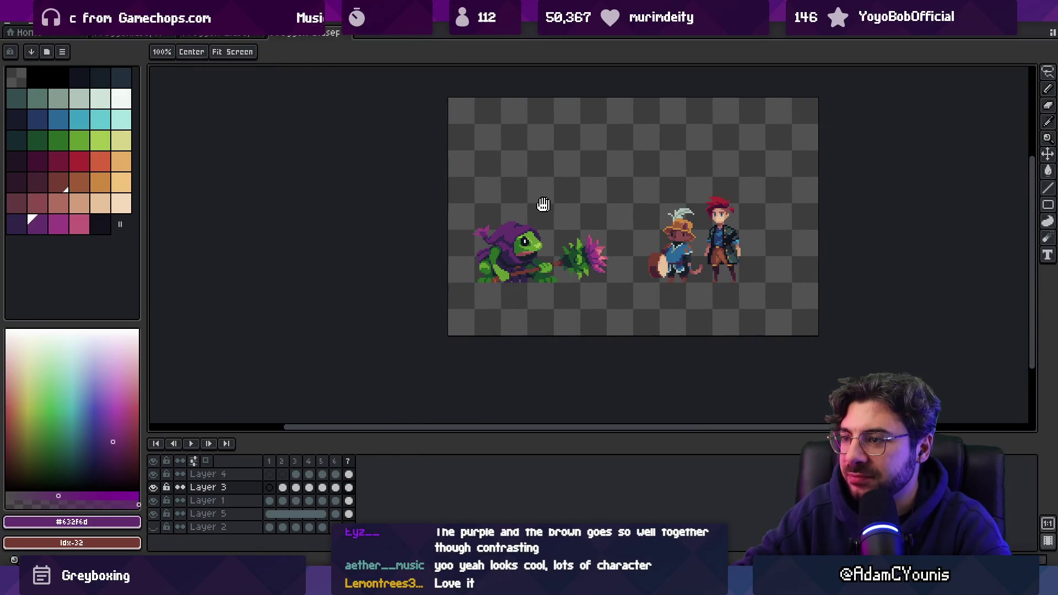
{"action": "key", "text": "v"}
{"action": "key", "text": "shift+Left"}
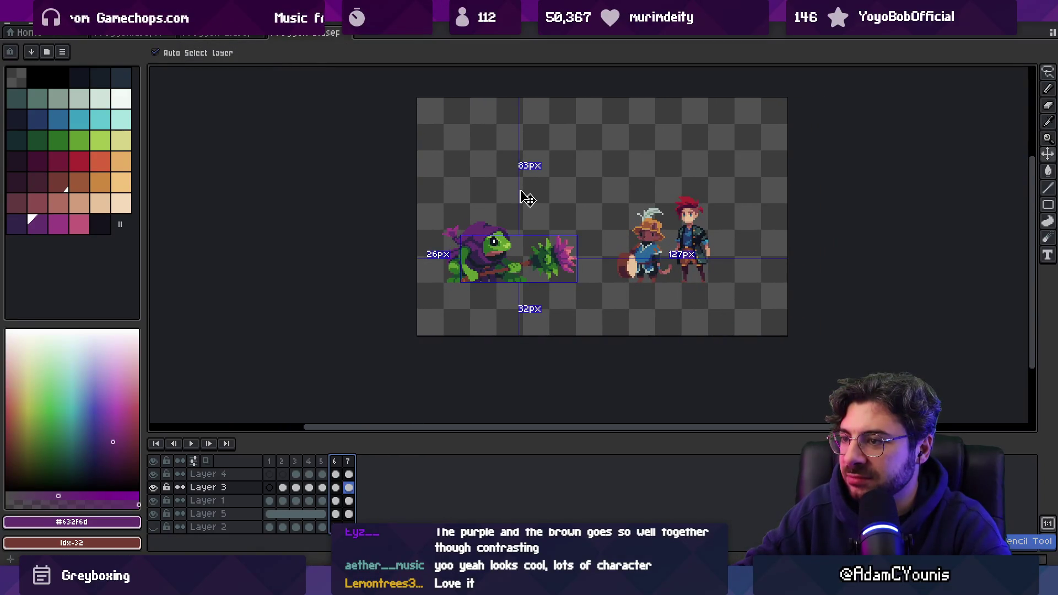
{"action": "key", "text": "z"}
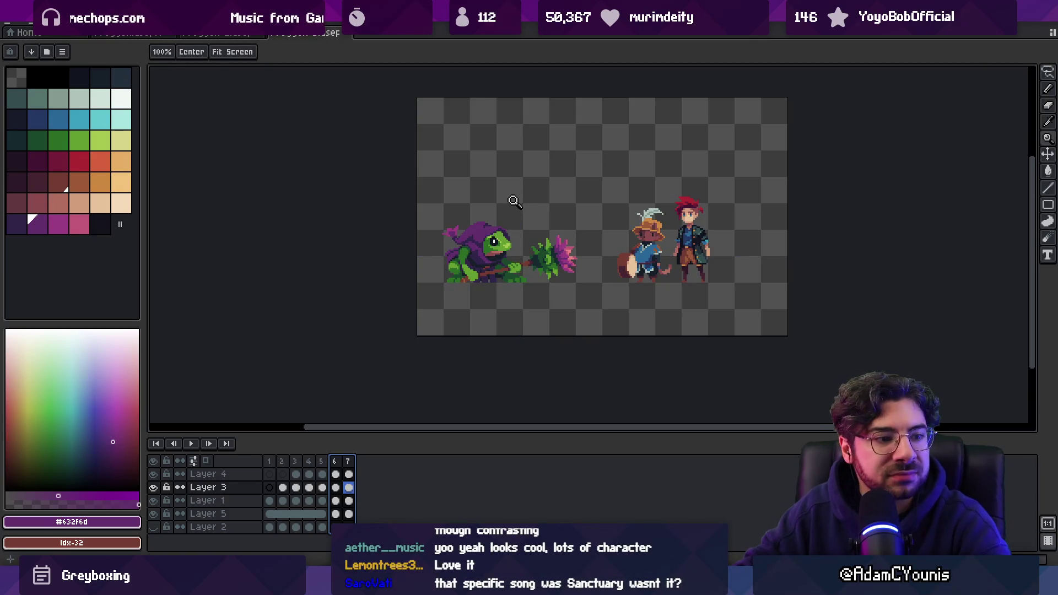
{"action": "left_click_drag", "start_coordinate": [505, 205], "coordinate": [491, 220]}
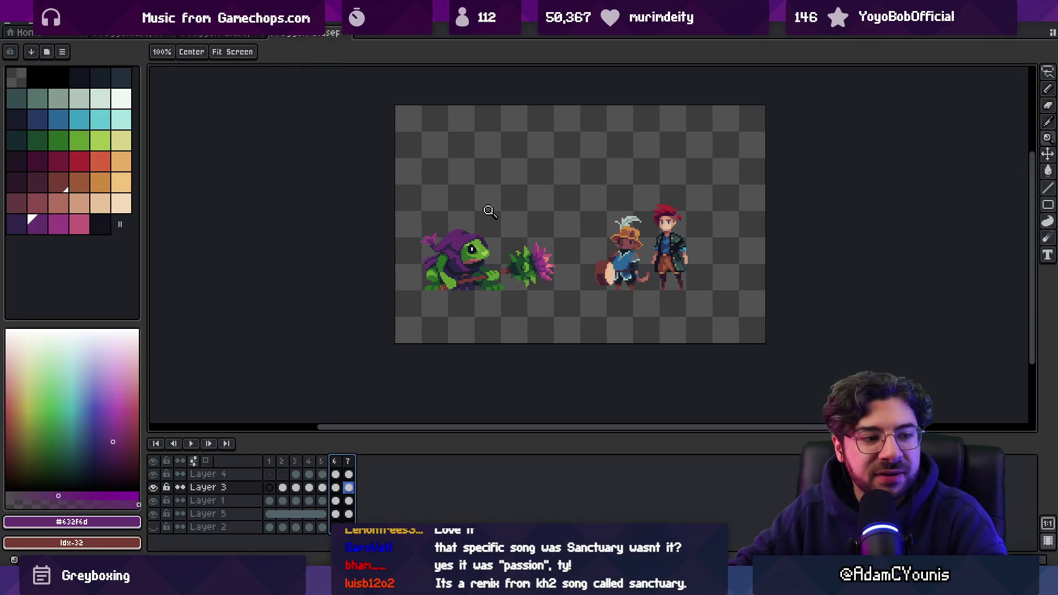
{"action": "scroll", "coordinate": [507, 219], "scroll_direction": "up", "scroll_amount": 6}
{"action": "key", "text": "v"}
{"action": "left_click", "coordinate": [527, 234]}
- Sample the dark cloak purple #32254b and pan closer to the frog
{"action": "left_click", "coordinate": [535, 232], "text": "alt"}
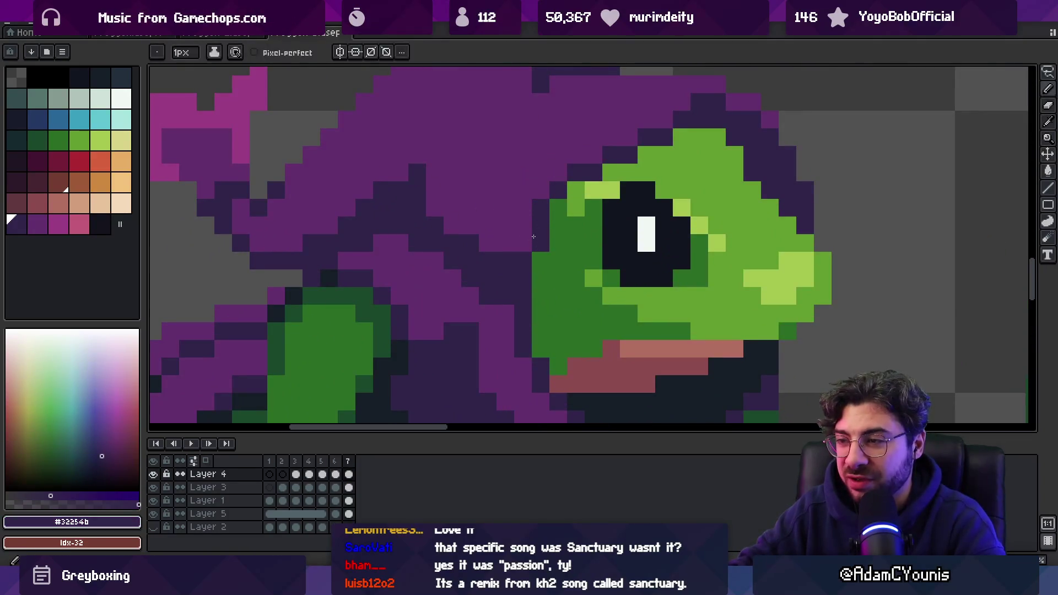
{"action": "scroll", "coordinate": [532, 236], "scroll_direction": "down", "scroll_amount": 6}
{"action": "left_click_drag", "start_coordinate": [500, 215], "coordinate": [451, 217]}
{"action": "scroll", "coordinate": [487, 211], "scroll_direction": "up", "scroll_amount": 5}
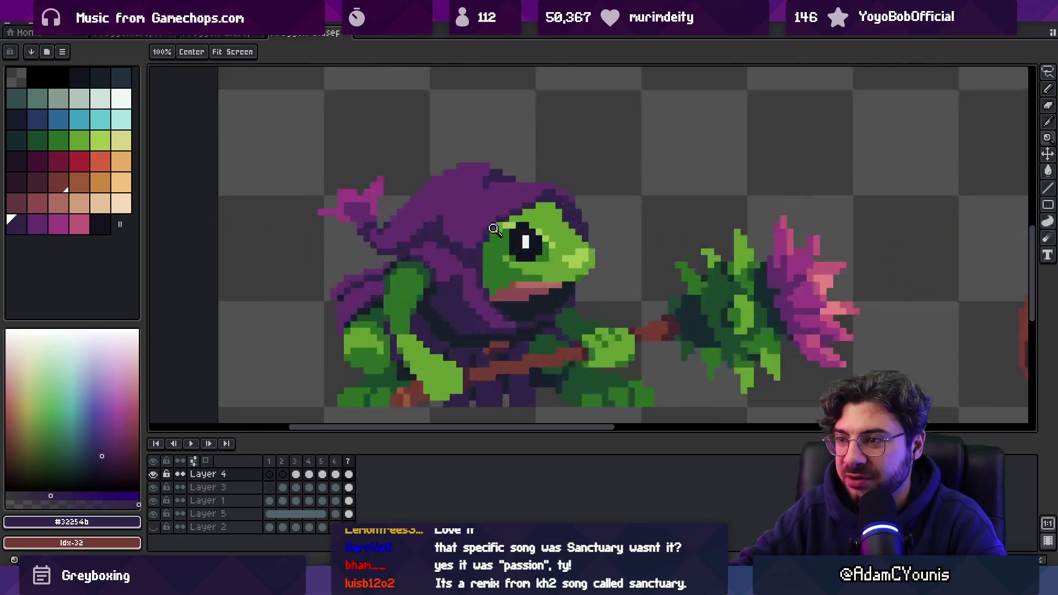
{"action": "key", "text": "v"}
{"action": "key", "text": "b"}
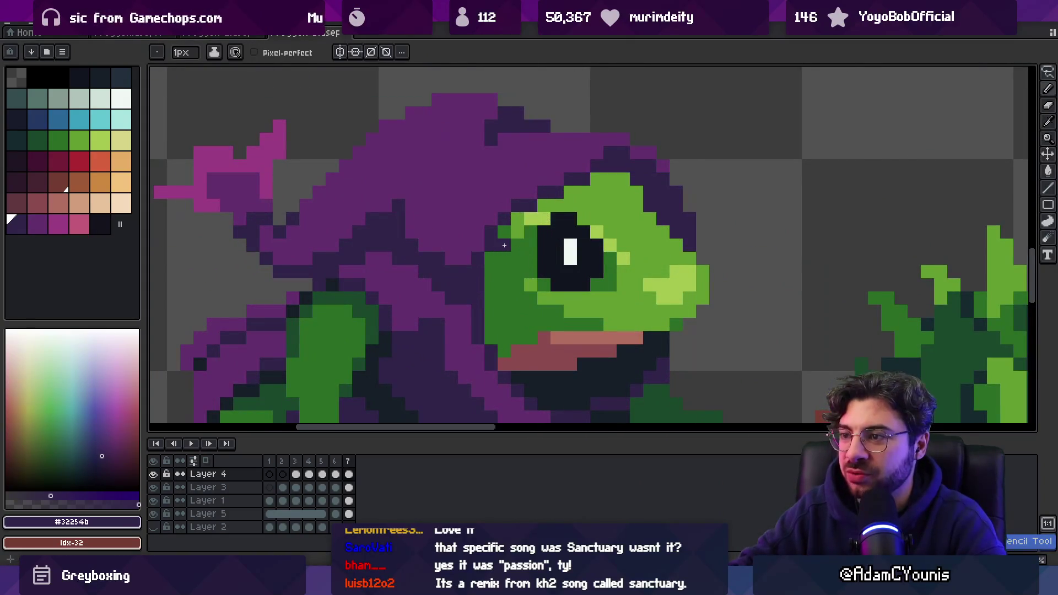
{"action": "scroll", "coordinate": [517, 199], "scroll_direction": "down", "scroll_amount": 5}
{"action": "key", "text": "z"}
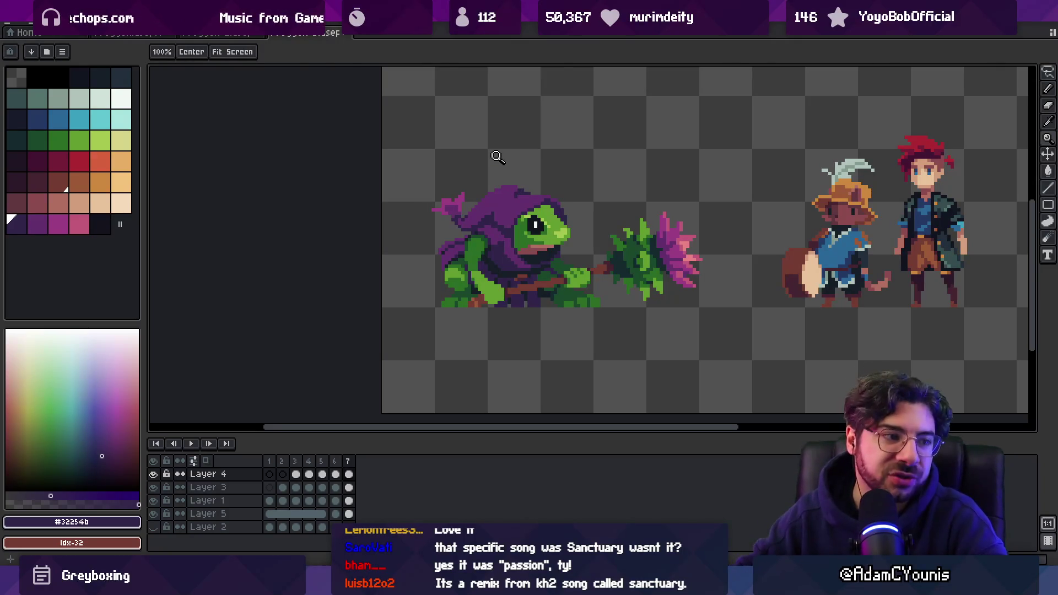
{"action": "scroll", "coordinate": [496, 198], "scroll_direction": "down", "scroll_amount": 2}
{"action": "scroll", "coordinate": [455, 232], "scroll_direction": "up", "scroll_amount": 4}
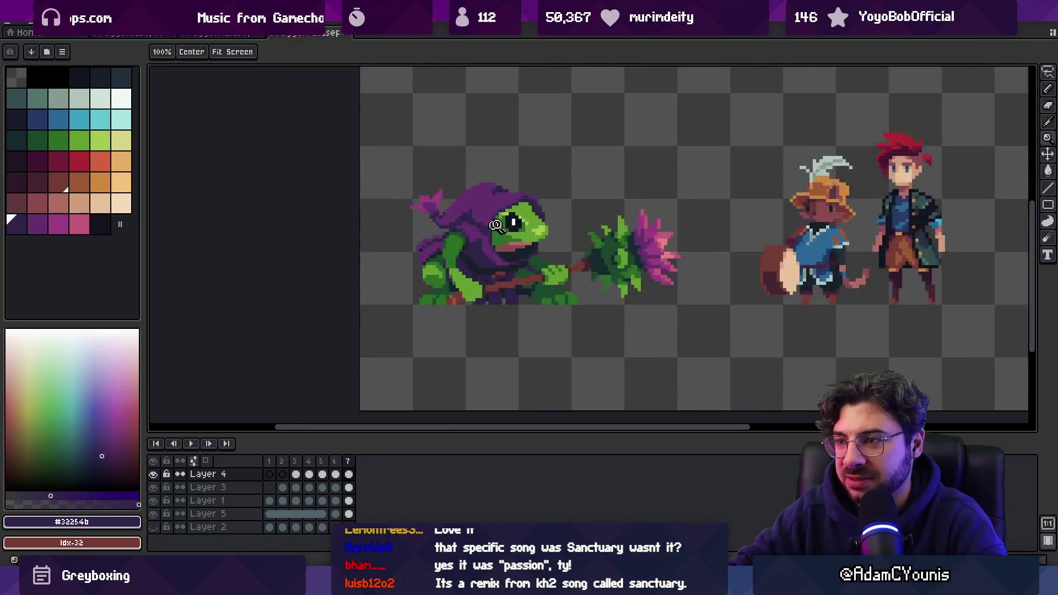
- Compare the hood purple #632f6d against the dark #32254b on the cloak
{"action": "left_click", "coordinate": [454, 227], "text": "alt"}
{"action": "key", "text": "b"}
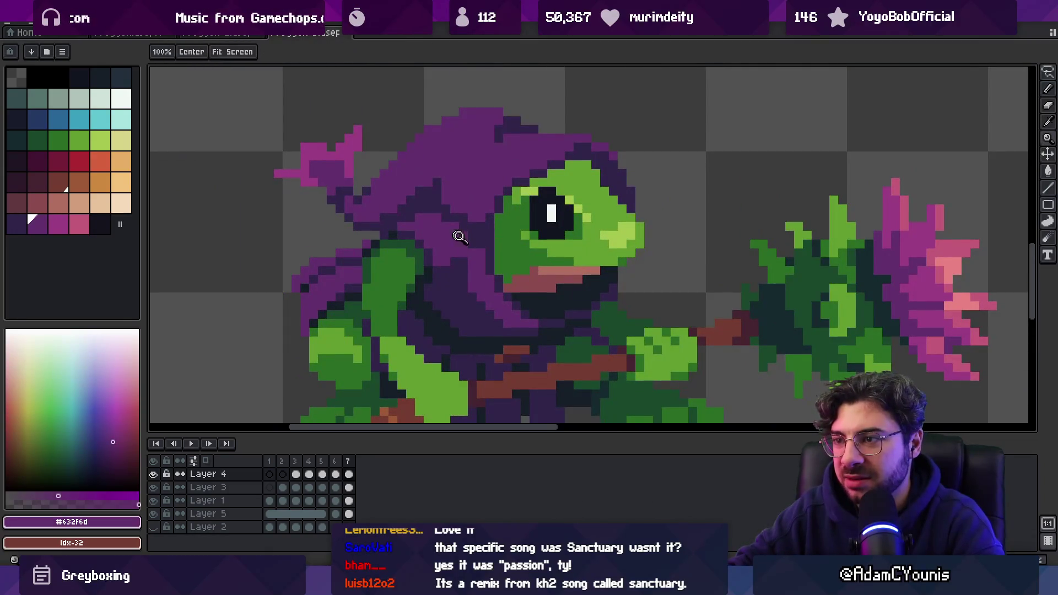
{"action": "key", "text": "z"}
{"action": "scroll", "coordinate": [493, 187], "scroll_direction": "down", "scroll_amount": 5}
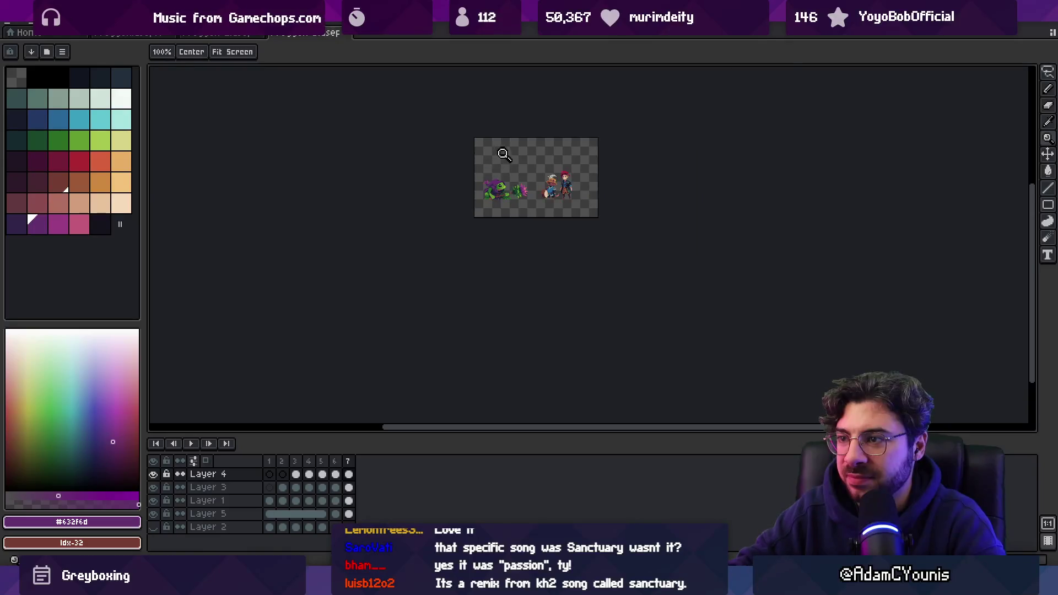
{"action": "scroll", "coordinate": [503, 152], "scroll_direction": "up", "scroll_amount": 2}
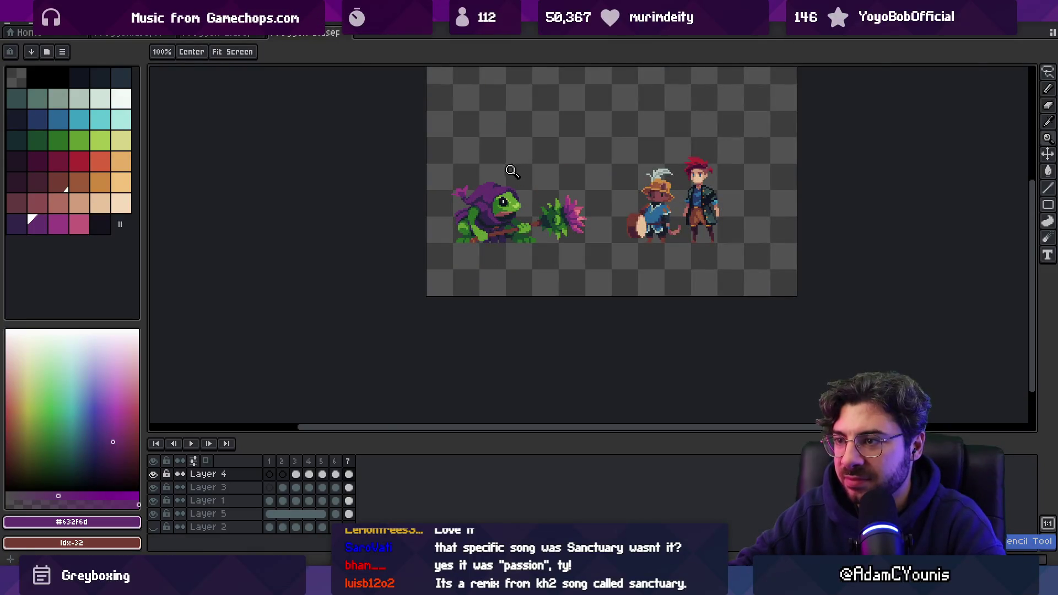
{"action": "scroll", "coordinate": [507, 175], "scroll_direction": "up", "scroll_amount": 4}
{"action": "key", "text": "b"}
{"action": "left_click", "coordinate": [555, 202], "text": "alt"}
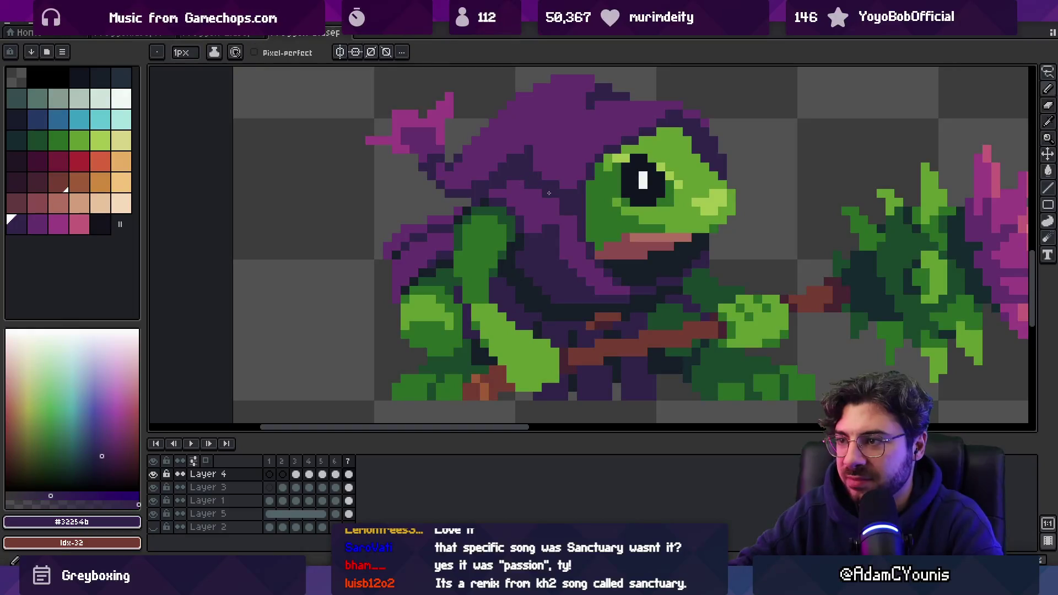
{"action": "left_click", "coordinate": [558, 201], "text": "alt"}
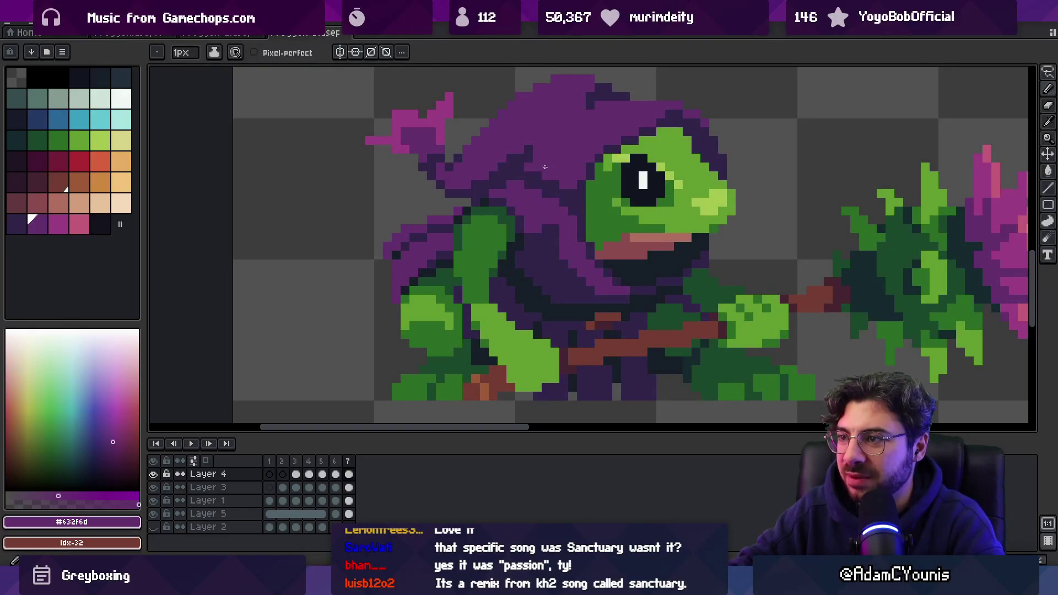
{"action": "key", "text": "z"}
{"action": "scroll", "coordinate": [491, 181], "scroll_direction": "down", "scroll_amount": 5}
{"action": "scroll", "coordinate": [567, 165], "scroll_direction": "up", "scroll_amount": 4}
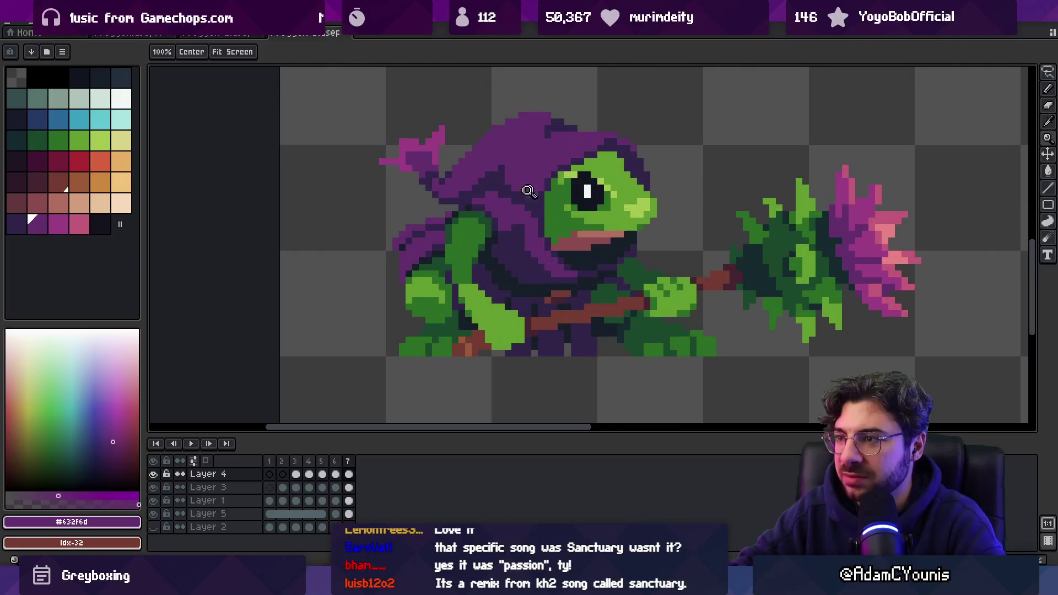
{"action": "key", "text": "b"}
{"action": "scroll", "coordinate": [524, 205], "scroll_direction": "down", "scroll_amount": 5}
{"action": "key", "text": "v"}
{"action": "key", "text": "alt+Down"}
{"action": "key", "text": "z"}
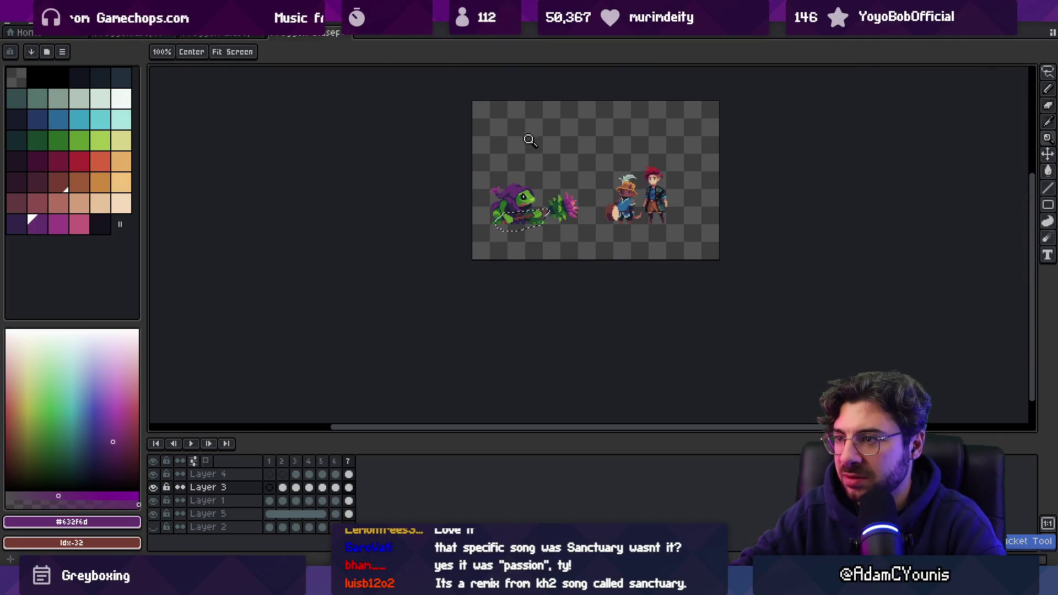
{"action": "scroll", "coordinate": [526, 181], "scroll_direction": "up", "scroll_amount": 3}
{"action": "scroll", "coordinate": [501, 209], "scroll_direction": "up", "scroll_amount": 2}
- On Layer 4, paint dark #32254b shading onto the frog's cloak
{"action": "left_click", "coordinate": [506, 213], "text": "alt"}
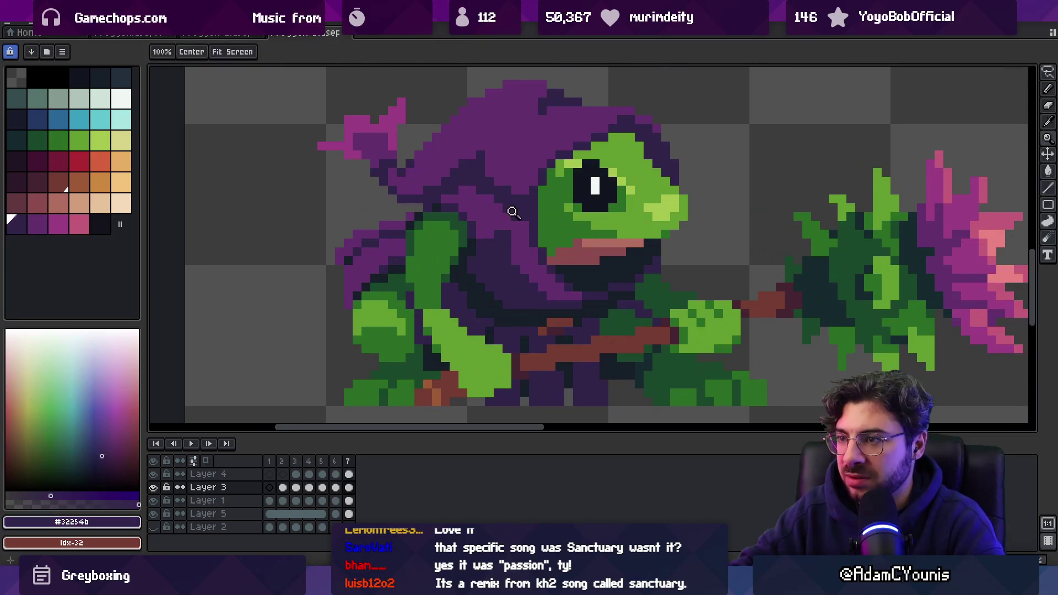
{"action": "key", "text": "b"}
{"action": "left_click", "coordinate": [510, 214], "text": "ctrl"}
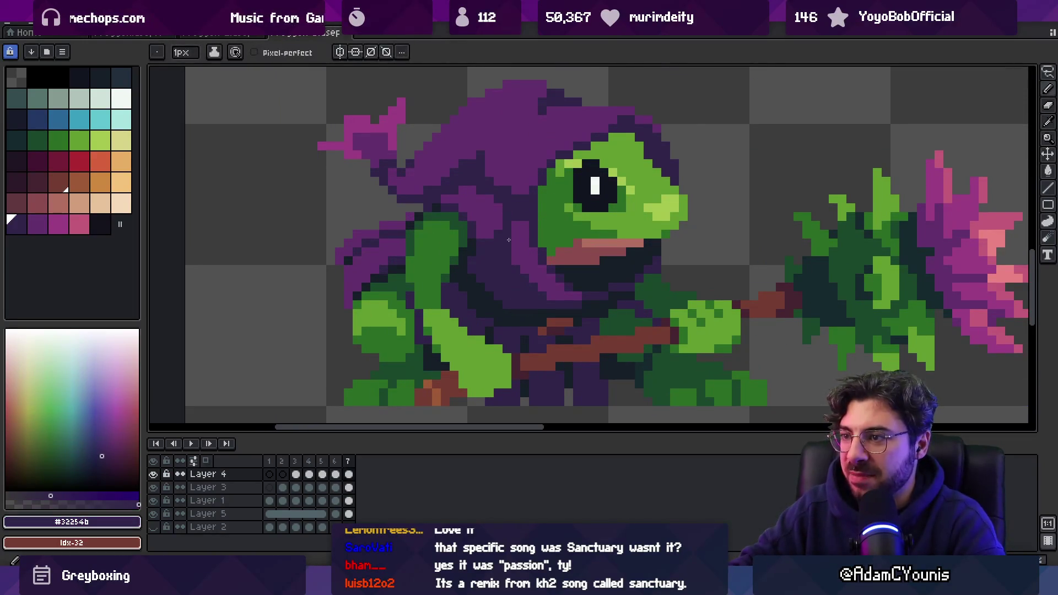
{"action": "left_click", "coordinate": [484, 173]}
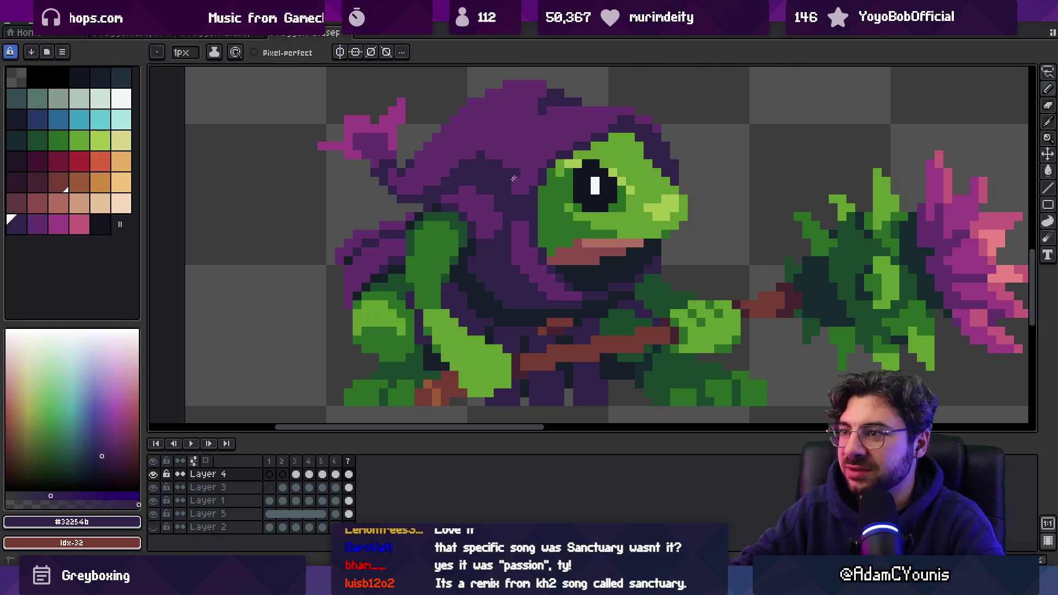
{"action": "scroll", "coordinate": [518, 176], "scroll_direction": "down", "scroll_amount": 5}
{"action": "key", "text": "v"}
{"action": "key", "text": "z"}
{"action": "left_click", "coordinate": [544, 148]}
{"action": "key", "text": "b"}
{"action": "left_click", "coordinate": [542, 154], "text": "alt"}
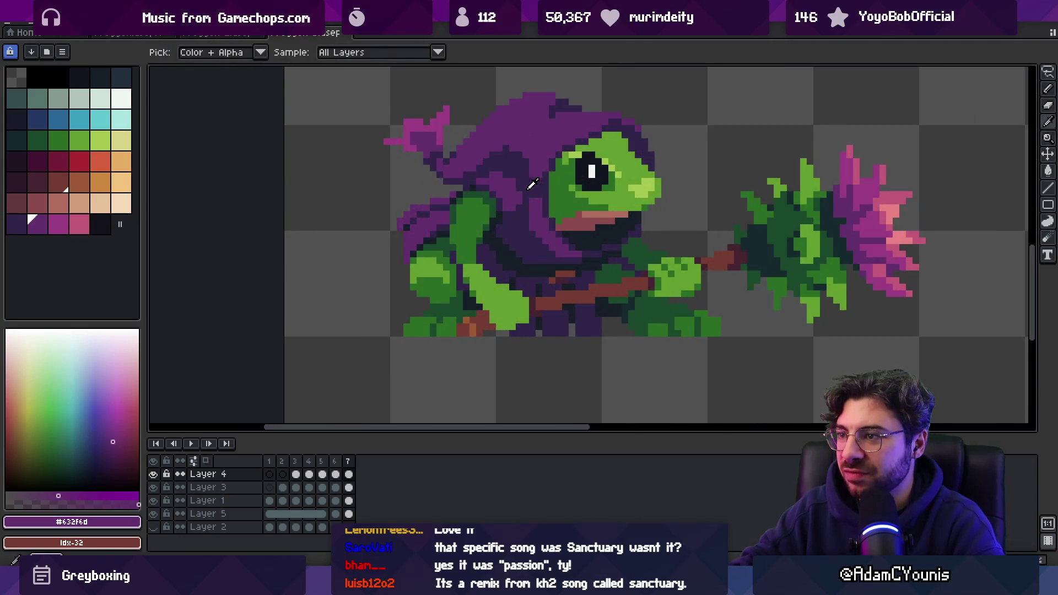
{"action": "left_click", "coordinate": [529, 208], "text": "alt"}
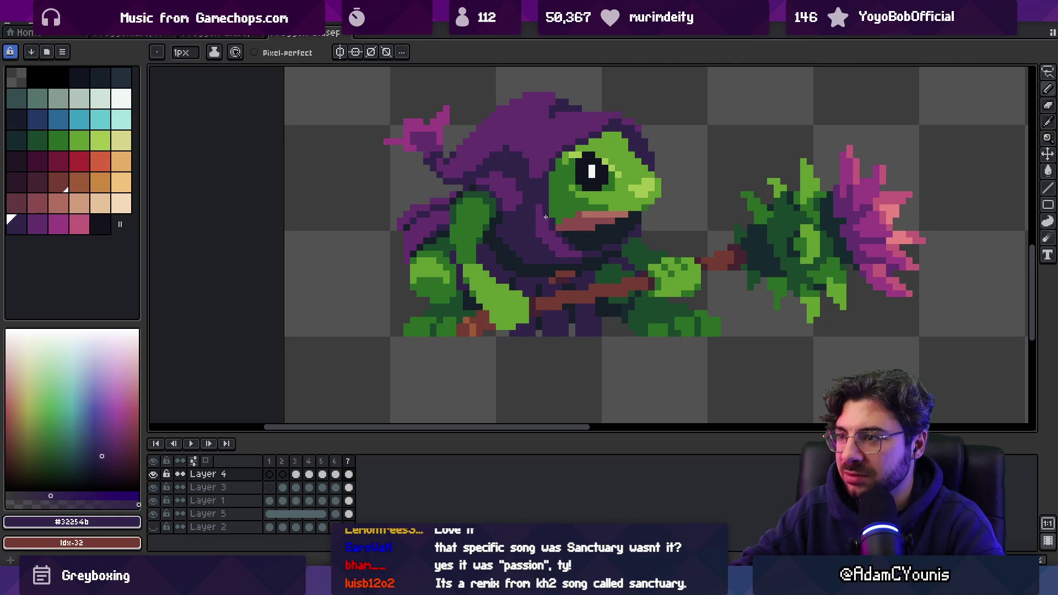
{"action": "key", "text": "z"}
{"action": "scroll", "coordinate": [557, 153], "scroll_direction": "down", "scroll_amount": 7}
{"action": "scroll", "coordinate": [590, 169], "scroll_direction": "up", "scroll_amount": 1}
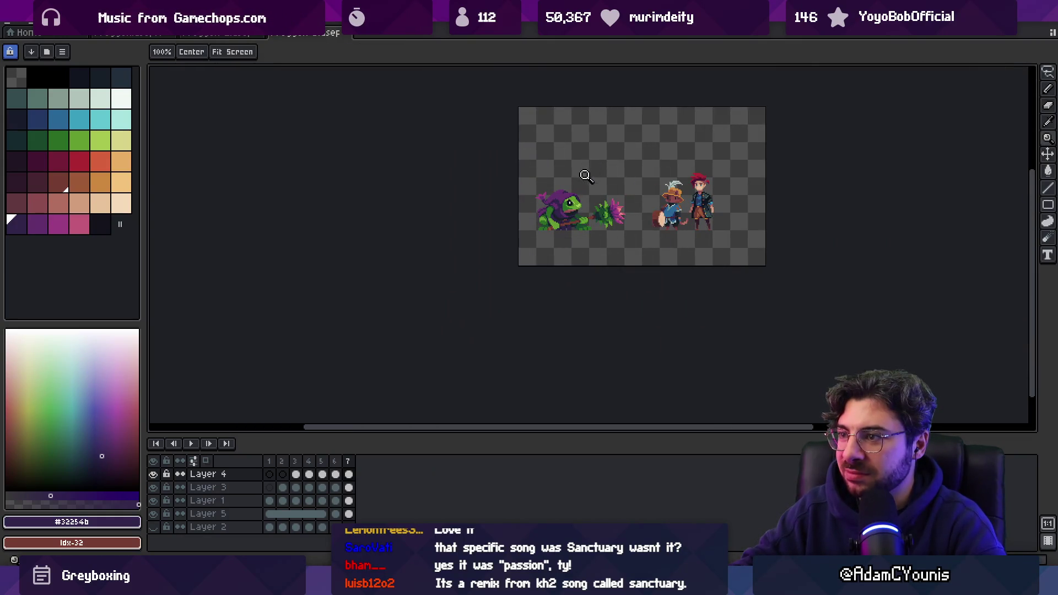
{"action": "scroll", "coordinate": [585, 175], "scroll_direction": "up", "scroll_amount": 2}
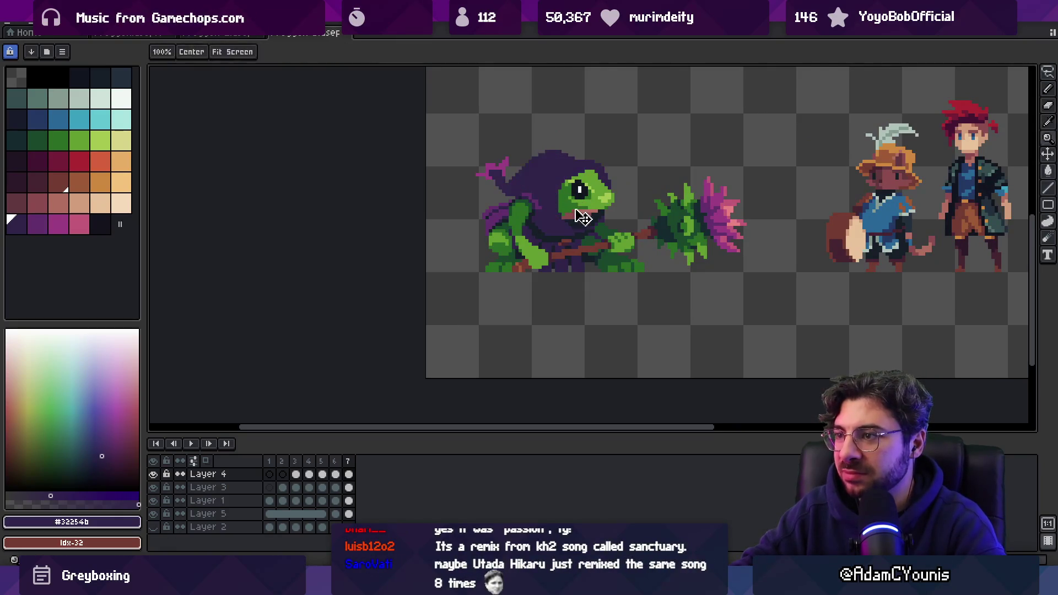
{"action": "scroll", "coordinate": [584, 193], "scroll_direction": "down", "scroll_amount": 3}
{"action": "scroll", "coordinate": [605, 176], "scroll_direction": "up", "scroll_amount": 1}
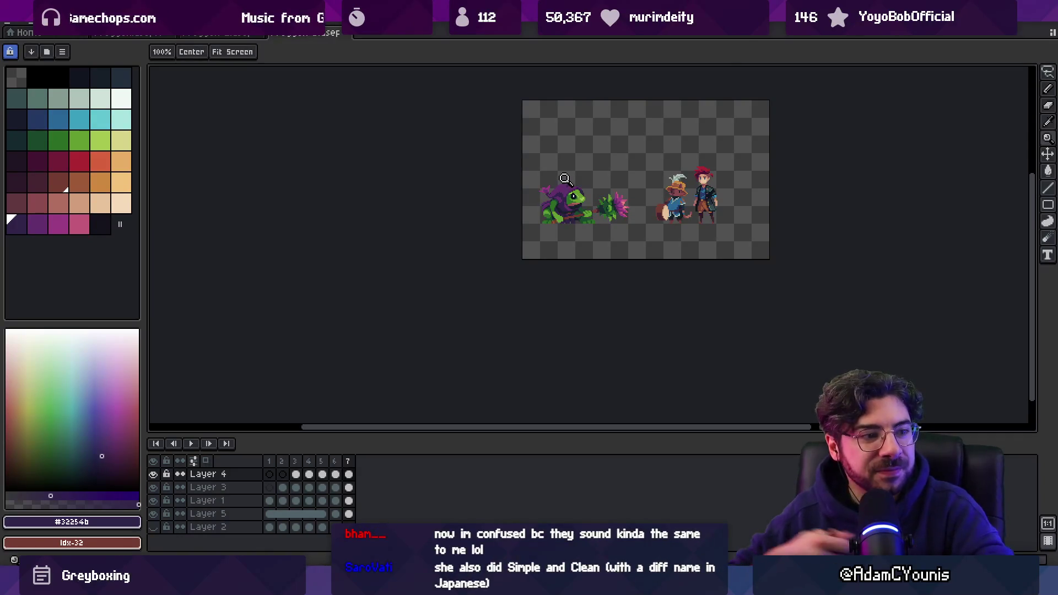
{"action": "mouse_move", "coordinate": [462, 173]}
{"action": "left_mouse_down"}
{"action": "mouse_move", "coordinate": [479, 233]}
{"action": "mouse_move", "coordinate": [466, 243]}
{"action": "left_mouse_up"}
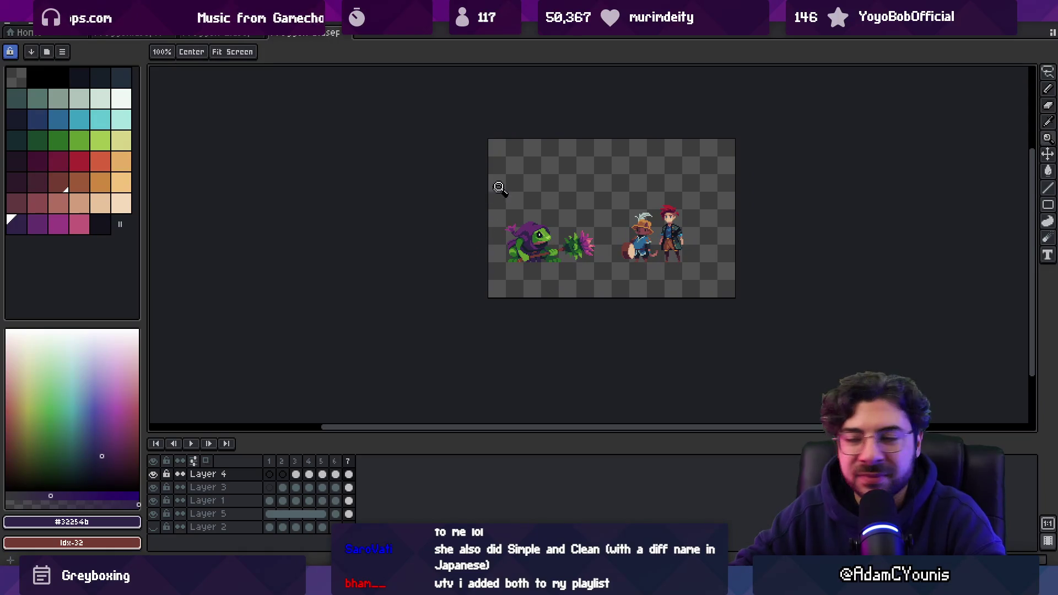
{"action": "scroll", "coordinate": [540, 230], "scroll_direction": "up", "scroll_amount": 3}
{"action": "key", "text": "ctrl"}
{"action": "scroll", "coordinate": [532, 240], "scroll_direction": "down", "scroll_amount": 4}
{"action": "scroll", "coordinate": [484, 264], "scroll_direction": "up", "scroll_amount": 5}
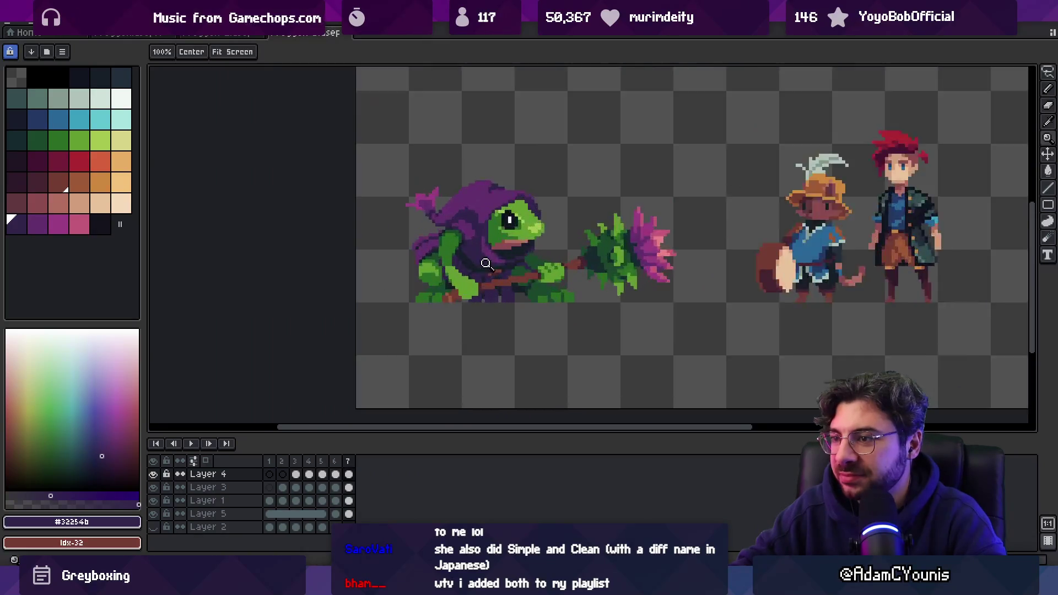
{"action": "left_click", "coordinate": [435, 288], "text": "ctrl"}
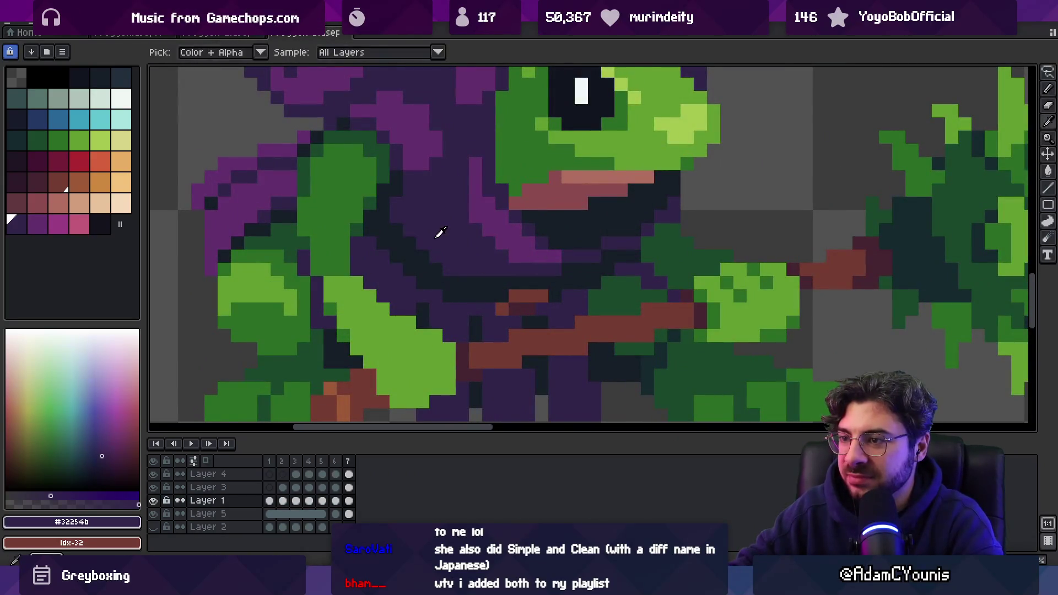
- Pick the near-black #161c28 from the frog while zooming in on its face
{"action": "left_click", "coordinate": [422, 283], "text": "alt"}
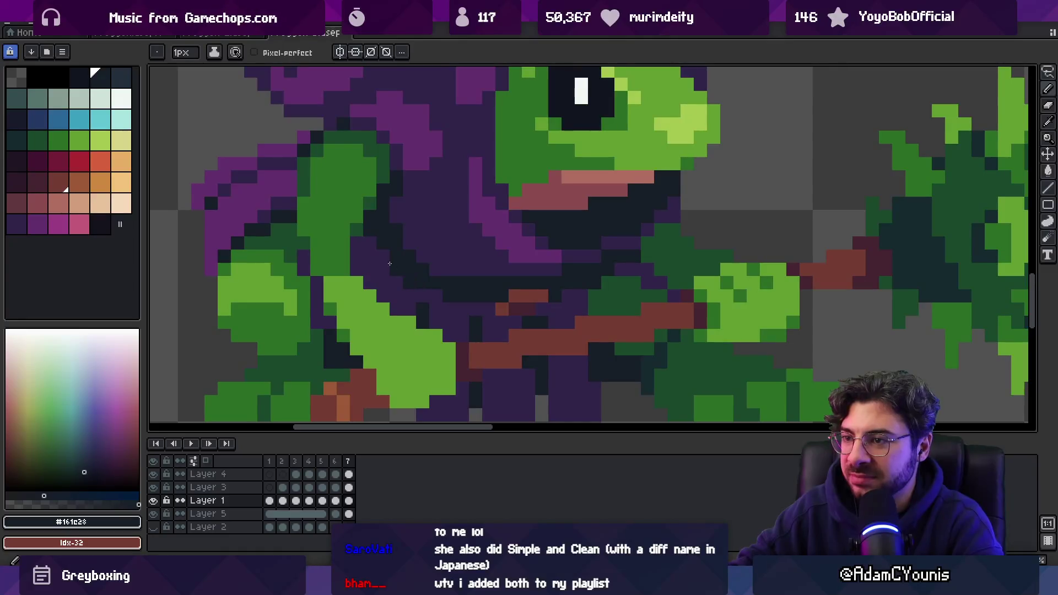
{"action": "key", "text": "z"}
{"action": "scroll", "coordinate": [490, 264], "scroll_direction": "down", "scroll_amount": 4}
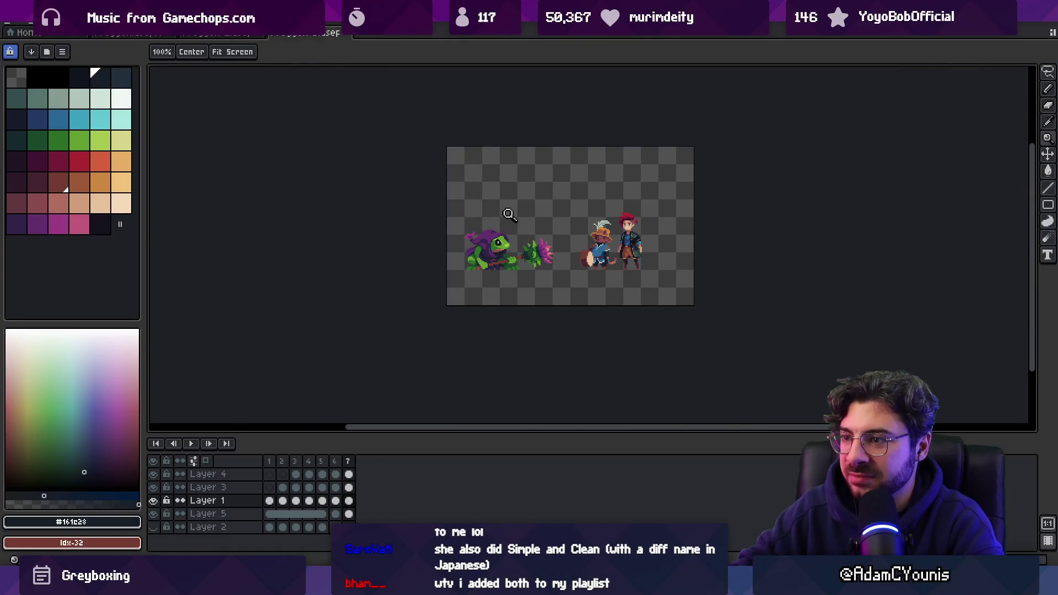
{"action": "scroll", "coordinate": [507, 213], "scroll_direction": "up", "scroll_amount": 5}
{"action": "left_click", "coordinate": [482, 253], "text": "alt"}
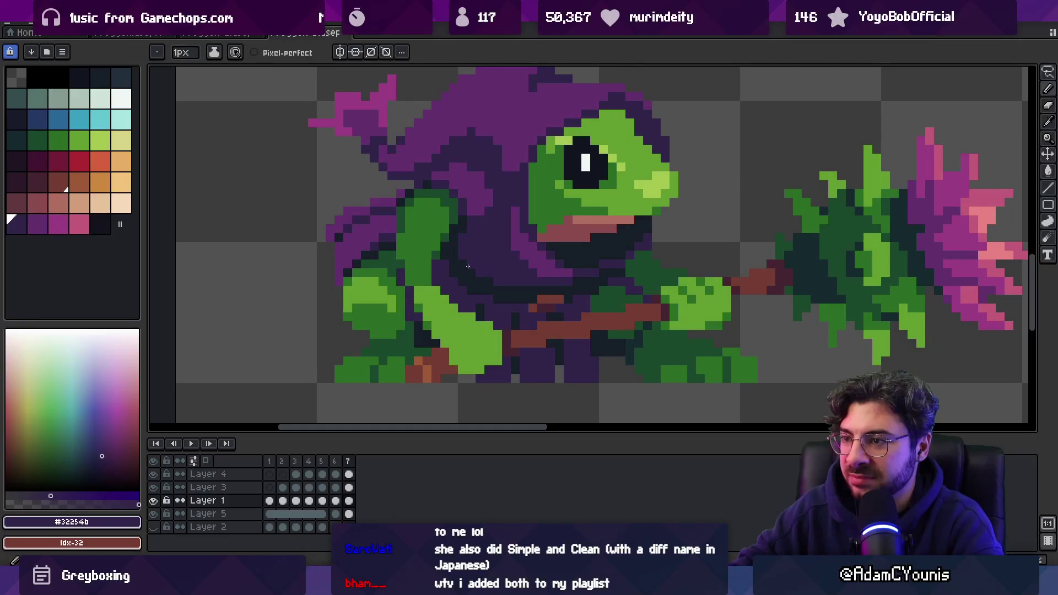
{"action": "left_click", "coordinate": [469, 259], "text": "alt"}
{"action": "key", "text": "z"}
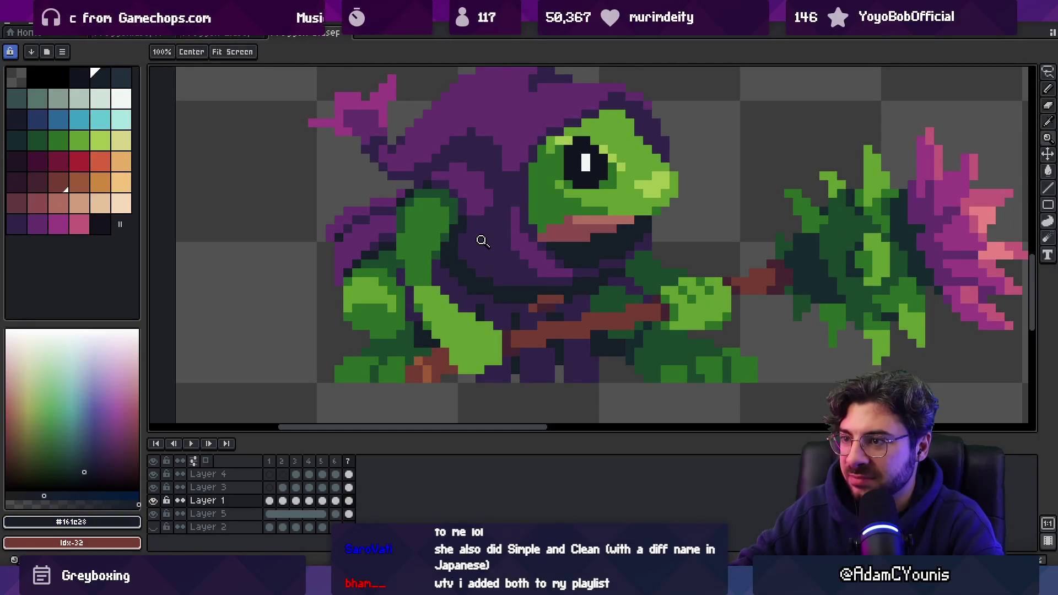
{"action": "scroll", "coordinate": [462, 243], "scroll_direction": "down", "scroll_amount": 5}
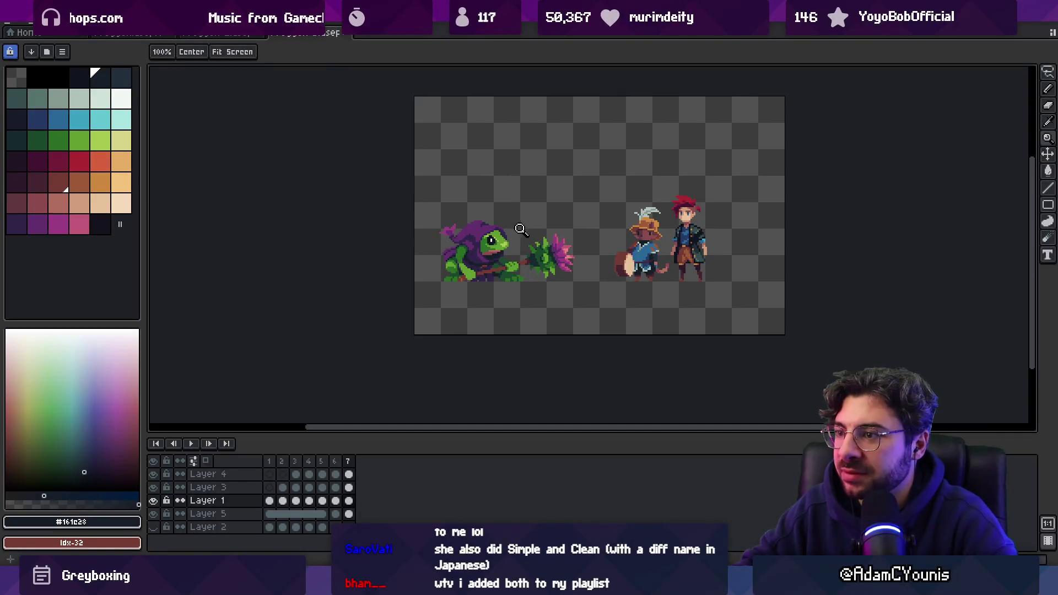
{"action": "scroll", "coordinate": [521, 226], "scroll_direction": "up", "scroll_amount": 5}
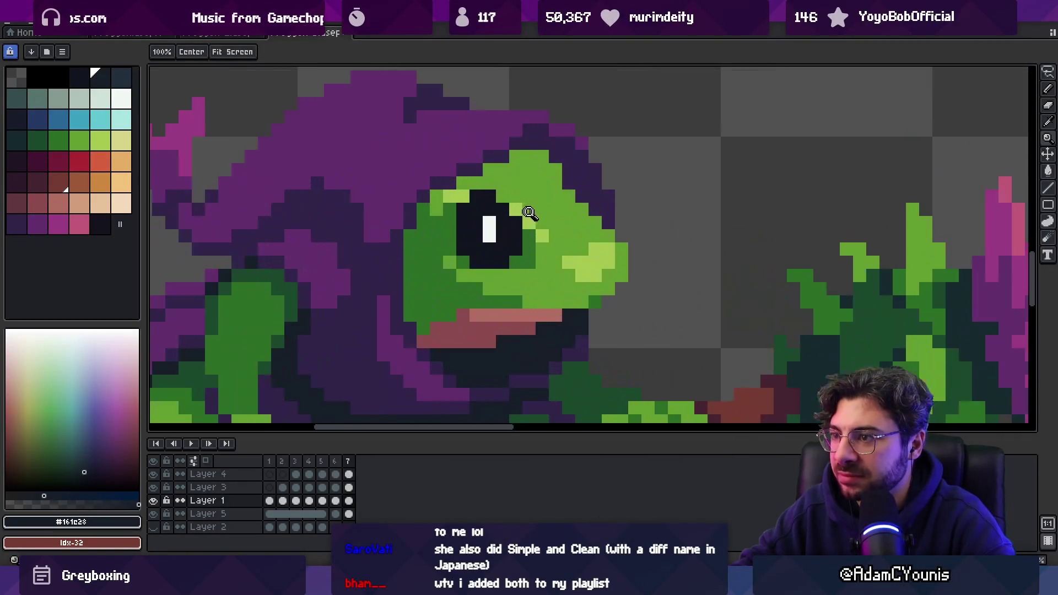
- Paint a white #F1F5F5 highlight pixel just left of the frog's eye
{"action": "left_click", "coordinate": [492, 229], "text": "alt"}
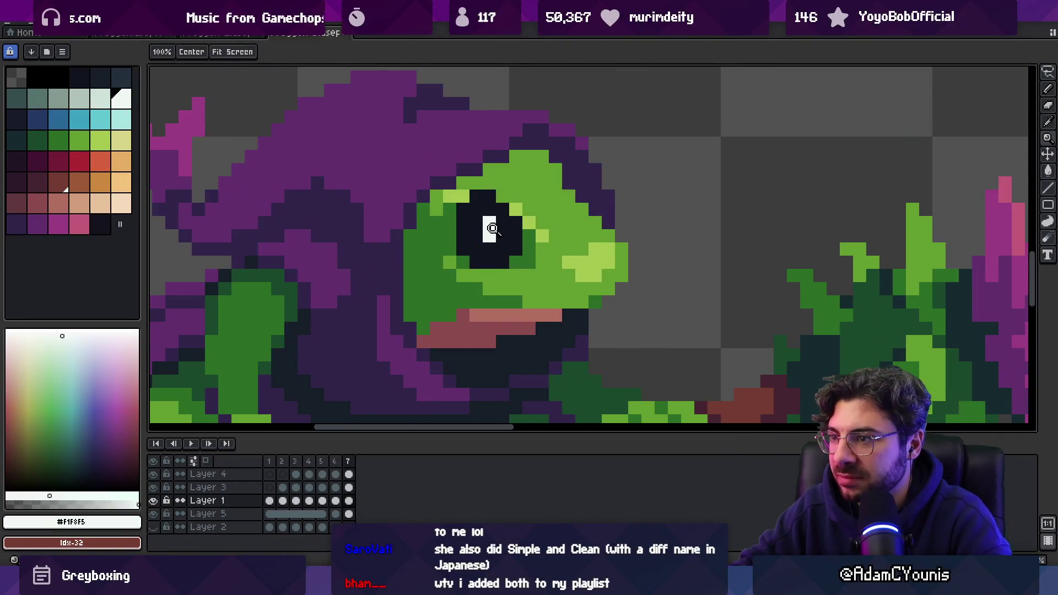
{"action": "key", "text": "b"}
{"action": "left_click", "coordinate": [476, 236]}
{"action": "left_click", "coordinate": [476, 251], "text": "alt"}
{"action": "key", "text": "z"}
{"action": "scroll", "coordinate": [532, 183], "scroll_direction": "down", "scroll_amount": 5}
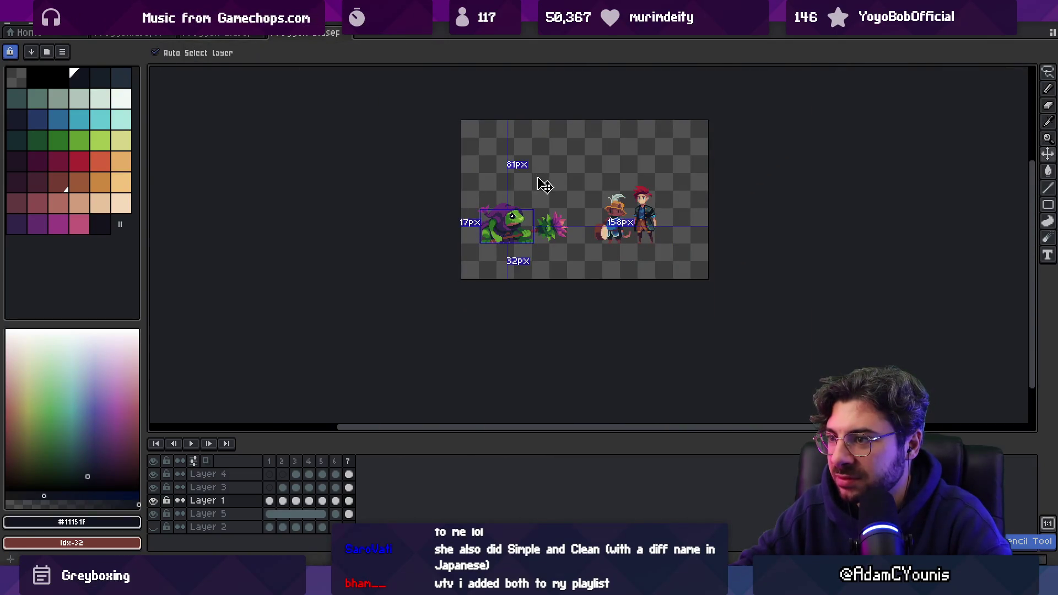
{"action": "scroll", "coordinate": [517, 199], "scroll_direction": "up", "scroll_amount": 5}
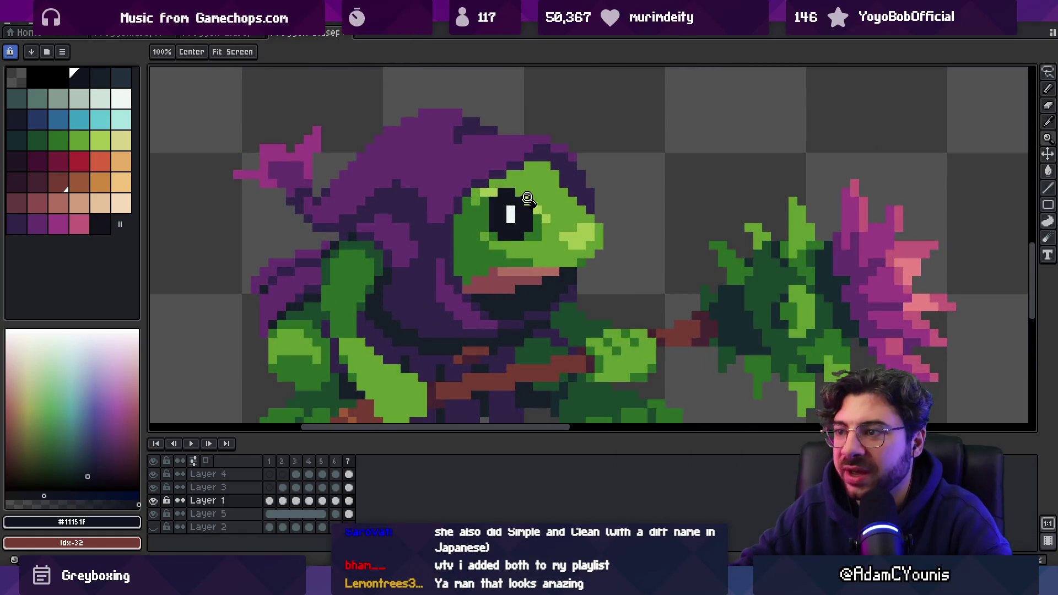
{"action": "scroll", "coordinate": [530, 204], "scroll_direction": "down", "scroll_amount": 5}
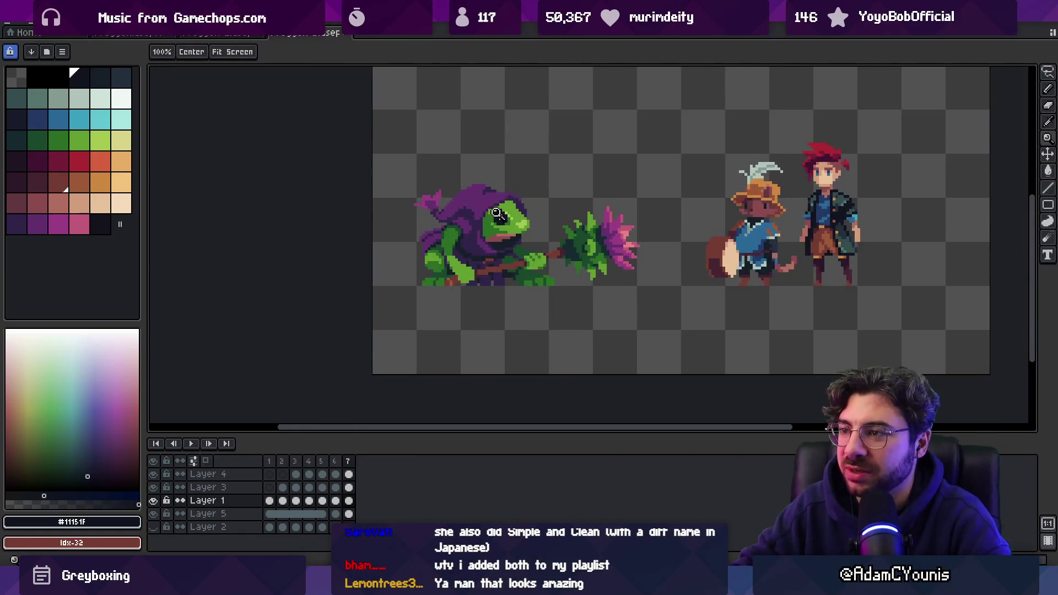
- Sample the dark green from the hooded frog's head on the reference sheet
{"action": "scroll", "coordinate": [488, 223], "scroll_direction": "up", "scroll_amount": 5}
{"action": "key", "text": "i"}
{"action": "left_click", "coordinate": [486, 223]}
{"action": "key", "text": "b"}
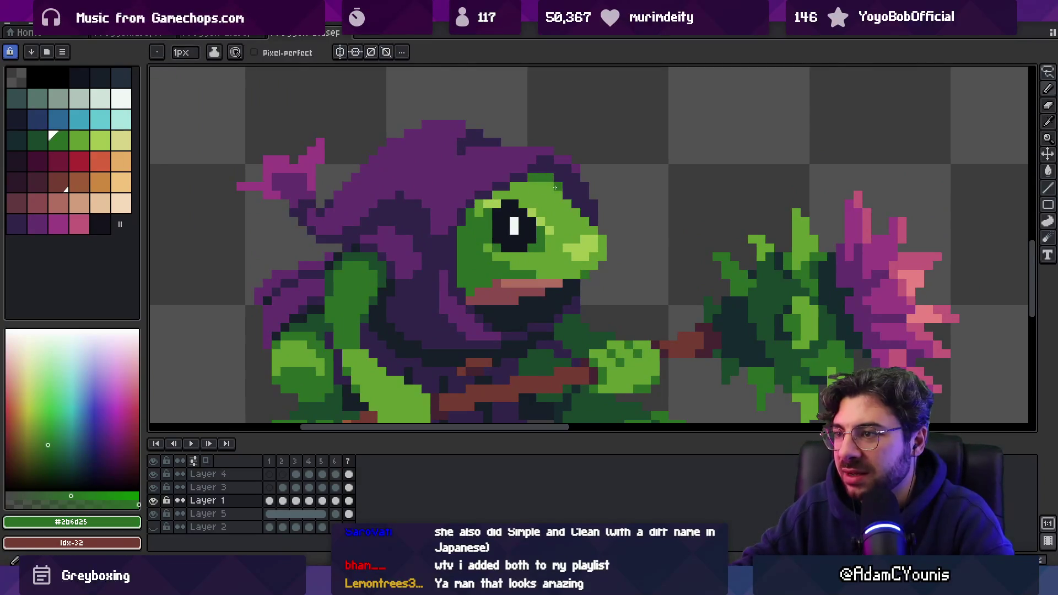
{"action": "key", "text": "z"}
{"action": "scroll", "coordinate": [493, 183], "scroll_direction": "down", "scroll_amount": 5}
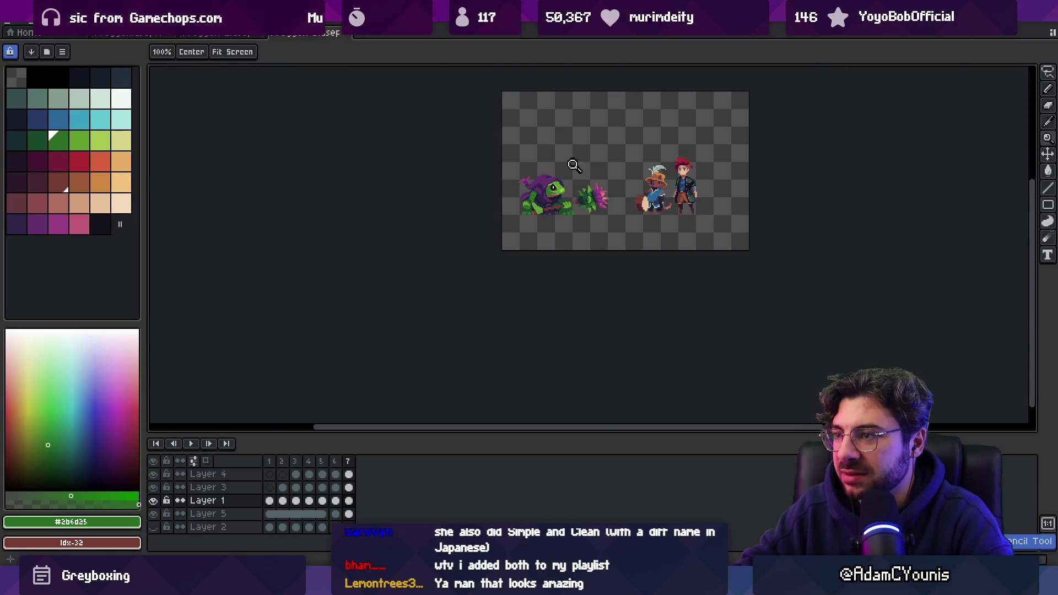
{"action": "scroll", "coordinate": [573, 166], "scroll_direction": "up", "scroll_amount": 5}
{"action": "key", "text": "b"}
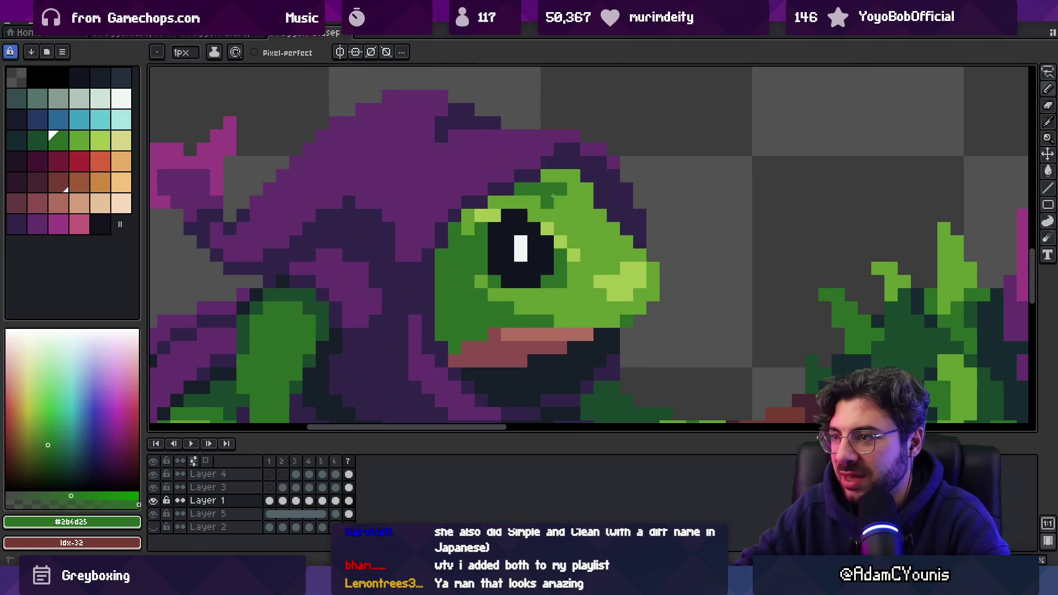
- Step to the next lighter green and zoom the view around the frog
{"action": "key", "text": "z"}
{"action": "scroll", "coordinate": [505, 182], "scroll_direction": "down", "scroll_amount": 5}
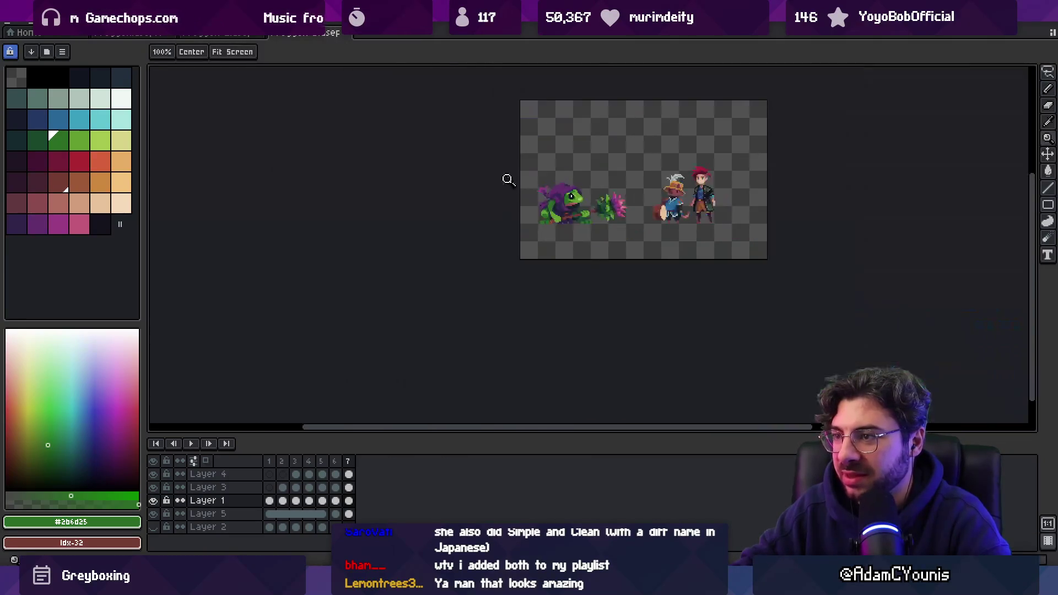
{"action": "scroll", "coordinate": [586, 173], "scroll_direction": "up", "scroll_amount": 5}
{"action": "key", "text": "b"}
{"action": "key", "text": "]"}
{"action": "key", "text": "z"}
{"action": "scroll", "coordinate": [613, 201], "scroll_direction": "down", "scroll_amount": 4}
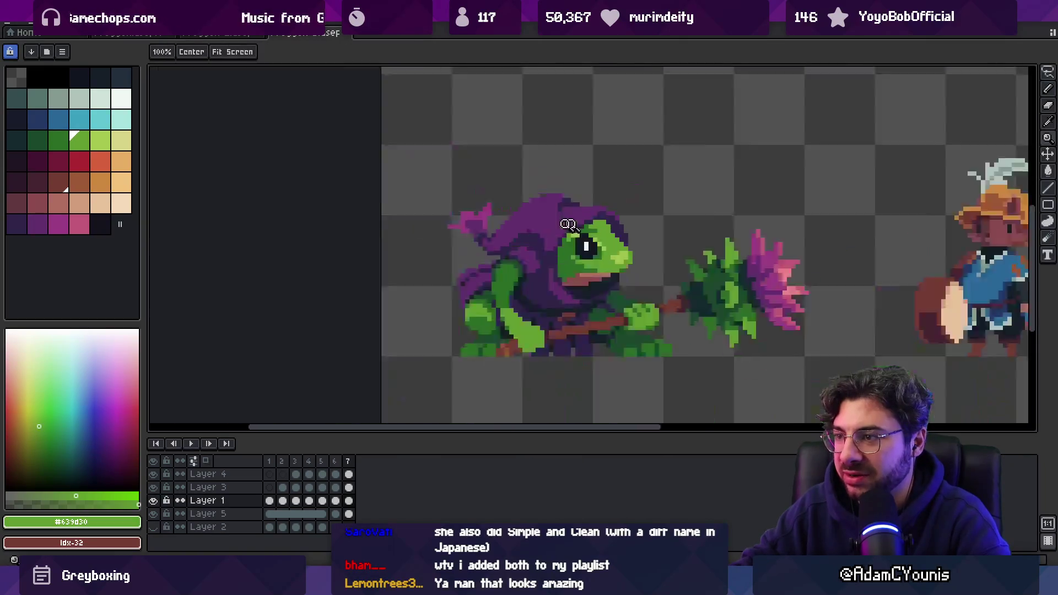
{"action": "key", "text": "v"}
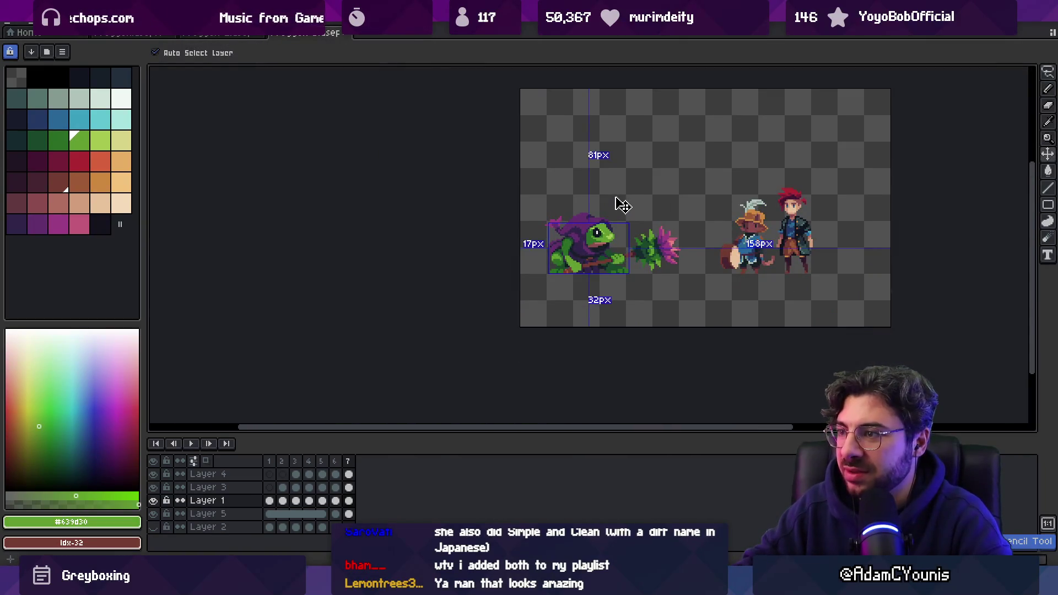
{"action": "key", "text": "z"}
{"action": "scroll", "coordinate": [564, 205], "scroll_direction": "up", "scroll_amount": 3}
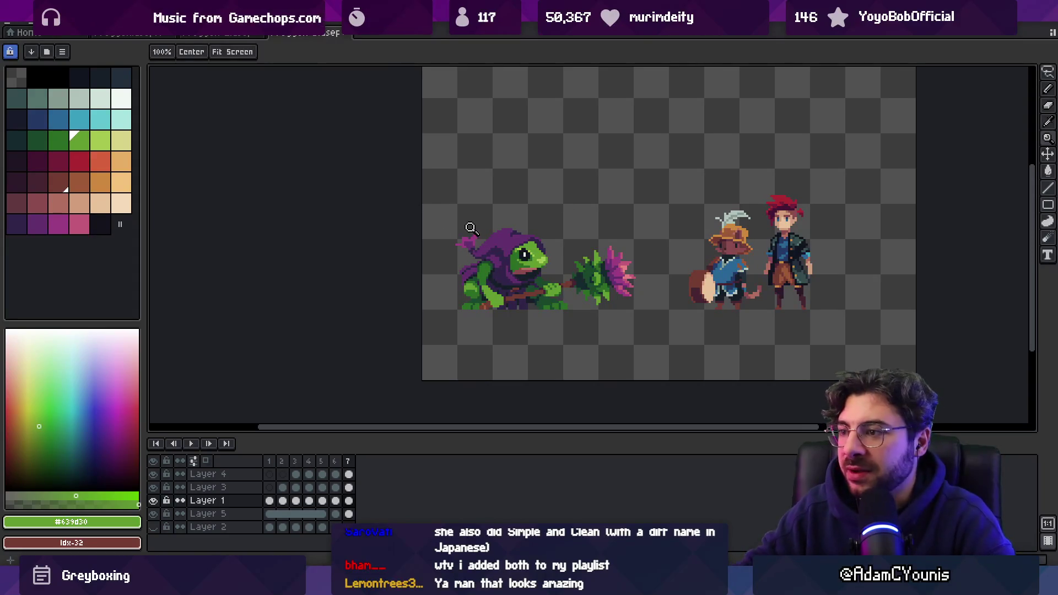
{"action": "key", "text": "v"}
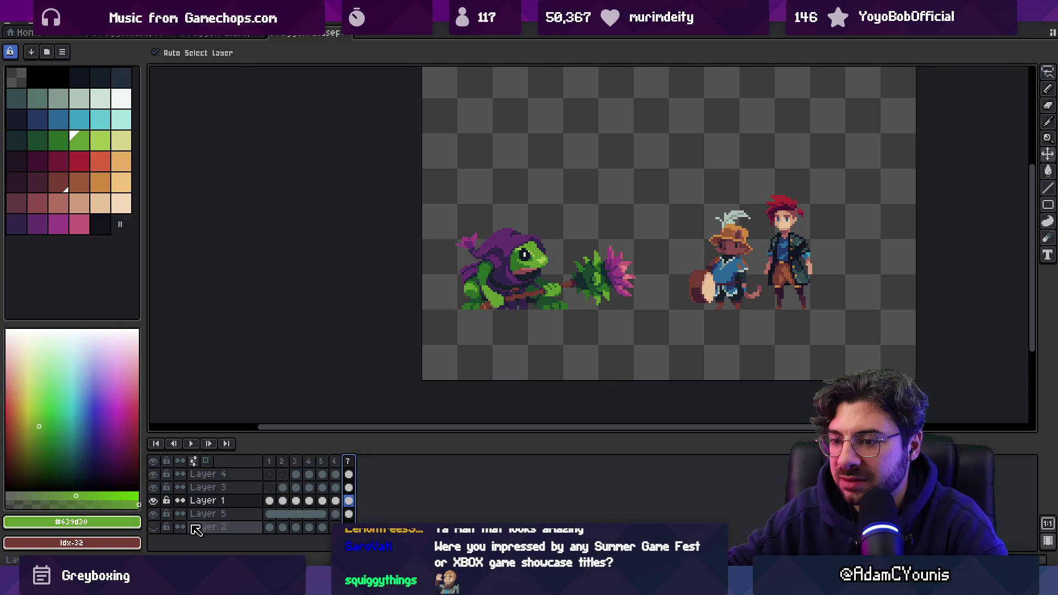
- Flatten the frog's layers, copy the hooded frog, undo the flatten, and go to the animation file
{"action": "right_click", "coordinate": [209, 527]}
{"action": "left_click", "coordinate": [237, 551]}
{"action": "key", "text": "m"}
{"action": "left_click_drag", "start_coordinate": [439, 198], "coordinate": [656, 335]}
{"action": "key", "text": "ctrl+z"}
{"action": "key", "text": "ctrl+z"}
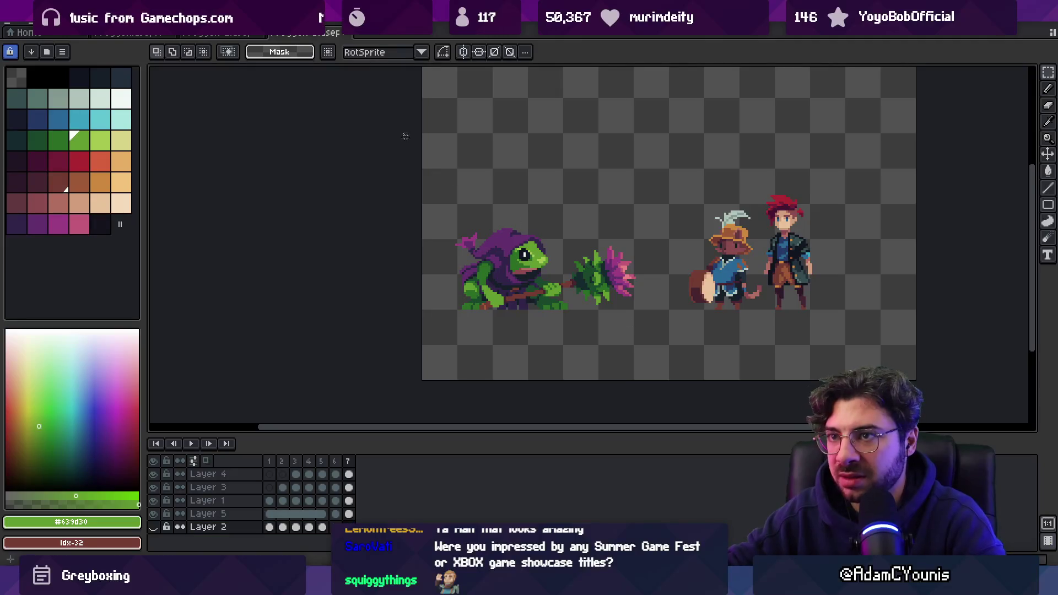
{"action": "left_click", "coordinate": [138, 35]}
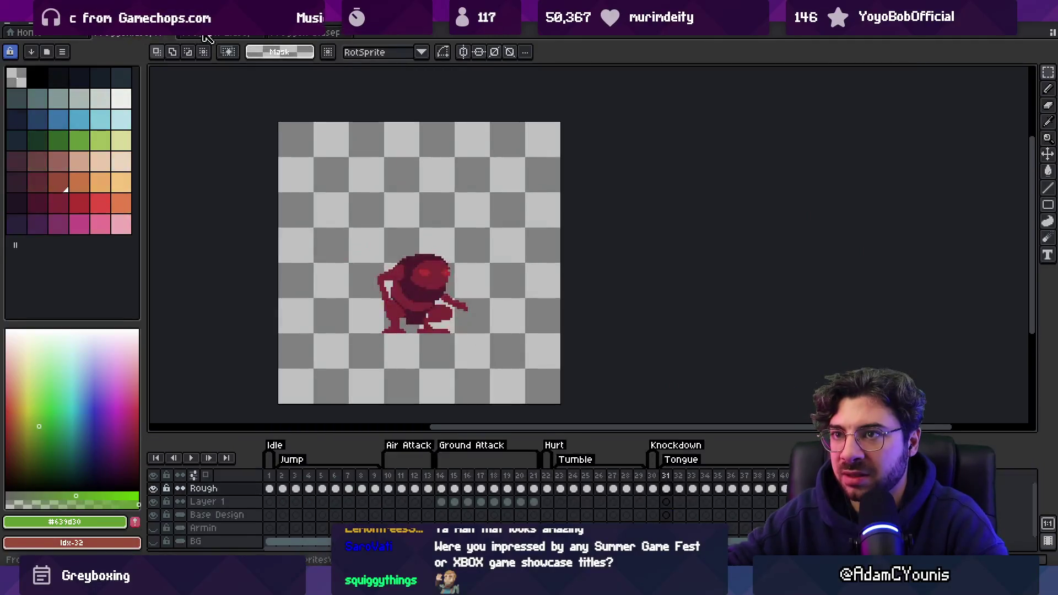
- Replace frame 1's frog with the pasted hooded frog, nudged right
{"action": "key", "text": "Delete"}
{"action": "key", "text": "ctrl+v"}
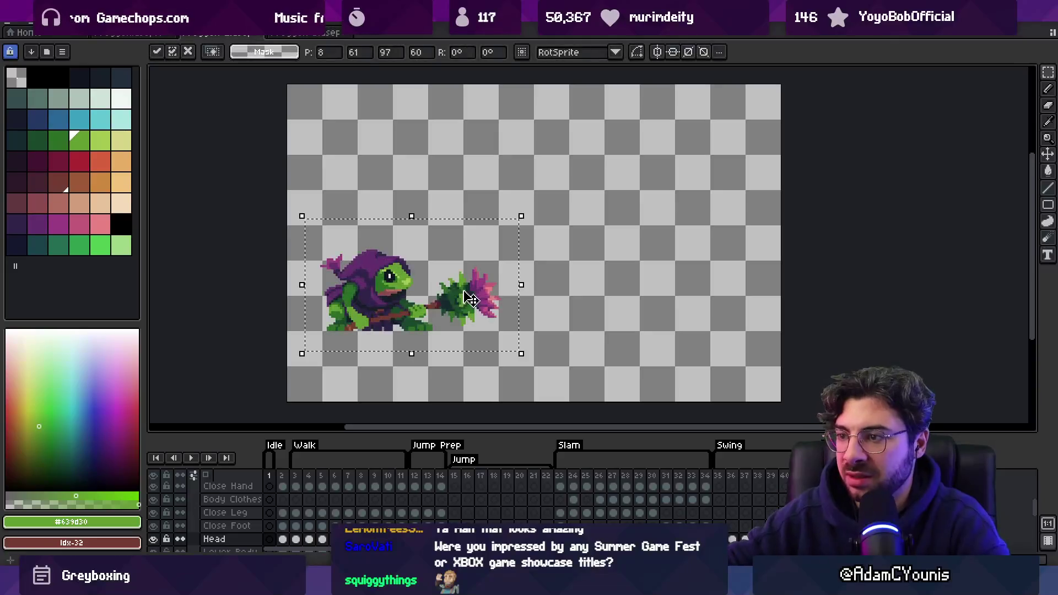
{"action": "key", "text": "Right"}
{"action": "key", "text": "Right"}
{"action": "key", "text": "Right"}
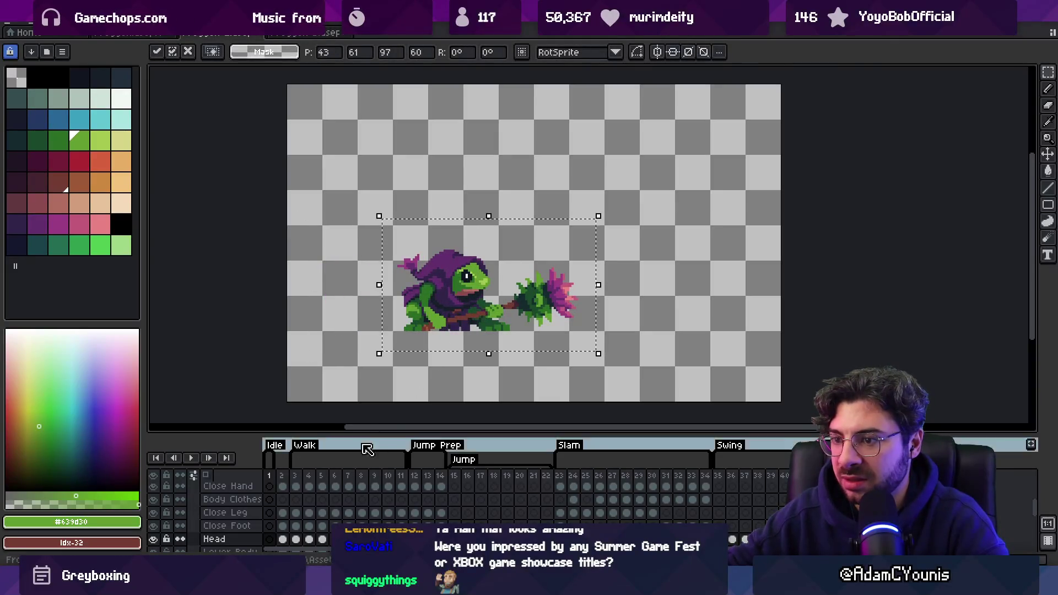
{"action": "left_click", "coordinate": [283, 476]}
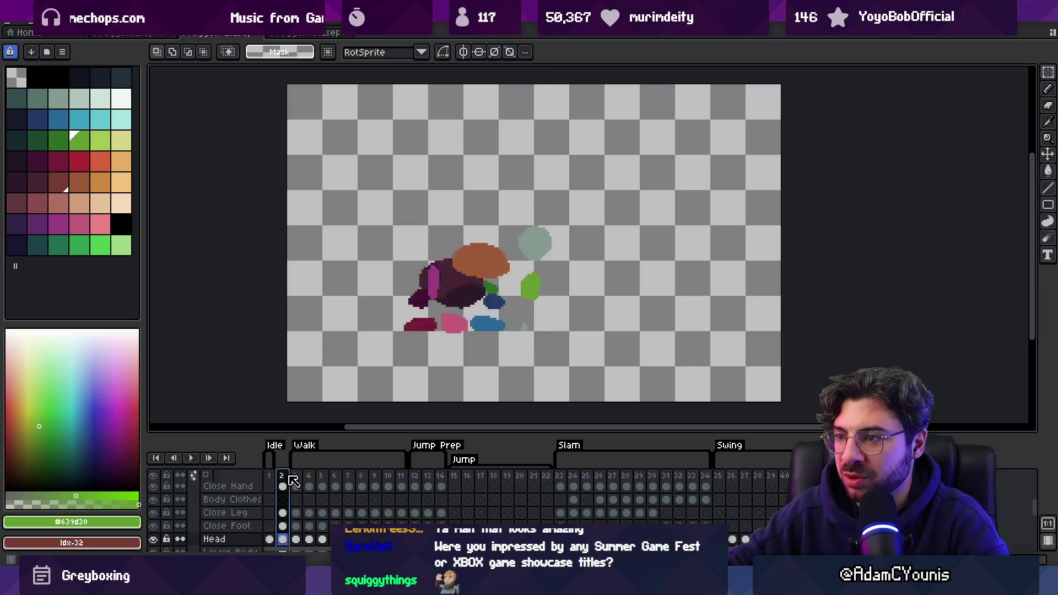
{"action": "left_click", "coordinate": [271, 477]}
{"action": "left_click", "coordinate": [275, 481]}
- Enlarge the timeline and show Layer 13's background, Layer 16's ground and Layer 1's mace
{"action": "scroll", "coordinate": [274, 487], "scroll_direction": "down", "scroll_amount": 5}
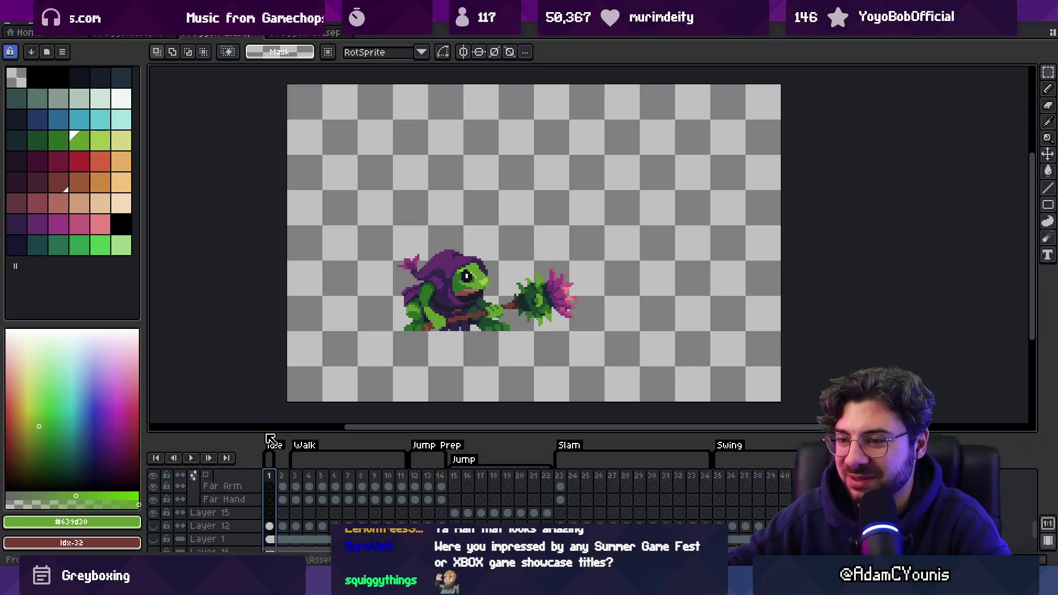
{"action": "left_click_drag", "start_coordinate": [278, 435], "coordinate": [280, 274]}
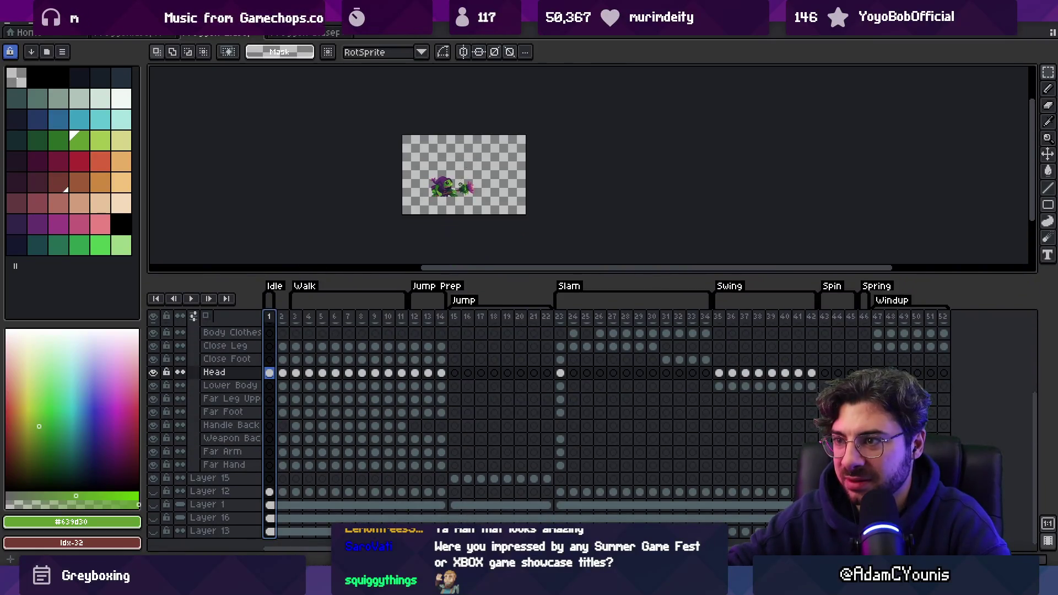
{"action": "left_click", "coordinate": [282, 316]}
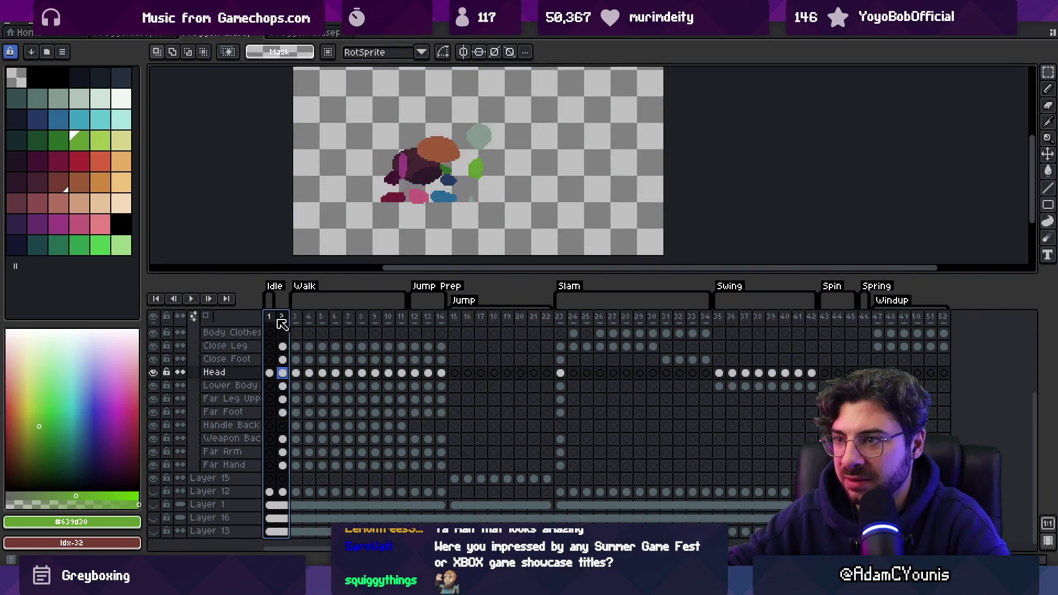
{"action": "left_click", "coordinate": [269, 317]}
{"action": "left_click", "coordinate": [153, 531]}
{"action": "left_click", "coordinate": [154, 518]}
{"action": "left_click", "coordinate": [154, 519]}
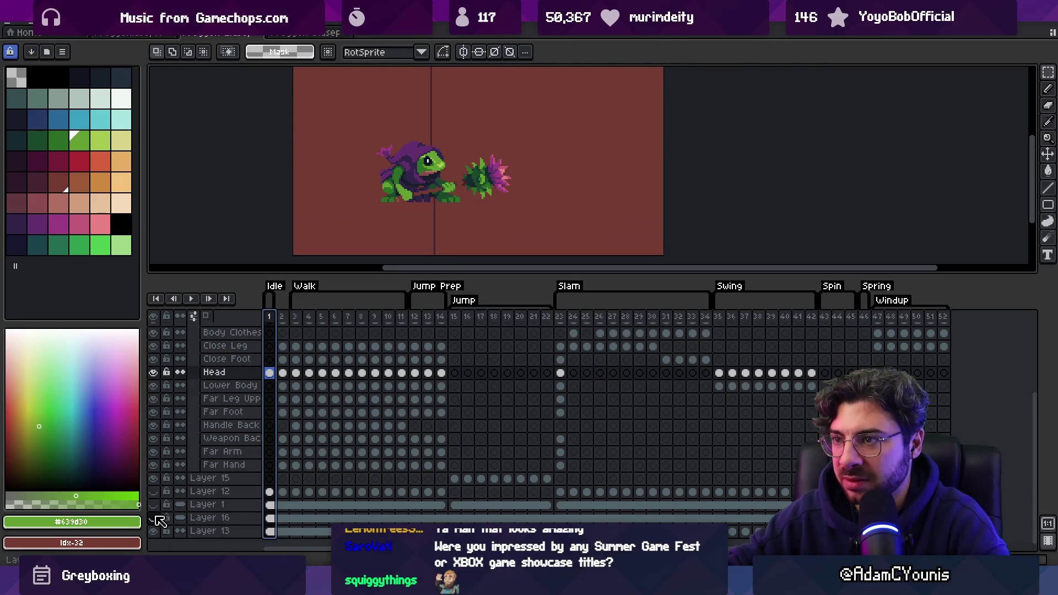
{"action": "left_click", "coordinate": [154, 518]}
{"action": "left_click", "coordinate": [153, 505]}
- Move the frog and flower weapon about 20 px right, then hide the mace on Layer 1
{"action": "key", "text": "v"}
{"action": "scroll", "coordinate": [448, 216], "scroll_direction": "up", "scroll_amount": 1}
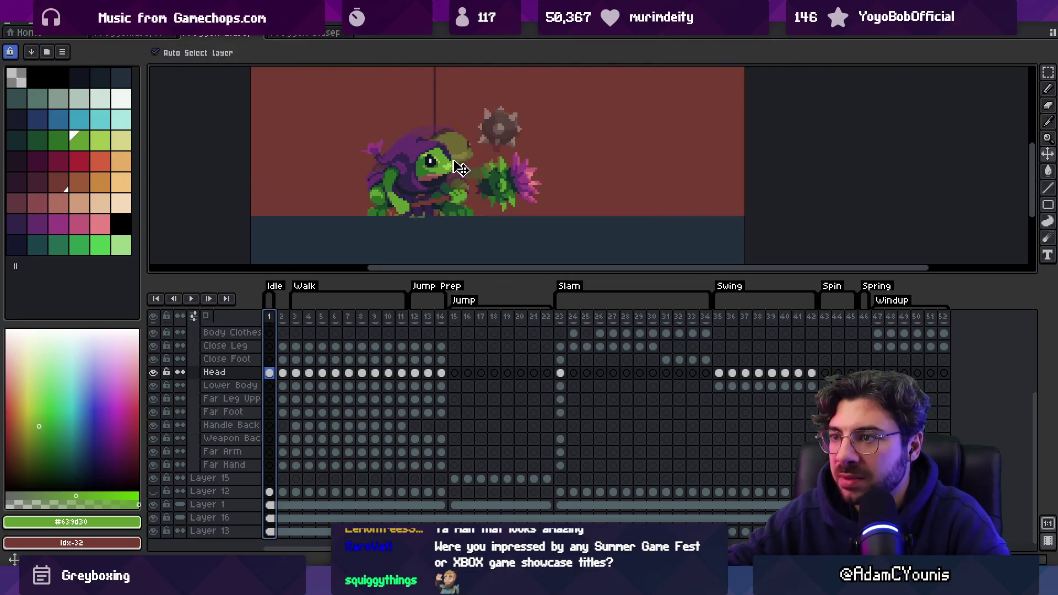
{"action": "left_click_drag", "start_coordinate": [448, 217], "coordinate": [456, 213]}
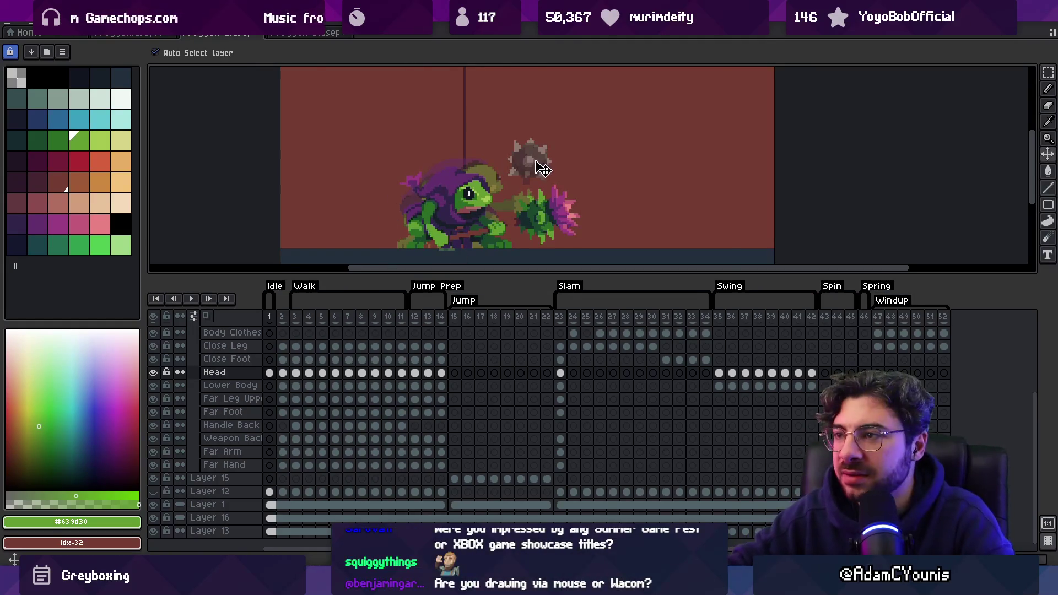
{"action": "left_click", "coordinate": [205, 504]}
{"action": "left_click", "coordinate": [153, 504]}
{"action": "scroll", "coordinate": [441, 157], "scroll_direction": "down", "scroll_amount": 1}
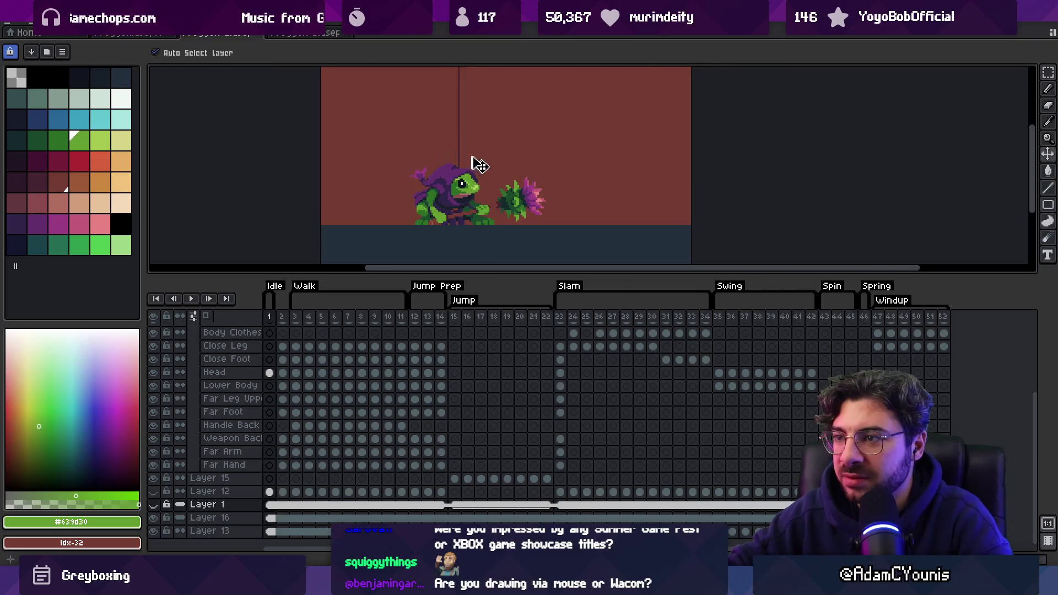
{"action": "scroll", "coordinate": [469, 239], "scroll_direction": "up", "scroll_amount": 1}
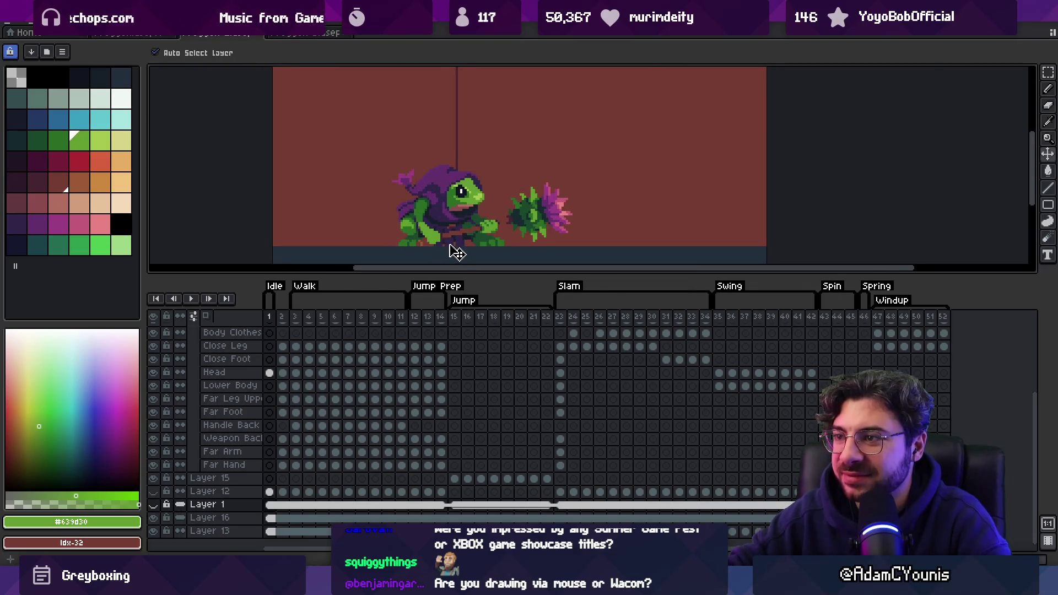
{"action": "left_click", "coordinate": [210, 530]}
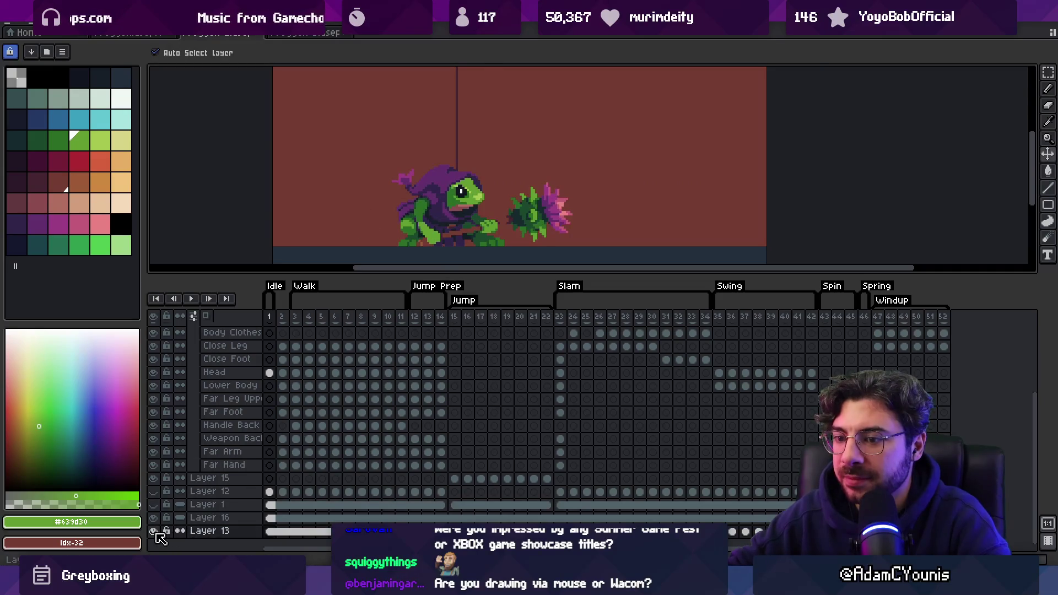
- Lower Layer 13's opacity below 63% and enlarge the canvas viewing area
{"action": "double_click", "coordinate": [259, 531]}
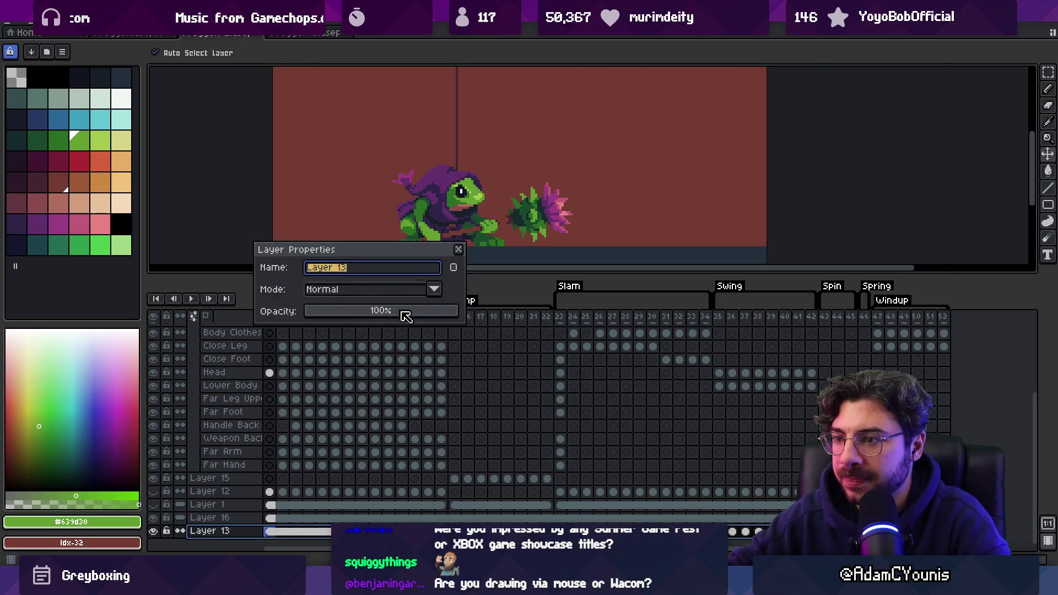
{"action": "left_click", "coordinate": [403, 317]}
{"action": "left_click", "coordinate": [372, 314]}
{"action": "left_click", "coordinate": [458, 249]}
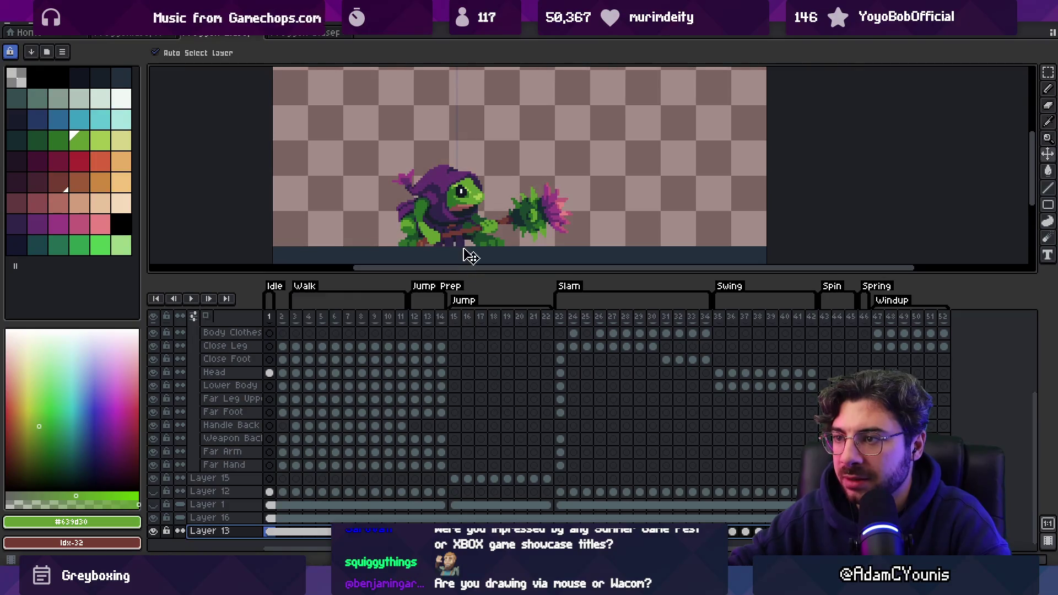
{"action": "scroll", "coordinate": [466, 221], "scroll_direction": "down", "scroll_amount": 2}
{"action": "scroll", "coordinate": [465, 224], "scroll_direction": "up", "scroll_amount": 1}
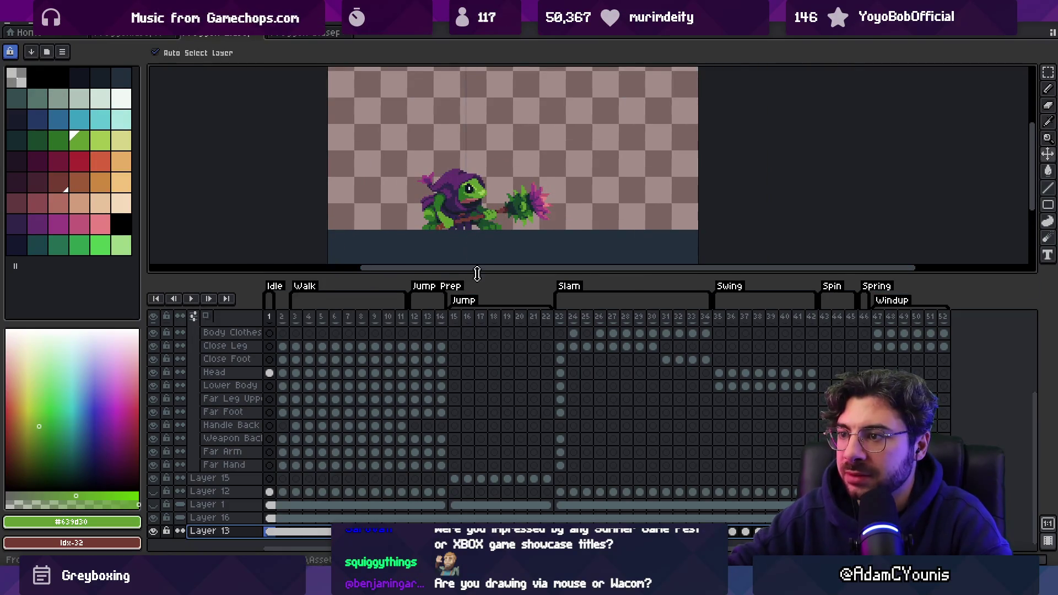
{"action": "left_click_drag", "start_coordinate": [473, 272], "coordinate": [464, 323]}
- Sample the dark colour from the frog's head and select the Head layer
{"action": "scroll", "coordinate": [505, 242], "scroll_direction": "up", "scroll_amount": 1}
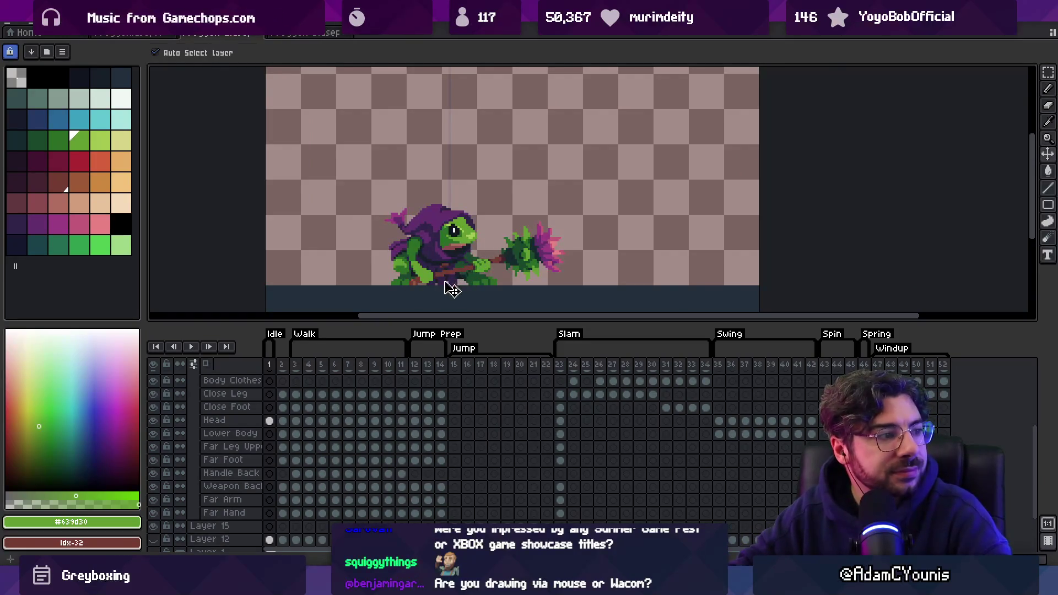
{"action": "scroll", "coordinate": [452, 288], "scroll_direction": "up", "scroll_amount": 3}
{"action": "left_click", "coordinate": [457, 278], "text": "ctrl"}
{"action": "left_click", "coordinate": [448, 277], "text": "alt"}
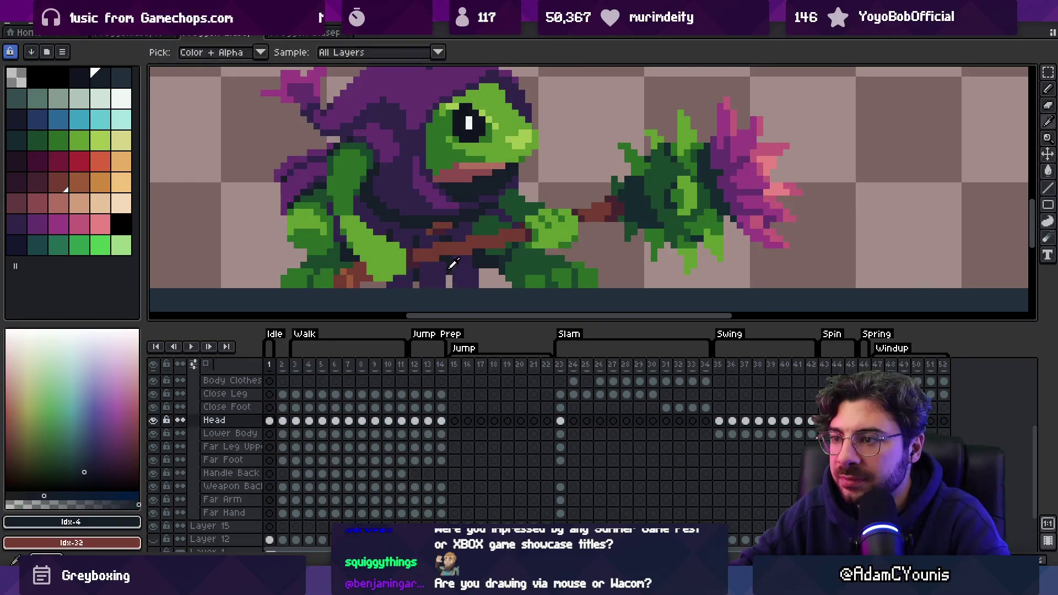
{"action": "key", "text": "z"}
{"action": "scroll", "coordinate": [424, 270], "scroll_direction": "down", "scroll_amount": 4}
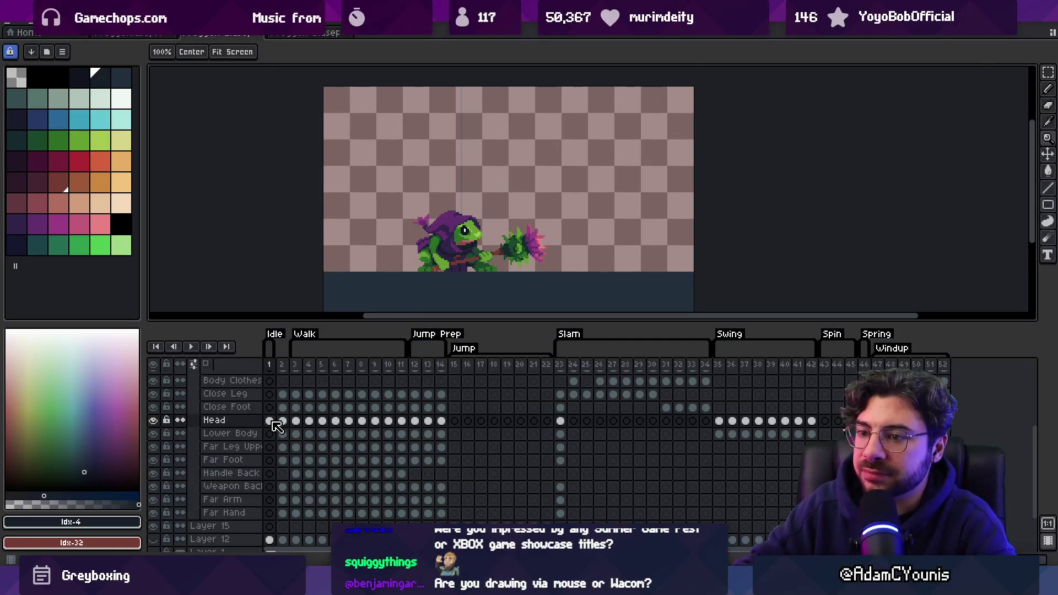
- Select the Walk cels from Close Leg to Far Hand and save the project
{"action": "left_click_drag", "start_coordinate": [295, 364], "coordinate": [402, 371]}
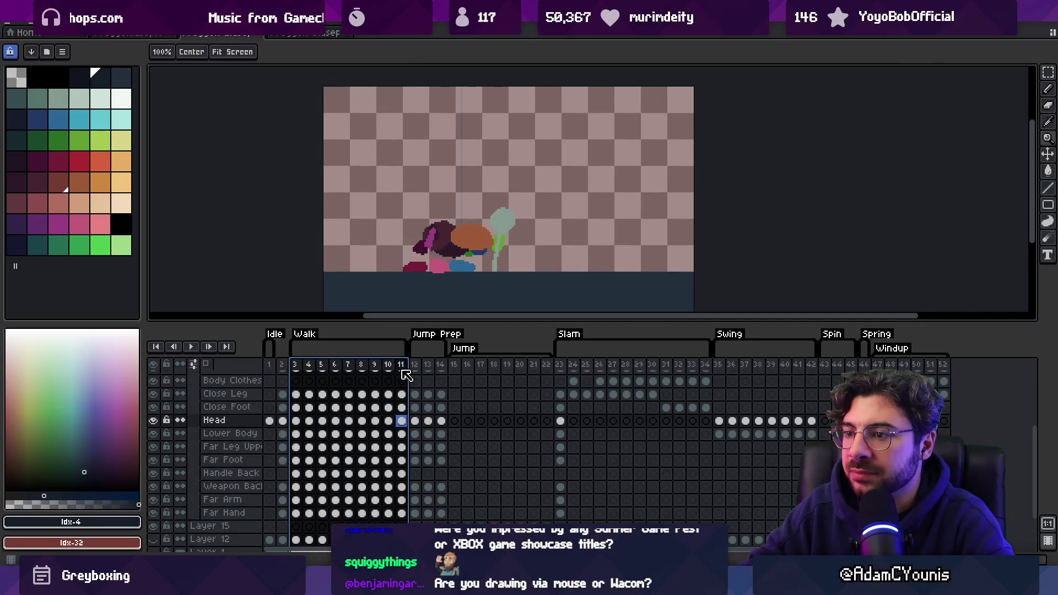
{"action": "left_click", "coordinate": [297, 395]}
{"action": "key", "text": "ctrl+s"}
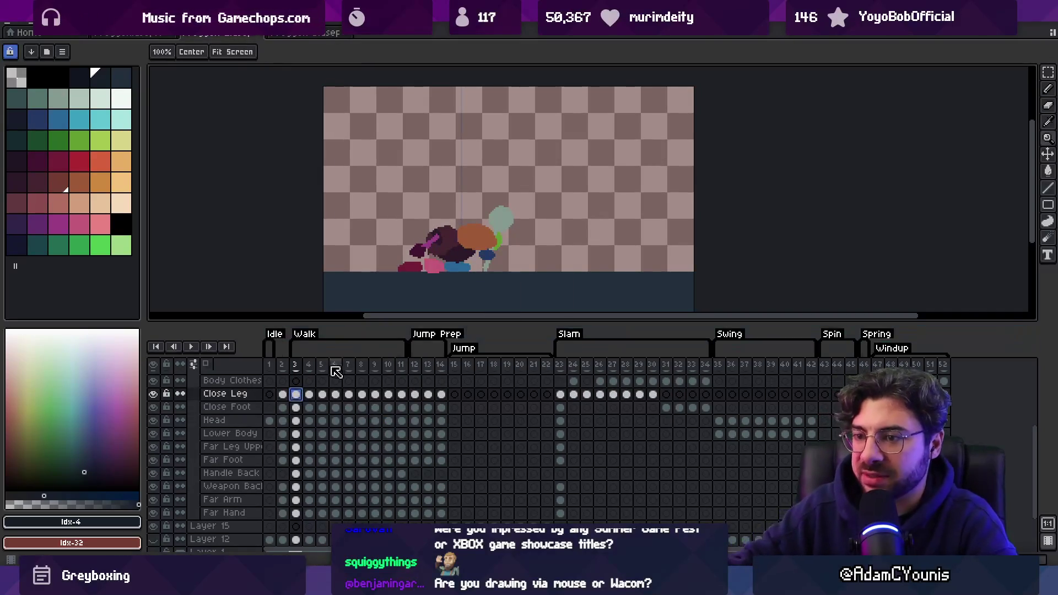
{"action": "left_click_drag", "start_coordinate": [299, 397], "coordinate": [399, 512]}
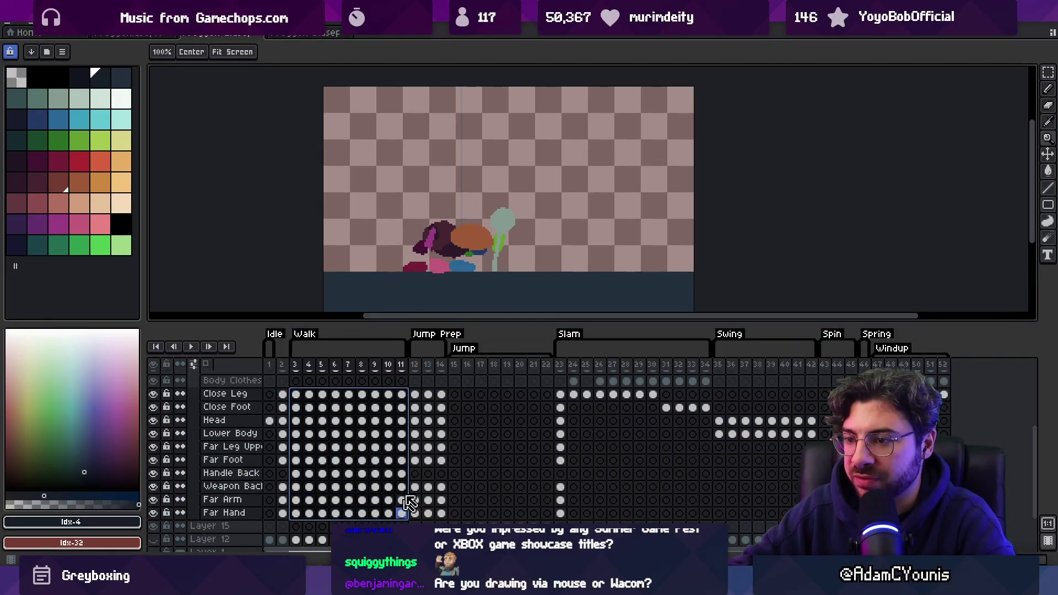
{"action": "key", "text": "m"}
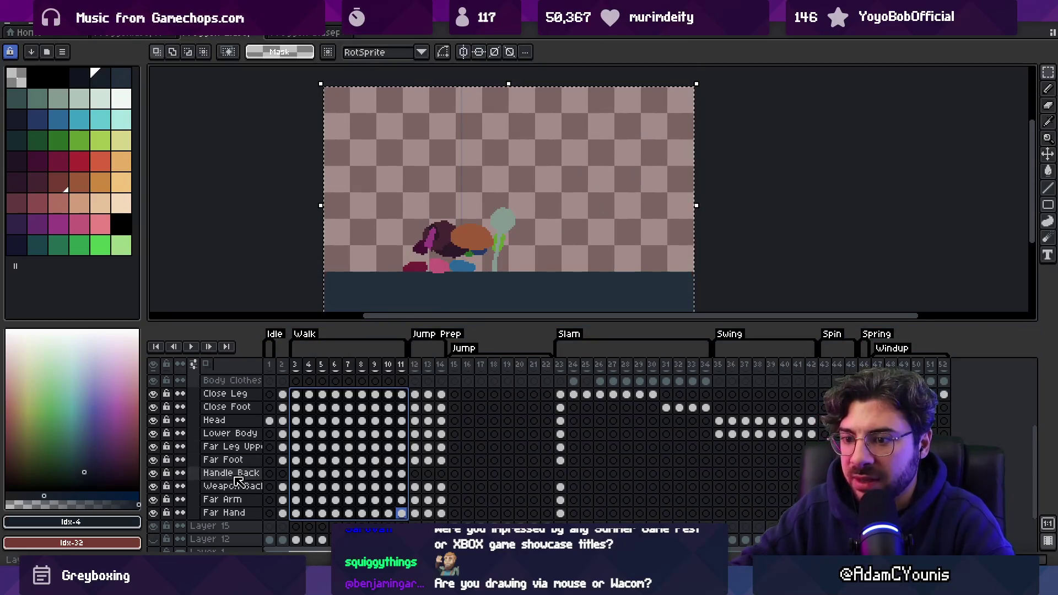
{"action": "left_click", "coordinate": [269, 421]}
{"action": "scroll", "coordinate": [278, 492], "scroll_direction": "down", "scroll_amount": 3}
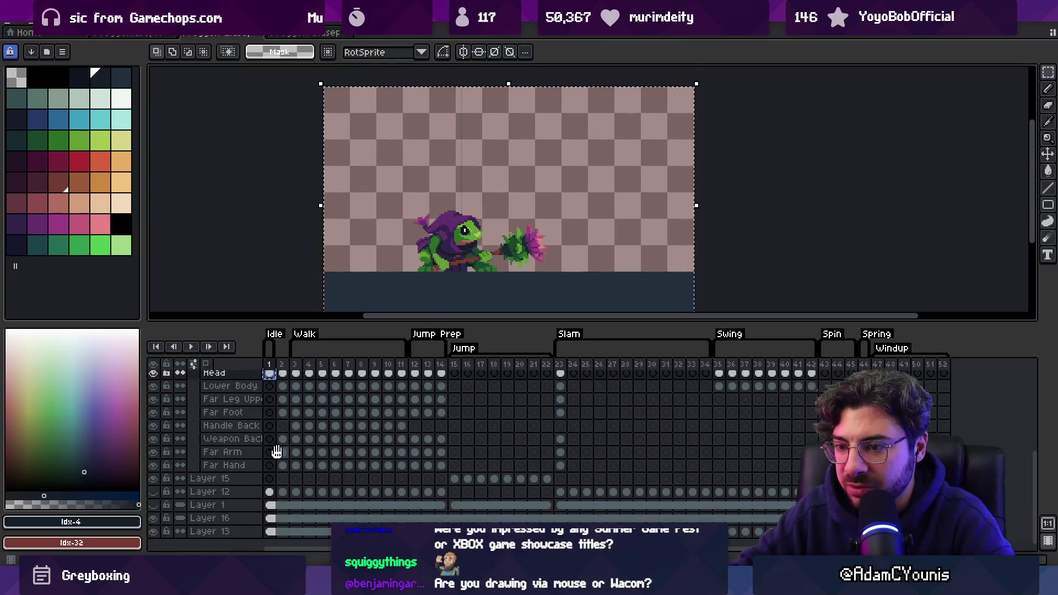
- Show the mace on Layer 1, move it down behind the froggen, and link its cels
{"action": "left_click", "coordinate": [153, 504]}
{"action": "left_click", "coordinate": [207, 505]}
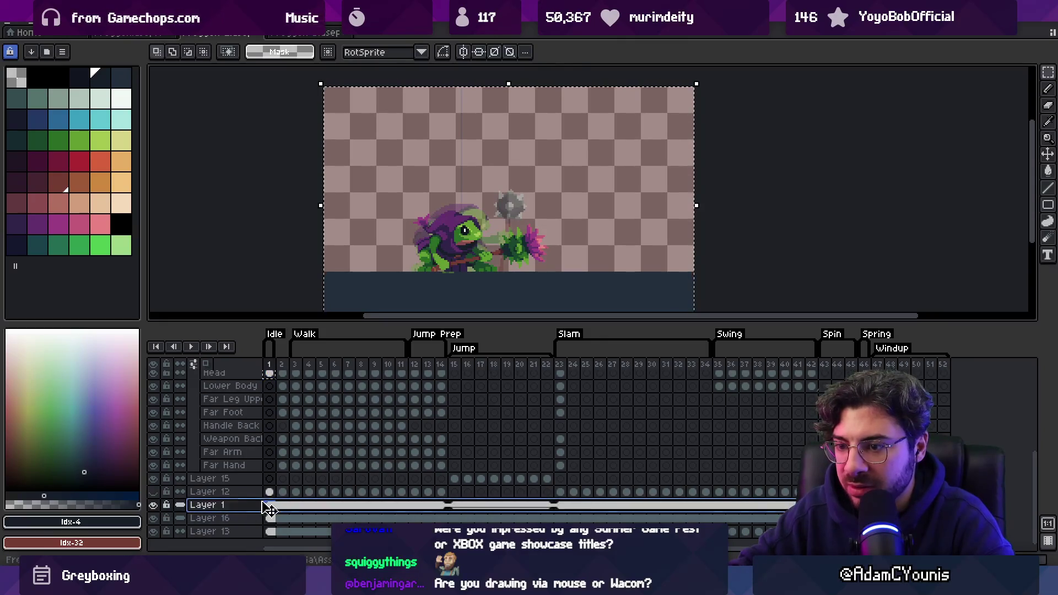
{"action": "left_click", "coordinate": [276, 505]}
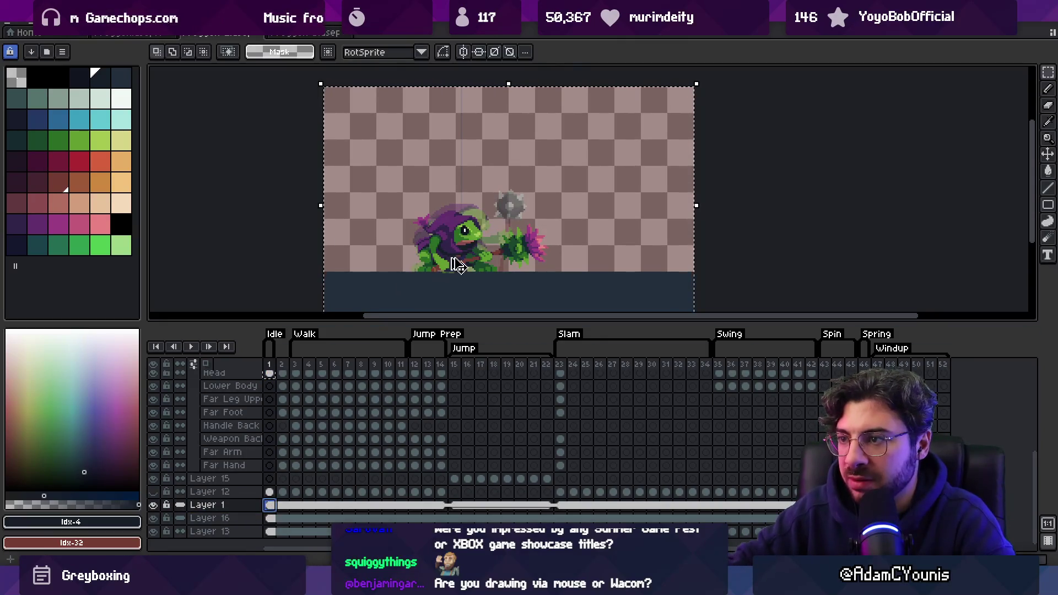
{"action": "left_click_drag", "start_coordinate": [509, 205], "coordinate": [500, 244]}
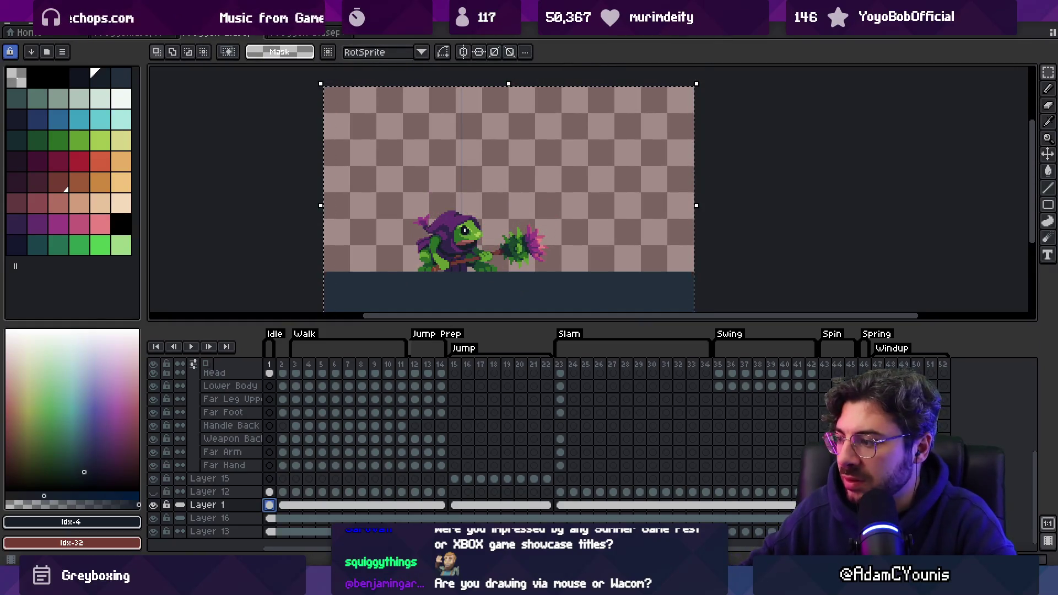
{"action": "left_click", "coordinate": [272, 508]}
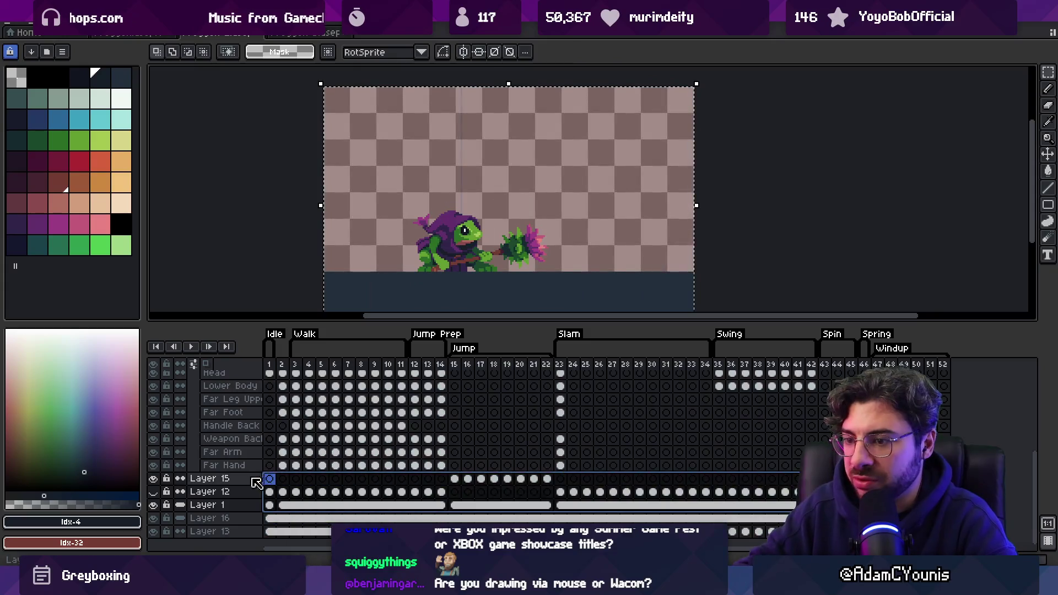
{"action": "right_click", "coordinate": [273, 513]}
{"action": "left_click", "coordinate": [302, 526]}
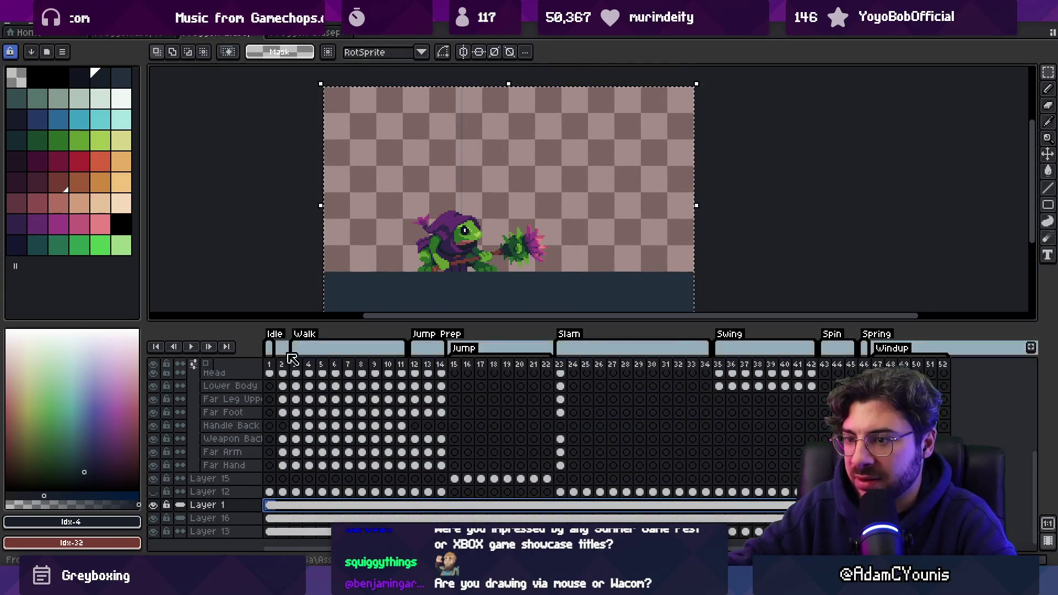
- Select walk frames 3 to 8 across all layers and go to Close Arm's frame 3
{"action": "left_click", "coordinate": [293, 364]}
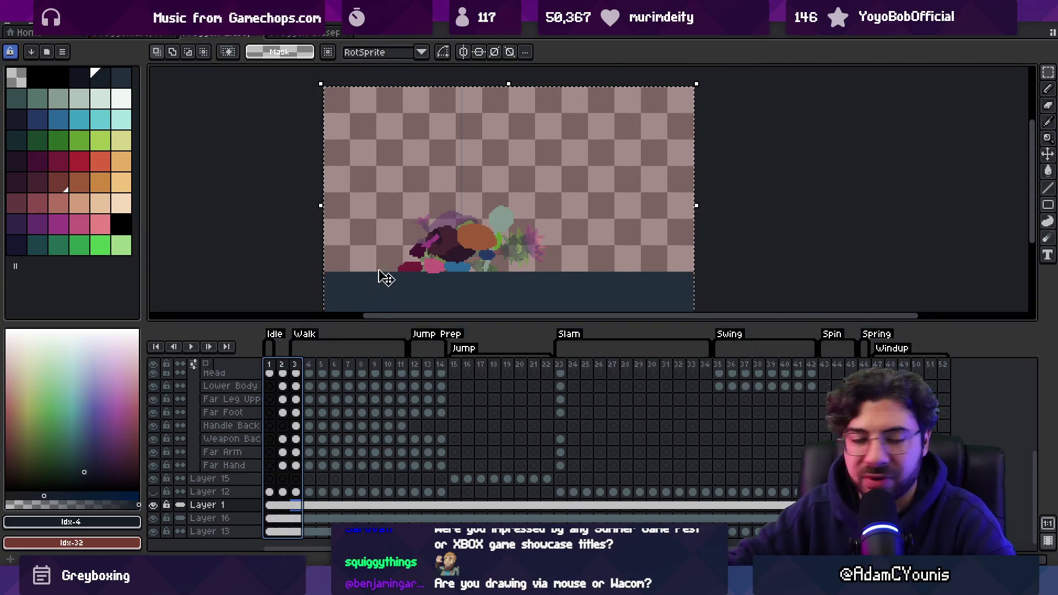
{"action": "left_click", "coordinate": [360, 310]}
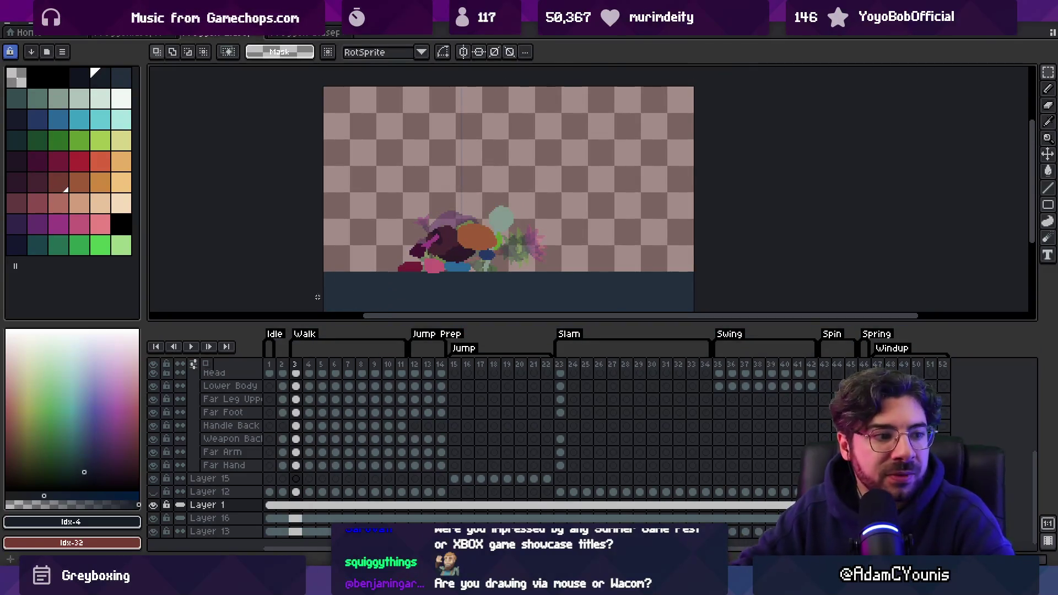
{"action": "left_click_drag", "start_coordinate": [295, 364], "coordinate": [405, 368]}
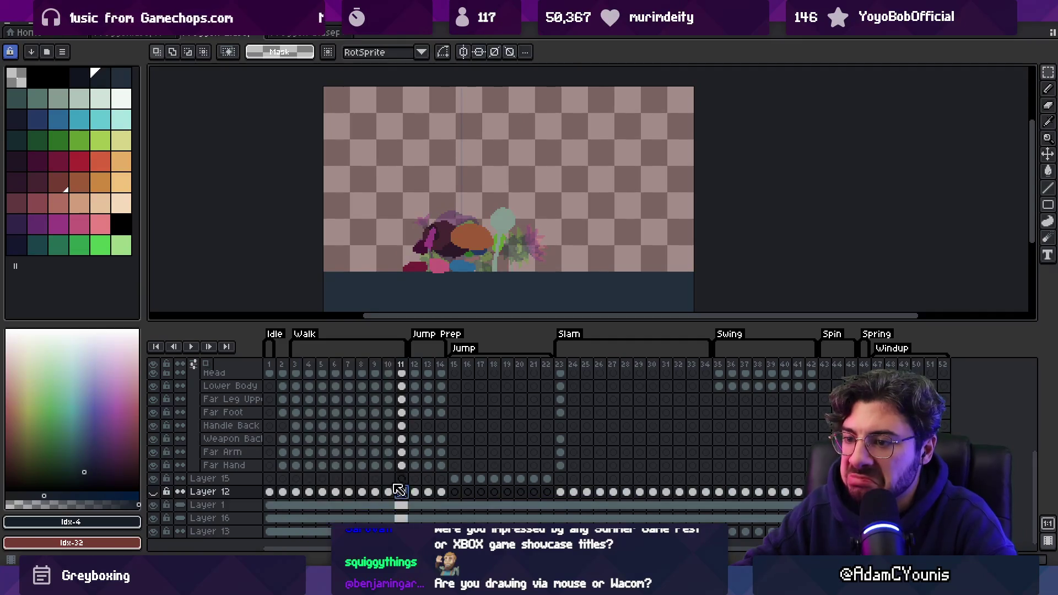
{"action": "scroll", "coordinate": [330, 468], "scroll_direction": "up", "scroll_amount": 5}
{"action": "left_click", "coordinate": [297, 457]}
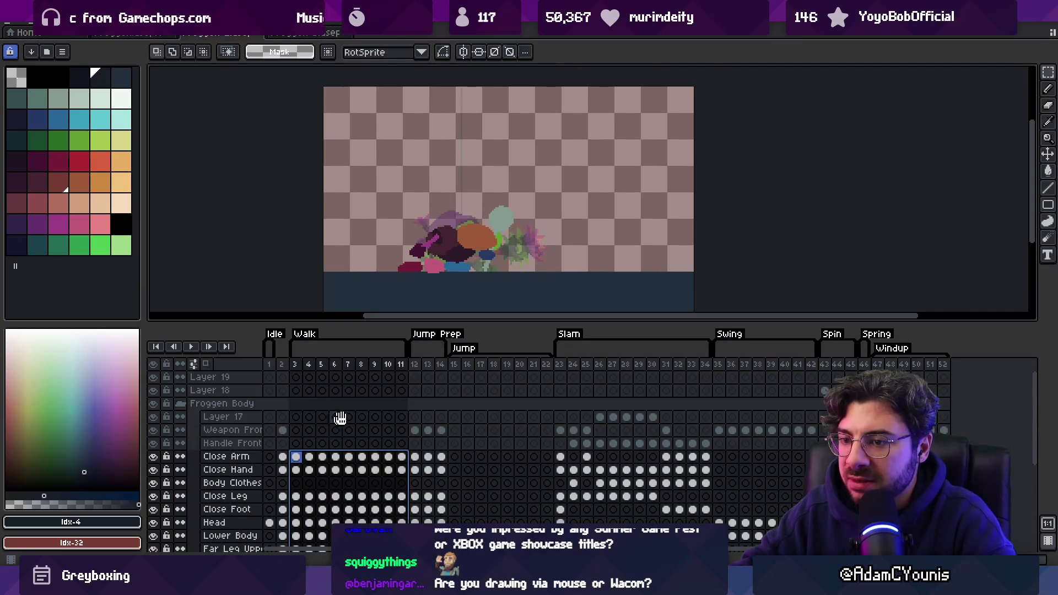
- Try shifting the sprite on the canvas, then undo the shift
{"action": "scroll", "coordinate": [334, 421], "scroll_direction": "down", "scroll_amount": 4}
{"action": "key", "text": "ctrl"}
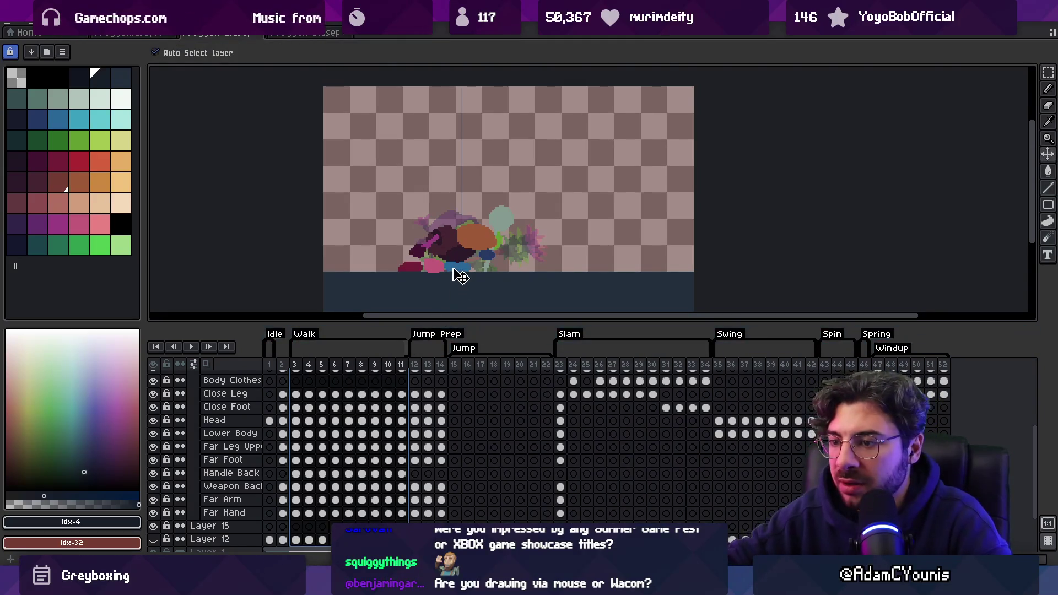
{"action": "mouse_move", "coordinate": [456, 264]}
{"action": "left_mouse_down"}
{"action": "mouse_move", "coordinate": [453, 208]}
{"action": "mouse_move", "coordinate": [463, 200]}
{"action": "left_mouse_up"}
{"action": "key", "text": "ctrl+z"}
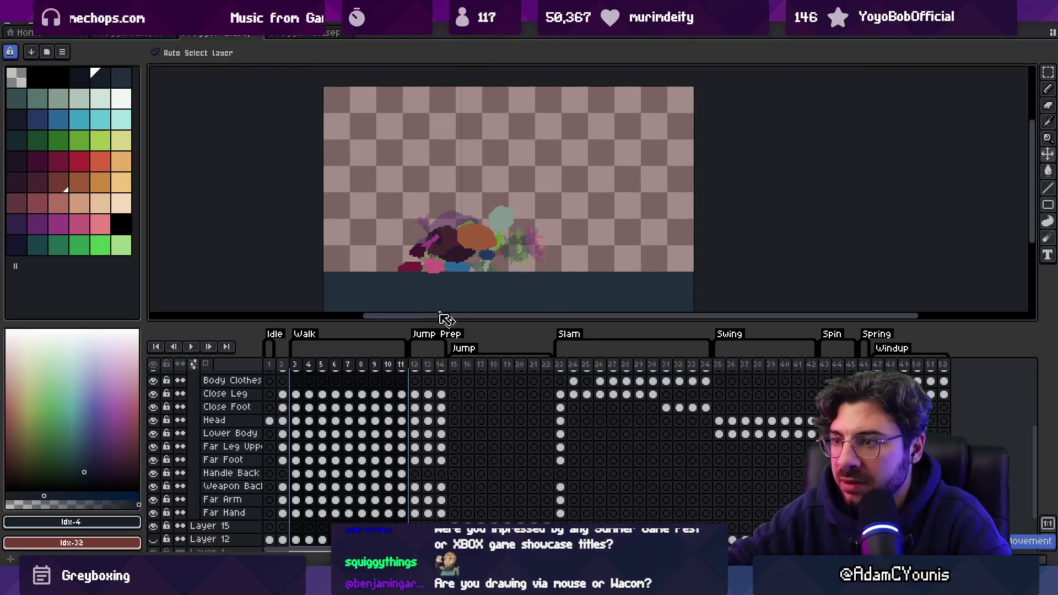
- Select frames 3–13 across all layers and reposition the sprite, checking frames 7 and 9
{"action": "mouse_move", "coordinate": [295, 364]}
{"action": "left_mouse_down"}
{"action": "mouse_move", "coordinate": [444, 365]}
{"action": "mouse_move", "coordinate": [345, 364]}
{"action": "mouse_move", "coordinate": [432, 363]}
{"action": "left_mouse_up"}
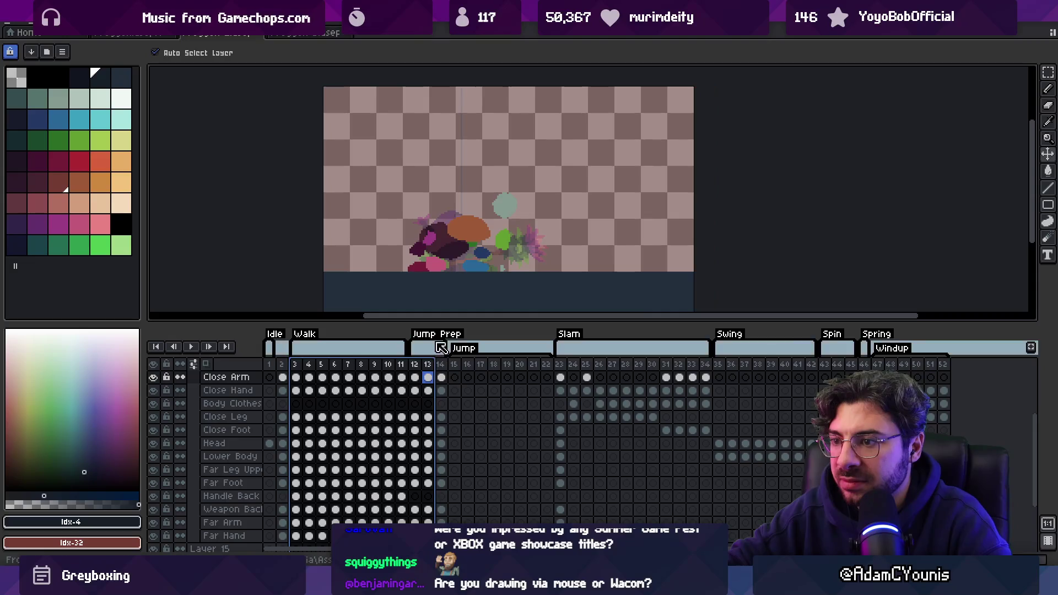
{"action": "left_click", "coordinate": [402, 378]}
{"action": "scroll", "coordinate": [401, 397], "scroll_direction": "up", "scroll_amount": 3}
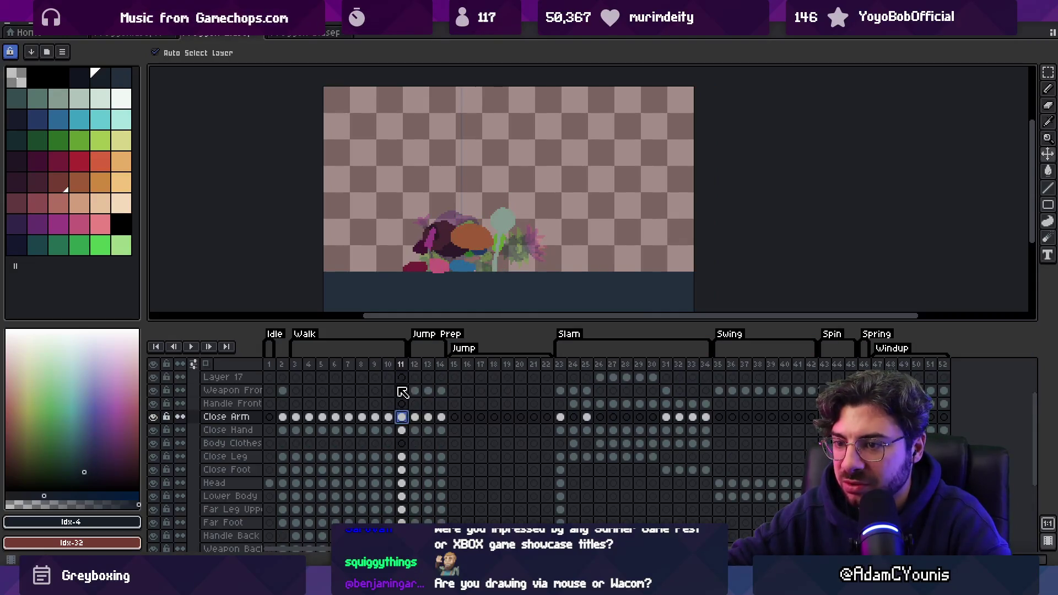
{"action": "scroll", "coordinate": [407, 462], "scroll_direction": "down", "scroll_amount": 5}
{"action": "mouse_move", "coordinate": [407, 461]}
{"action": "left_mouse_down"}
{"action": "mouse_move", "coordinate": [306, 460]}
{"action": "mouse_move", "coordinate": [310, 498]}
{"action": "mouse_move", "coordinate": [302, 474]}
{"action": "left_mouse_up"}
{"action": "scroll", "coordinate": [423, 240], "scroll_direction": "up", "scroll_amount": 1}
{"action": "mouse_move", "coordinate": [490, 243]}
{"action": "left_mouse_down"}
{"action": "mouse_move", "coordinate": [574, 243]}
{"action": "mouse_move", "coordinate": [449, 241]}
{"action": "mouse_move", "coordinate": [447, 231]}
{"action": "mouse_move", "coordinate": [491, 247]}
{"action": "mouse_move", "coordinate": [465, 246]}
{"action": "mouse_move", "coordinate": [581, 238]}
{"action": "mouse_move", "coordinate": [466, 247]}
{"action": "left_mouse_up"}
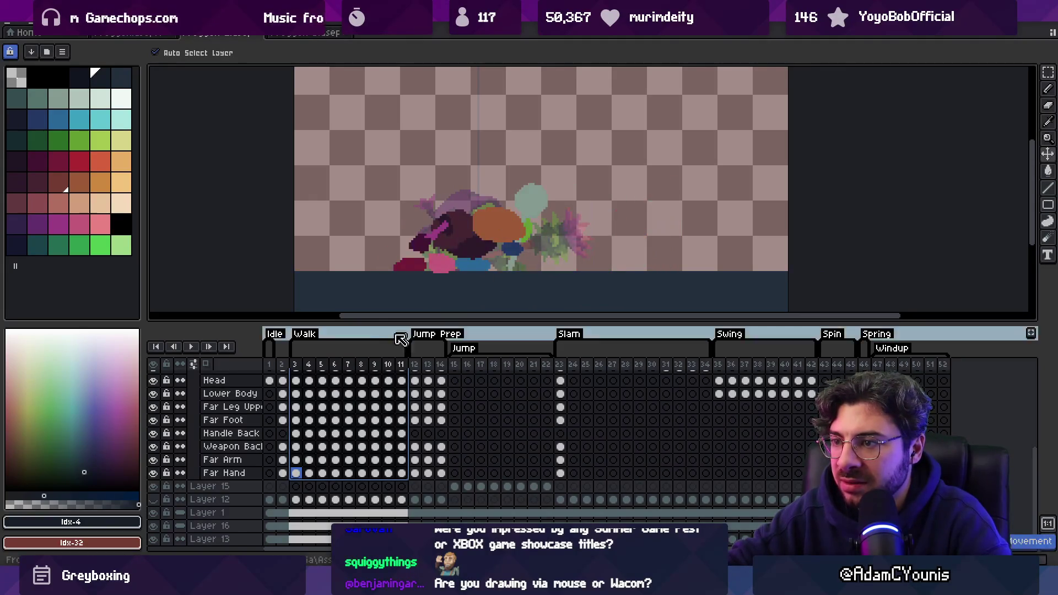
{"action": "left_click", "coordinate": [349, 381]}
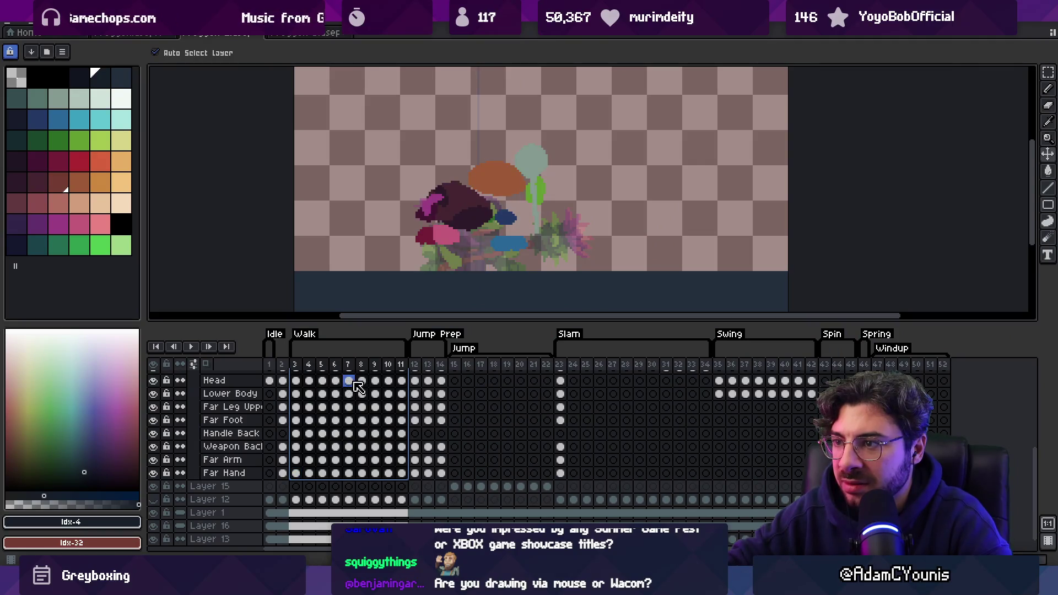
{"action": "left_click", "coordinate": [375, 381]}
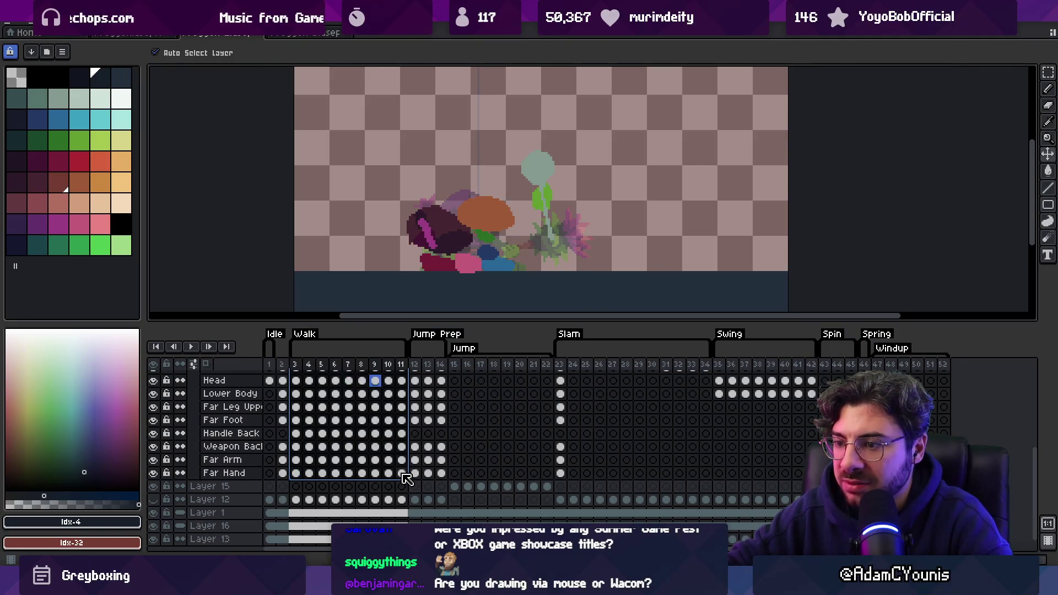
- Scale frame 3's whole canvas down slightly and shift it a little right and up
{"action": "scroll", "coordinate": [386, 468], "scroll_direction": "up", "scroll_amount": 4}
{"action": "left_click", "coordinate": [295, 457]}
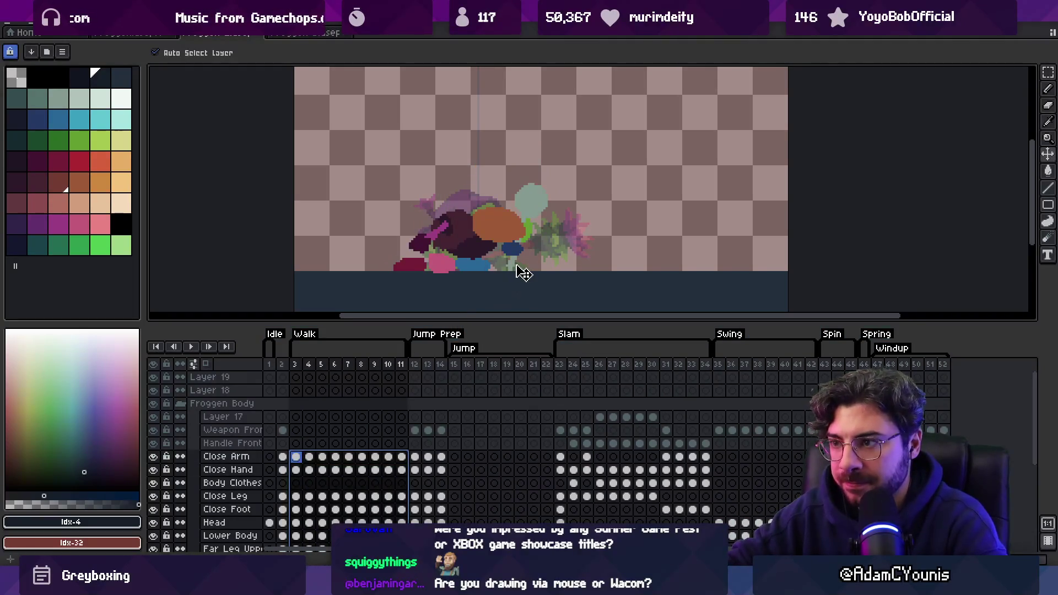
{"action": "key", "text": "ctrl+a"}
{"action": "scroll", "coordinate": [518, 231], "scroll_direction": "down", "scroll_amount": 2}
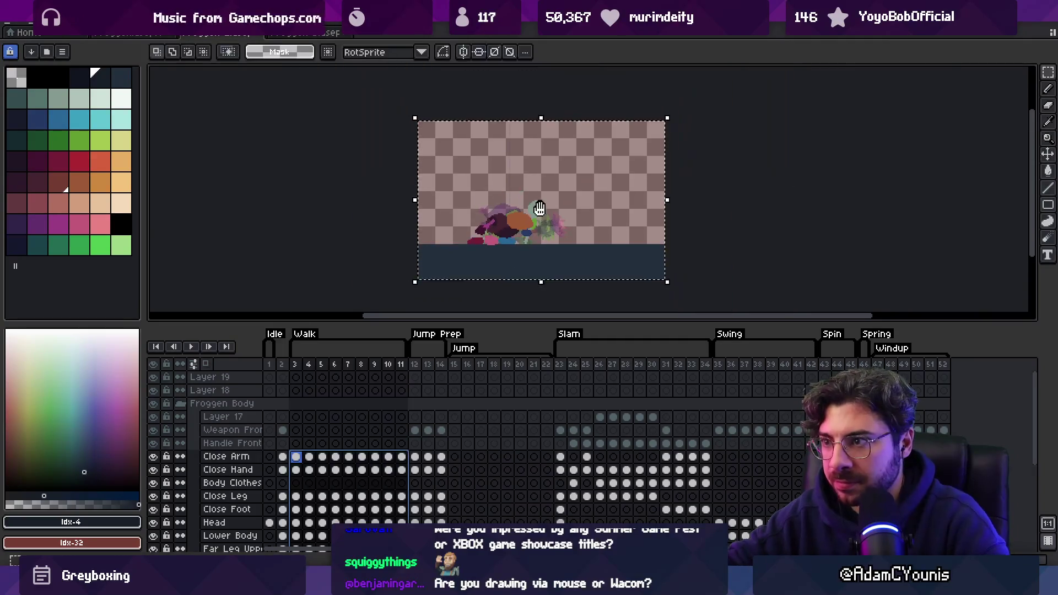
{"action": "left_click_drag", "start_coordinate": [644, 143], "coordinate": [631, 166]}
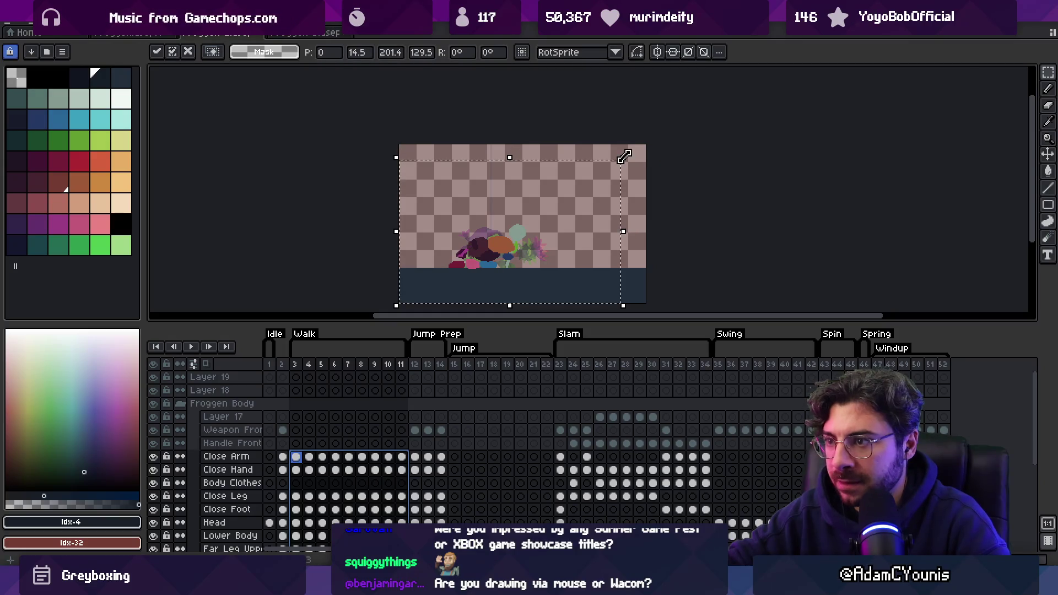
{"action": "left_click_drag", "start_coordinate": [479, 266], "coordinate": [489, 262]}
{"action": "key", "text": "Return"}
- Shift the frame 3 sprite parts about 35 px right and play the walk frames
{"action": "scroll", "coordinate": [473, 279], "scroll_direction": "up", "scroll_amount": 2}
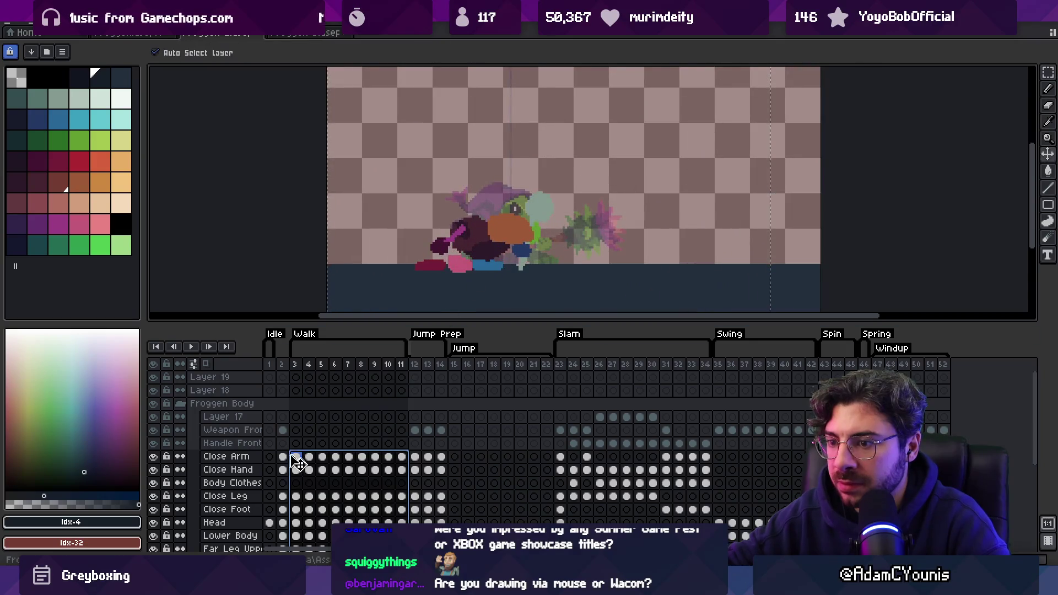
{"action": "left_click", "coordinate": [297, 459]}
{"action": "left_click", "coordinate": [474, 243]}
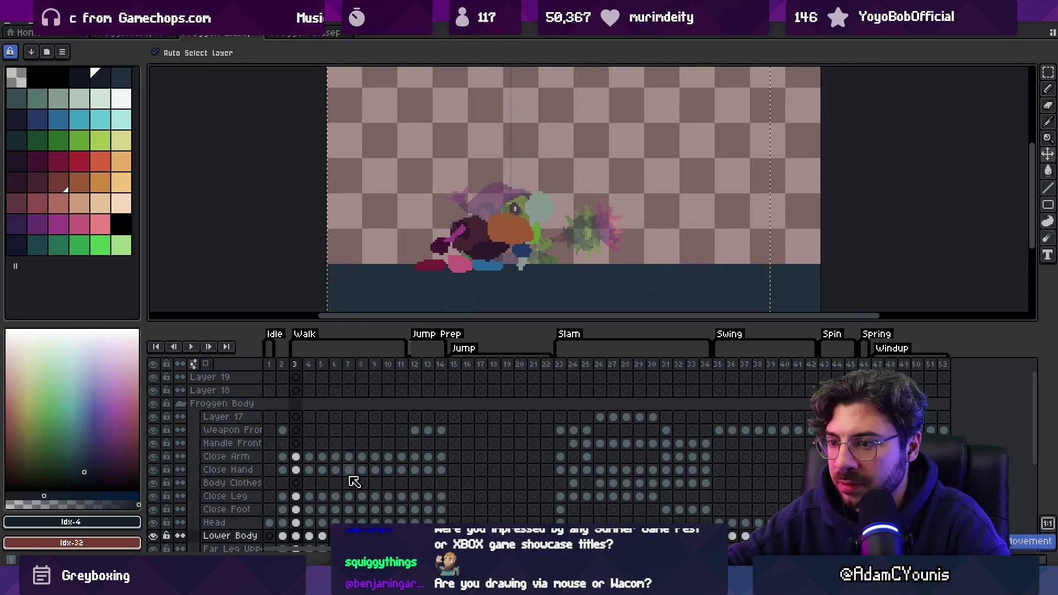
{"action": "mouse_move", "coordinate": [296, 457]}
{"action": "left_mouse_down"}
{"action": "mouse_move", "coordinate": [342, 507]}
{"action": "mouse_move", "coordinate": [401, 490]}
{"action": "mouse_move", "coordinate": [407, 505]}
{"action": "left_mouse_up"}
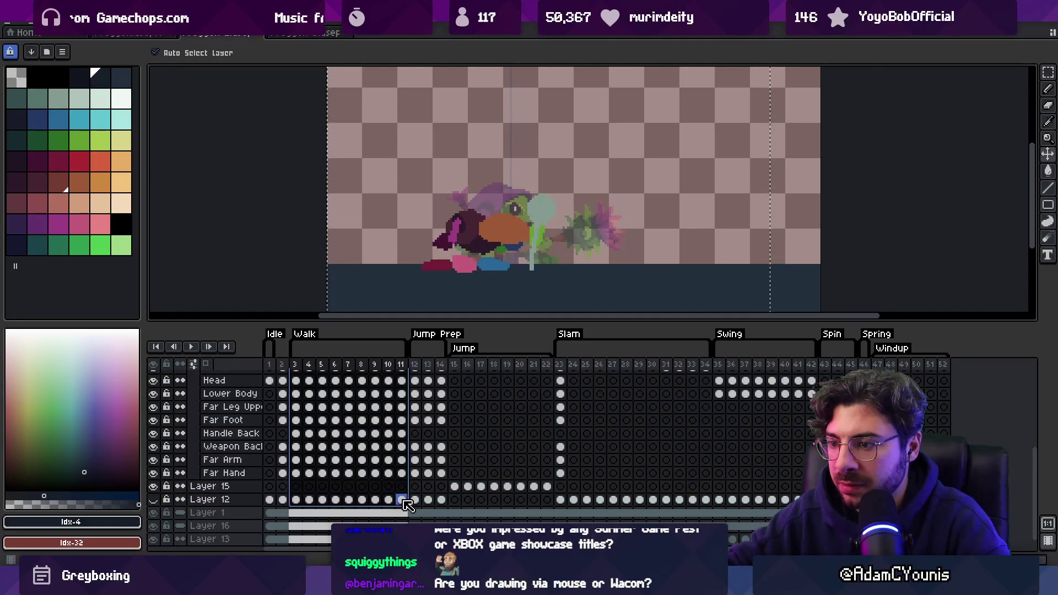
{"action": "left_click", "coordinate": [508, 226]}
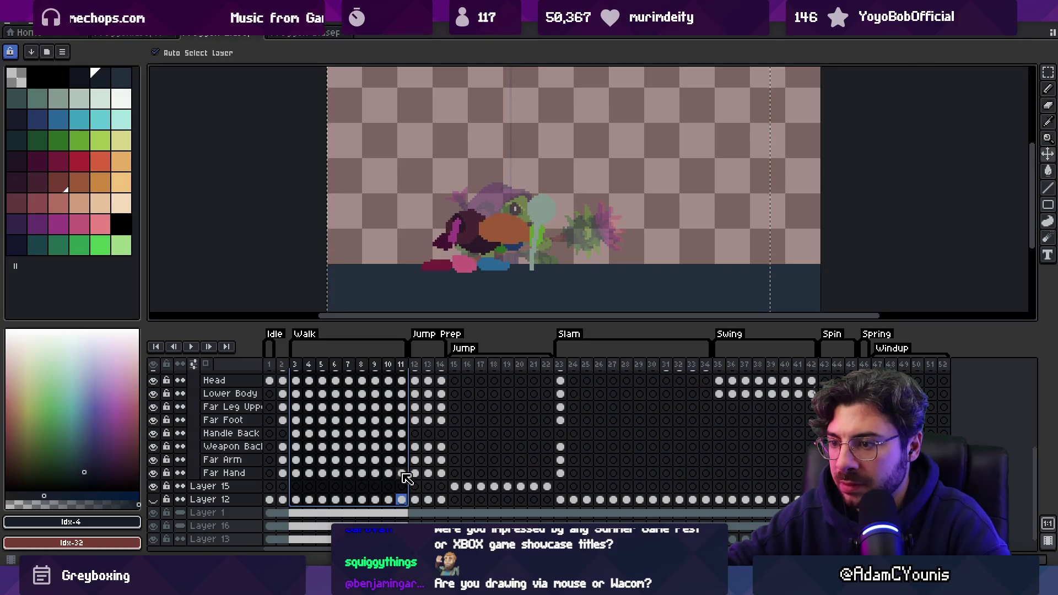
{"action": "left_click_drag", "start_coordinate": [507, 240], "coordinate": [527, 237]}
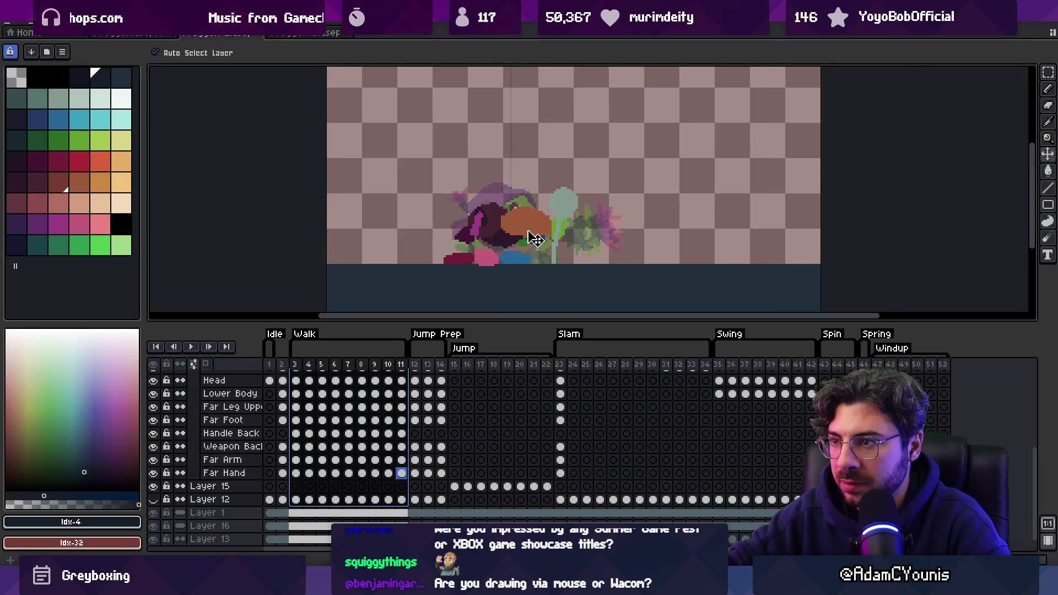
{"action": "key", "text": "Return"}
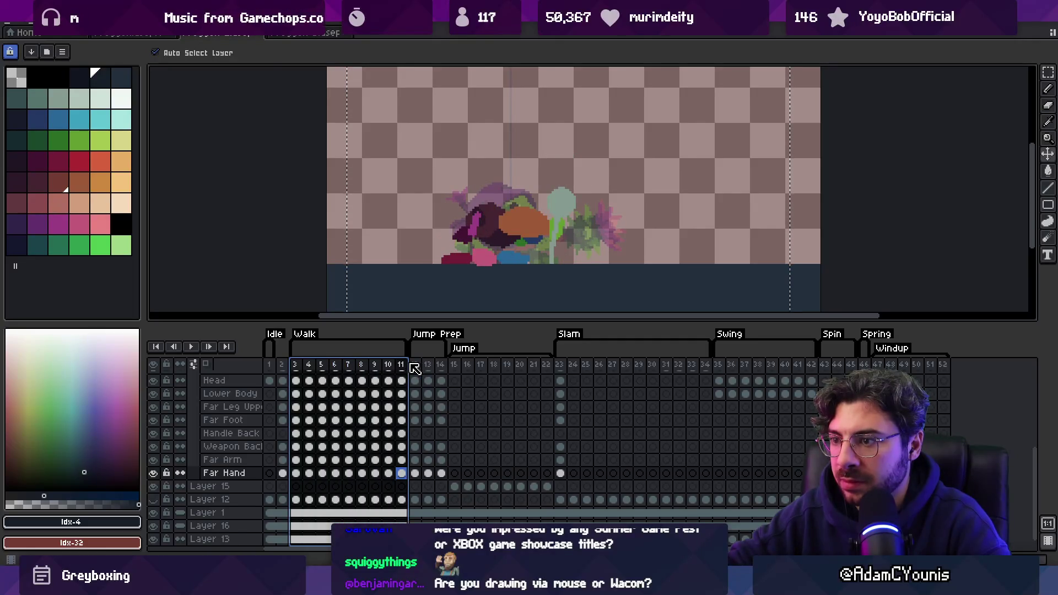
- Preview the walk animation, then select frames 3–11 across all layers for transforming
{"action": "mouse_move", "coordinate": [335, 365]}
{"action": "left_mouse_down"}
{"action": "mouse_move", "coordinate": [433, 367]}
{"action": "mouse_move", "coordinate": [406, 368]}
{"action": "left_mouse_up"}
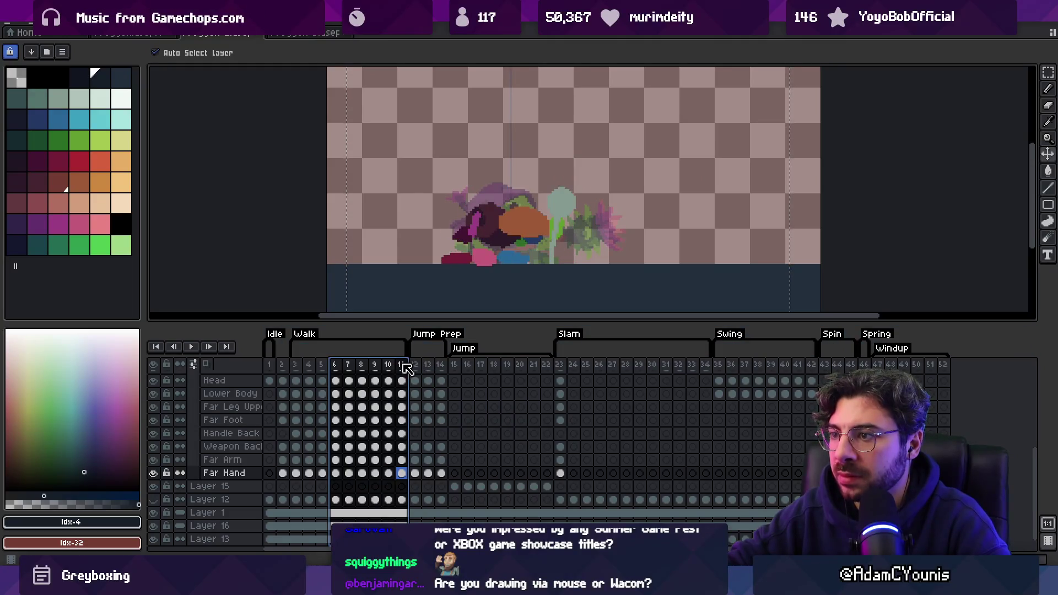
{"action": "left_click", "coordinate": [296, 366]}
{"action": "scroll", "coordinate": [467, 252], "scroll_direction": "down", "scroll_amount": 1}
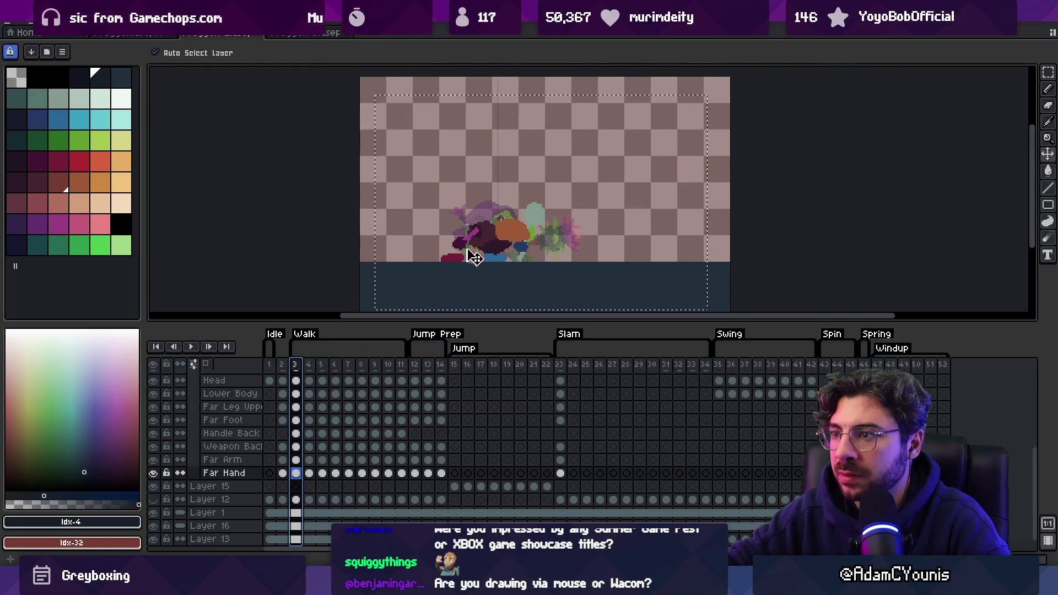
{"action": "scroll", "coordinate": [500, 241], "scroll_direction": "up", "scroll_amount": 2}
{"action": "scroll", "coordinate": [515, 242], "scroll_direction": "down", "scroll_amount": 2}
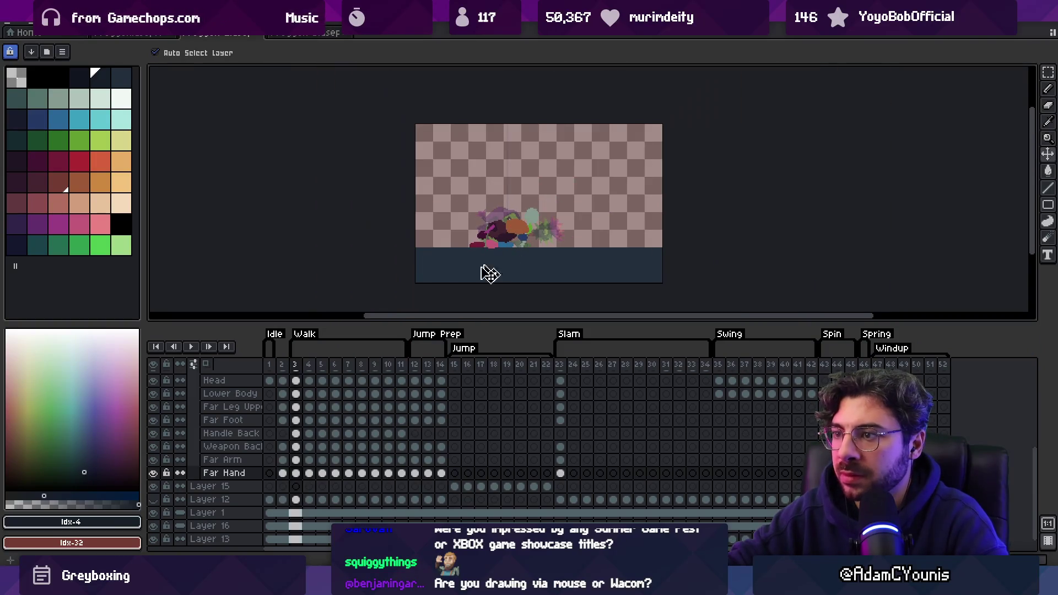
{"action": "key", "text": "F7"}
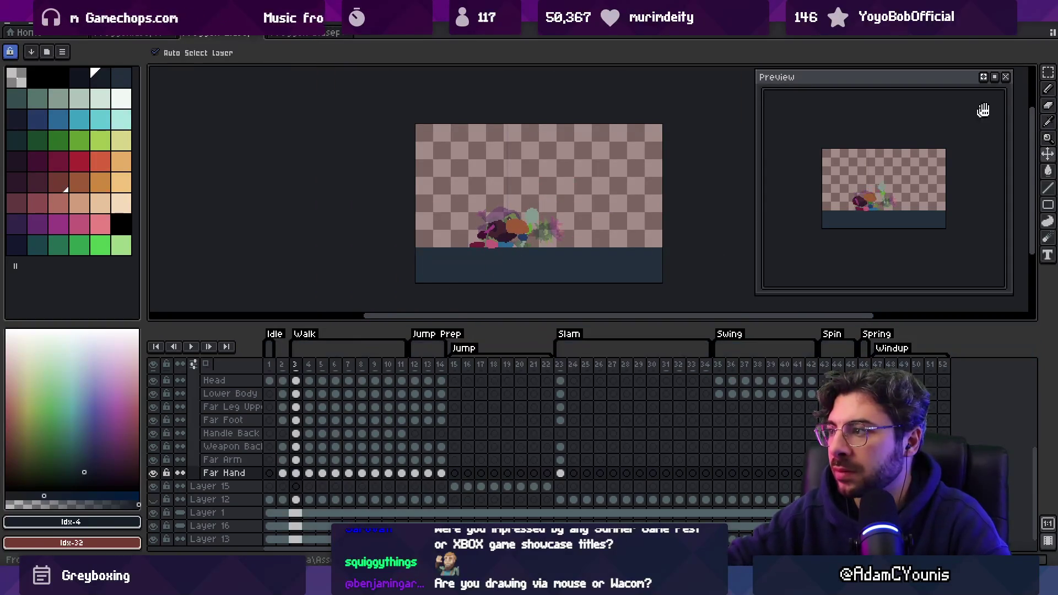
{"action": "left_click", "coordinate": [1004, 77]}
{"action": "left_click", "coordinate": [270, 364]}
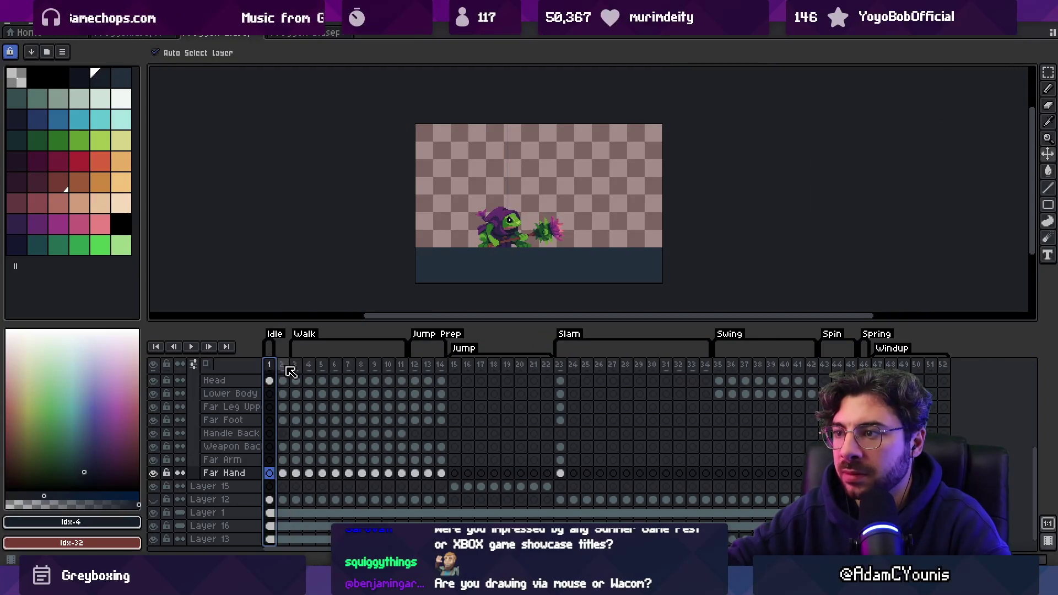
{"action": "left_click", "coordinate": [295, 370]}
{"action": "key", "text": "Return"}
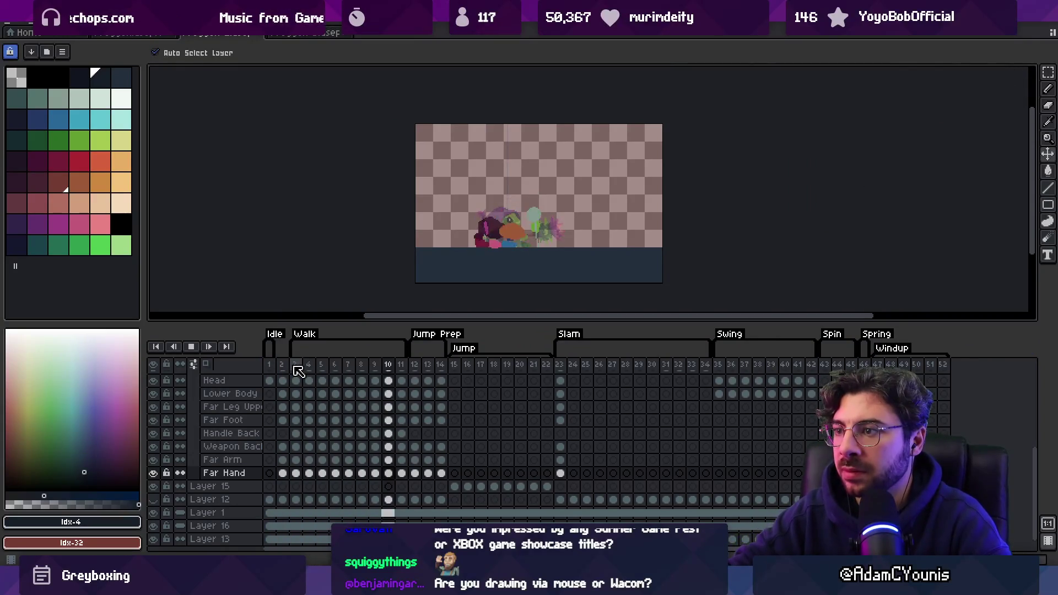
{"action": "left_click_drag", "start_coordinate": [295, 365], "coordinate": [401, 365]}
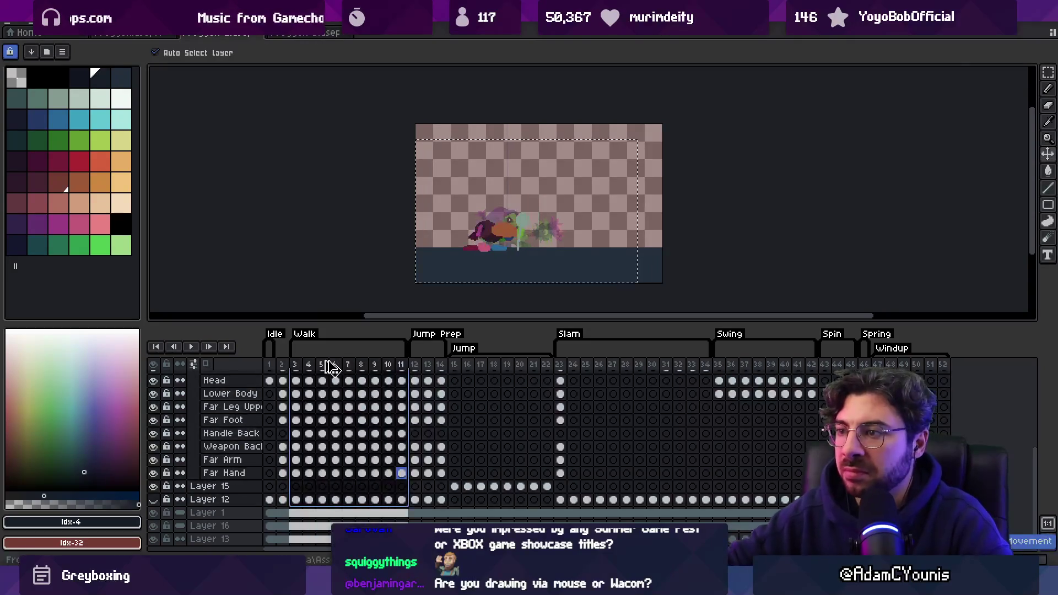
{"action": "key", "text": "ctrl+t"}
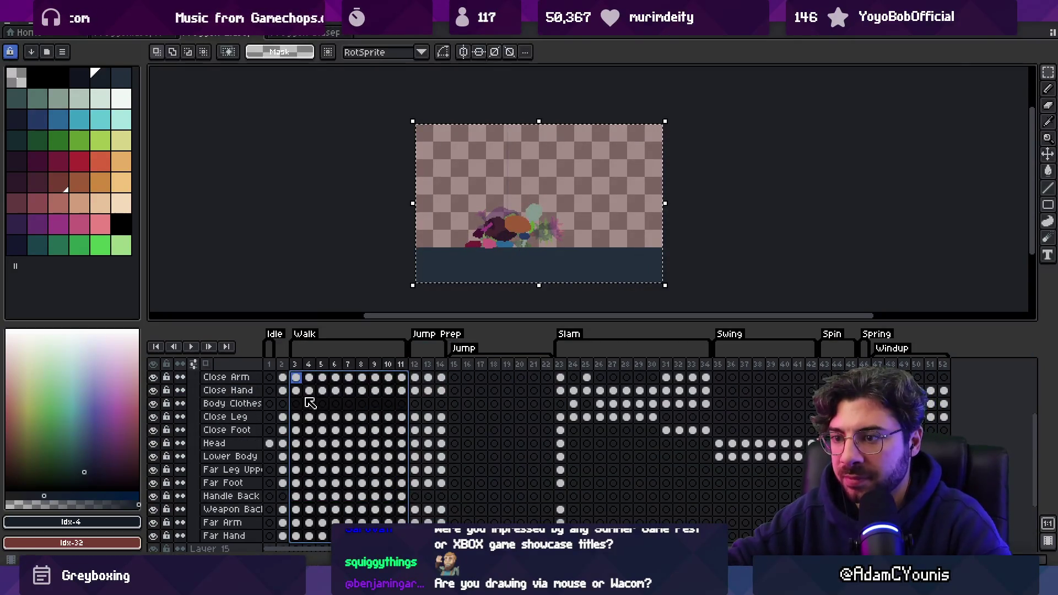
- Resize the selected Walk artwork slightly and shift it a few pixels right and up
{"action": "scroll", "coordinate": [307, 402], "scroll_direction": "up", "scroll_amount": 1}
{"action": "mouse_move", "coordinate": [297, 391]}
{"action": "left_mouse_down"}
{"action": "mouse_move", "coordinate": [358, 452]}
{"action": "mouse_move", "coordinate": [401, 528]}
{"action": "mouse_move", "coordinate": [405, 516]}
{"action": "left_mouse_up"}
{"action": "left_click_drag", "start_coordinate": [665, 122], "coordinate": [660, 125]}
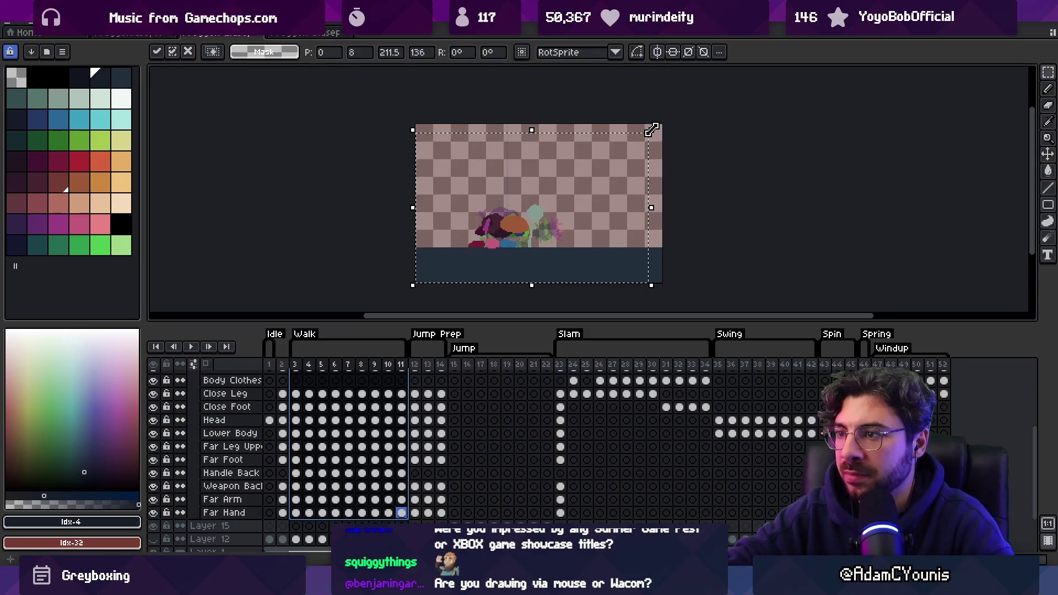
{"action": "left_click_drag", "start_coordinate": [501, 235], "coordinate": [504, 234]}
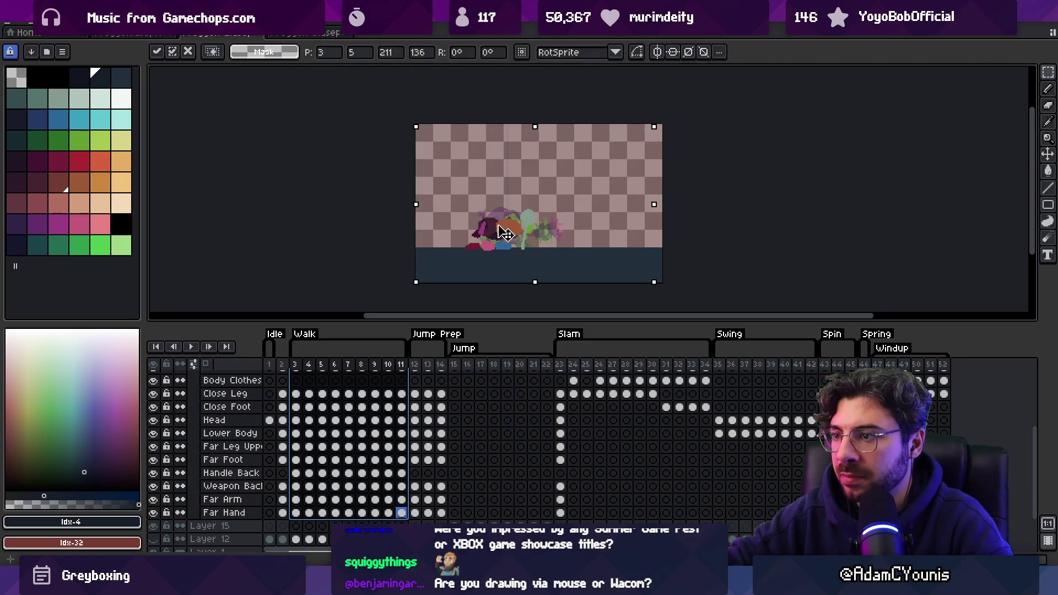
{"action": "key", "text": "Return"}
- Nudge the artwork down one pixel and reselect frames 3–11
{"action": "scroll", "coordinate": [505, 235], "scroll_direction": "up", "scroll_amount": 4}
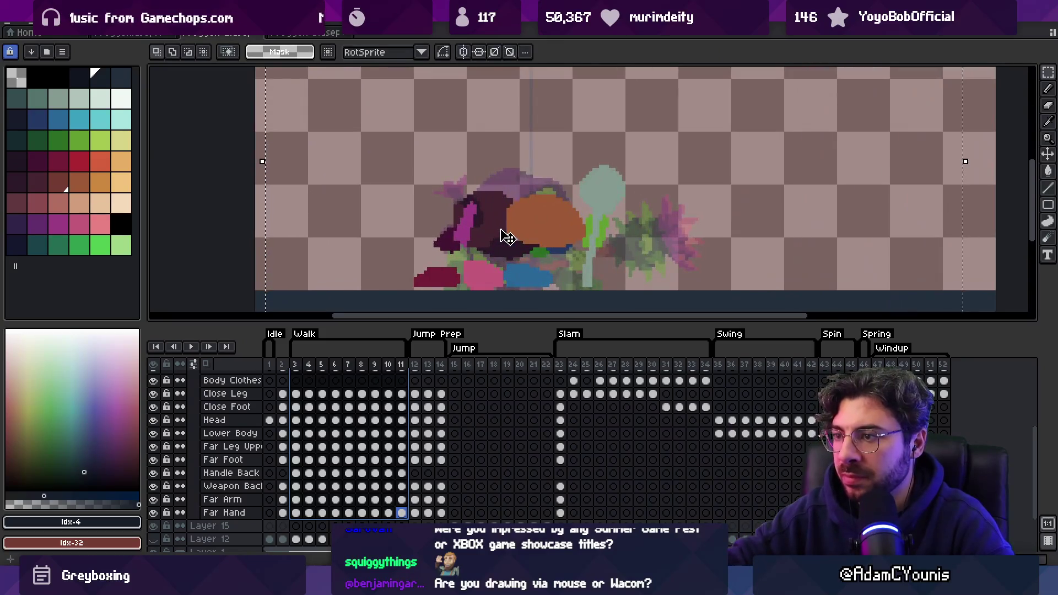
{"action": "left_click", "coordinate": [506, 237]}
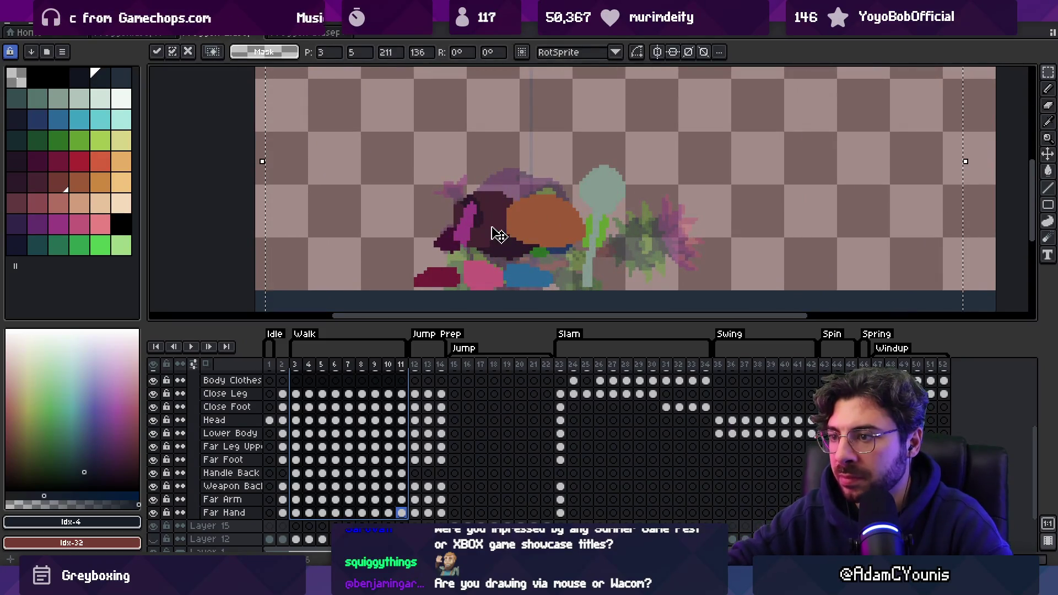
{"action": "left_click_drag", "start_coordinate": [499, 234], "coordinate": [496, 238]}
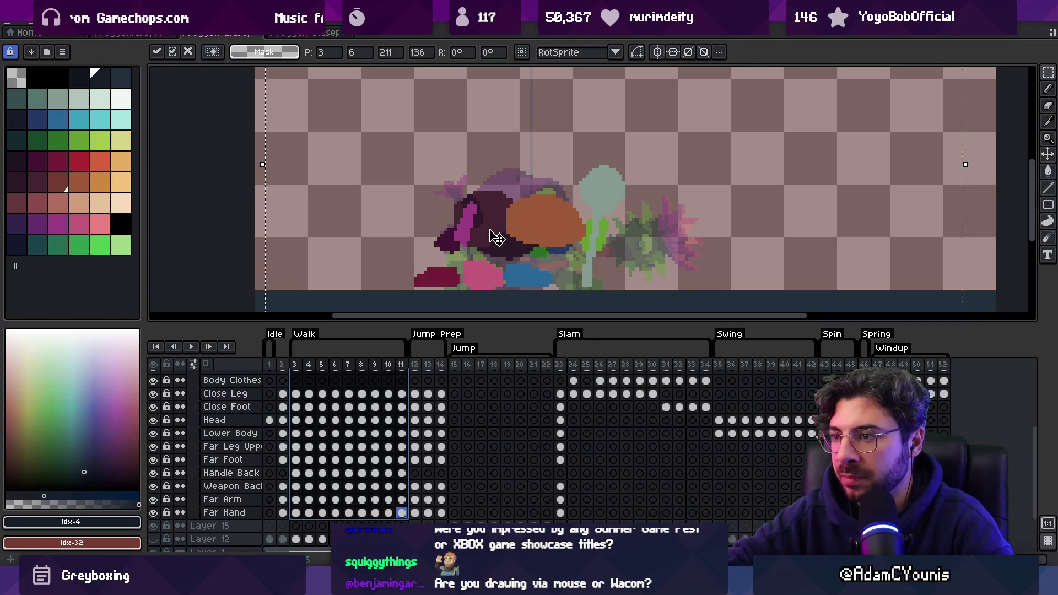
{"action": "key", "text": "Return"}
{"action": "mouse_move", "coordinate": [302, 368]}
{"action": "left_mouse_down"}
{"action": "mouse_move", "coordinate": [405, 367]}
{"action": "mouse_move", "coordinate": [301, 363]}
{"action": "mouse_move", "coordinate": [406, 355]}
{"action": "left_mouse_up"}
- Hide Layer 16's overlay and the plant layer, save the sprite, and switch to Unity
{"action": "key", "text": "ctrl+s"}
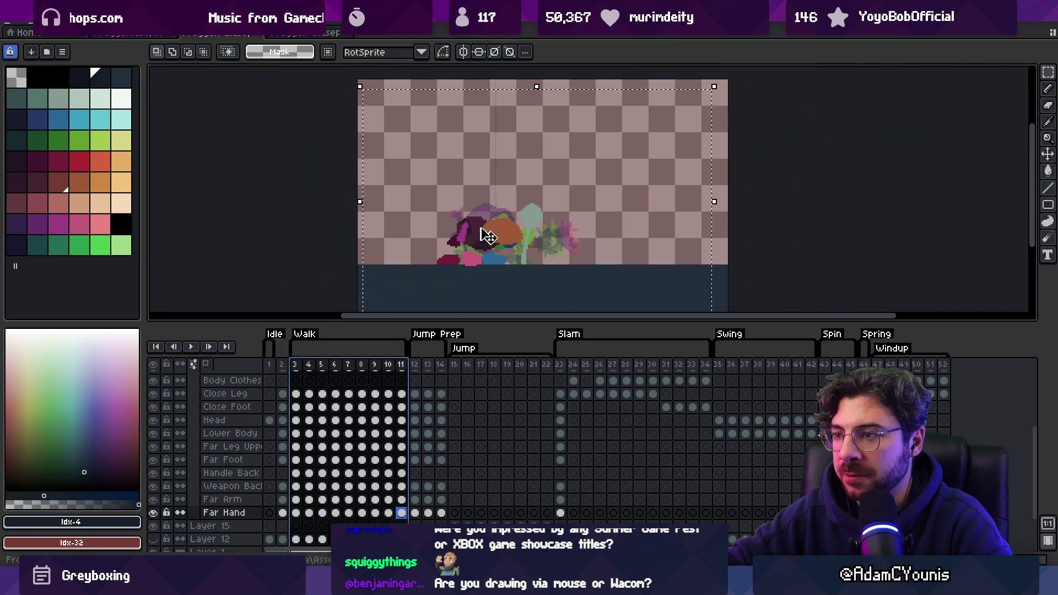
{"action": "key", "text": "v"}
{"action": "scroll", "coordinate": [260, 508], "scroll_direction": "down", "scroll_amount": 2}
{"action": "left_click", "coordinate": [153, 518]}
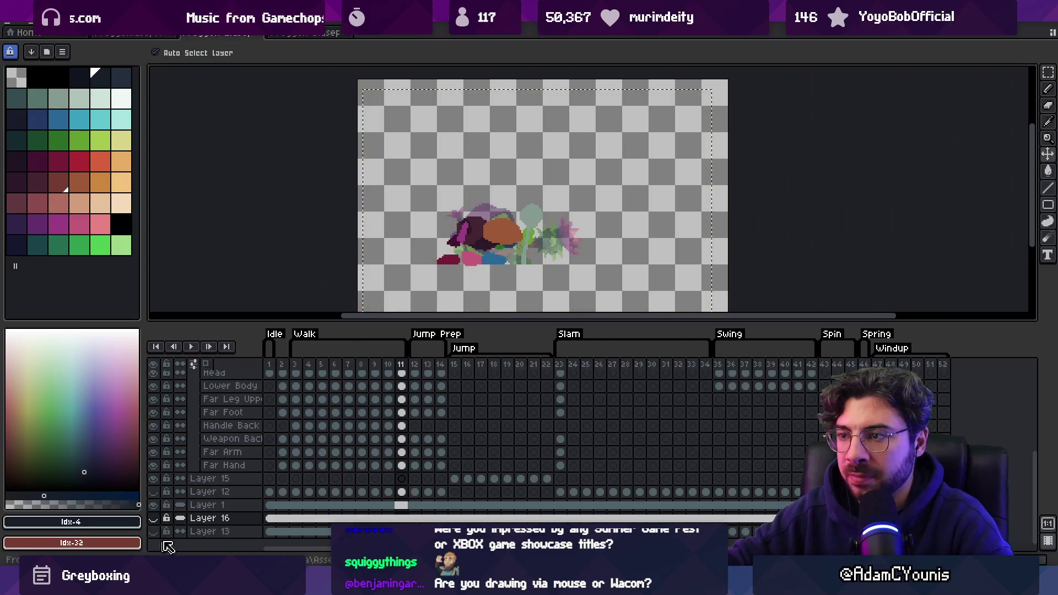
{"action": "left_click", "coordinate": [526, 269]}
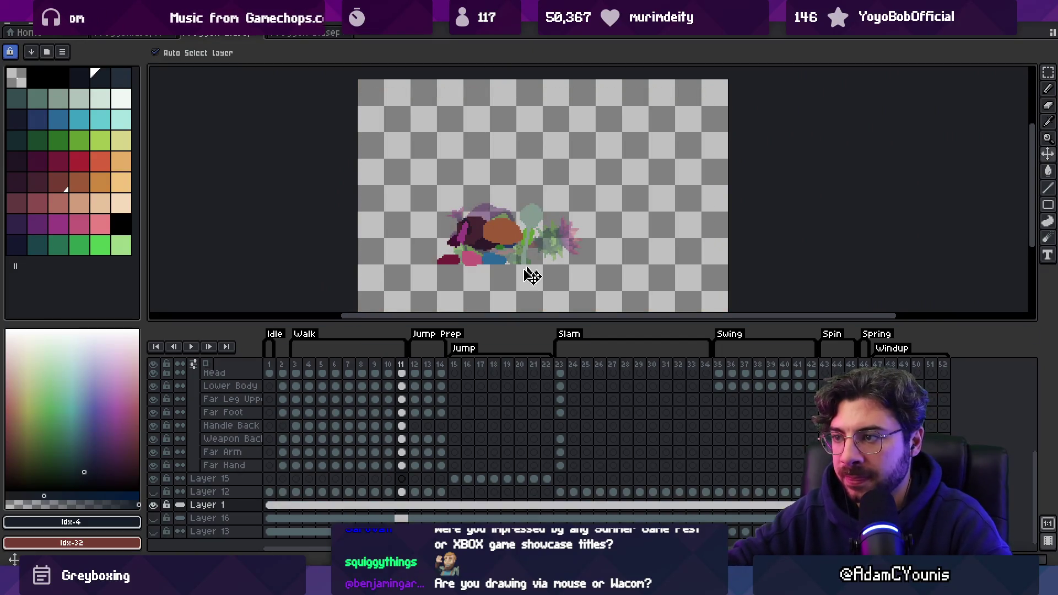
{"action": "left_click", "coordinate": [153, 505]}
{"action": "key", "text": "ctrl+s"}
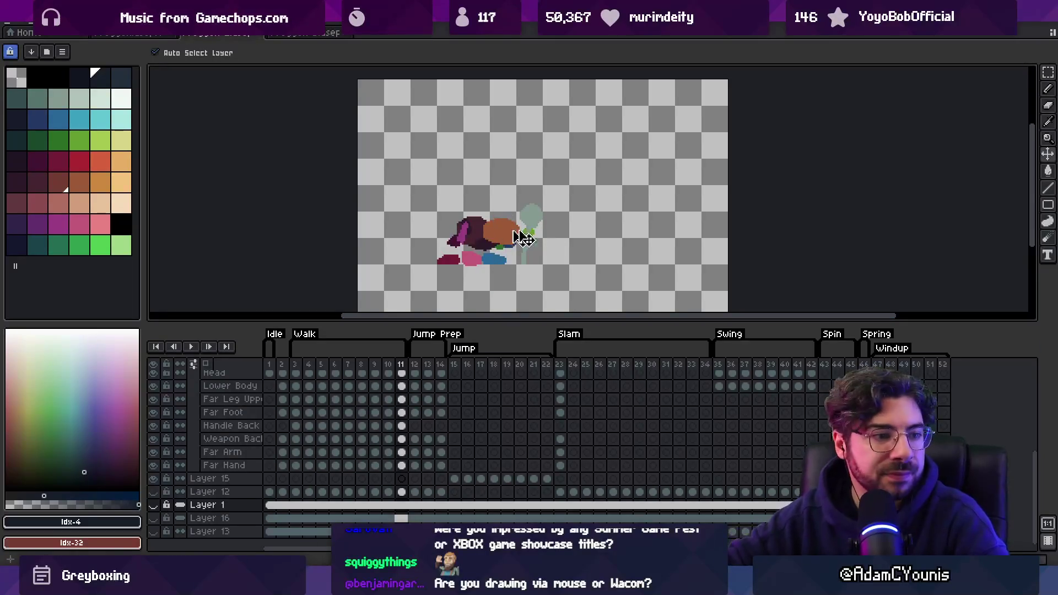
{"action": "key", "text": "alt+Tab"}
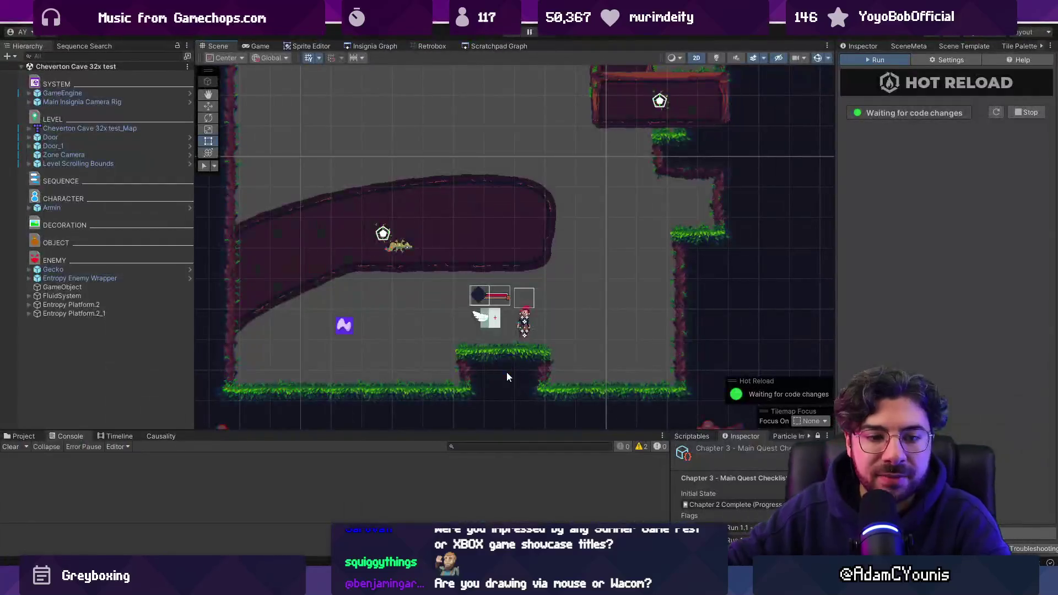
- Open the Enemy ScratchPad scene from the Scratchpad Graph
{"action": "left_click", "coordinate": [394, 46]}
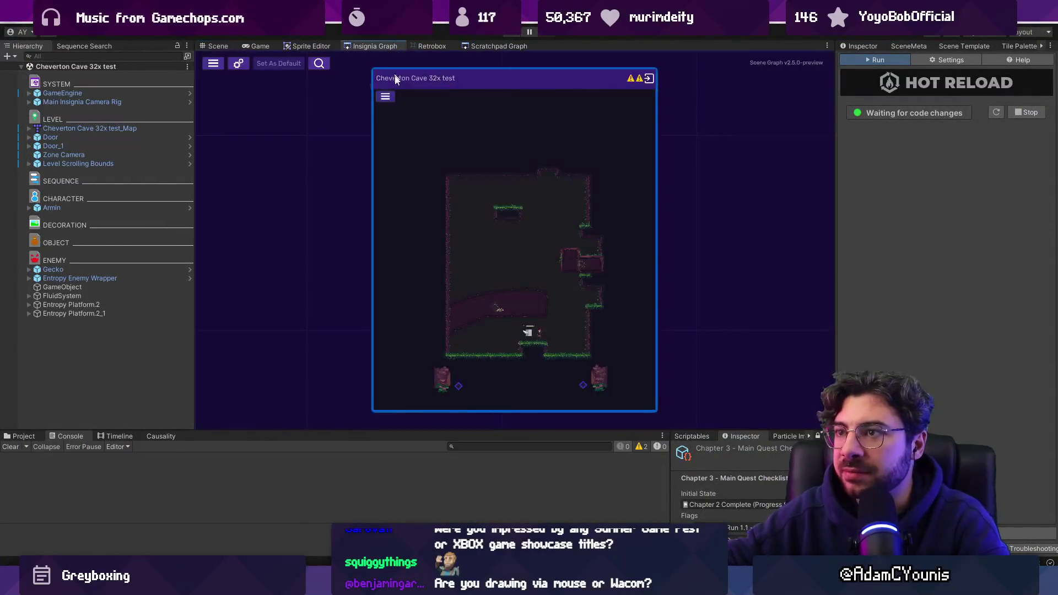
{"action": "left_click", "coordinate": [484, 47]}
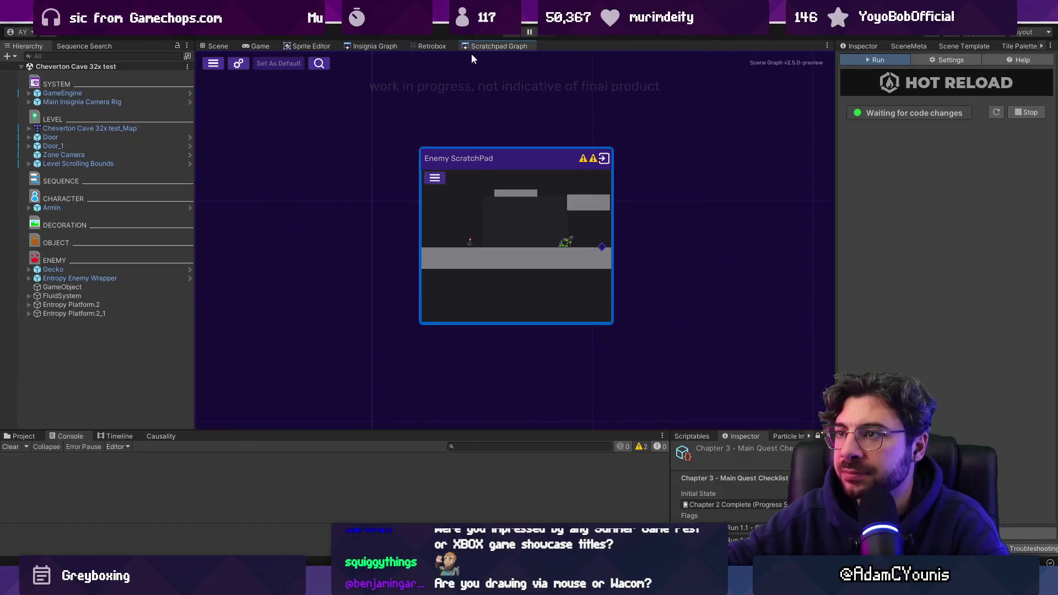
{"action": "double_click", "coordinate": [488, 223]}
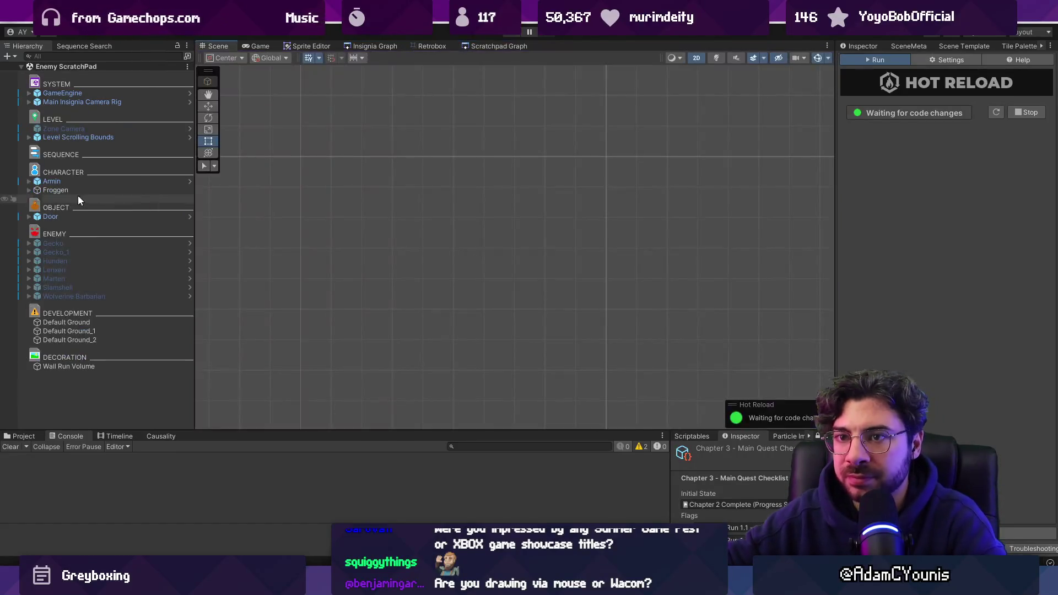
{"action": "left_click", "coordinate": [68, 182]}
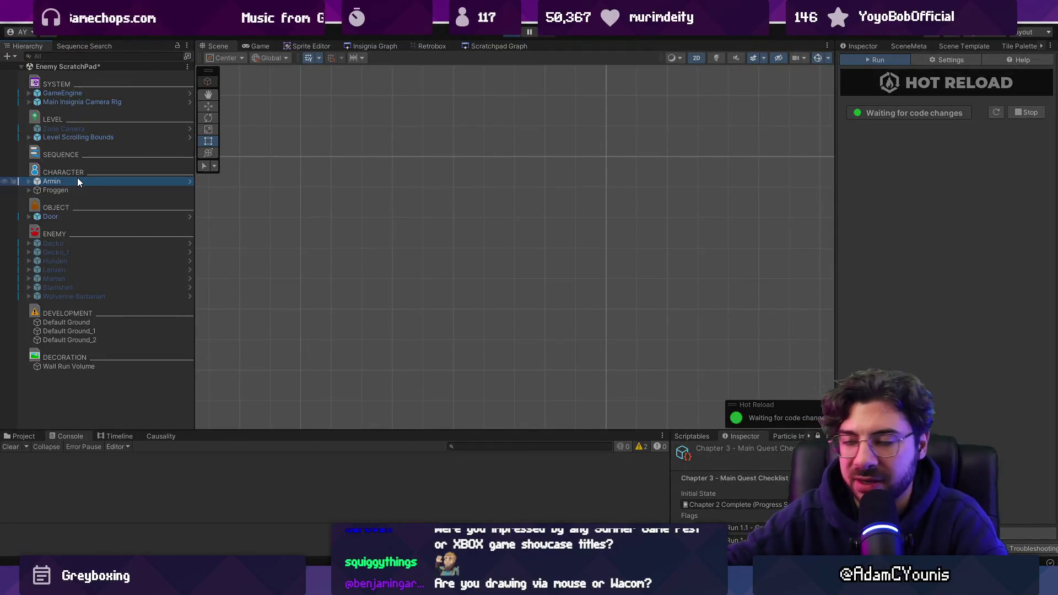
- Play the scene, select Froggen, and view its Walk animation in Retrobox
{"action": "key", "text": "ctrl+p"}
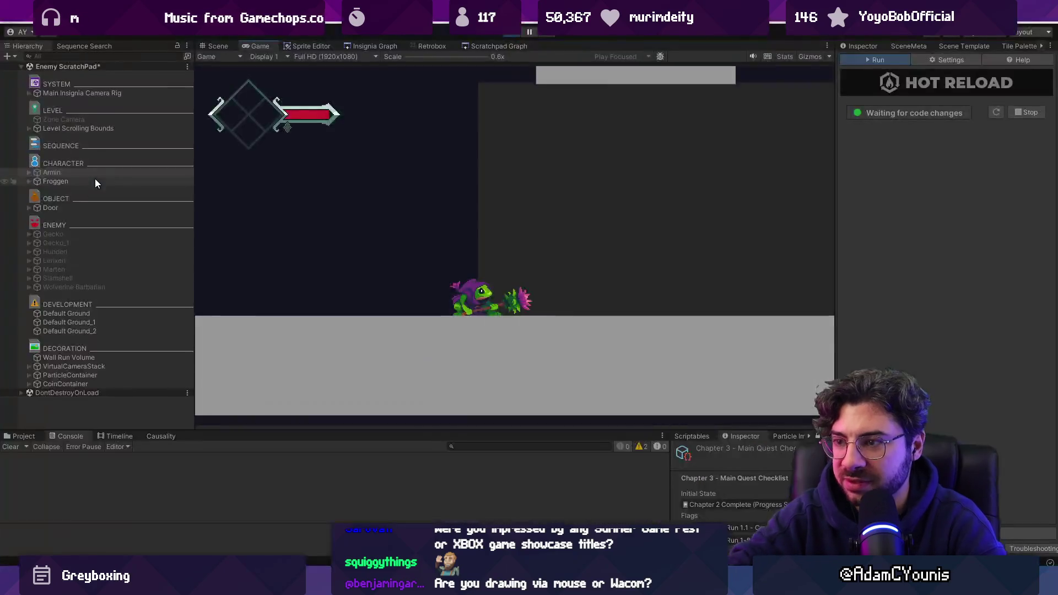
{"action": "key", "text": "shift+space"}
{"action": "left_click", "coordinate": [97, 183]}
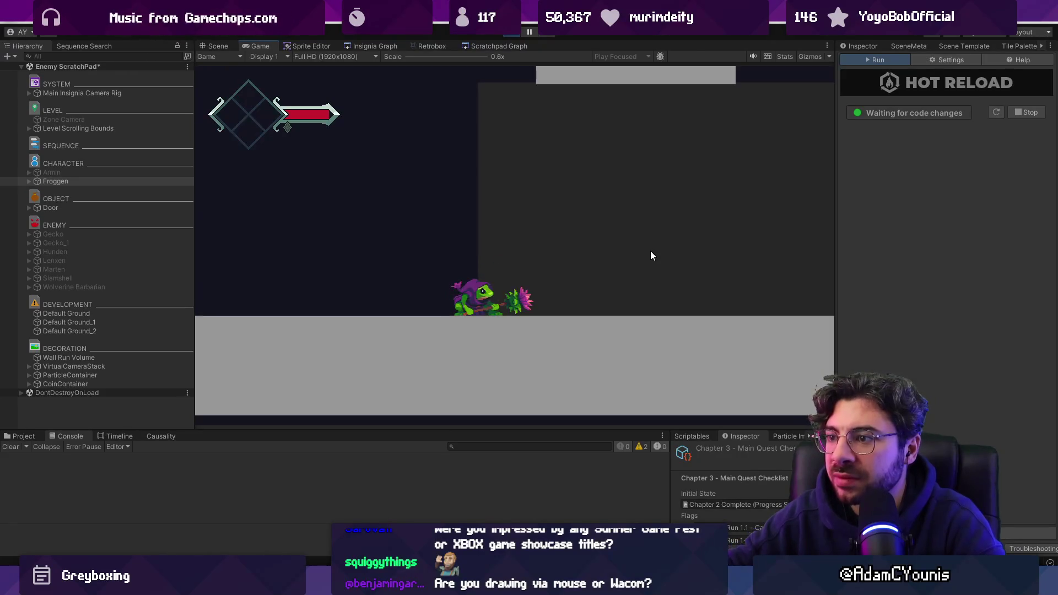
{"action": "left_click", "coordinate": [848, 46]}
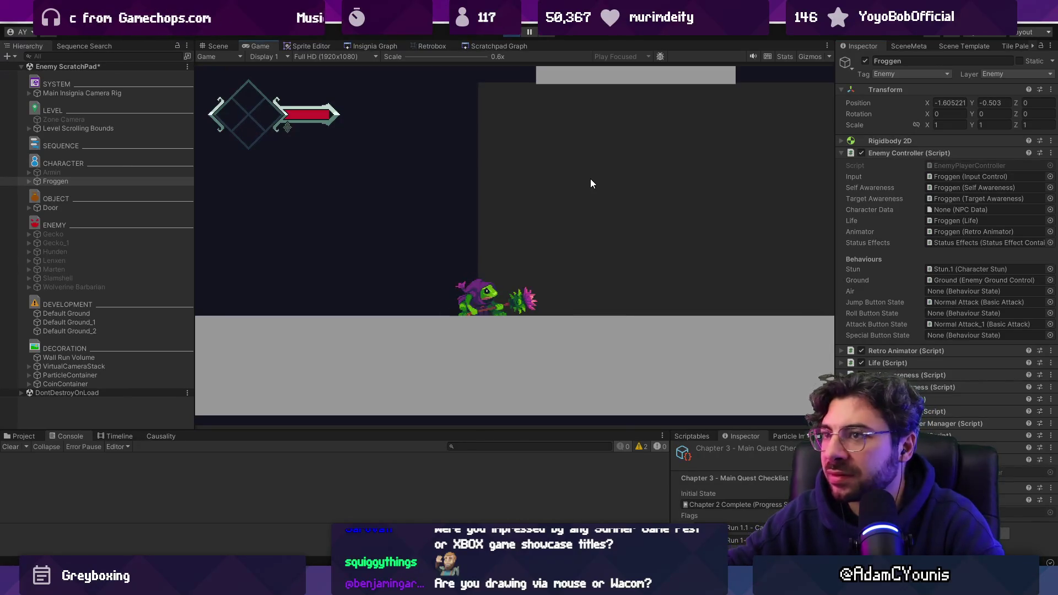
{"action": "left_click", "coordinate": [432, 46]}
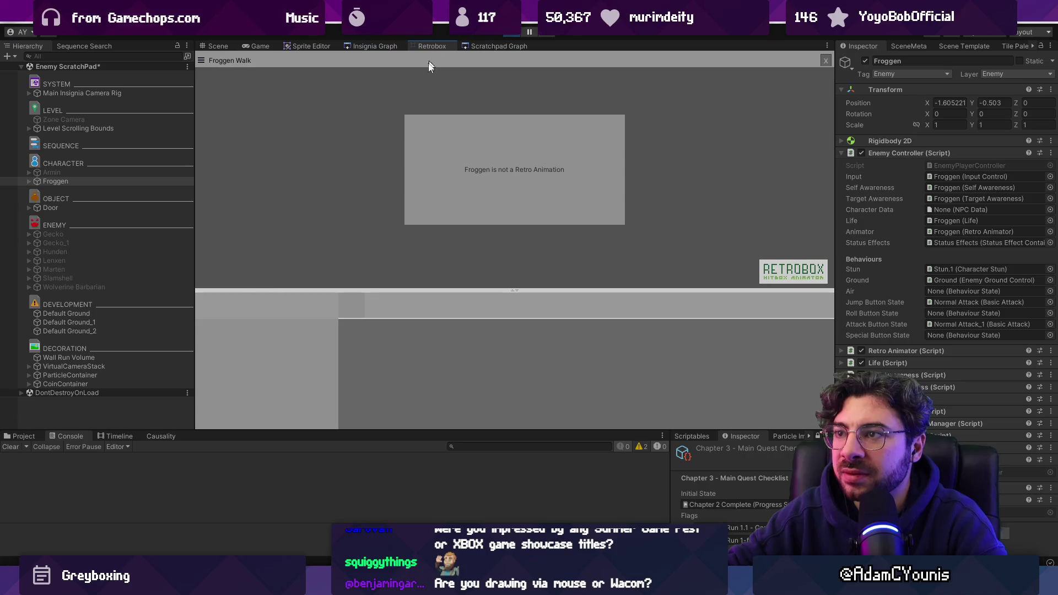
- Open the Froggen Walk sheet and select its frame 0 VelocityOffset keyframe
{"action": "left_click", "coordinate": [28, 436]}
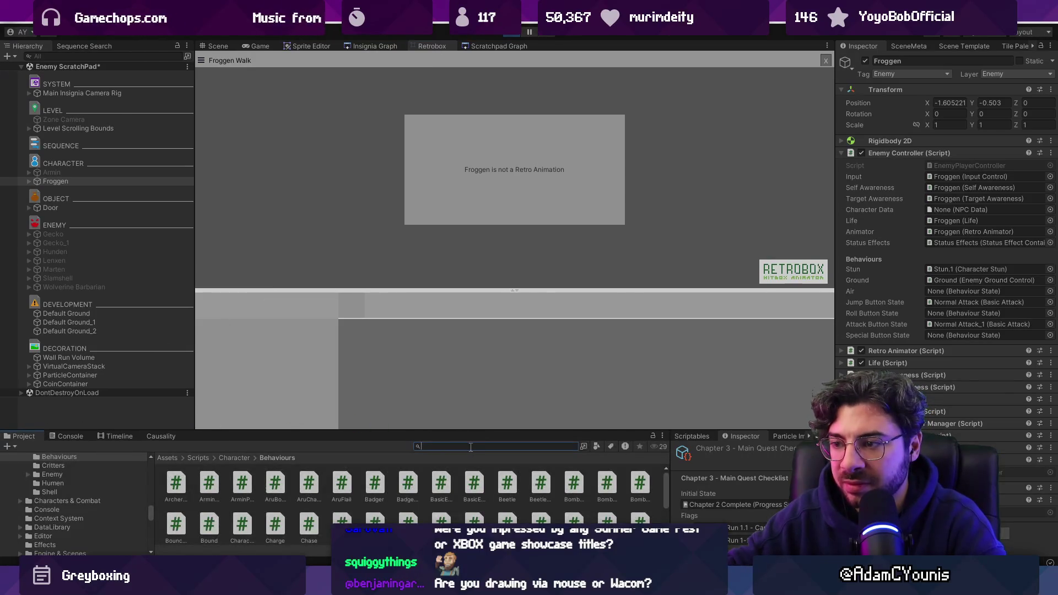
{"action": "type", "text": "froggen walk"}
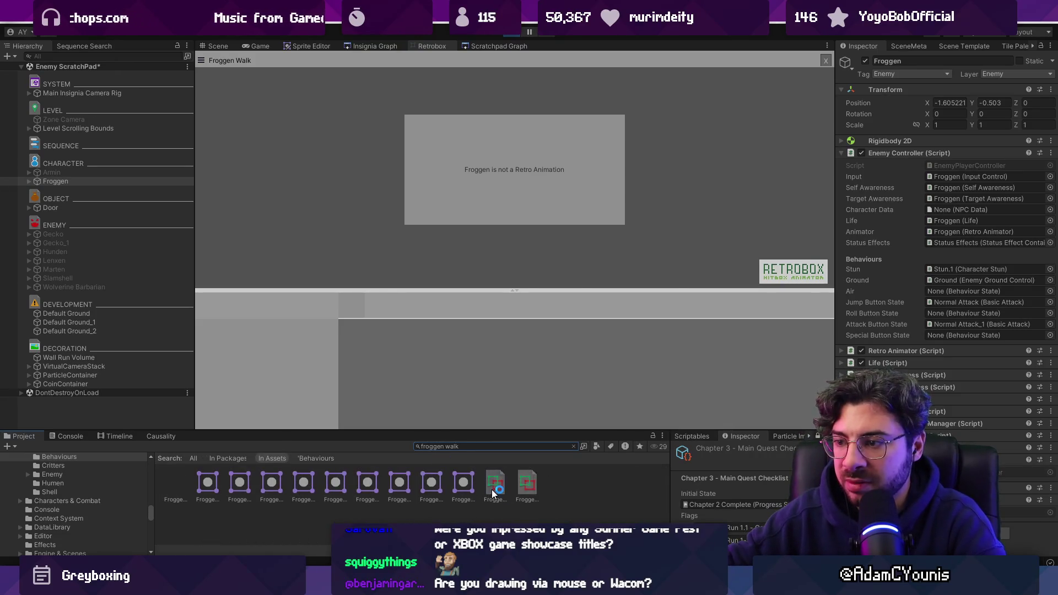
{"action": "left_click", "coordinate": [491, 489]}
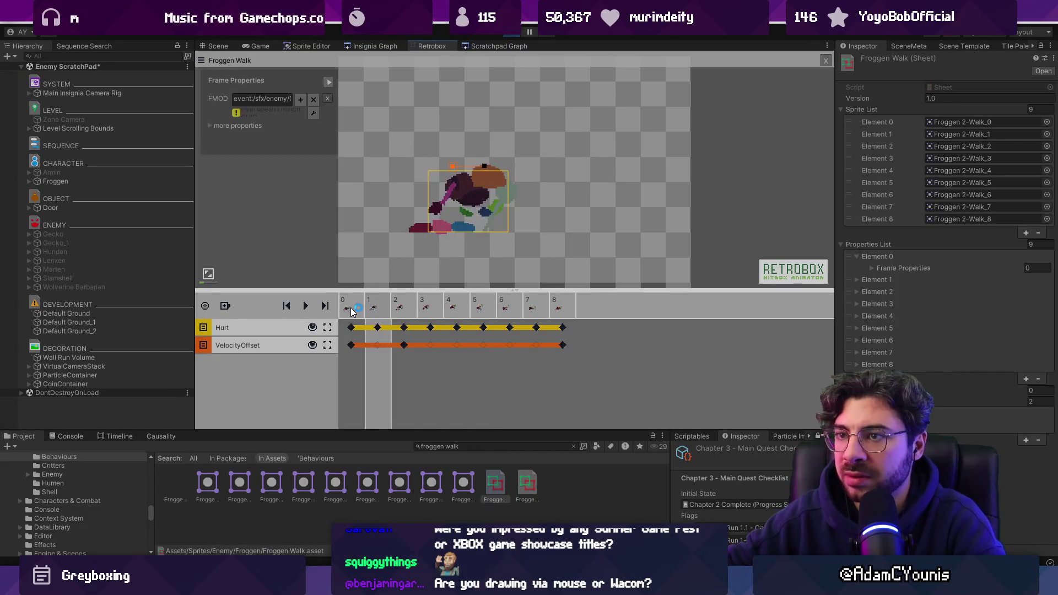
{"action": "left_click_drag", "start_coordinate": [320, 288], "coordinate": [321, 306]}
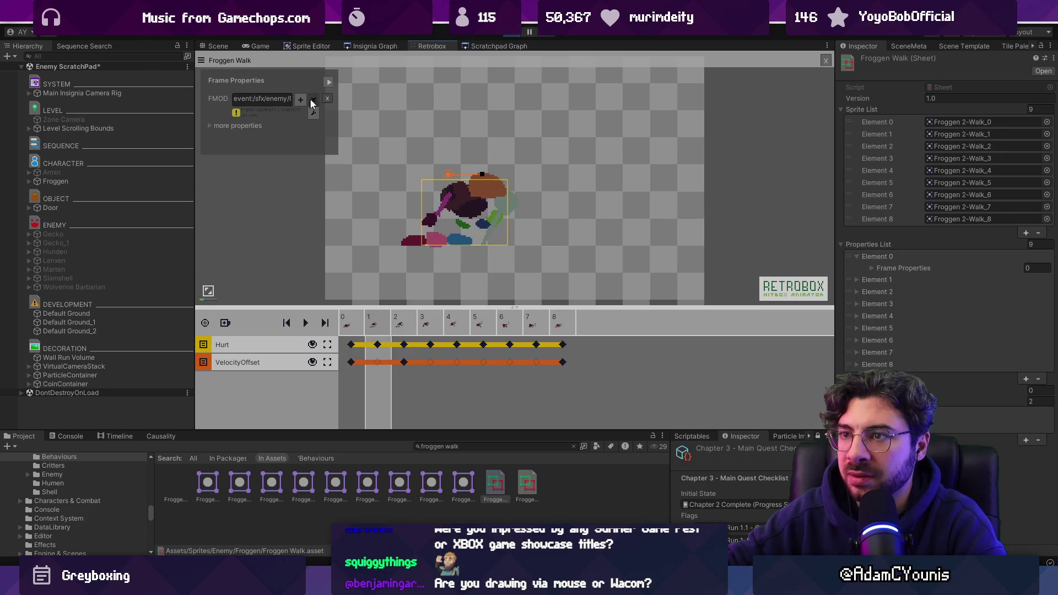
{"action": "left_click", "coordinate": [212, 125]}
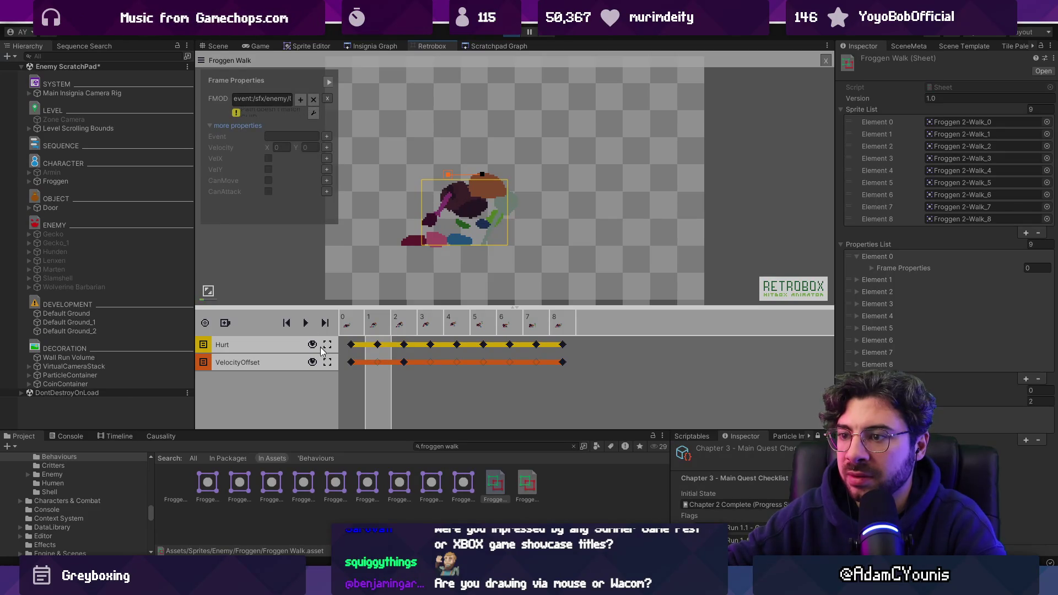
{"action": "left_click", "coordinate": [351, 362]}
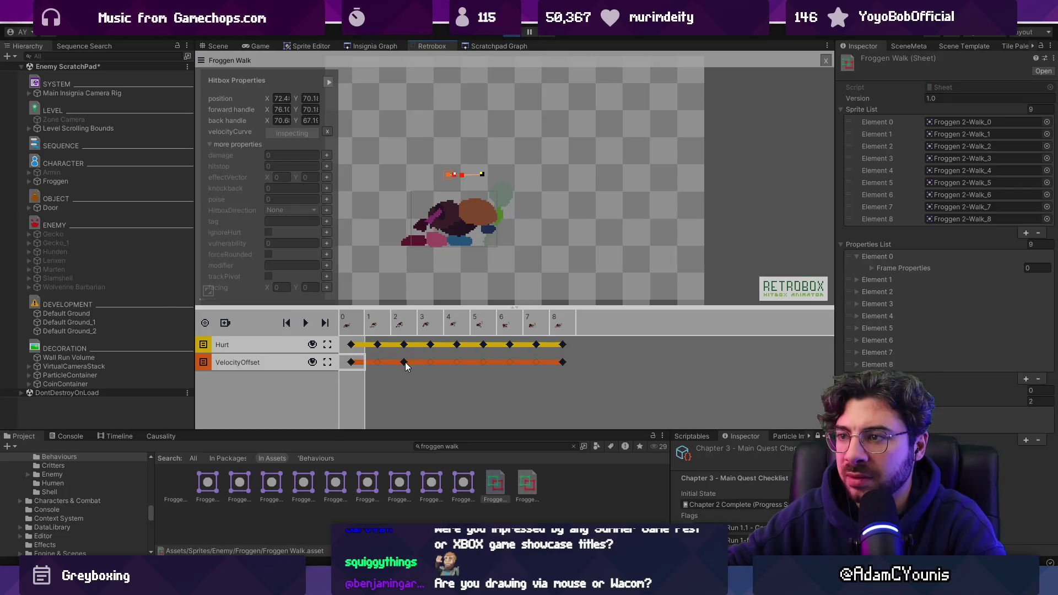
- In the running game, raise Froggen to Y -0.41 and check the error messages
{"action": "left_click", "coordinate": [258, 47]}
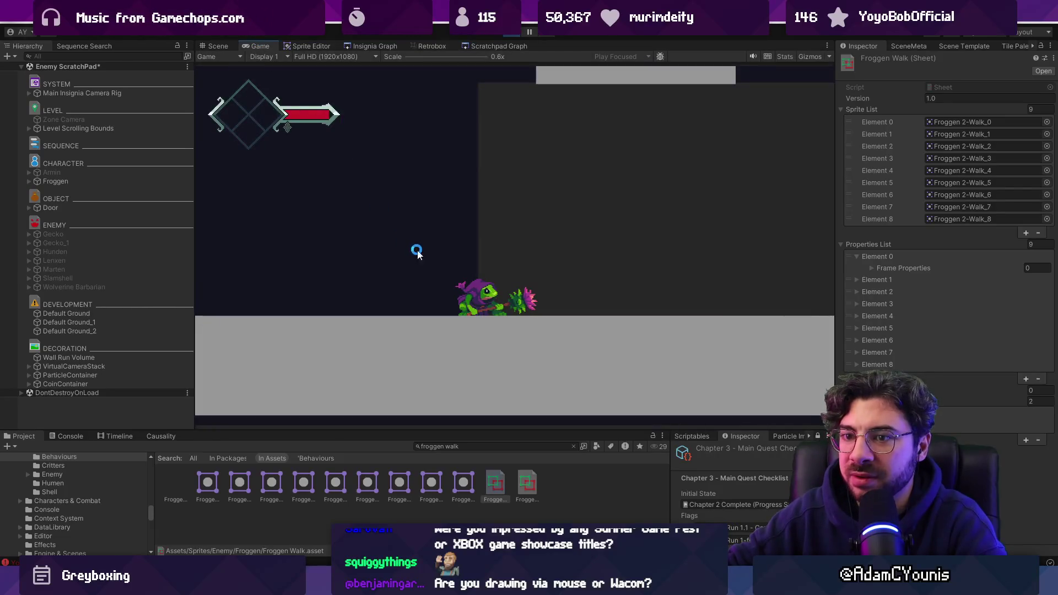
{"action": "left_click", "coordinate": [144, 182]}
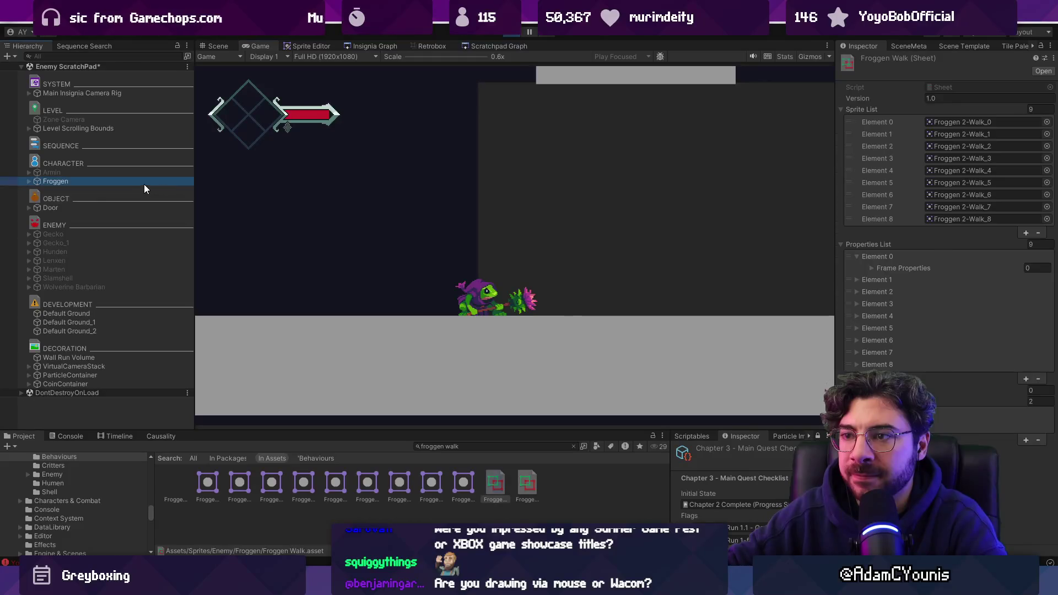
{"action": "left_click_drag", "start_coordinate": [973, 104], "coordinate": [979, 103]}
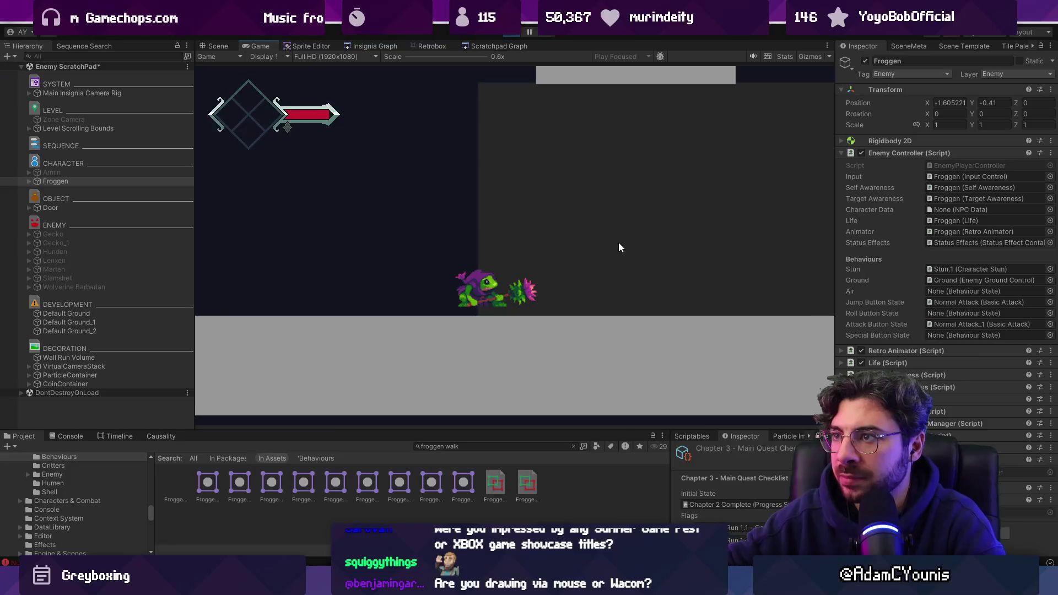
{"action": "left_click", "coordinate": [73, 435]}
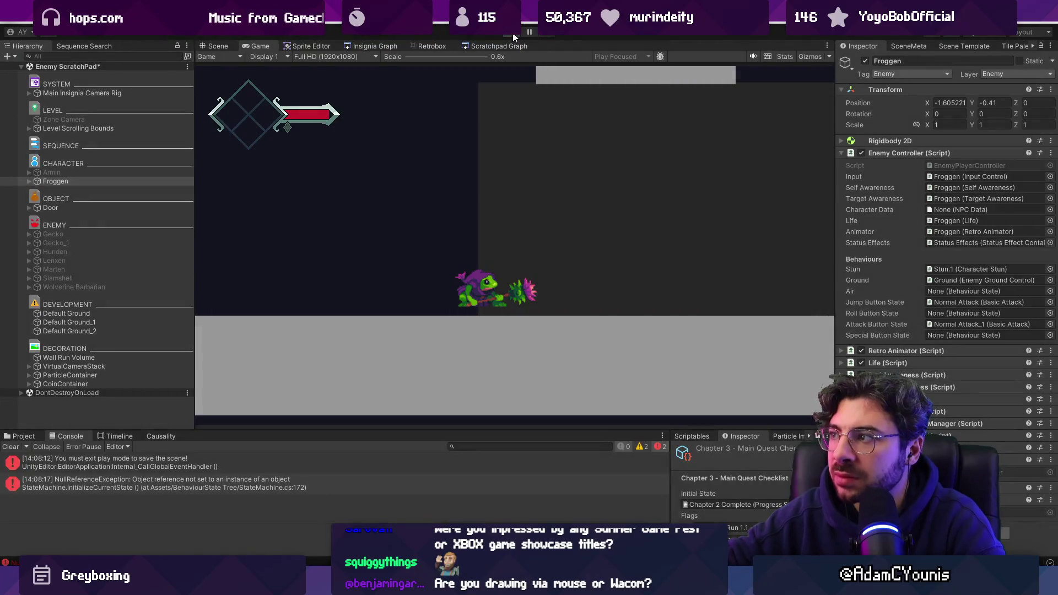
- Restart play, walk the hero past the frog, and inspect Froggen's Rigidbody 2D and Sprite child
{"action": "left_click", "coordinate": [513, 33]}
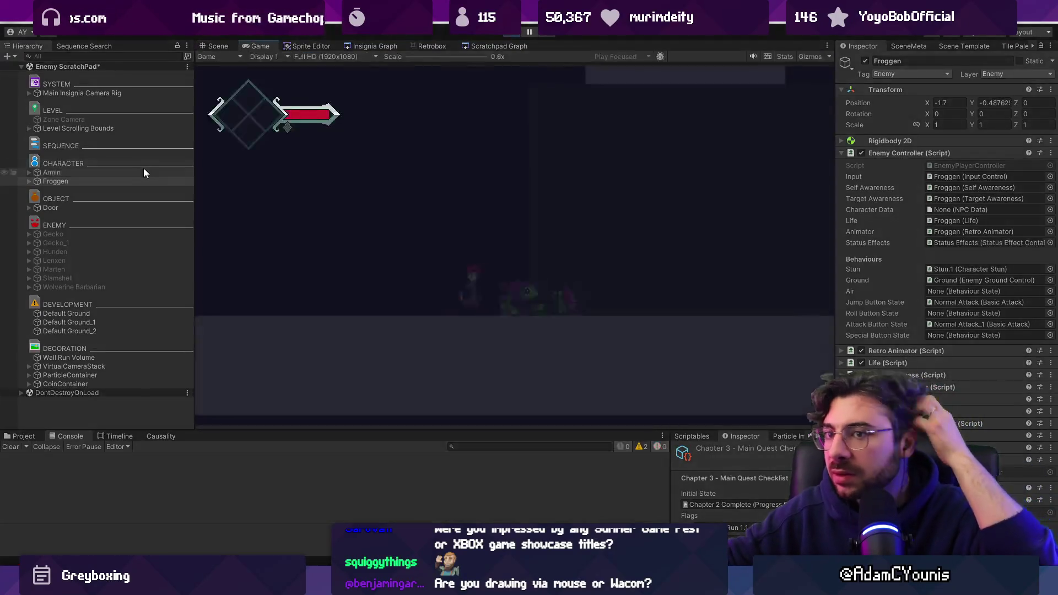
{"action": "left_click", "coordinate": [144, 170]}
{"action": "key", "text": "Right"}
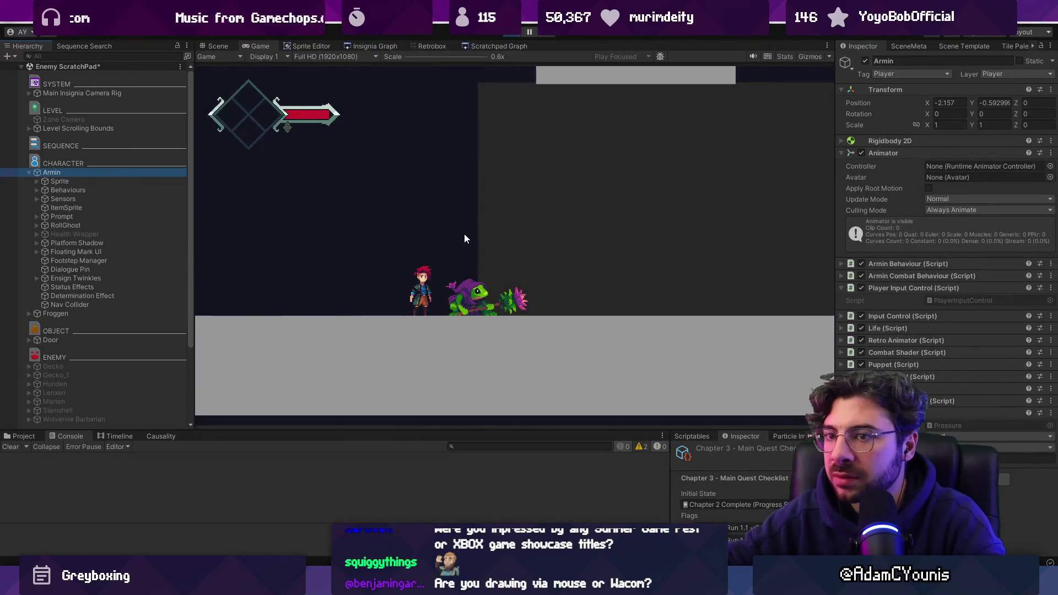
{"action": "key", "text": "Right"}
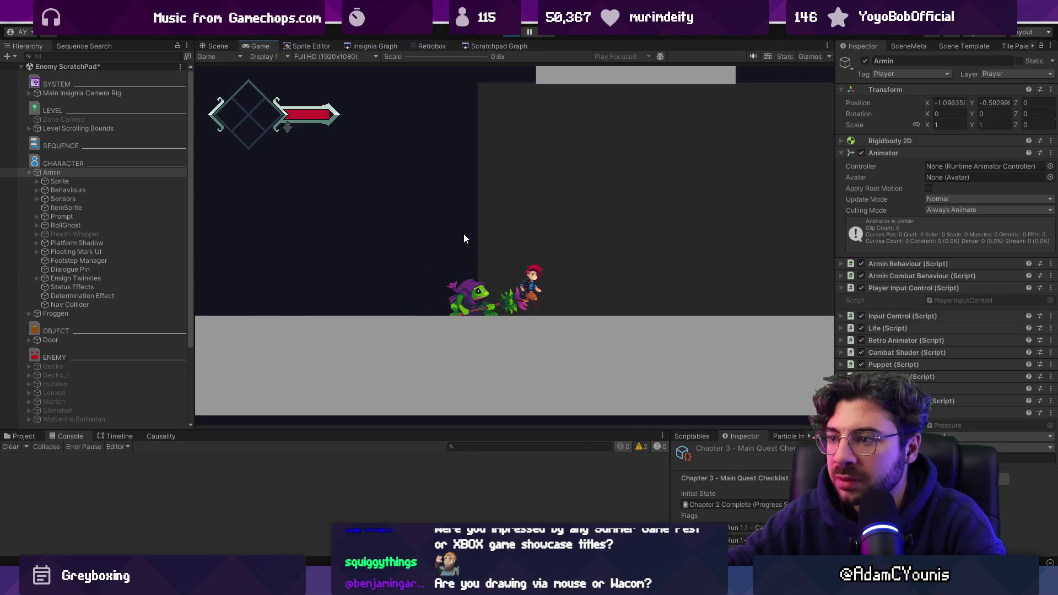
{"action": "left_click", "coordinate": [75, 314]}
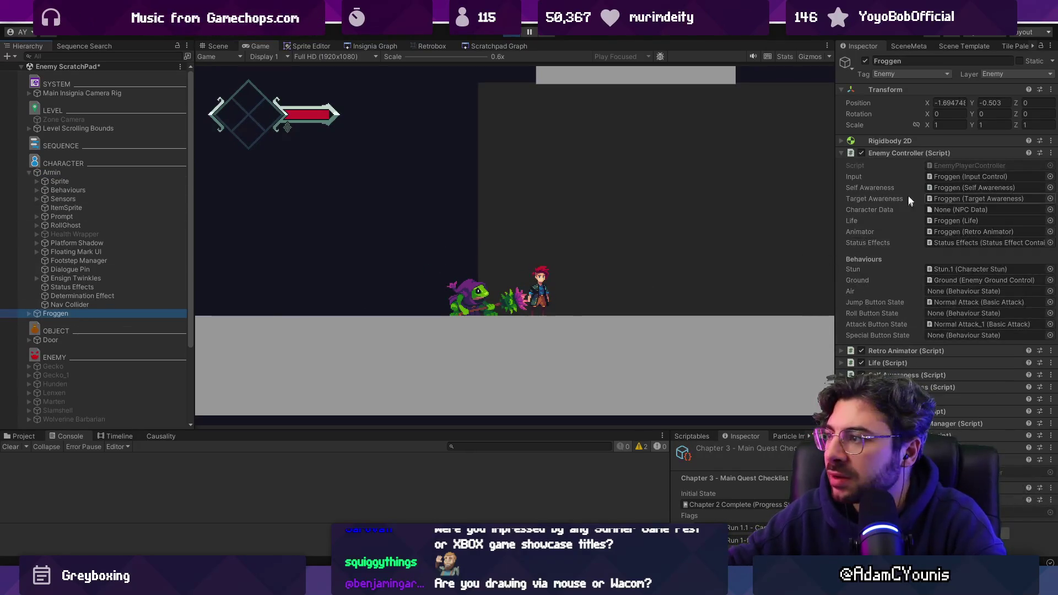
{"action": "left_click", "coordinate": [898, 144]}
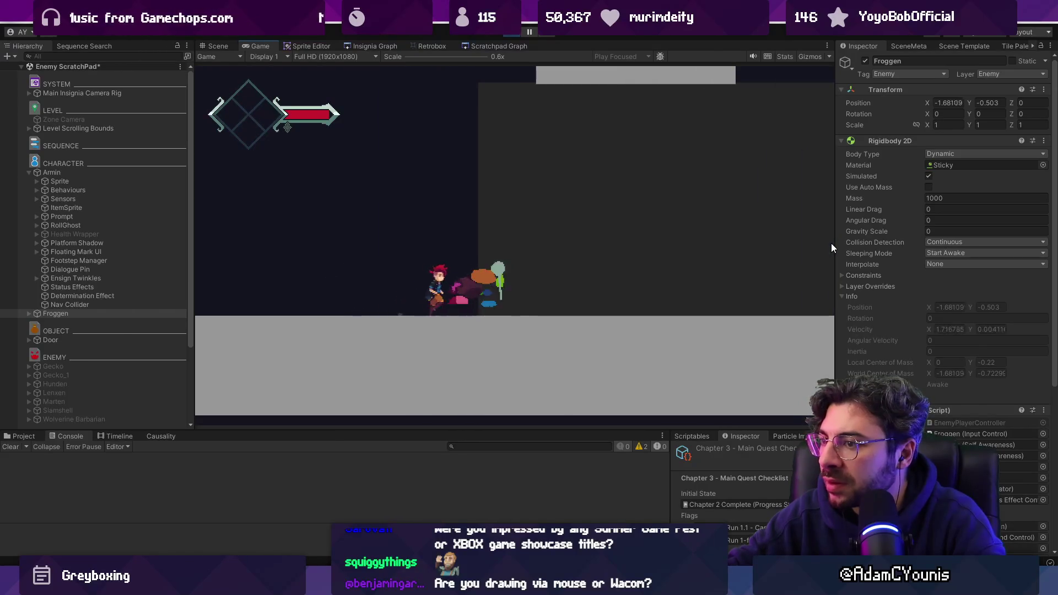
{"action": "left_click", "coordinate": [30, 313]}
{"action": "left_click", "coordinate": [62, 322]}
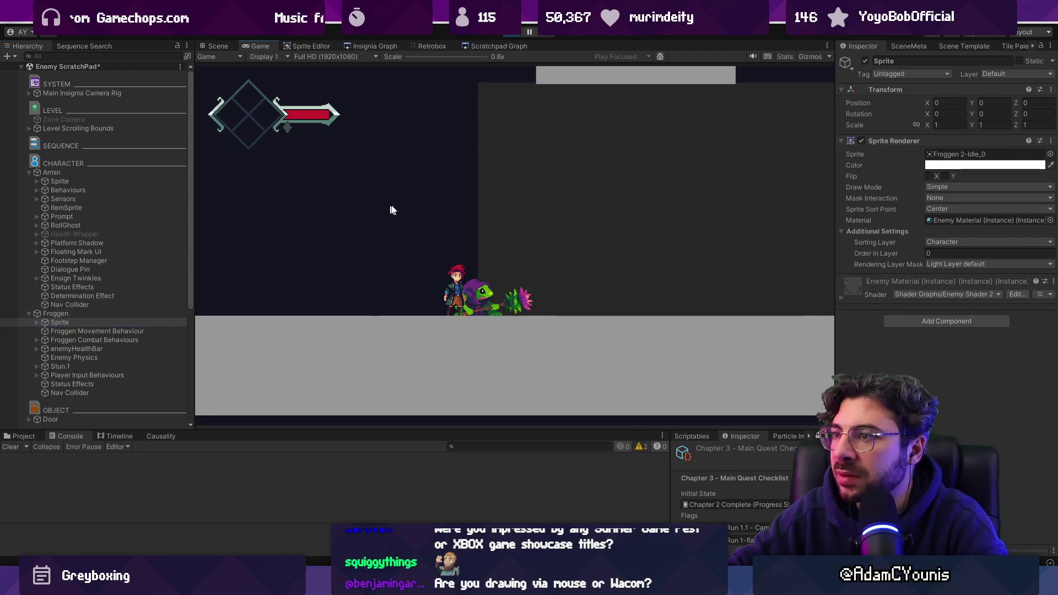
{"action": "left_click", "coordinate": [55, 313]}
{"action": "left_click", "coordinate": [217, 45]}
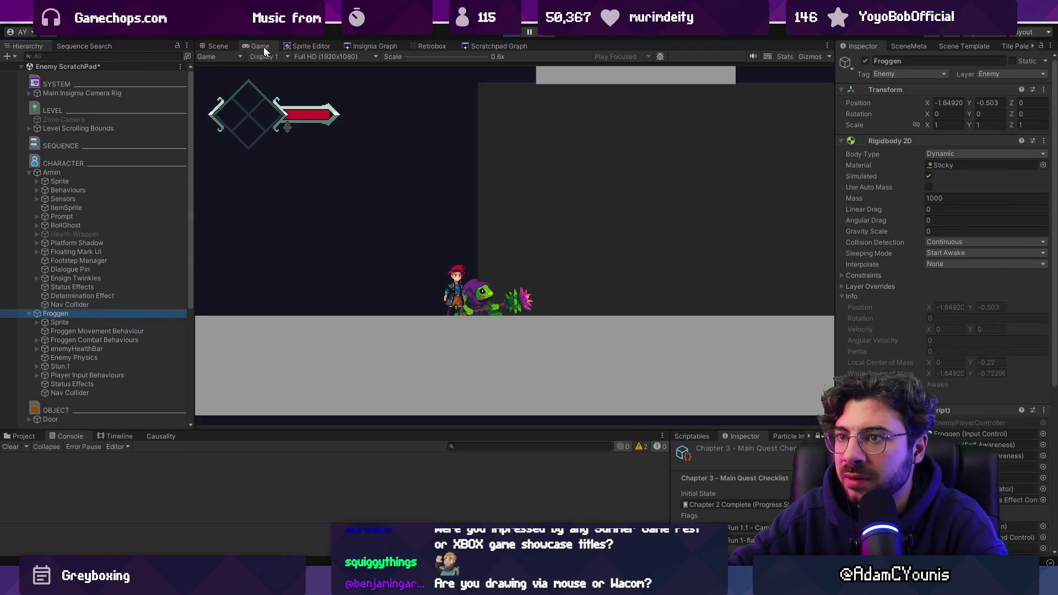
- Frame Froggen in the Scene view and dock the Game view beside it
{"action": "key", "text": "f"}
{"action": "scroll", "coordinate": [384, 227], "scroll_direction": "up", "scroll_amount": 3}
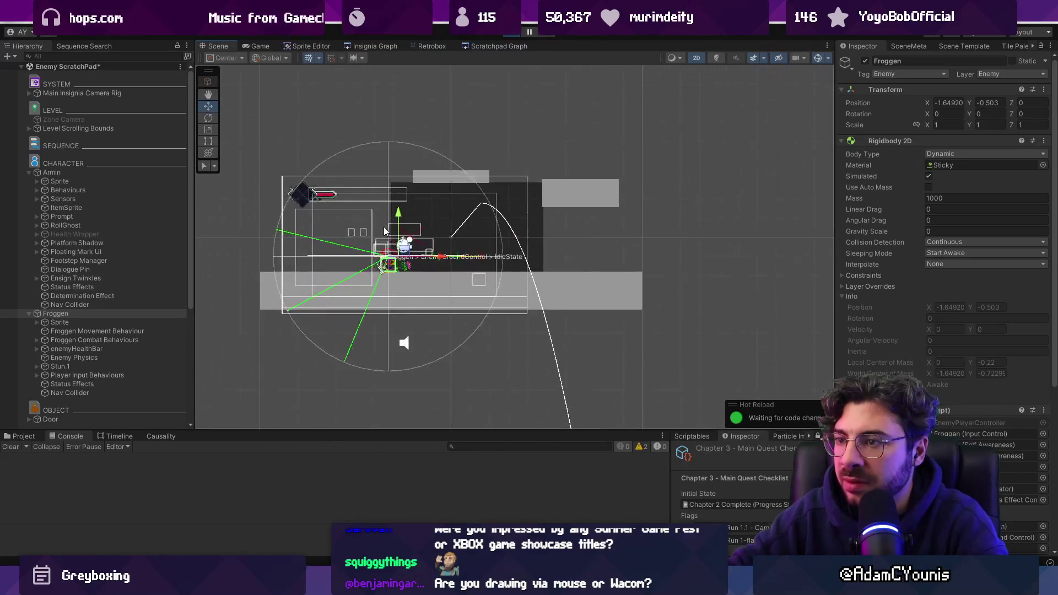
{"action": "scroll", "coordinate": [384, 230], "scroll_direction": "up", "scroll_amount": 3}
{"action": "mouse_move", "coordinate": [270, 46]}
{"action": "left_mouse_down"}
{"action": "mouse_move", "coordinate": [560, 51]}
{"action": "mouse_move", "coordinate": [788, 248]}
{"action": "mouse_move", "coordinate": [751, 239]}
{"action": "left_mouse_up"}
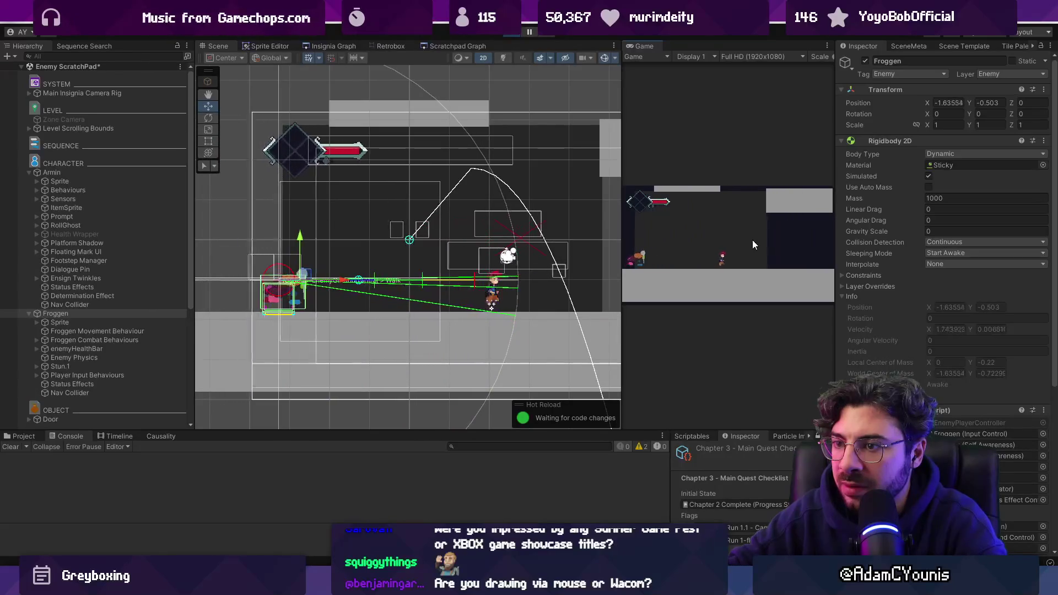
{"action": "scroll", "coordinate": [238, 301], "scroll_direction": "up", "scroll_amount": 2}
{"action": "scroll", "coordinate": [238, 302], "scroll_direction": "up", "scroll_amount": 3}
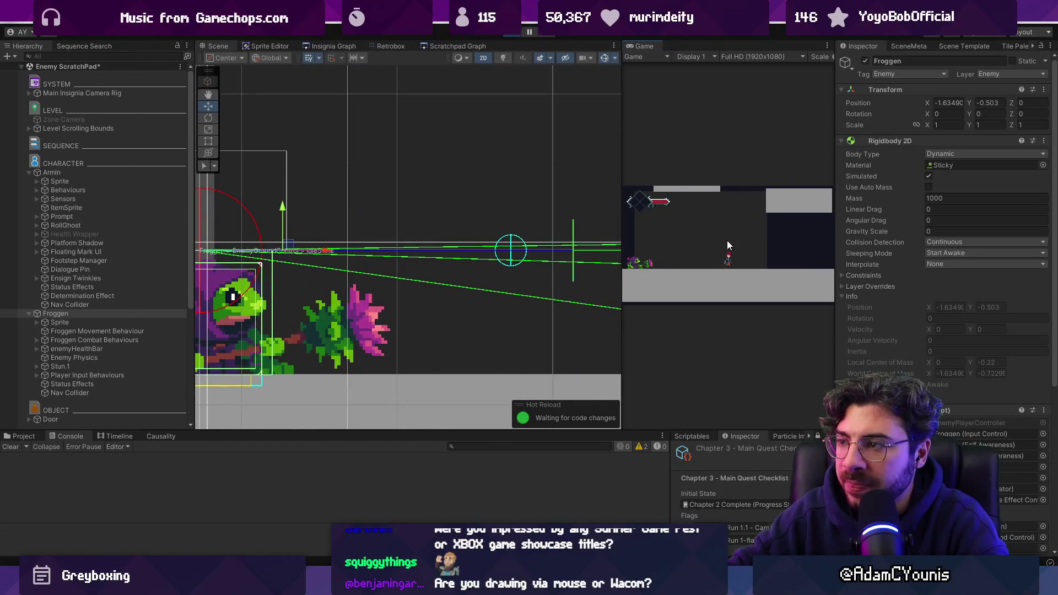
{"action": "key", "text": "f"}
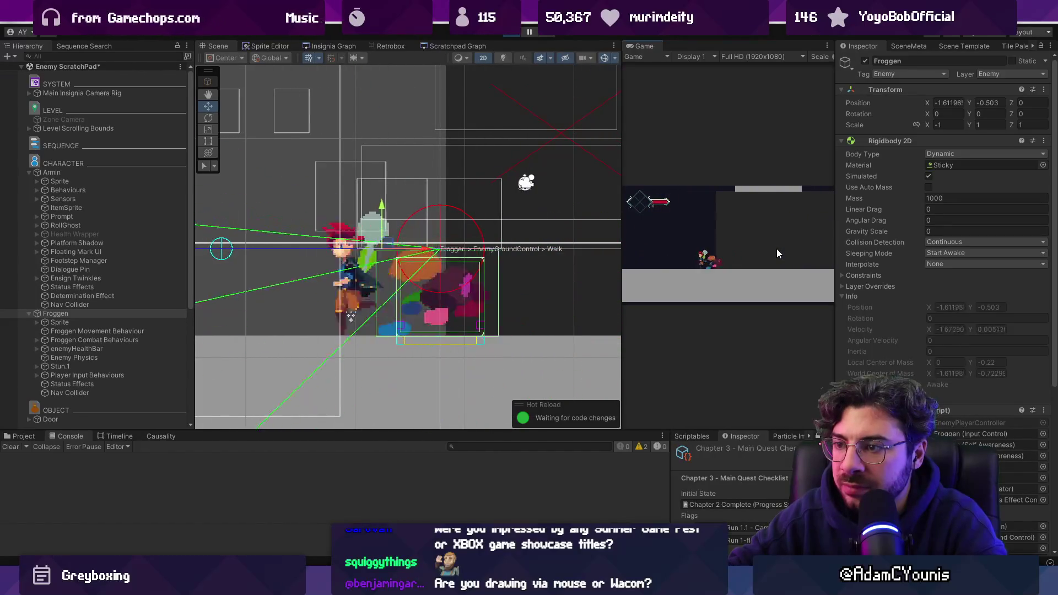
- Zoom in to watch Froggen walk, stop the game, and return to Froggen Walk in Retrobox
{"action": "scroll", "coordinate": [394, 330], "scroll_direction": "up", "scroll_amount": 6}
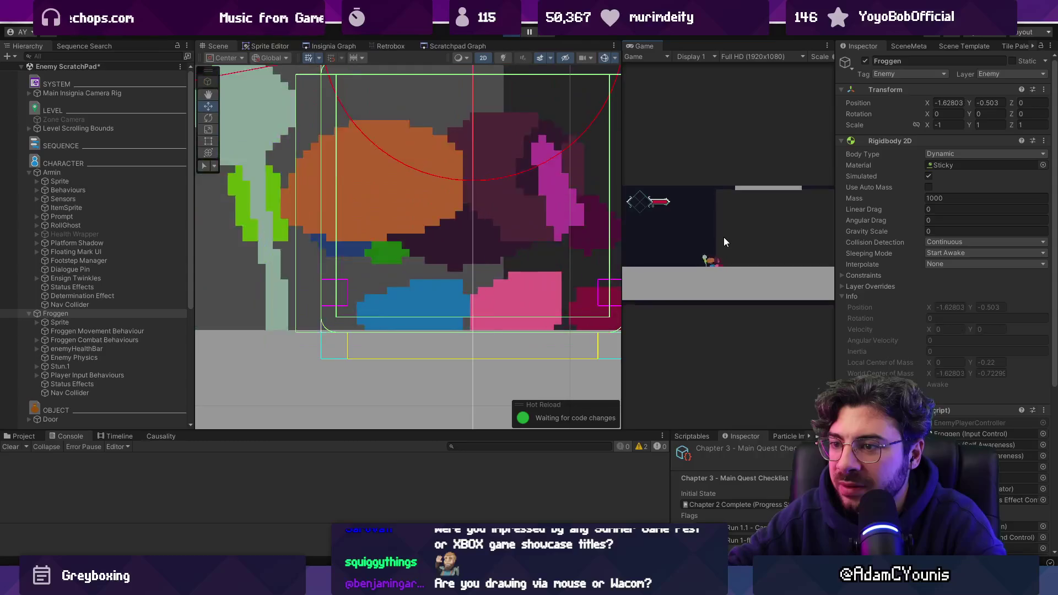
{"action": "scroll", "coordinate": [391, 216], "scroll_direction": "down", "scroll_amount": 5}
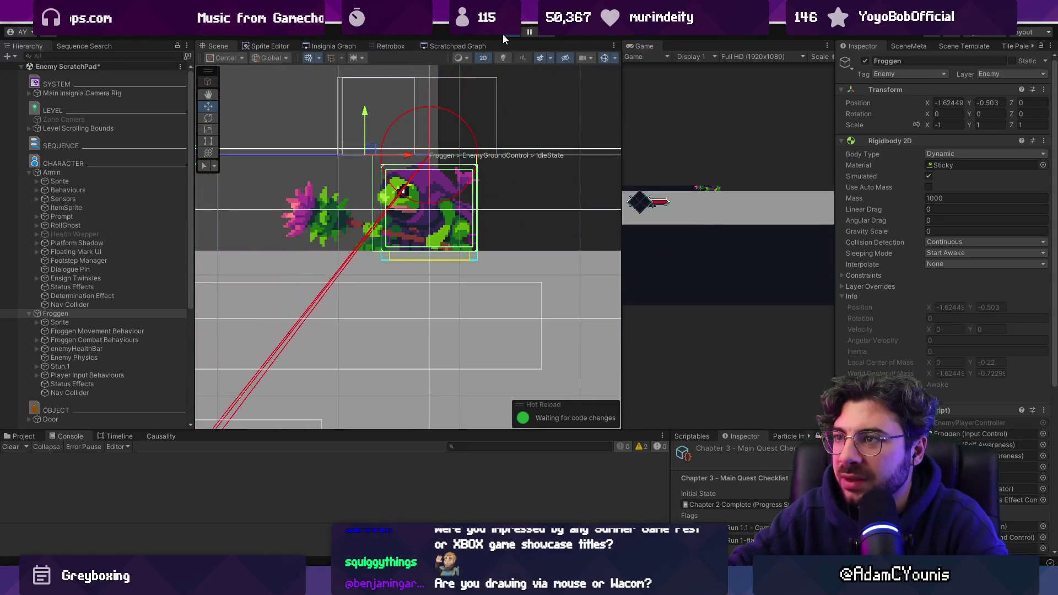
{"action": "left_click", "coordinate": [508, 32]}
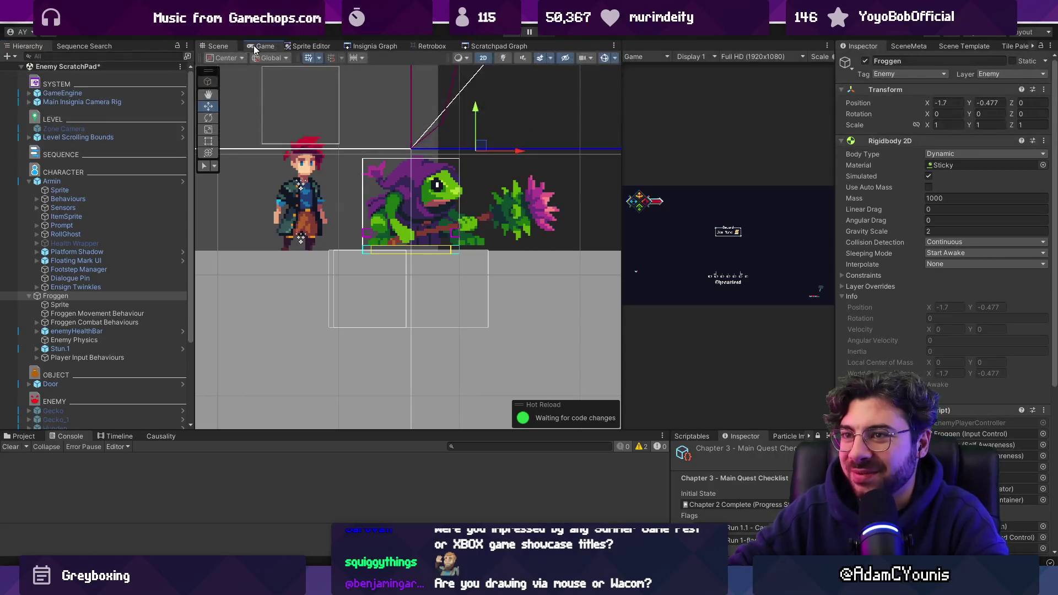
{"action": "scroll", "coordinate": [421, 131], "scroll_direction": "down", "scroll_amount": 5}
{"action": "left_click", "coordinate": [432, 46]}
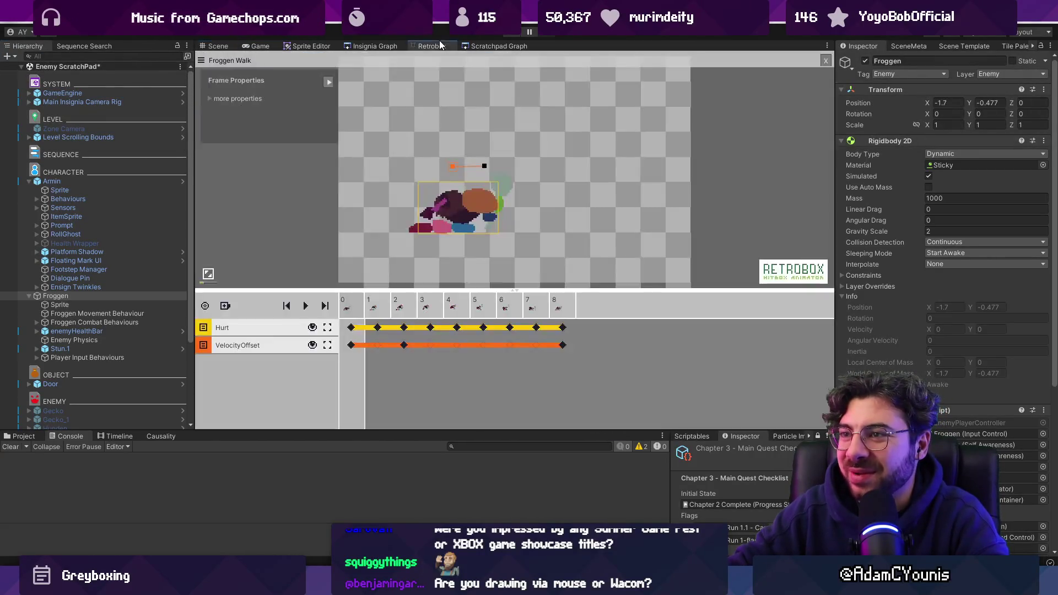
- Inspect Froggen Walk's VelocityOffset keys on frames 0 and 2, preview the walk, and start the game
{"action": "left_click", "coordinate": [351, 345]}
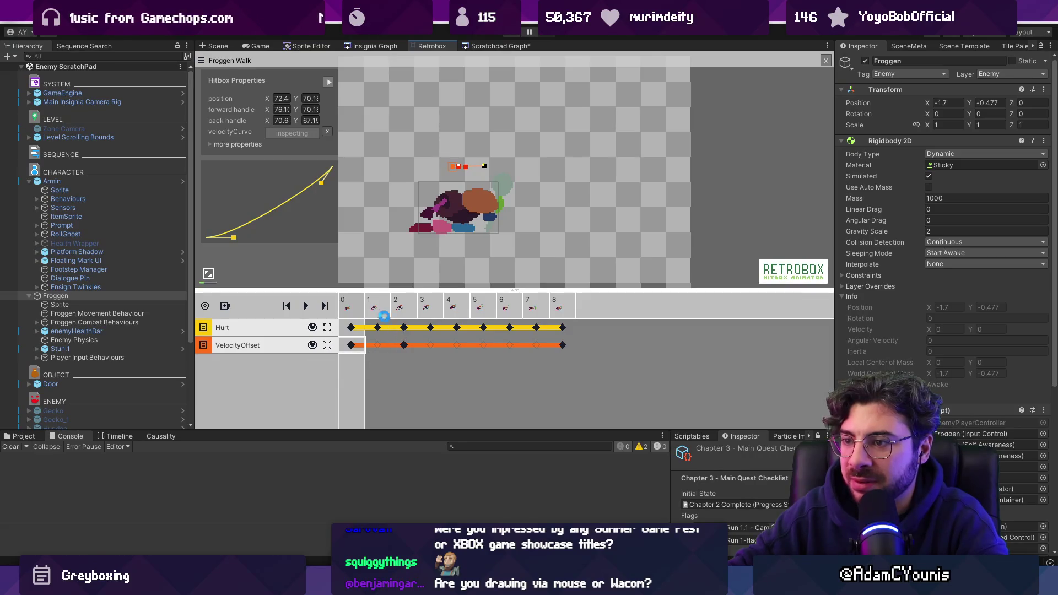
{"action": "left_click", "coordinate": [371, 304]}
{"action": "left_click", "coordinate": [352, 346]}
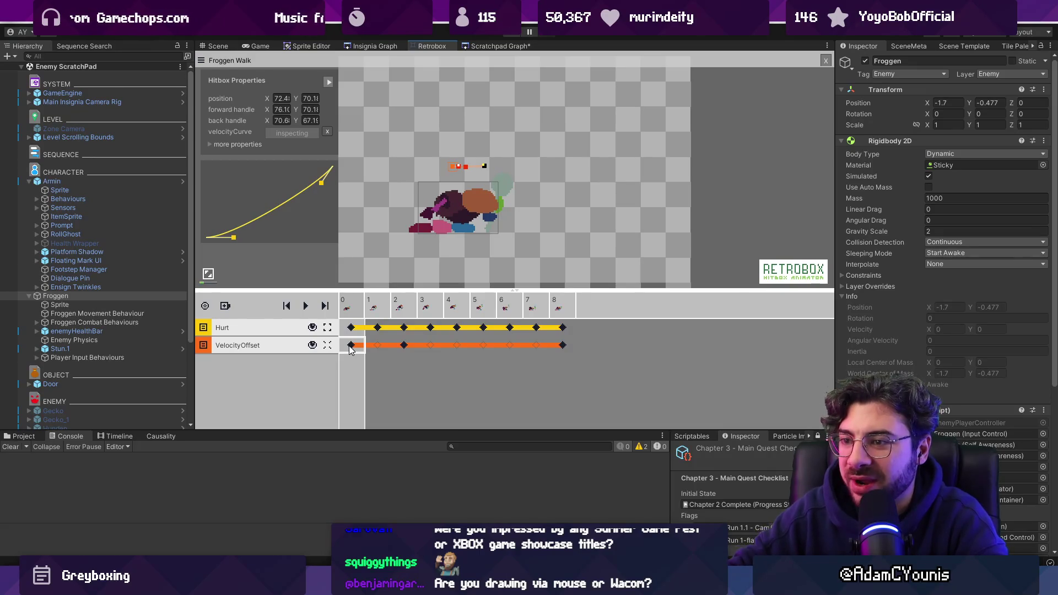
{"action": "key", "text": "space"}
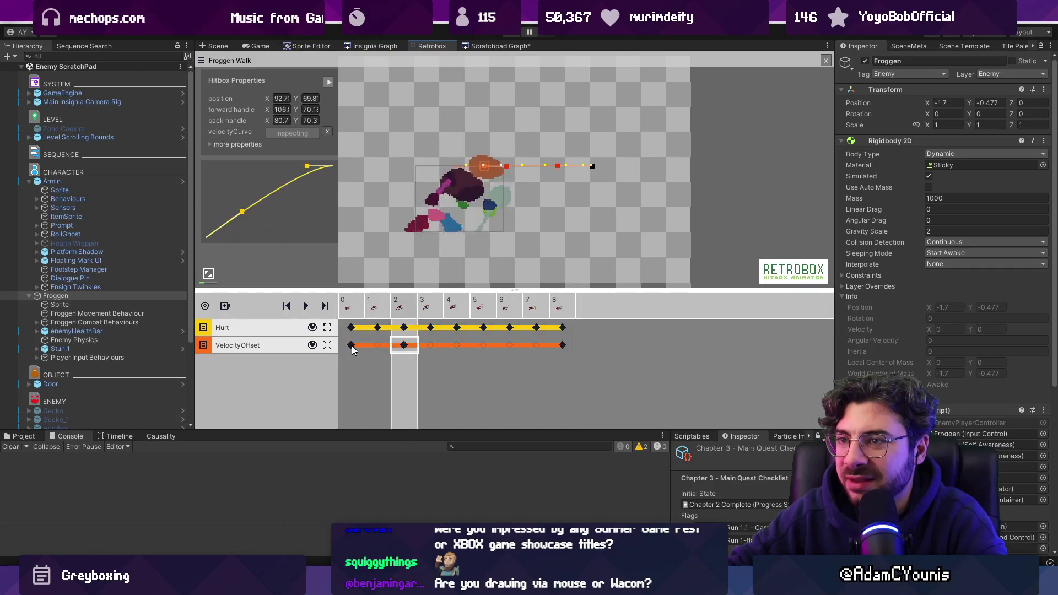
{"action": "left_click", "coordinate": [354, 347]}
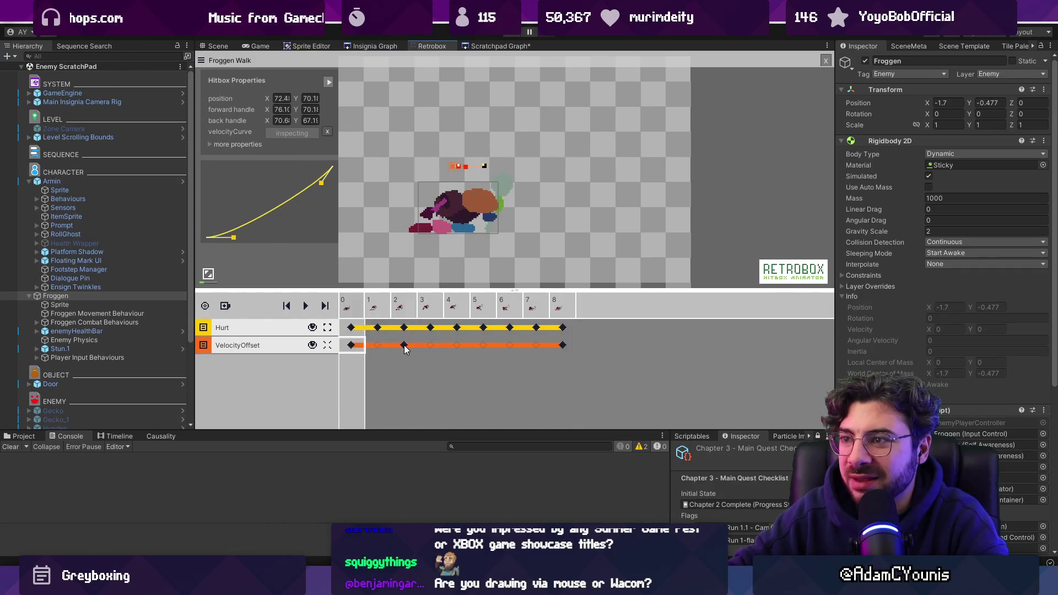
{"action": "left_click", "coordinate": [405, 345]}
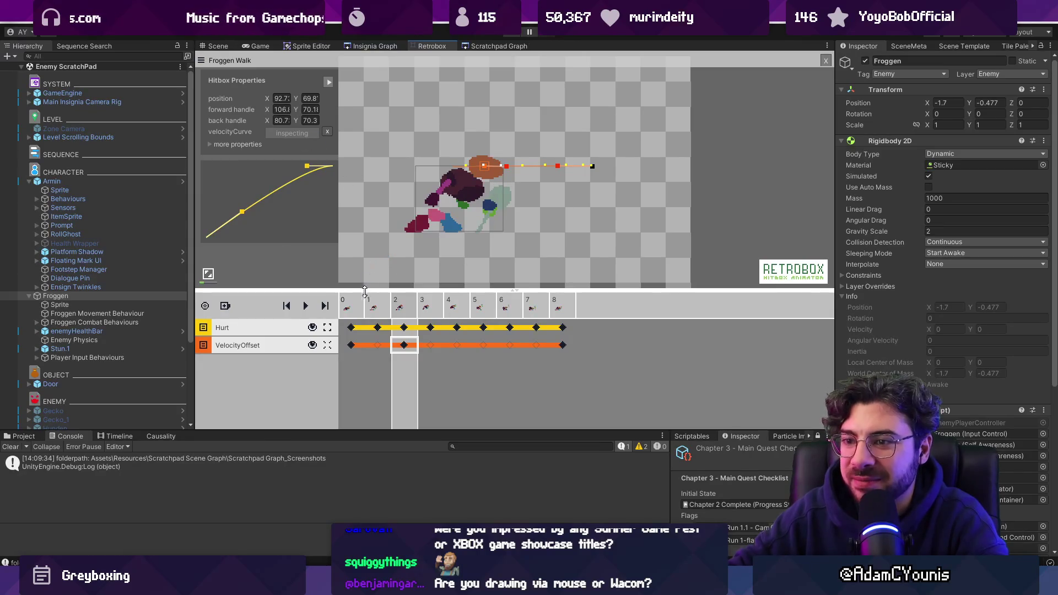
{"action": "key", "text": "ctrl+p"}
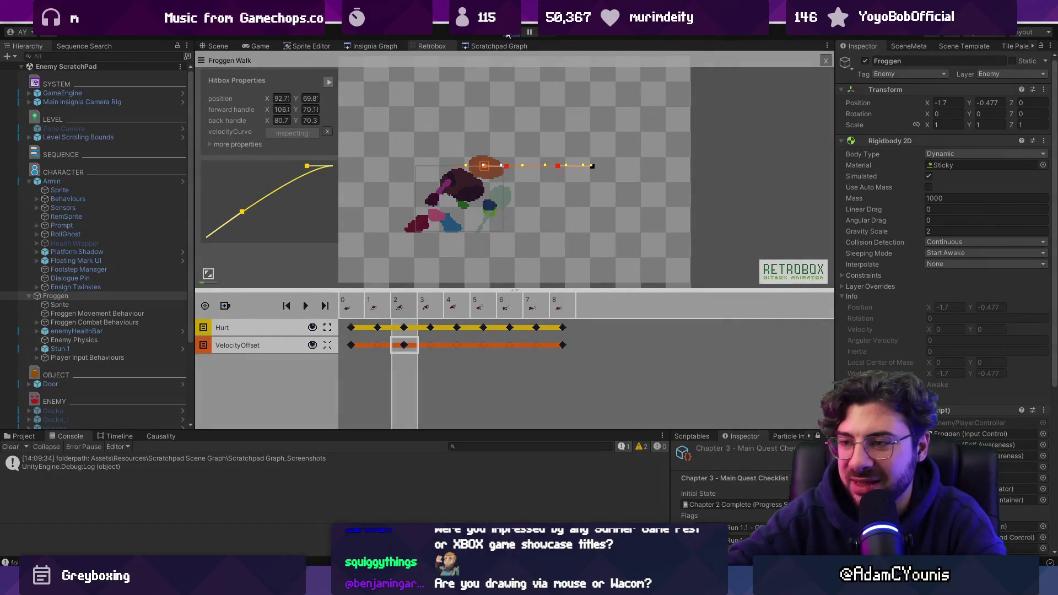
- Roll the hero through the frog, then stop the game
{"action": "key", "text": "d"}
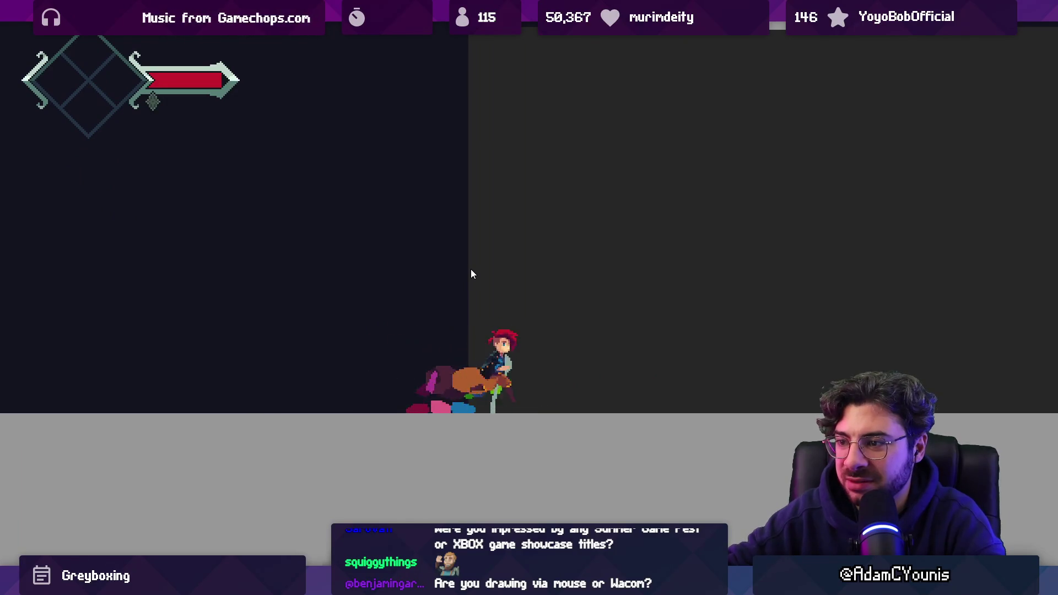
{"action": "key", "text": "shift+space"}
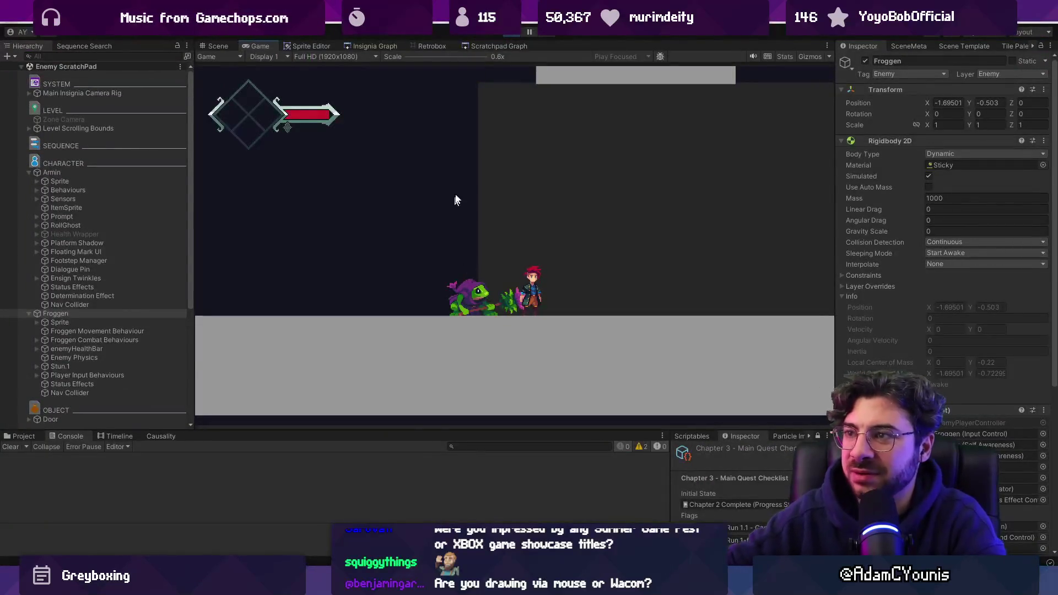
{"action": "left_click", "coordinate": [503, 34]}
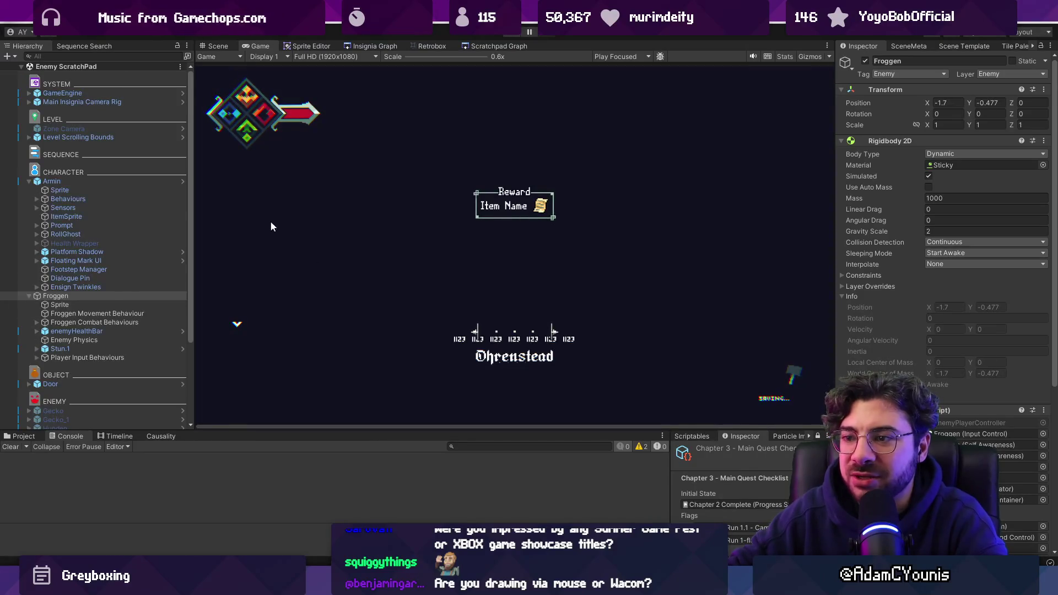
- Compare the Froggen Walk and Walk Back sheets, then reopen Froggen Walk in Retrobox
{"action": "left_click", "coordinate": [22, 436]}
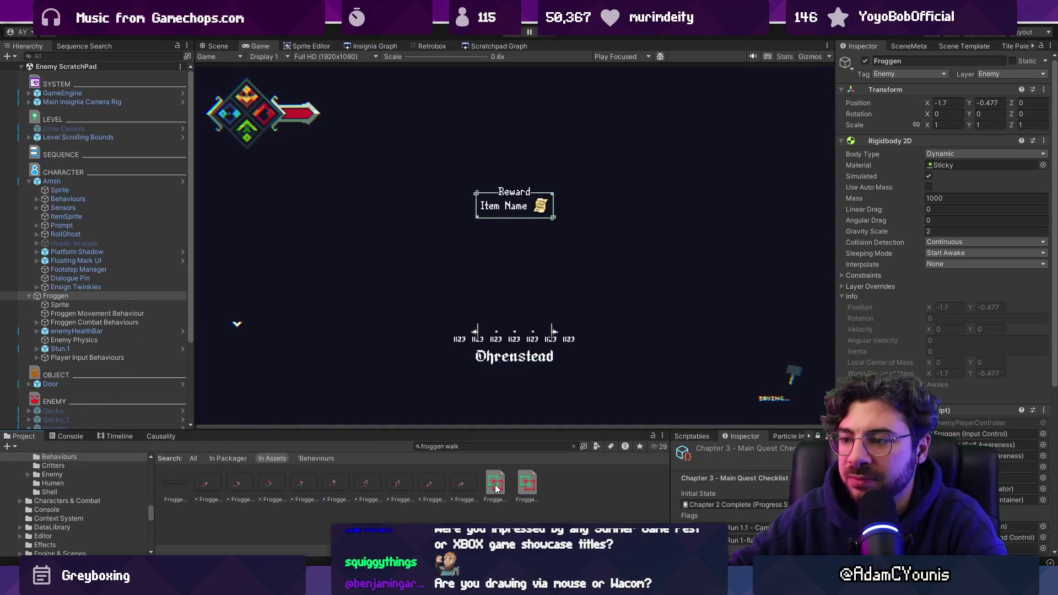
{"action": "left_click", "coordinate": [495, 486]}
{"action": "left_click", "coordinate": [518, 488]}
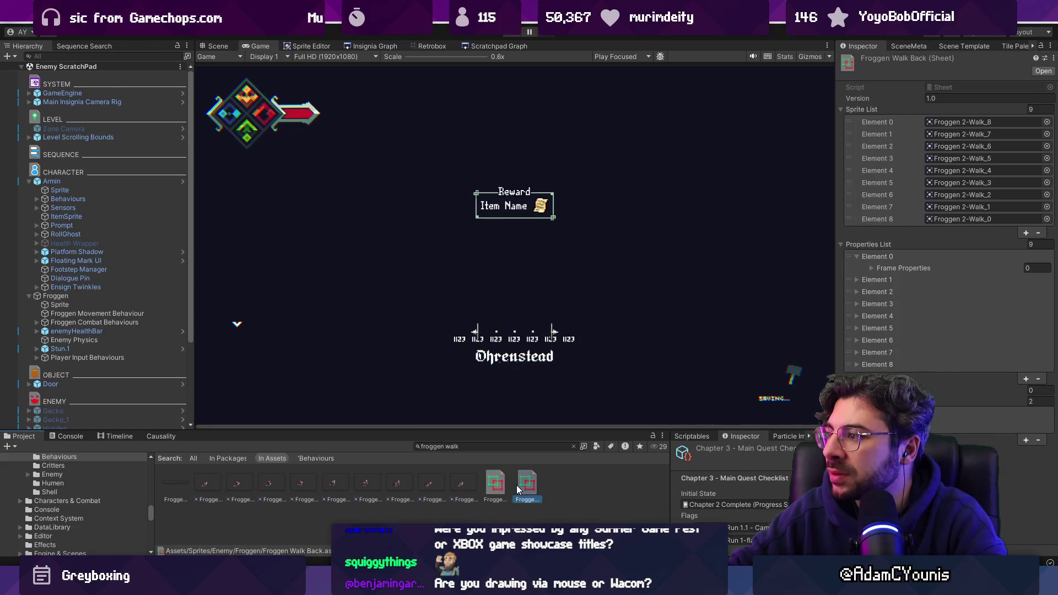
{"action": "left_click", "coordinate": [494, 490]}
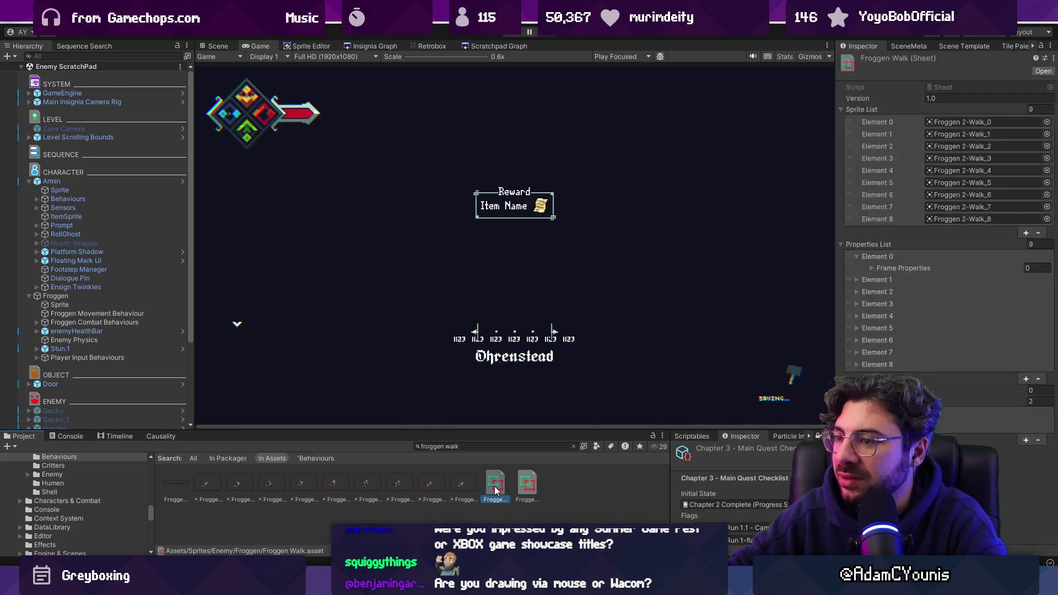
{"action": "left_click", "coordinate": [425, 46]}
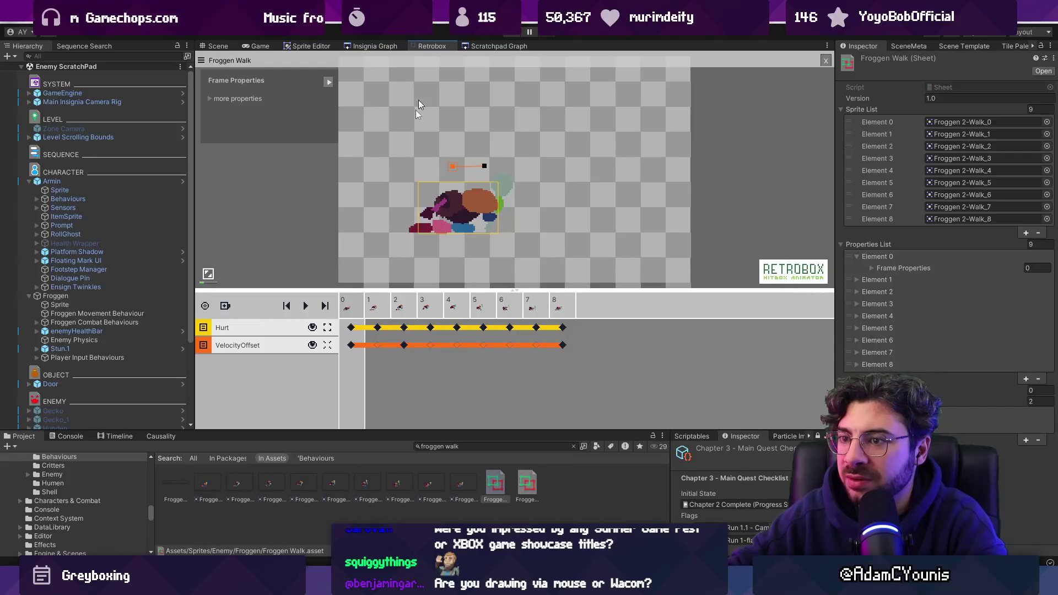
- Preview the Froggen Walk animation and step through frames 3–5 with the frame 4 Hurt box
{"action": "left_click", "coordinate": [306, 307]}
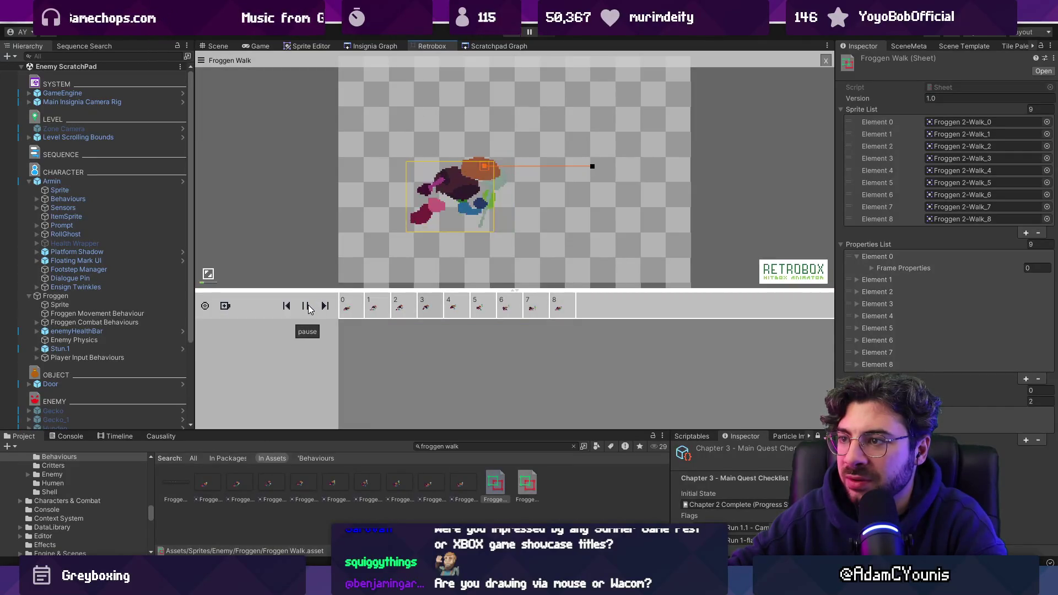
{"action": "left_click", "coordinate": [307, 306]}
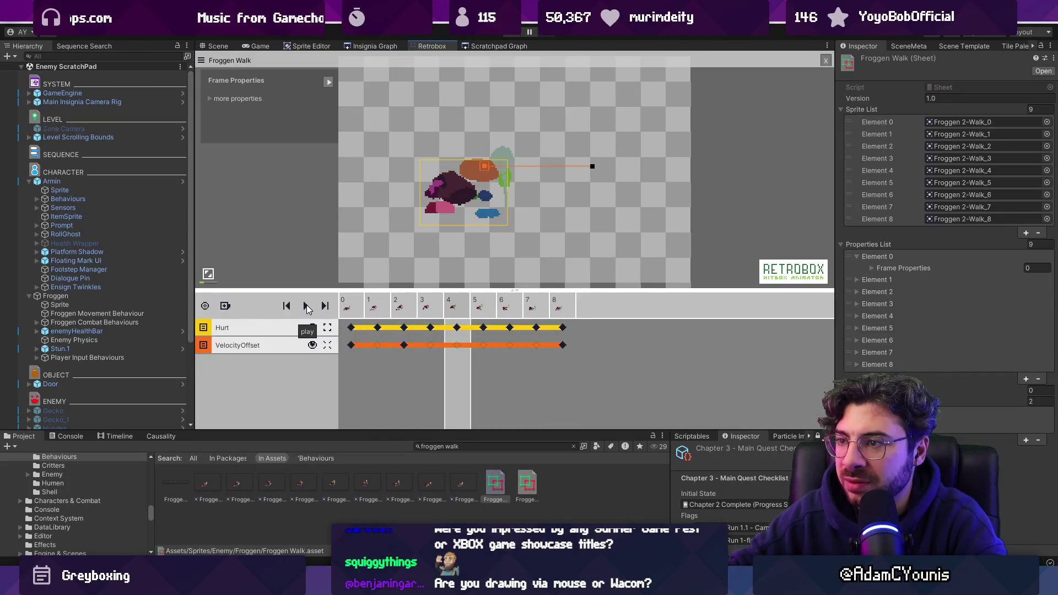
{"action": "left_click", "coordinate": [471, 193]}
{"action": "scroll", "coordinate": [467, 208], "scroll_direction": "up", "scroll_amount": 3}
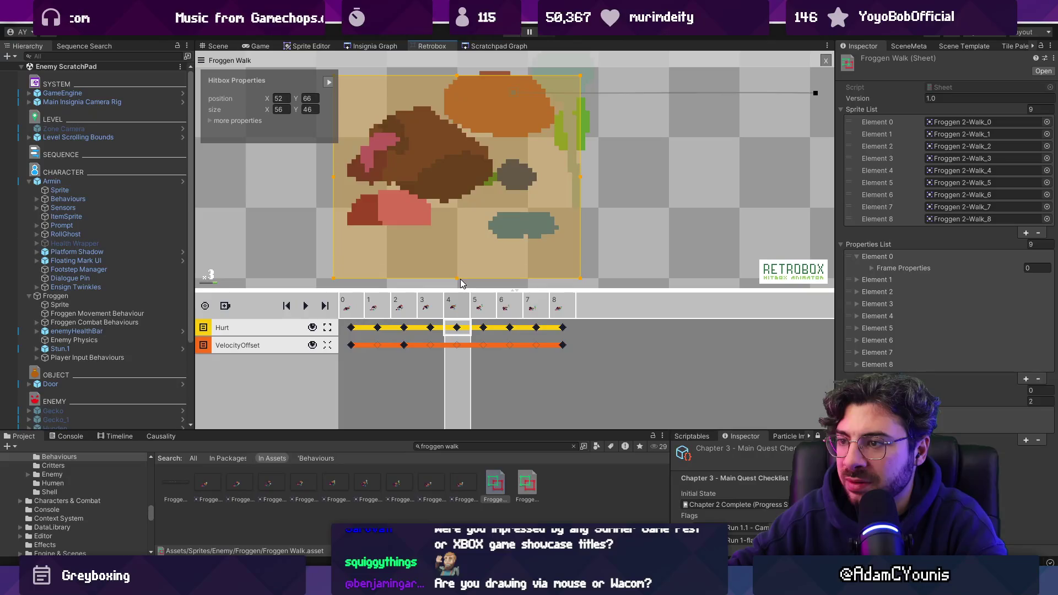
{"action": "mouse_move", "coordinate": [441, 310]}
{"action": "left_mouse_down"}
{"action": "mouse_move", "coordinate": [494, 312]}
{"action": "mouse_move", "coordinate": [417, 311]}
{"action": "mouse_move", "coordinate": [435, 327]}
{"action": "mouse_move", "coordinate": [540, 329]}
{"action": "left_mouse_up"}
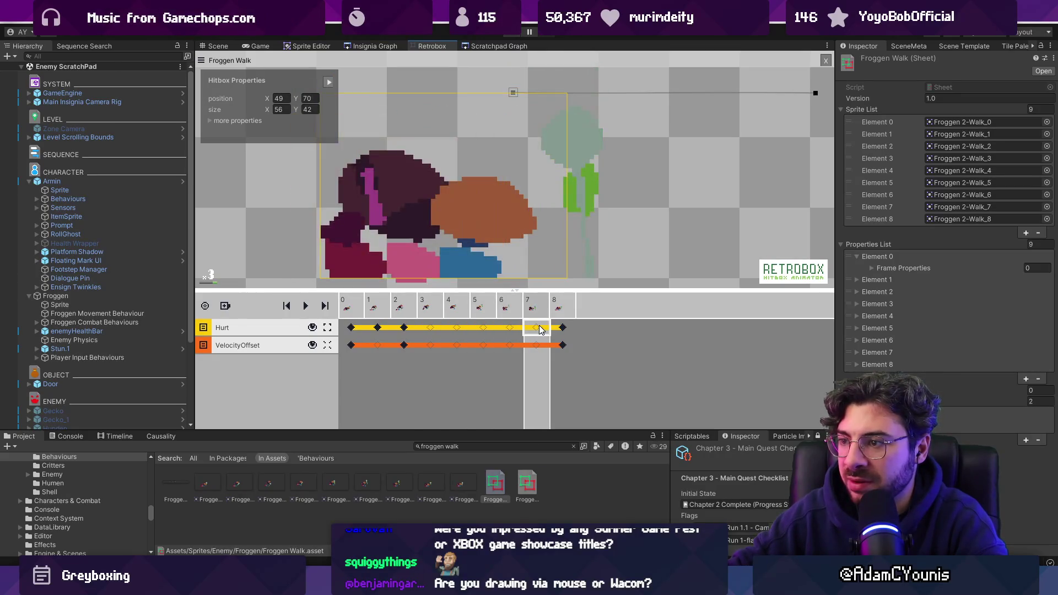
{"action": "scroll", "coordinate": [472, 223], "scroll_direction": "down", "scroll_amount": 2}
{"action": "key", "text": "space"}
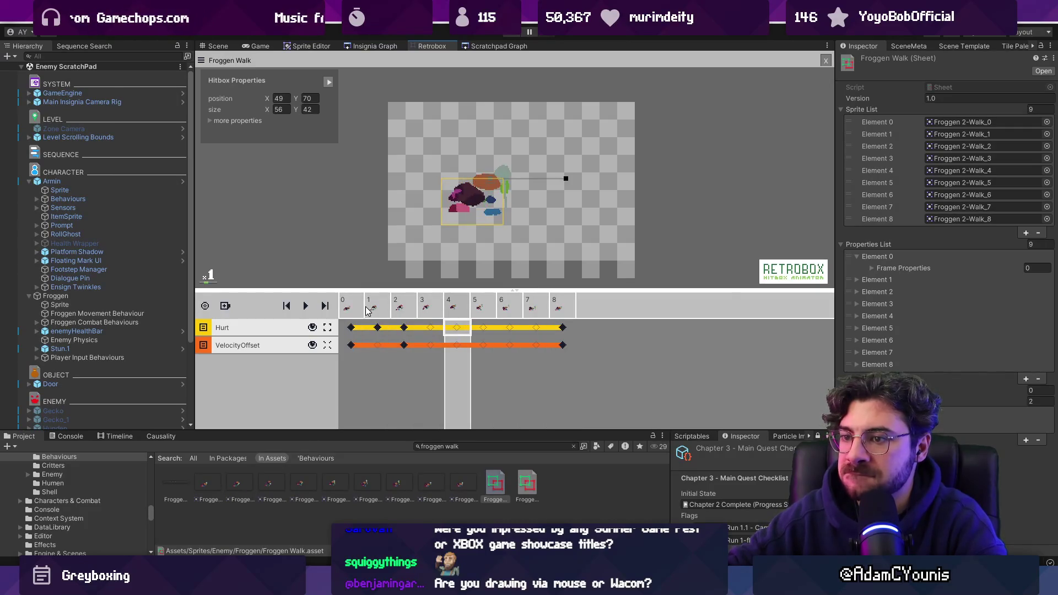
- Fit the Hurt hitbox keys on frames 0 through 2 to each pose
{"action": "left_click", "coordinate": [377, 328]}
{"action": "left_click", "coordinate": [403, 327]}
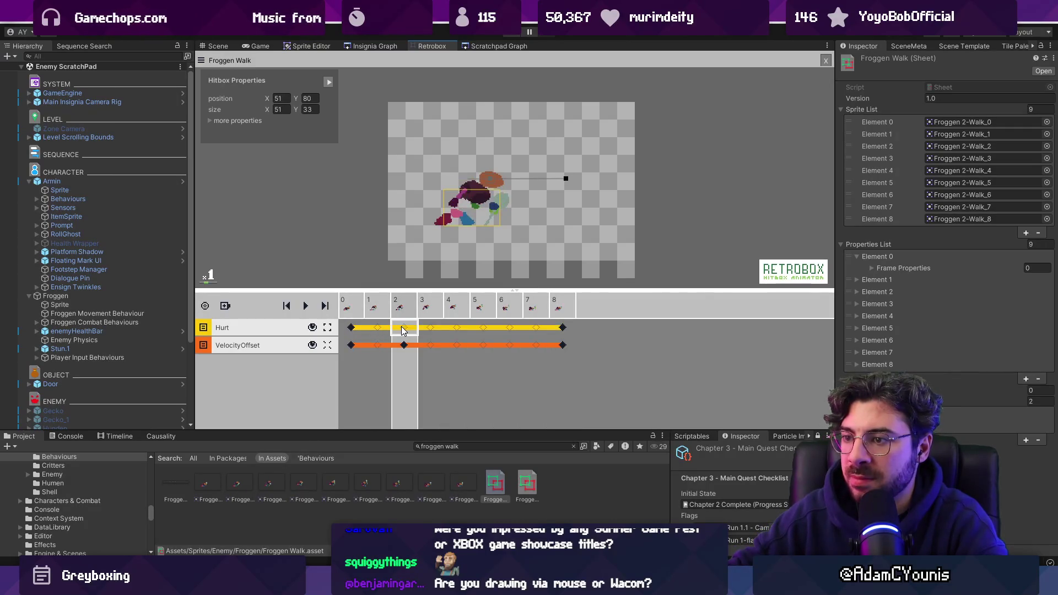
{"action": "left_click", "coordinate": [355, 312]}
{"action": "left_click", "coordinate": [384, 309]}
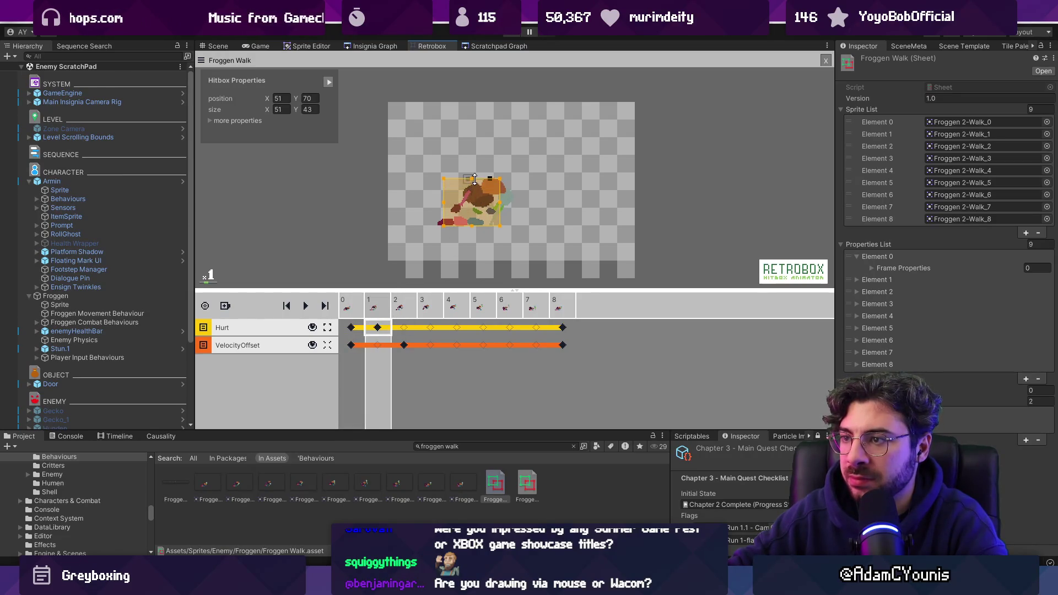
{"action": "left_click", "coordinate": [404, 329]}
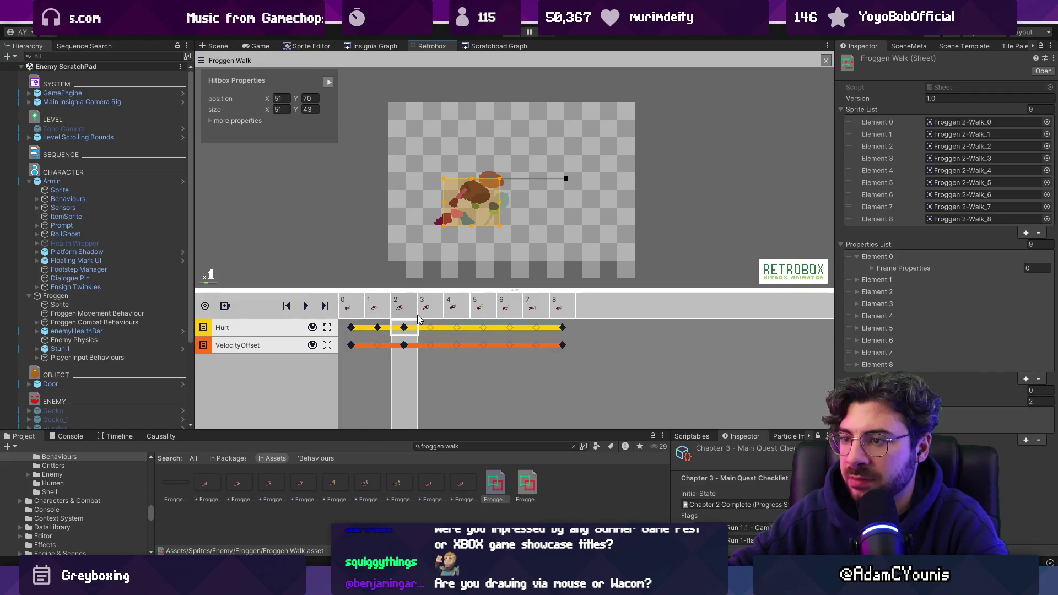
{"action": "key", "text": "ctrl+z"}
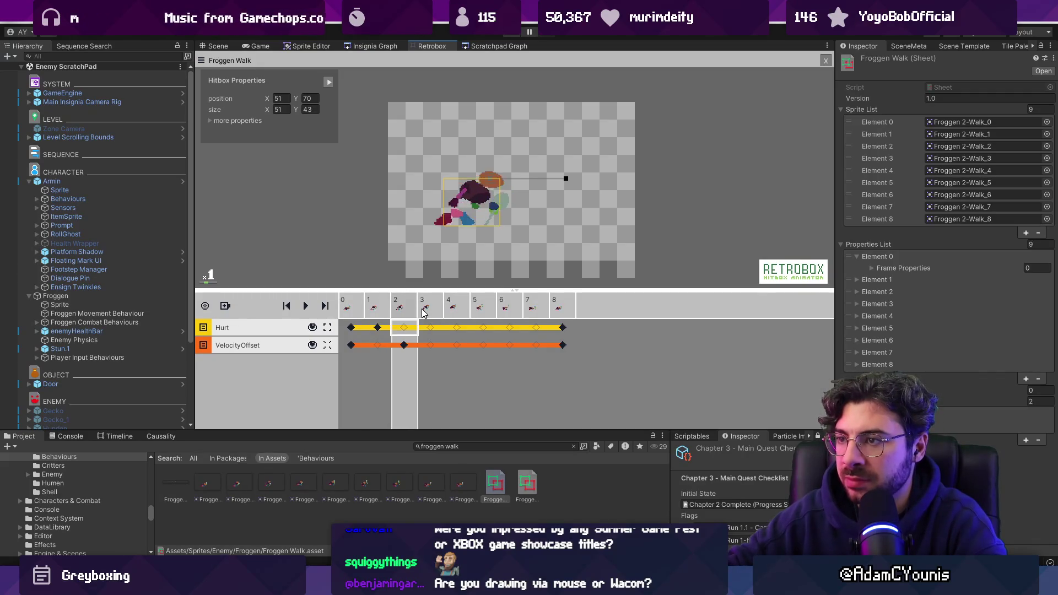
{"action": "left_click", "coordinate": [404, 328]}
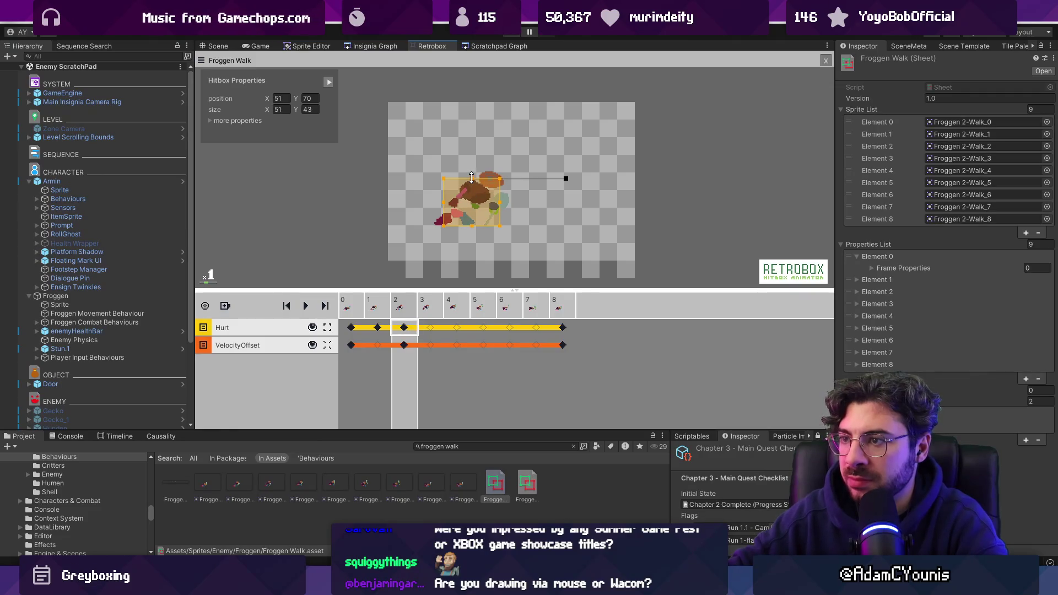
- Fit the frame 5 and 7 Hurt hitboxes, check VelocityOffset keys on frames 2 and 0, and run the game
{"action": "left_click", "coordinate": [436, 308]}
{"action": "left_click", "coordinate": [510, 327]}
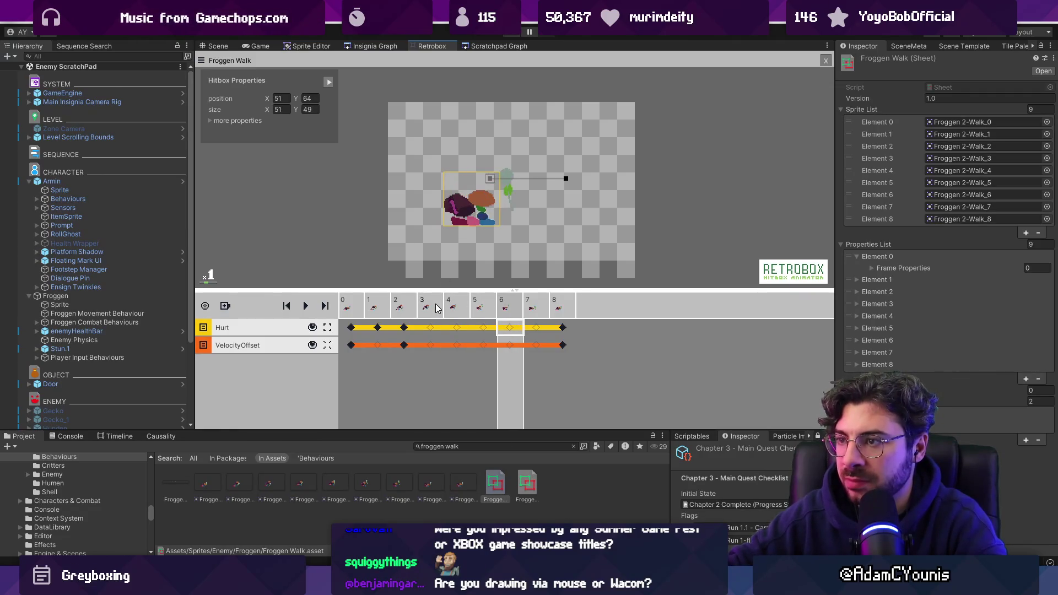
{"action": "left_click", "coordinate": [484, 328]}
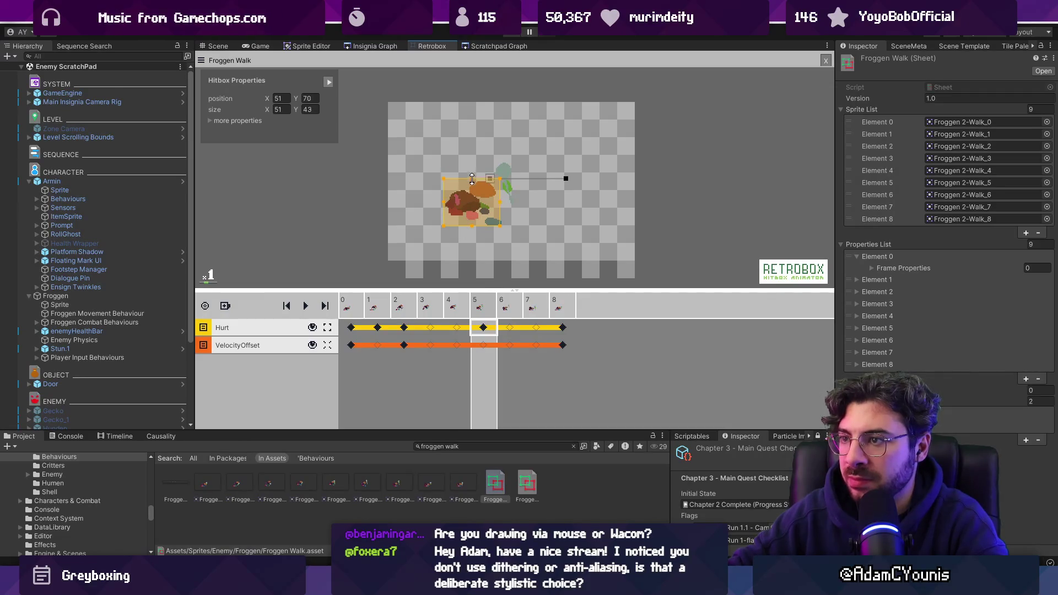
{"action": "key", "text": "space"}
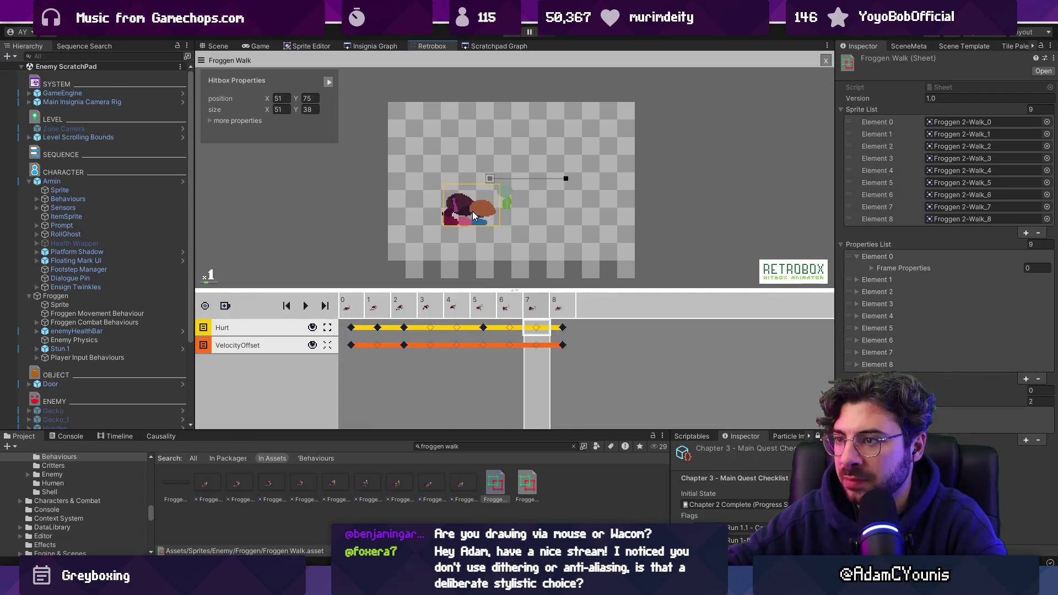
{"action": "left_click", "coordinate": [541, 329]}
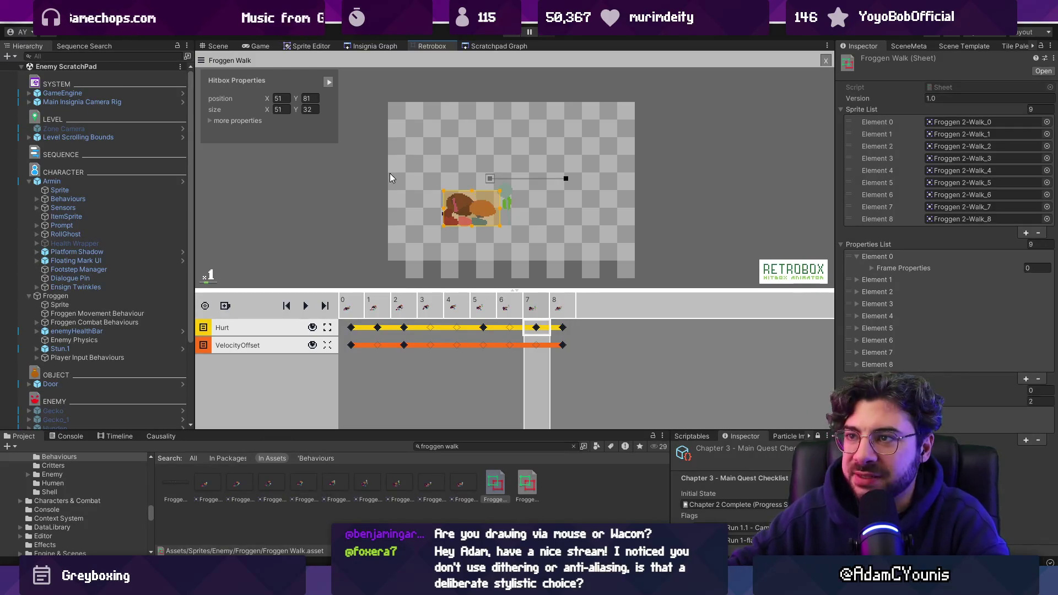
{"action": "left_click", "coordinate": [402, 345]}
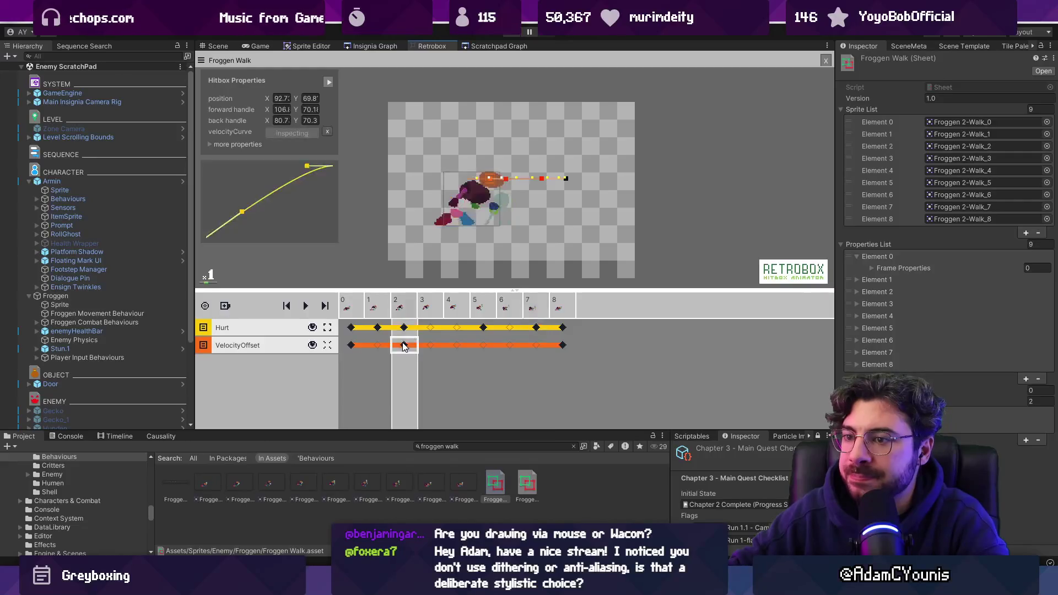
{"action": "left_click", "coordinate": [350, 345]}
{"action": "left_click", "coordinate": [509, 34]}
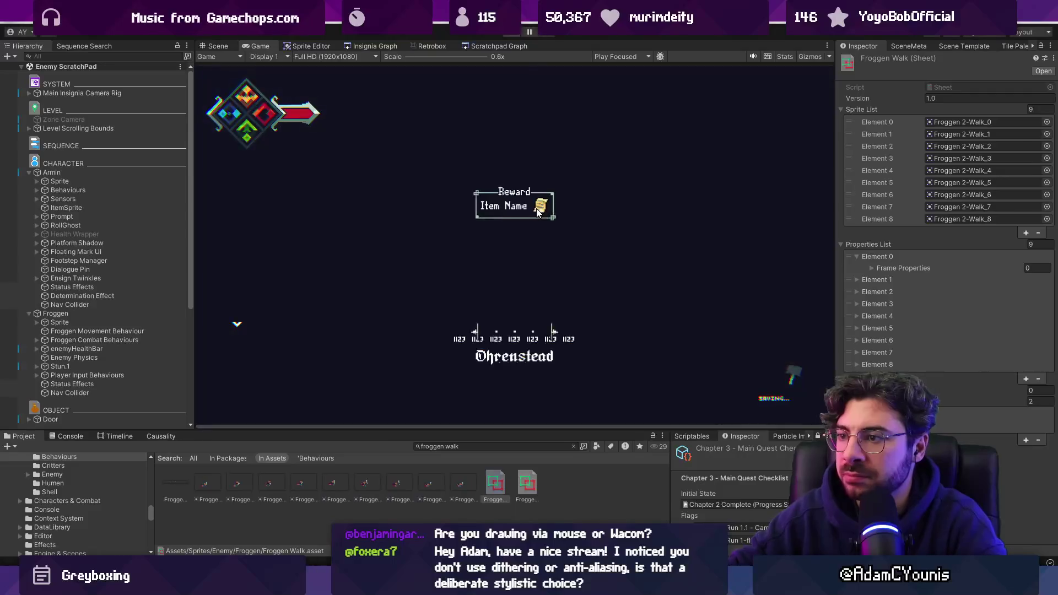
- Return to scene editing and drag Froggen further left in the level
{"action": "left_click", "coordinate": [212, 47]}
{"action": "left_click", "coordinate": [511, 158]}
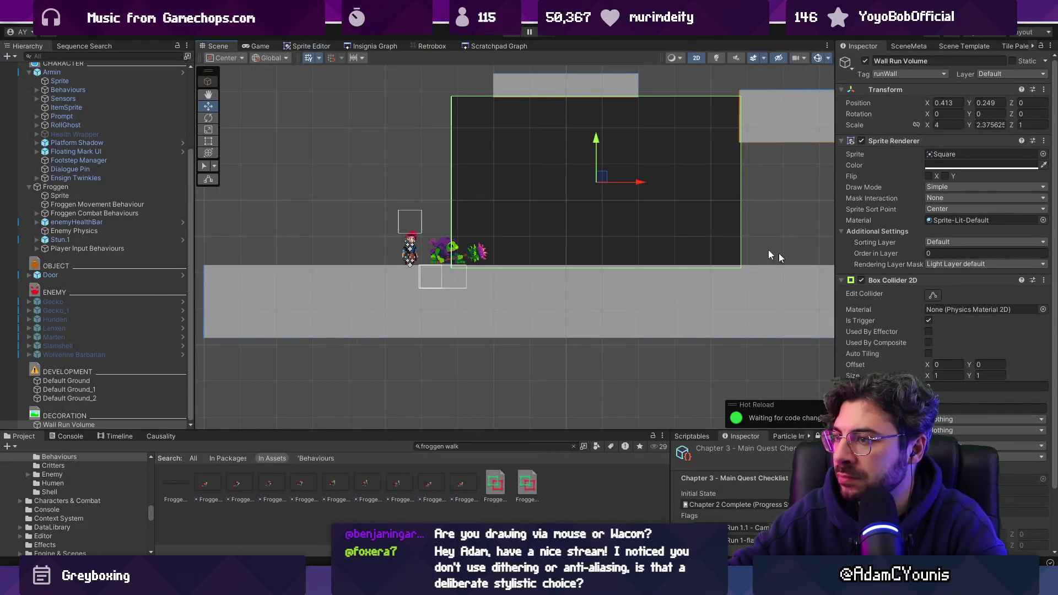
{"action": "left_click", "coordinate": [457, 246]}
{"action": "left_click", "coordinate": [55, 187]}
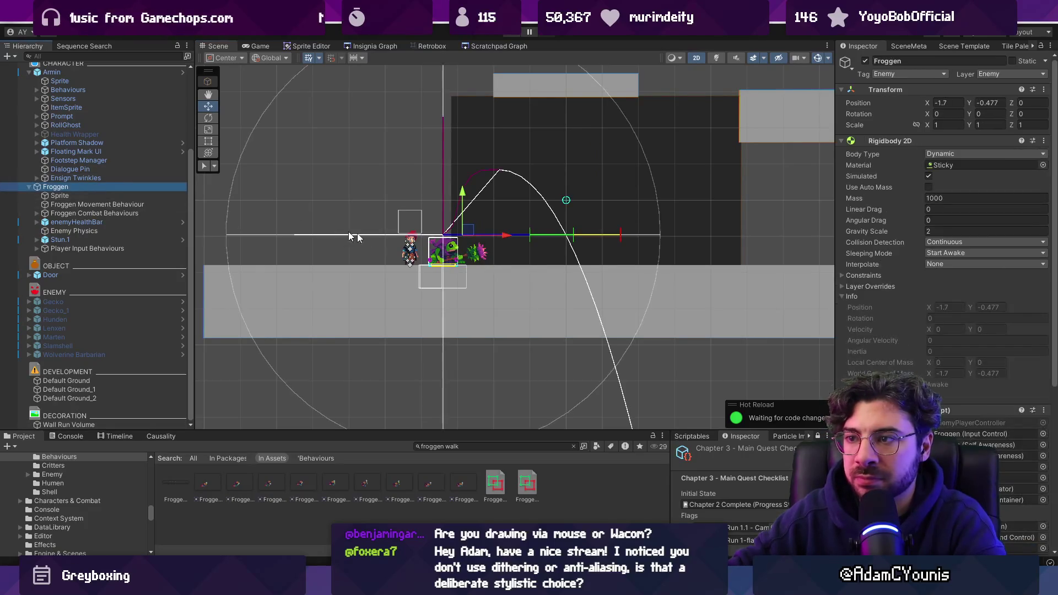
{"action": "left_click_drag", "start_coordinate": [501, 242], "coordinate": [414, 199]}
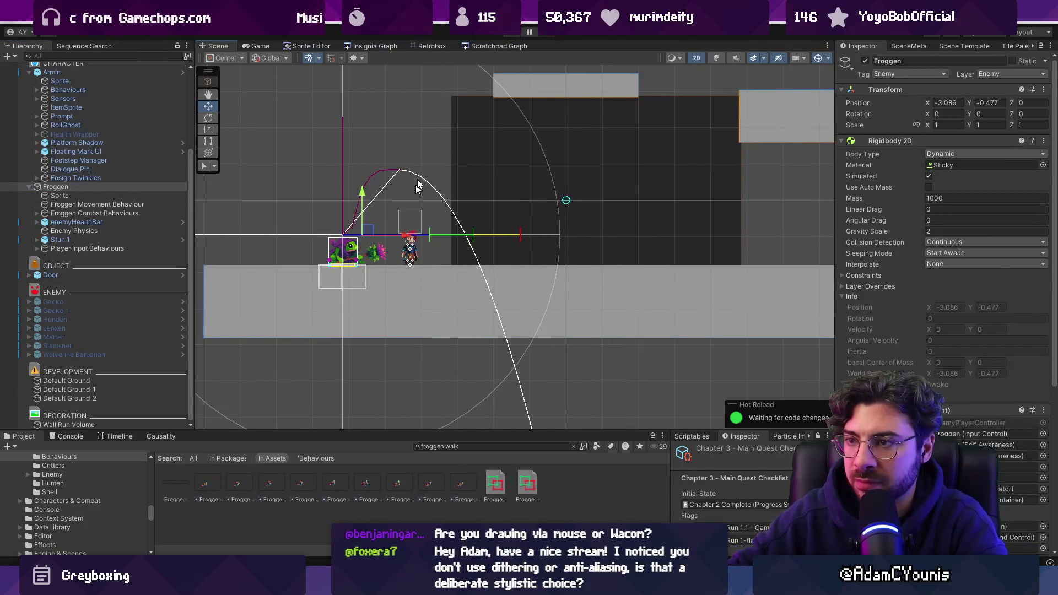
- Playtest twice, then open EnemyPlayerController.cs from the NullReferenceException stack trace
{"action": "left_click", "coordinate": [511, 35]}
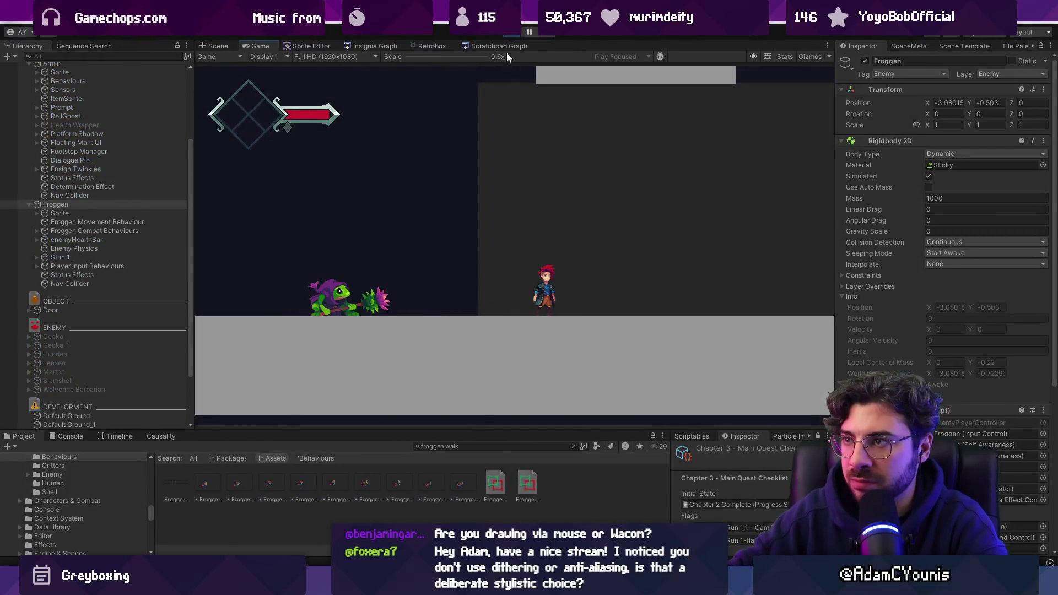
{"action": "left_click", "coordinate": [509, 33]}
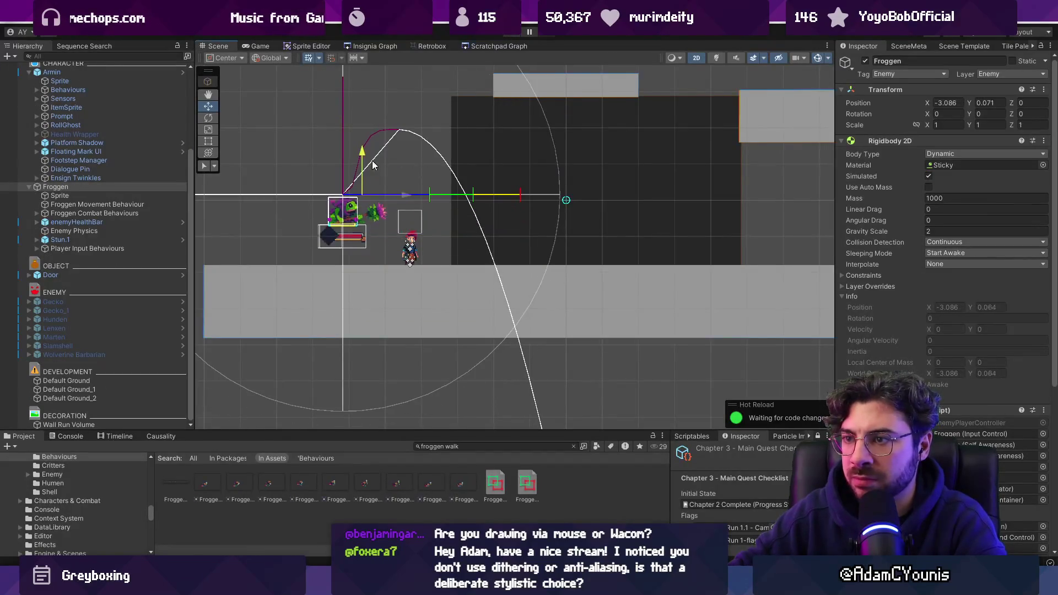
{"action": "left_click", "coordinate": [510, 33]}
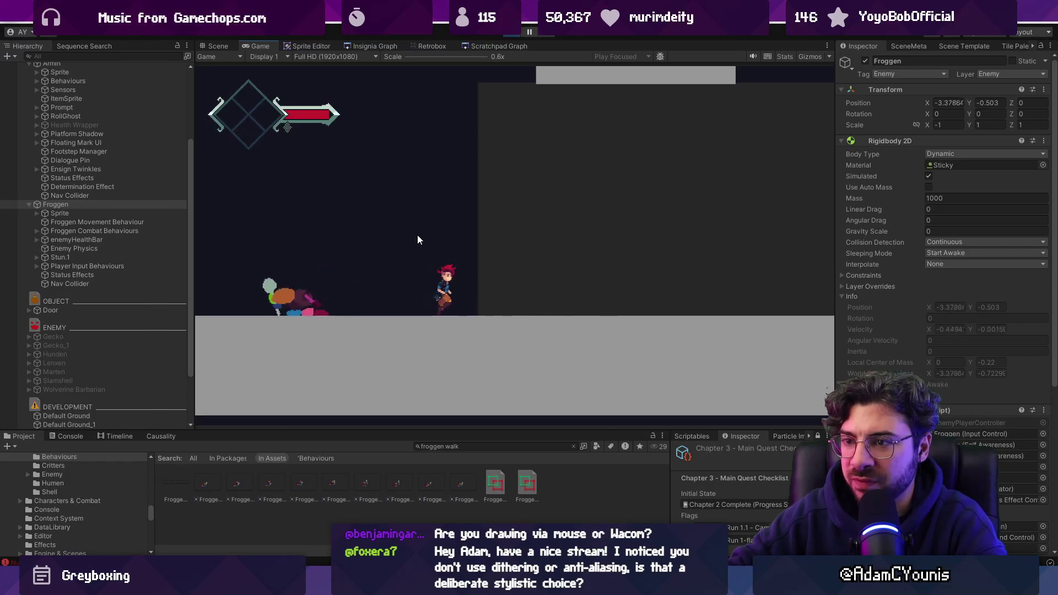
{"action": "left_click", "coordinate": [505, 37]}
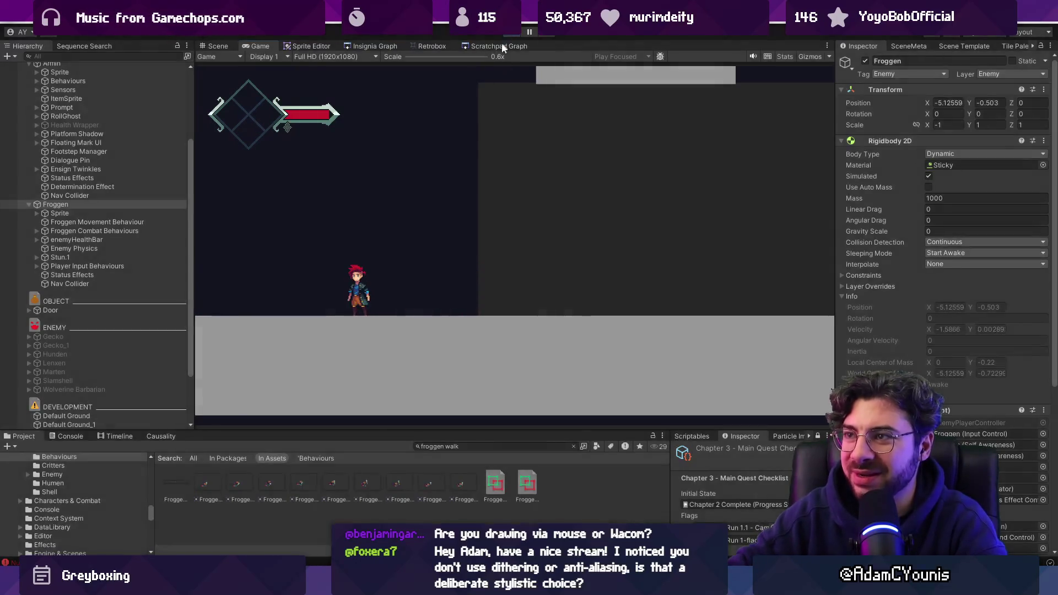
{"action": "left_click", "coordinate": [74, 437]}
{"action": "left_click", "coordinate": [88, 467]}
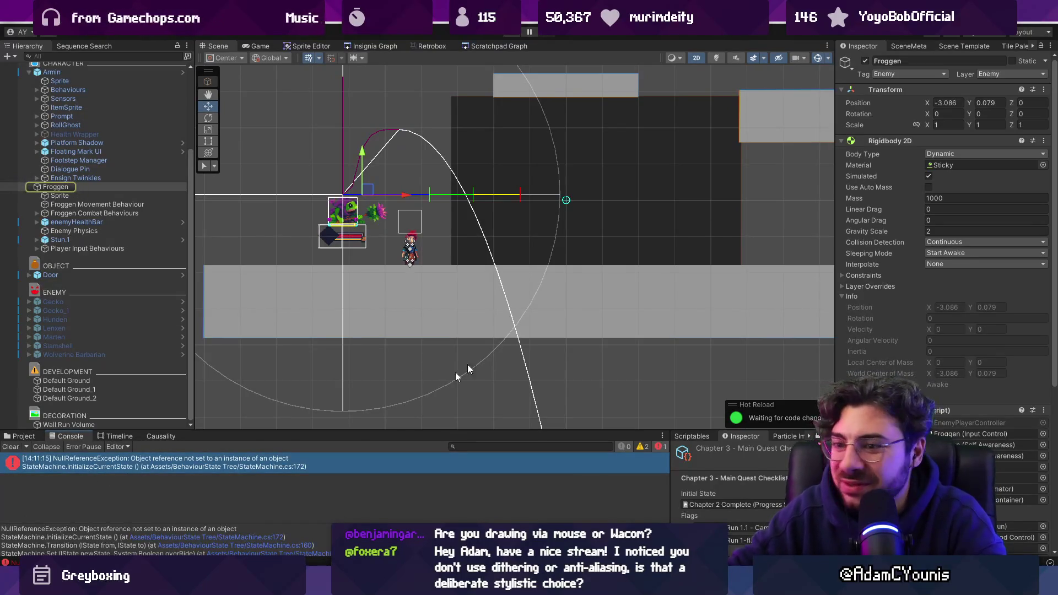
{"action": "left_click_drag", "start_coordinate": [166, 526], "coordinate": [165, 488]}
{"action": "scroll", "coordinate": [165, 507], "scroll_direction": "down", "scroll_amount": 1}
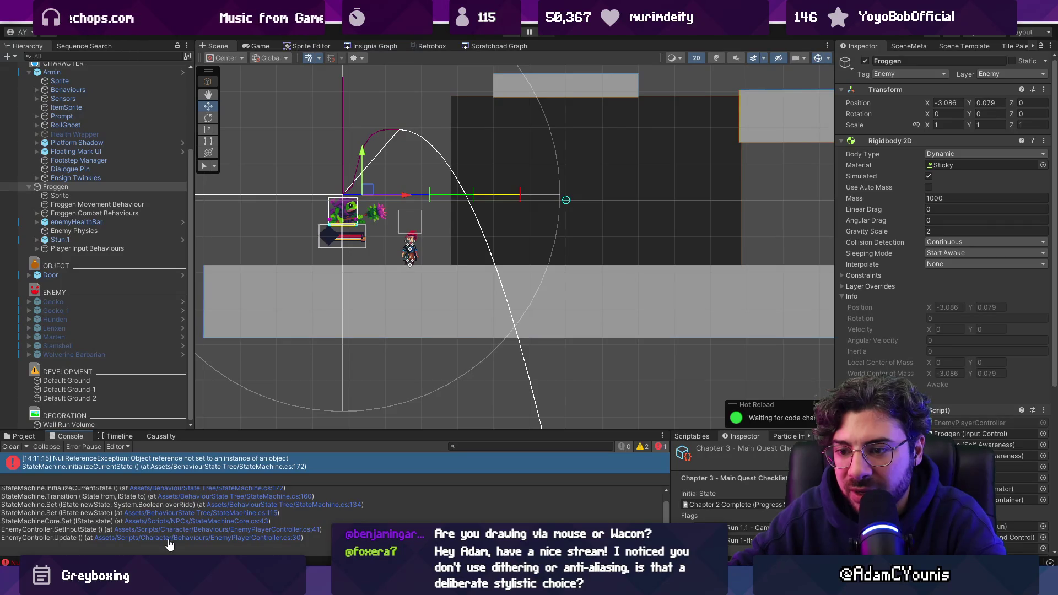
{"action": "left_click", "coordinate": [168, 538]}
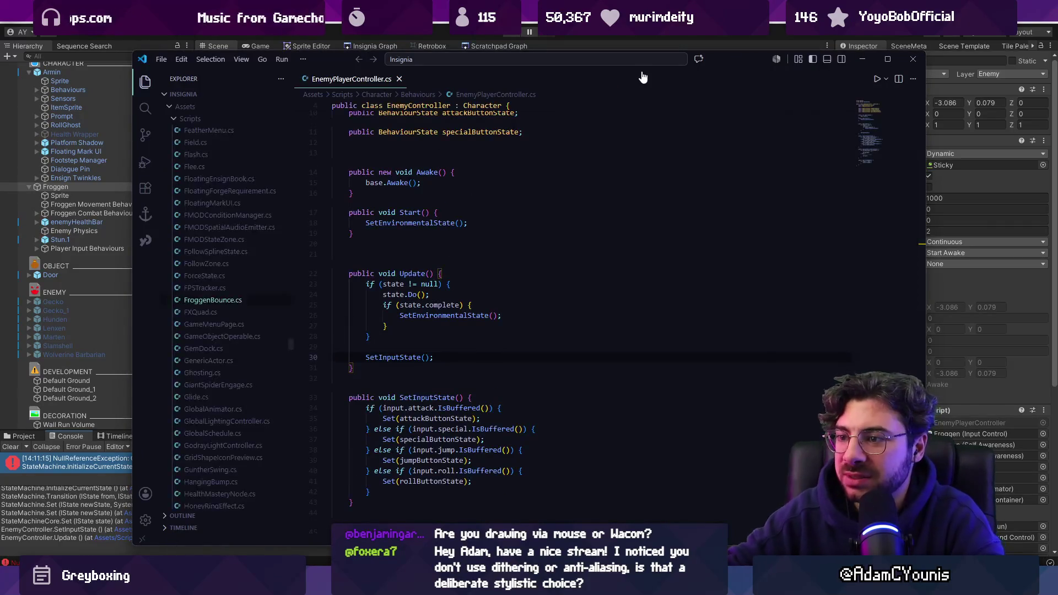
- Read EnemyPlayerController.cs fullscreen and zoomed in, highlighting SetInputState uses, then return to Unity
{"action": "key", "text": "super"}
{"action": "key", "text": "Escape"}
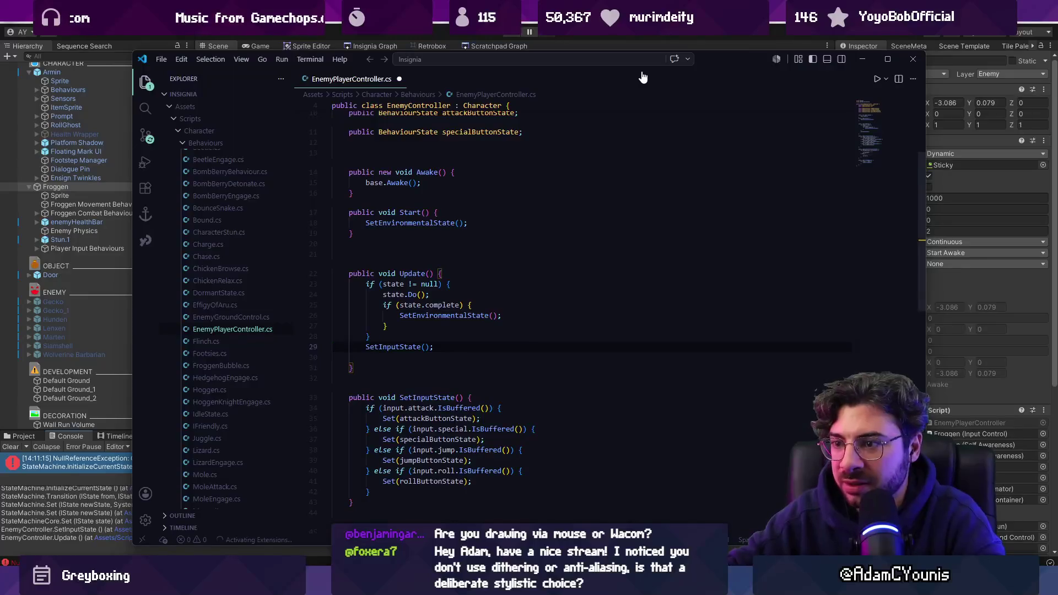
{"action": "key", "text": "F11"}
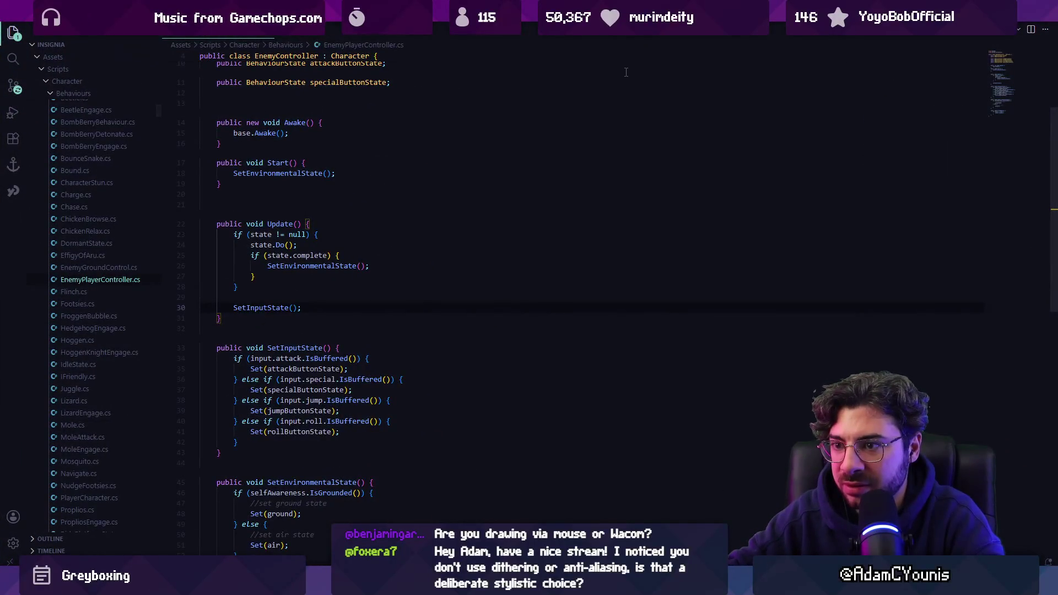
{"action": "key", "text": "ctrl+equal"}
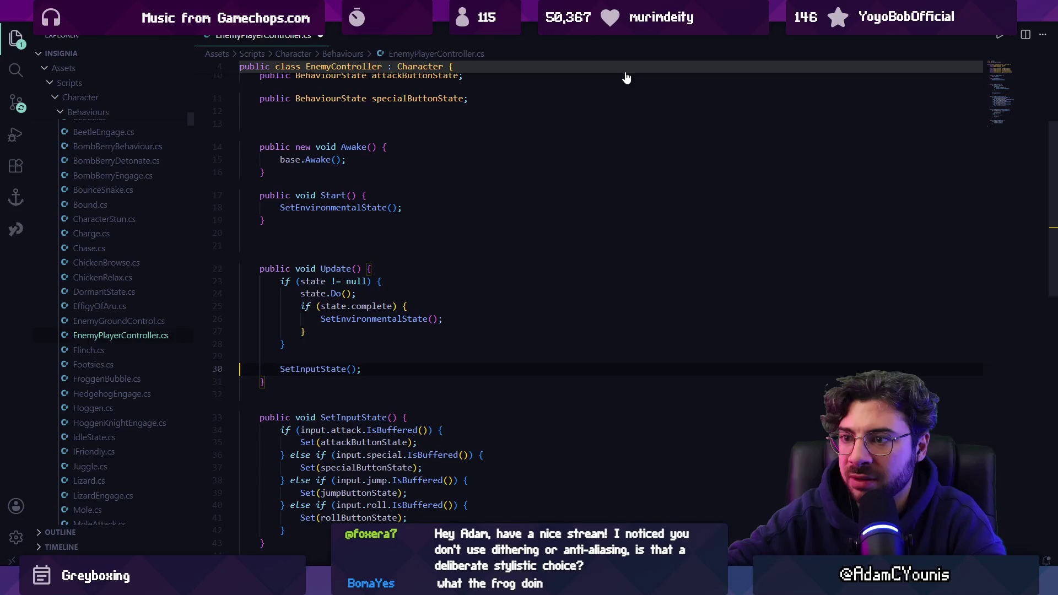
{"action": "left_click", "coordinate": [549, 306]}
{"action": "left_click", "coordinate": [322, 369]}
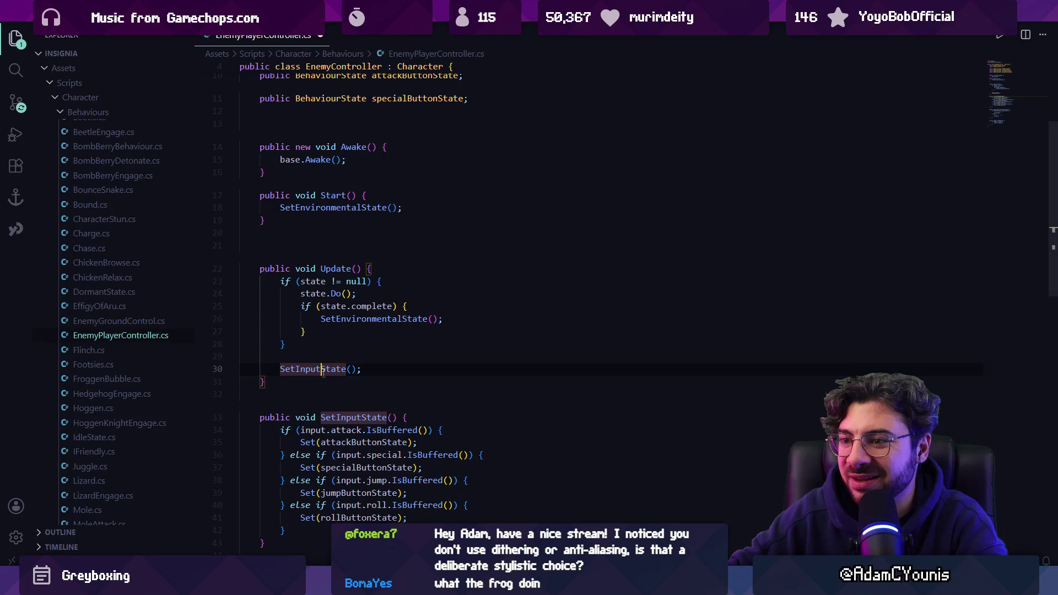
{"action": "key", "text": "alt+Tab"}
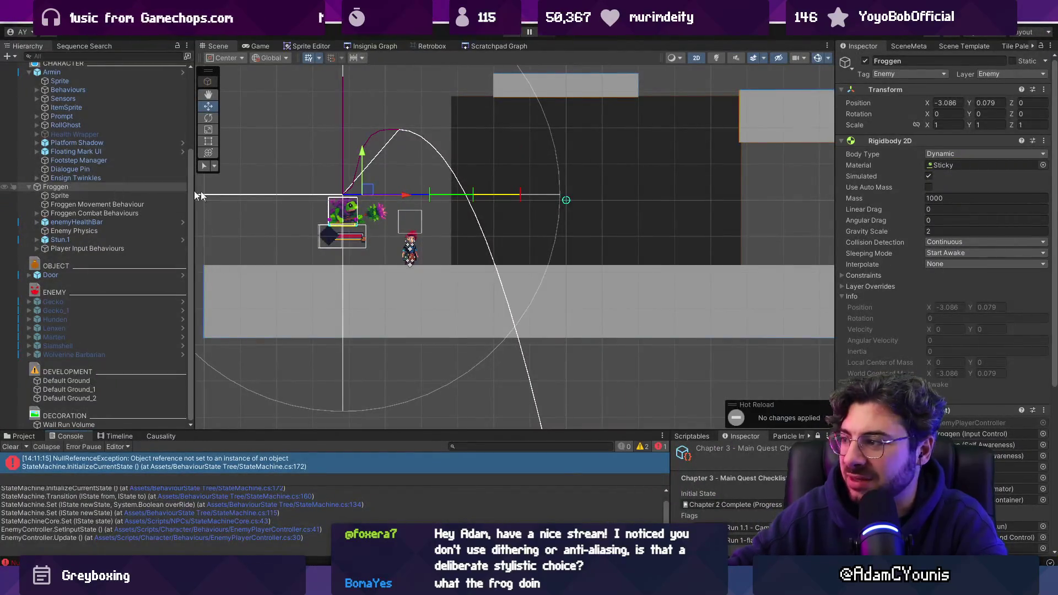
- Run the game again to retest Froggen, then stop it
{"action": "scroll", "coordinate": [1013, 277], "scroll_direction": "down", "scroll_amount": 3}
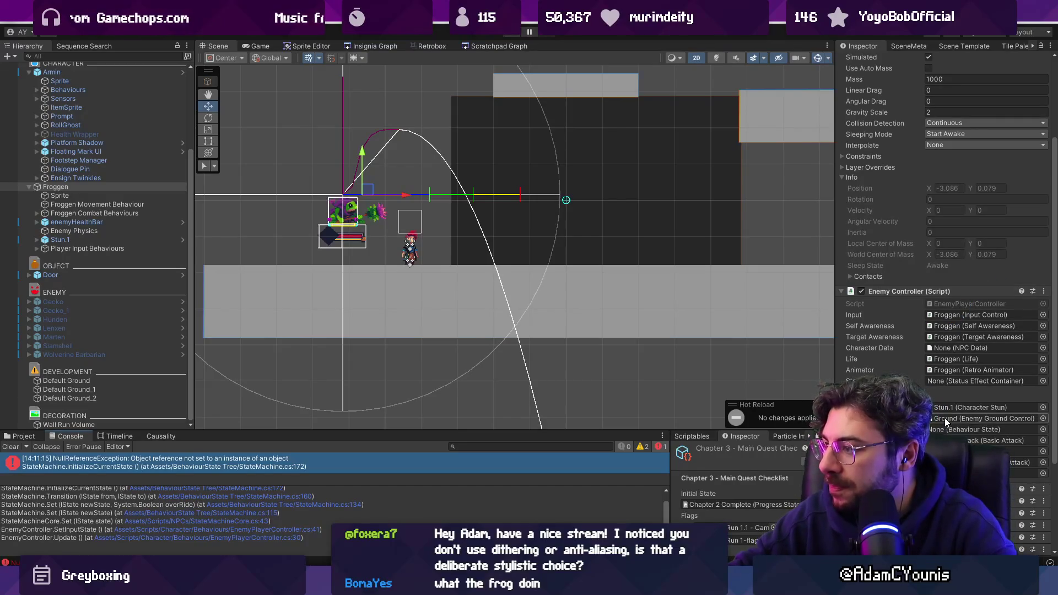
{"action": "scroll", "coordinate": [945, 416], "scroll_direction": "down", "scroll_amount": 4}
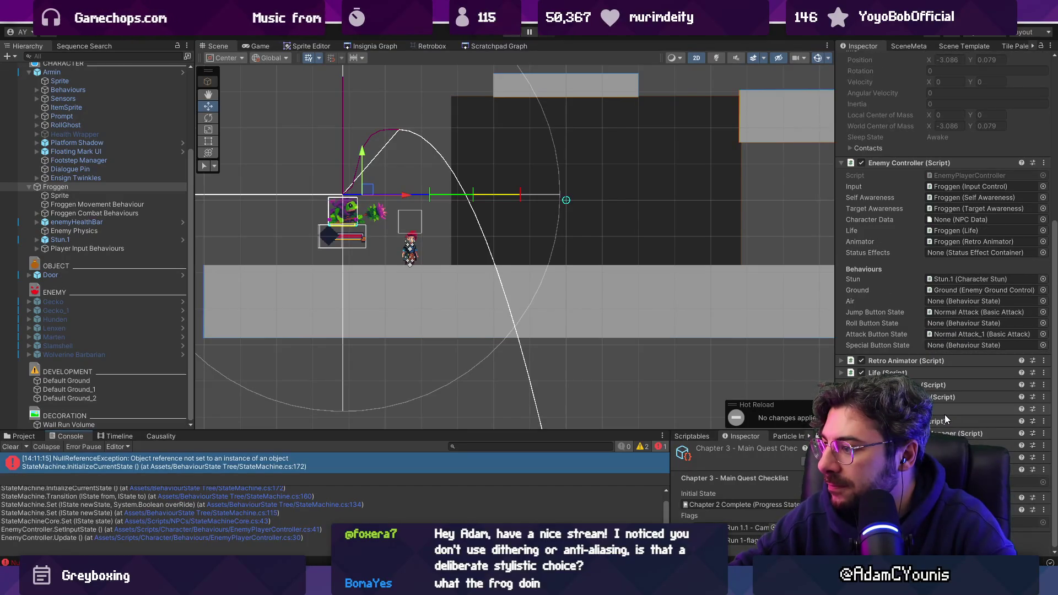
{"action": "scroll", "coordinate": [940, 222], "scroll_direction": "up", "scroll_amount": 8}
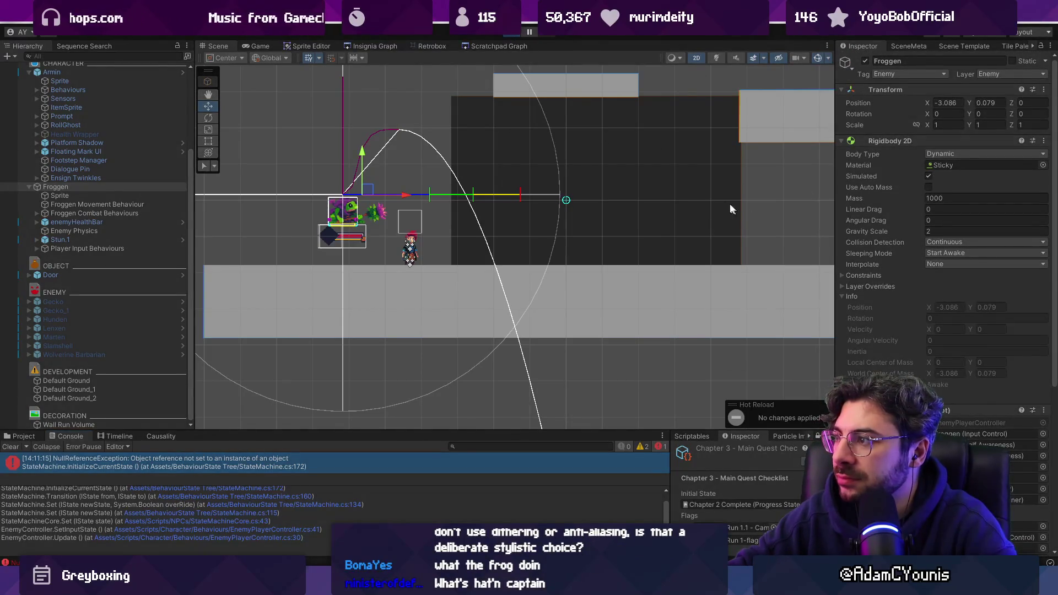
{"action": "key", "text": "ctrl+p"}
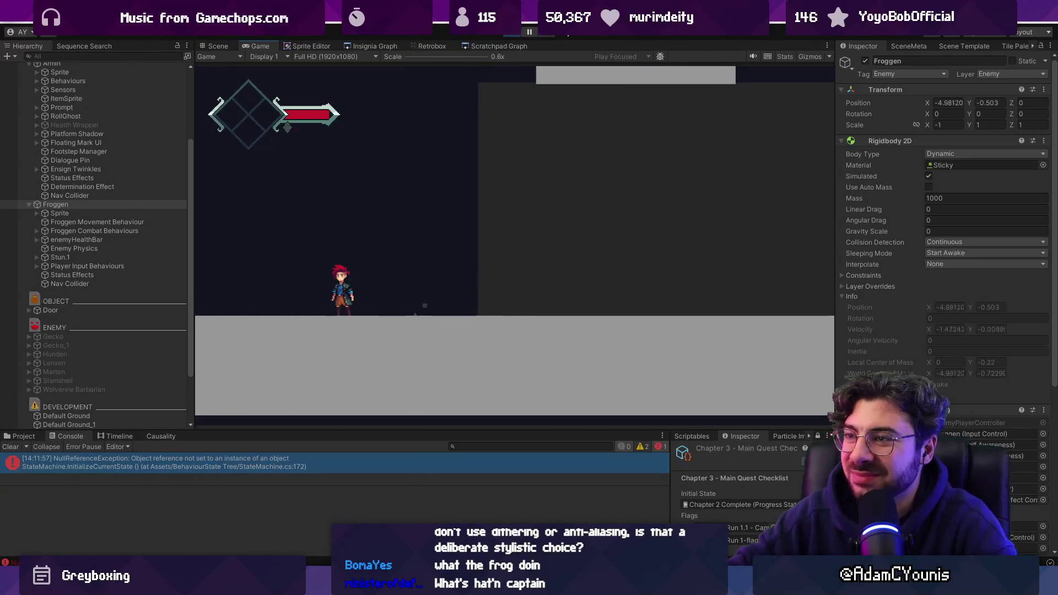
{"action": "left_click", "coordinate": [512, 37]}
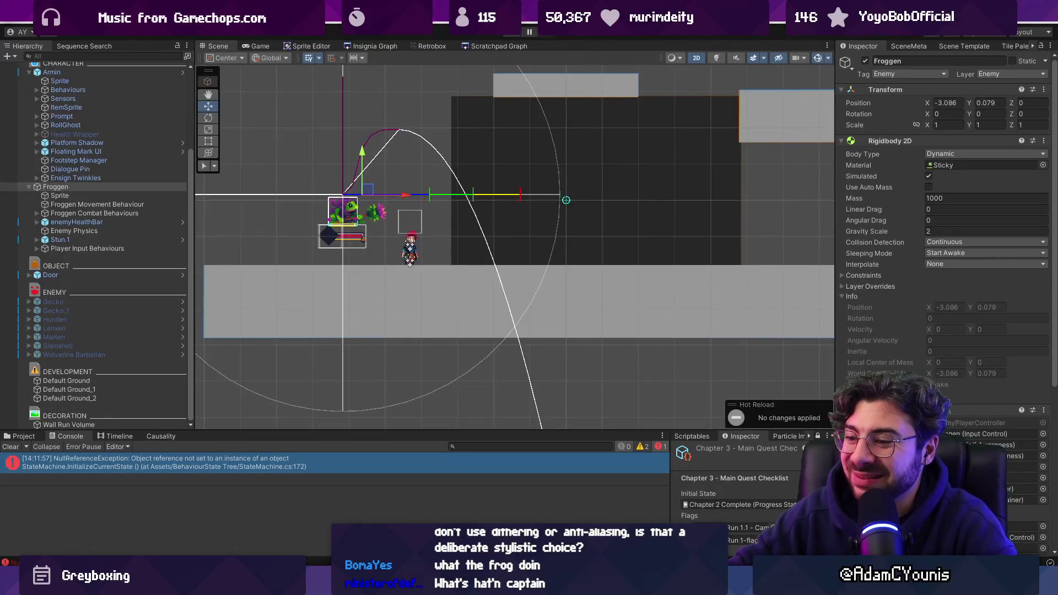
- Check the error's stack trace, clear the console, and bring up EnemyPlayerController in VS Code
{"action": "left_click", "coordinate": [150, 471]}
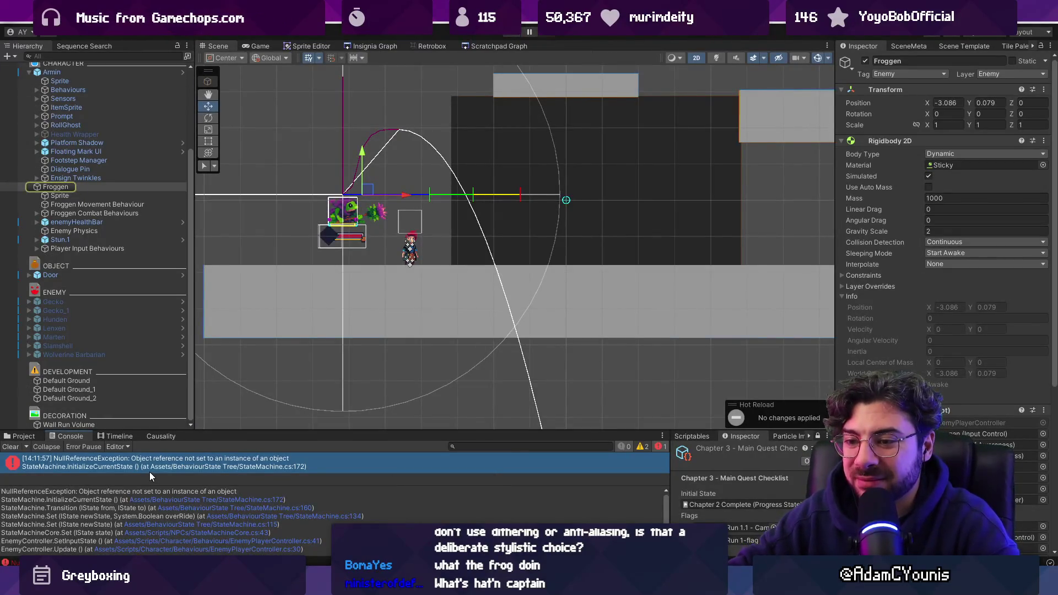
{"action": "left_click", "coordinate": [12, 448]}
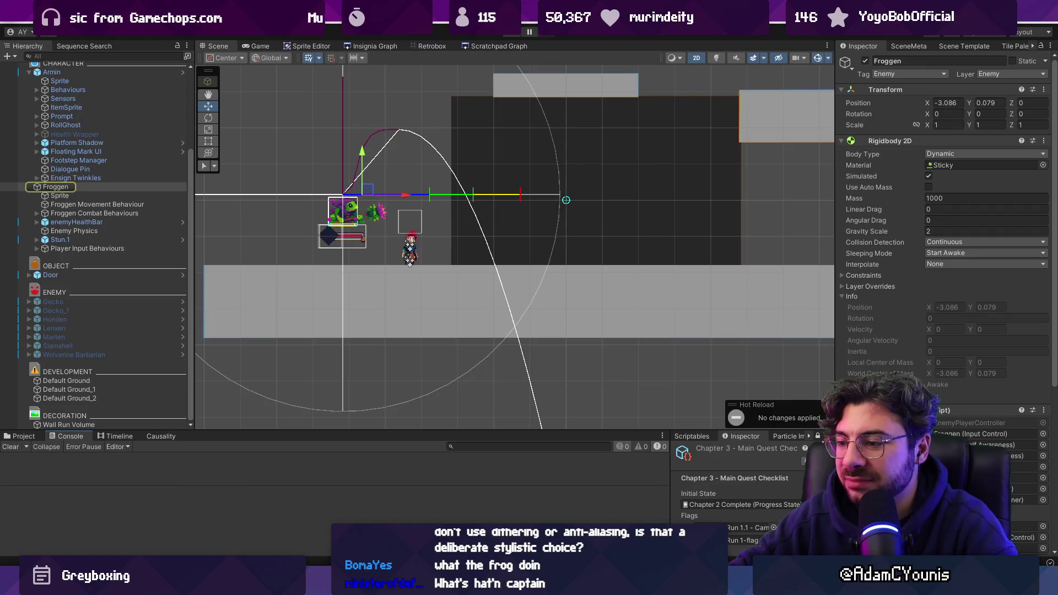
{"action": "mouse_move", "coordinate": [541, 584]}
{"action": "left_click", "coordinate": [600, 510]}
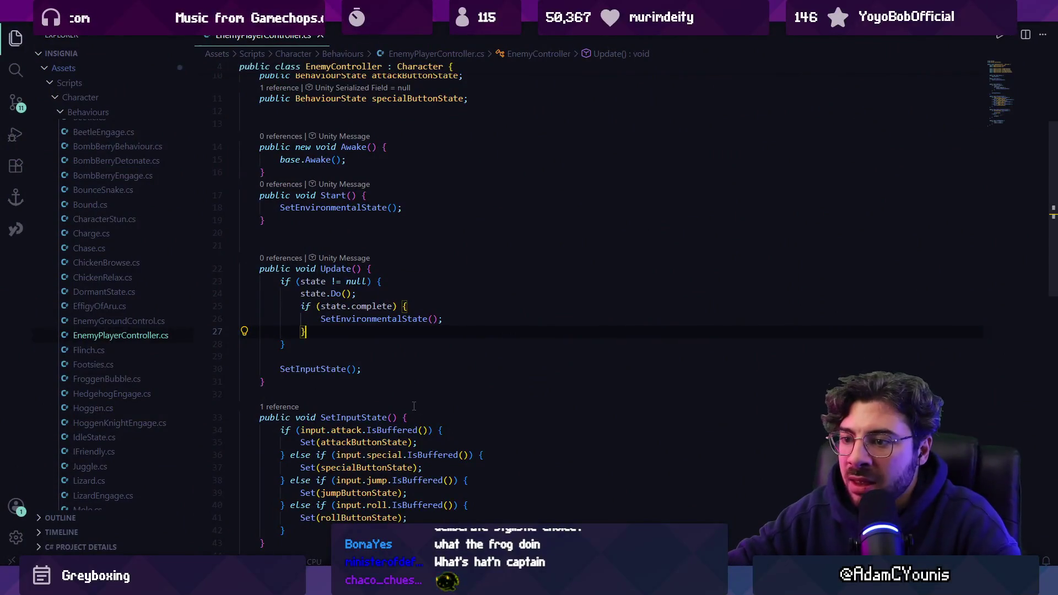
- Add '&& attackButtonState != null' and matching special and jump null checks, then playtest in Unity
{"action": "scroll", "coordinate": [414, 404], "scroll_direction": "down", "scroll_amount": 2}
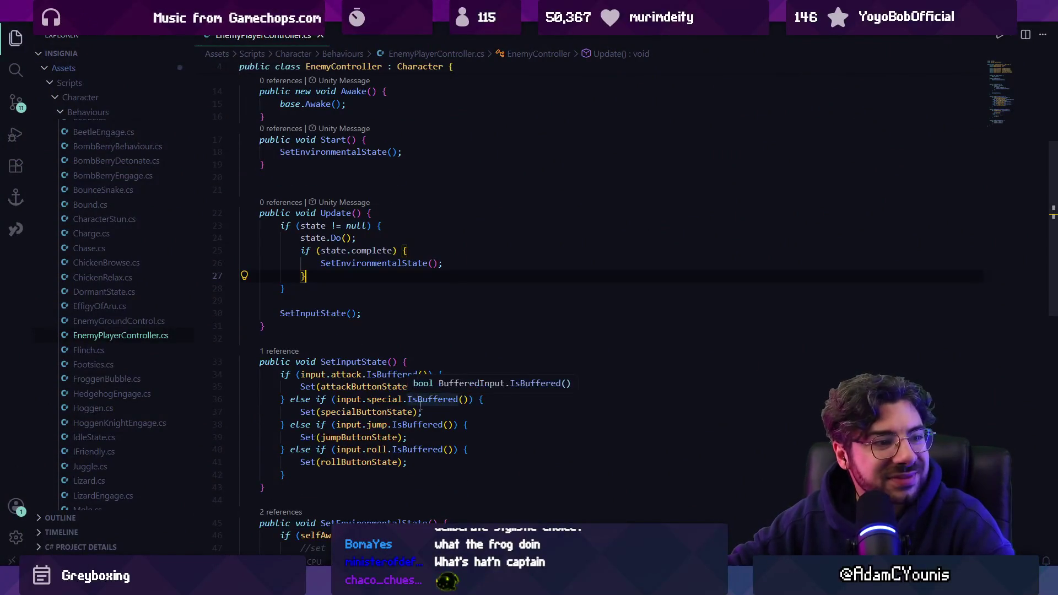
{"action": "left_click", "coordinate": [428, 374]}
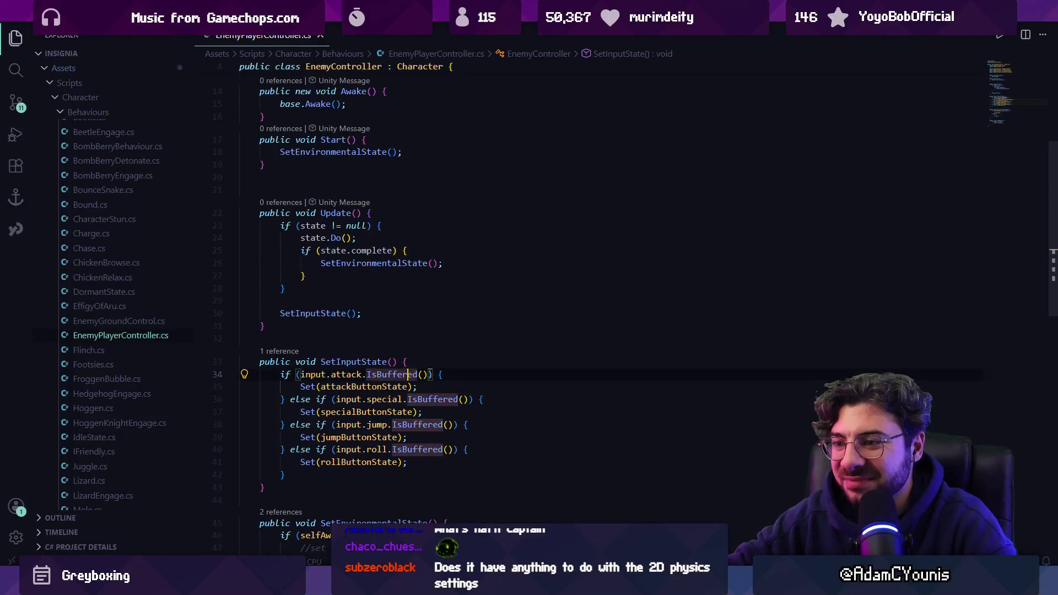
{"action": "type", "text": "^"}
{"action": "key", "text": "BackSpace"}
{"action": "type", "text": "&& "}
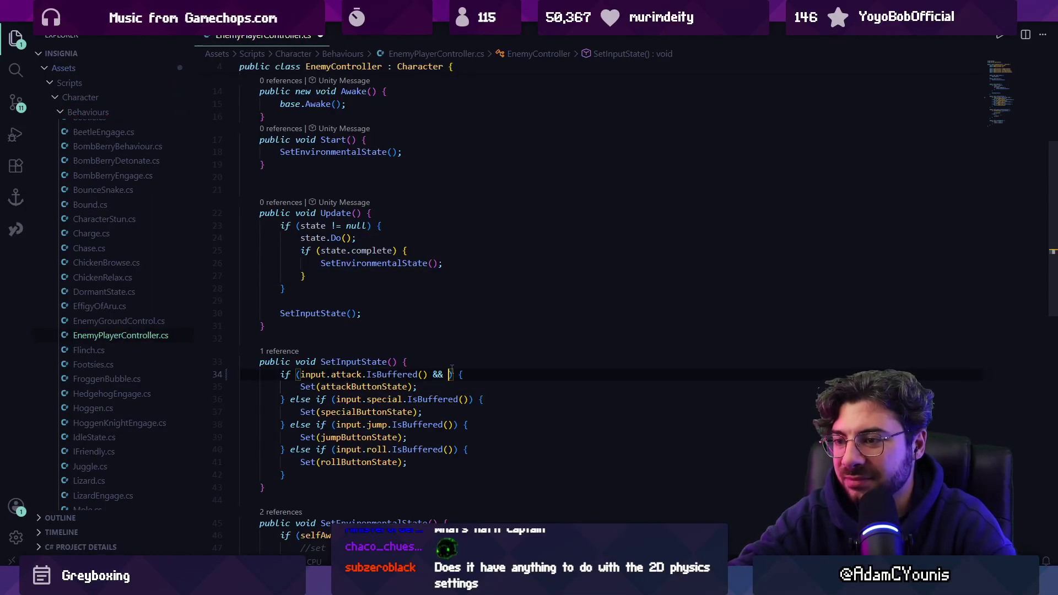
{"action": "type", "text": "a"}
{"action": "key", "text": "BackSpace"}
{"action": "key", "text": "BackSpace"}
{"action": "type", "text": "tackButtonState!= null"}
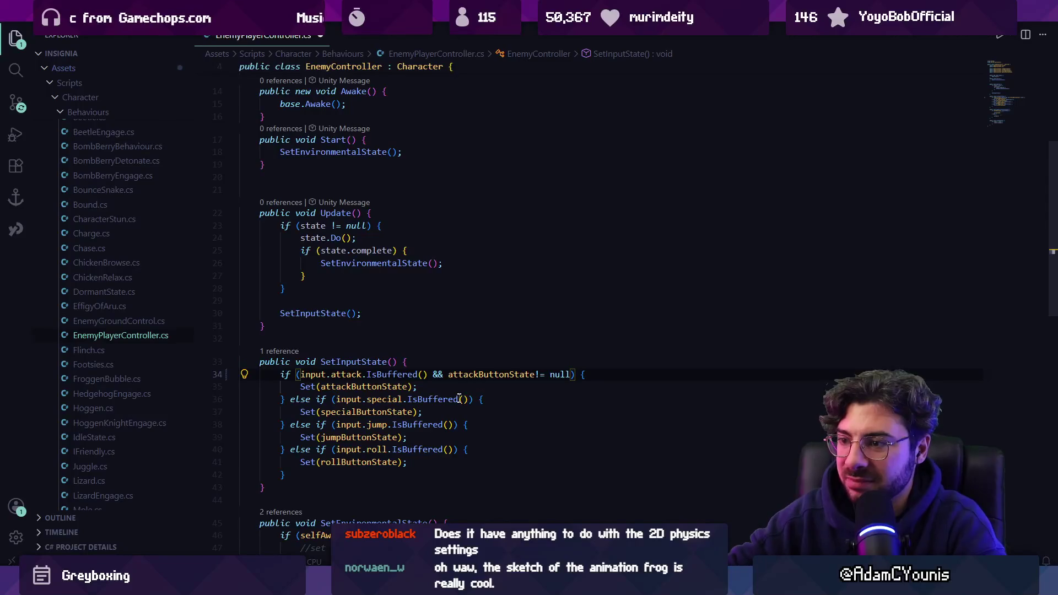
{"action": "key", "text": "Tab"}
{"action": "key", "text": "Tab"}
{"action": "key", "text": "Tab"}
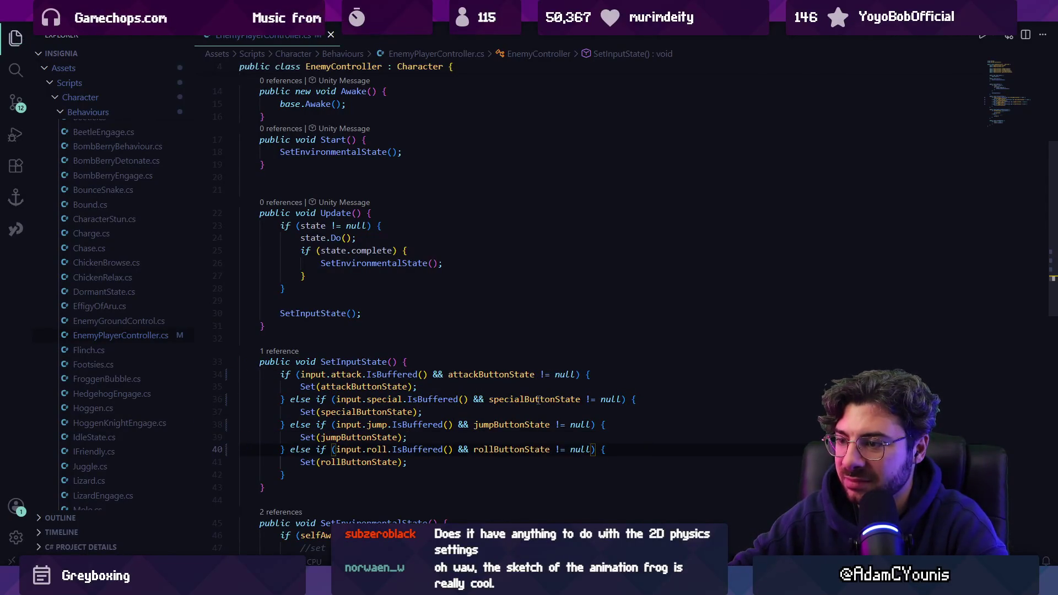
{"action": "key", "text": "End"}
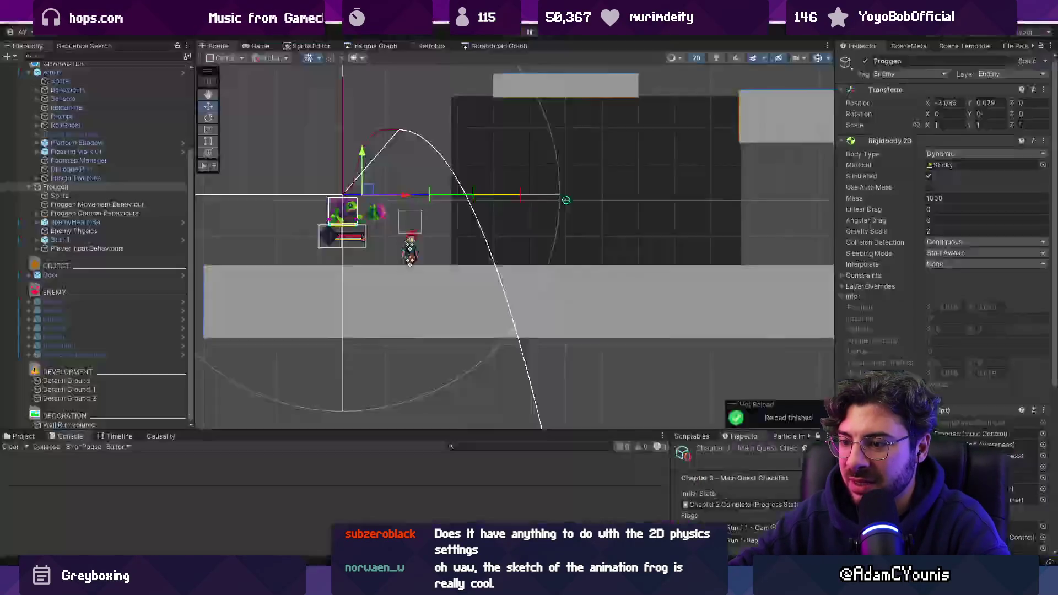
{"action": "key", "text": "alt+Tab"}
{"action": "left_click", "coordinate": [510, 34]}
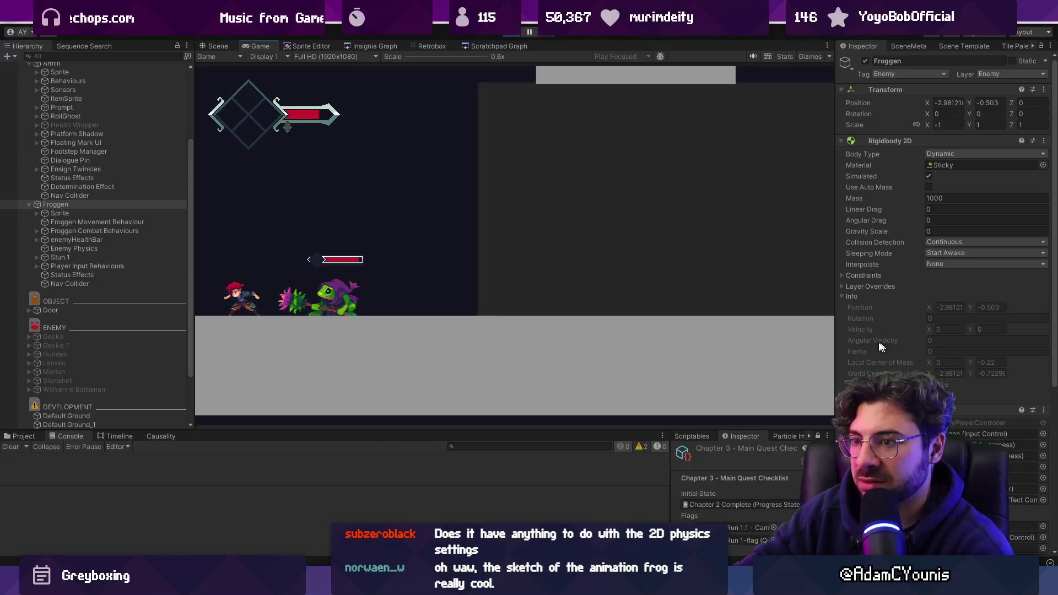
- After watching Froggen in play mode, return to EnemyPlayerController.cs in VS Code
{"action": "key", "text": "alt+Tab"}
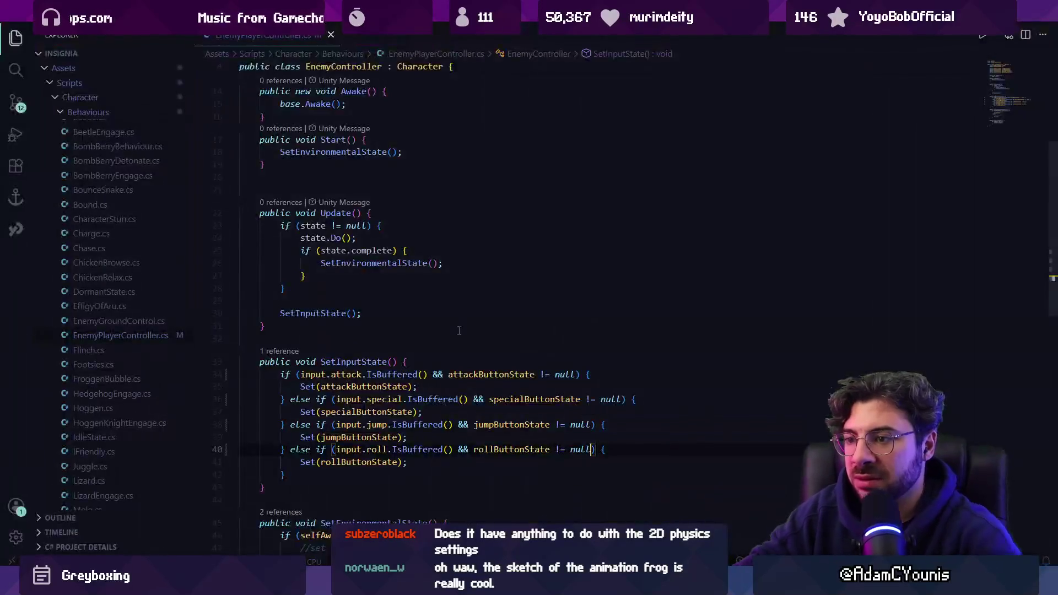
- After a fruitless search for 'po', add a body.velocity = new Vector2 line to Update
{"action": "key", "text": "ctrl+f"}
{"action": "type", "text": "position ="}
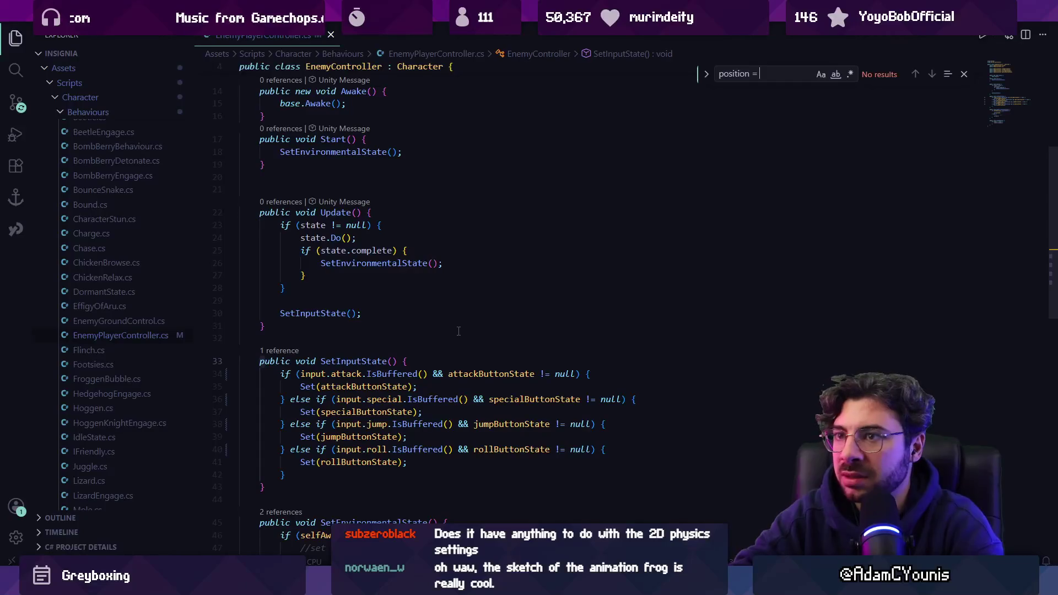
{"action": "key", "text": "Escape"}
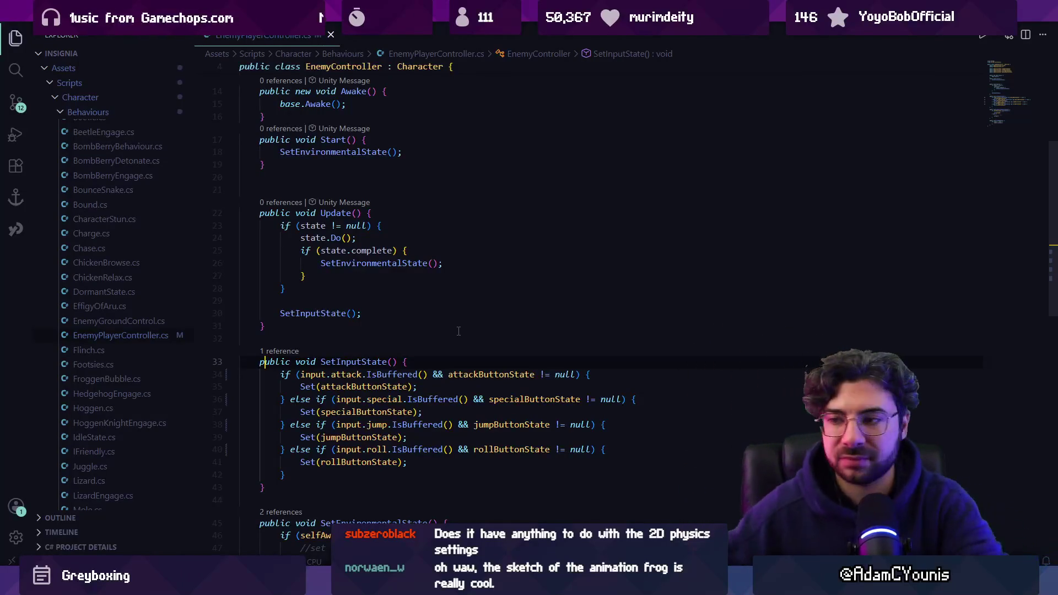
{"action": "scroll", "coordinate": [464, 302], "scroll_direction": "down", "scroll_amount": 5}
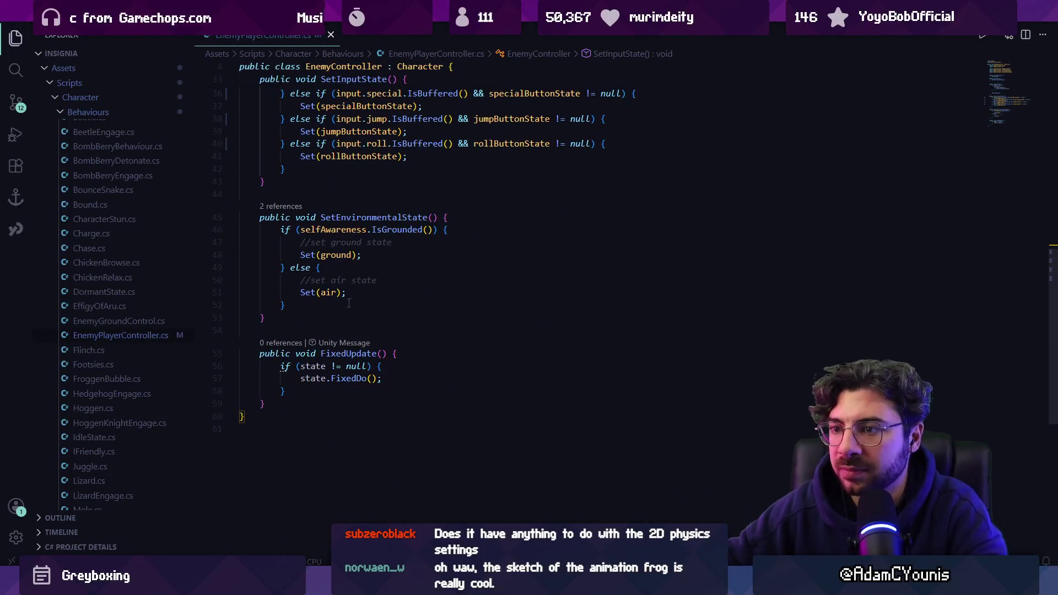
{"action": "scroll", "coordinate": [357, 280], "scroll_direction": "up", "scroll_amount": 7}
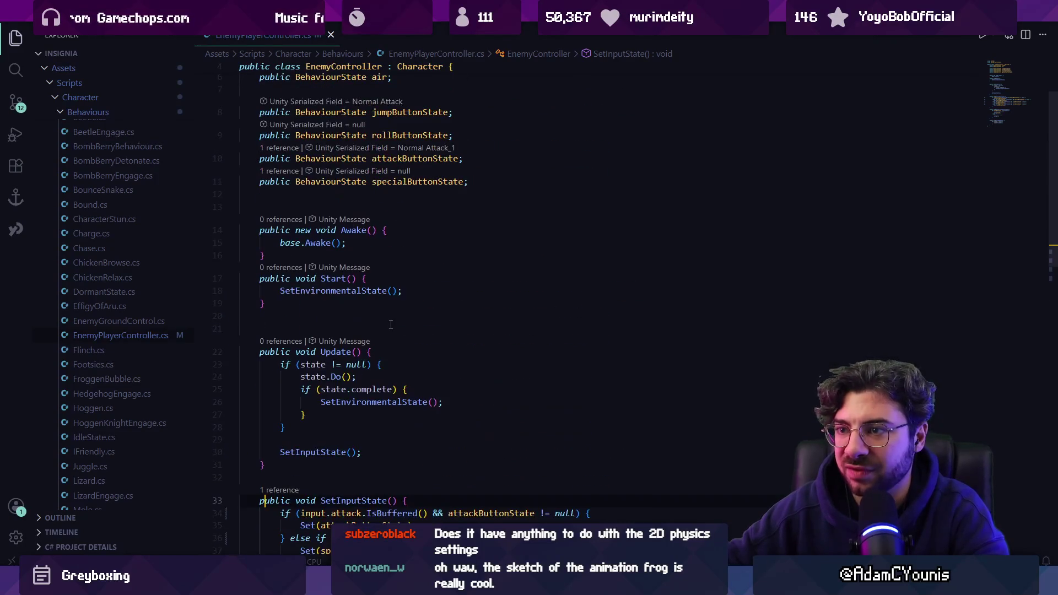
{"action": "type", "text": "boy."}
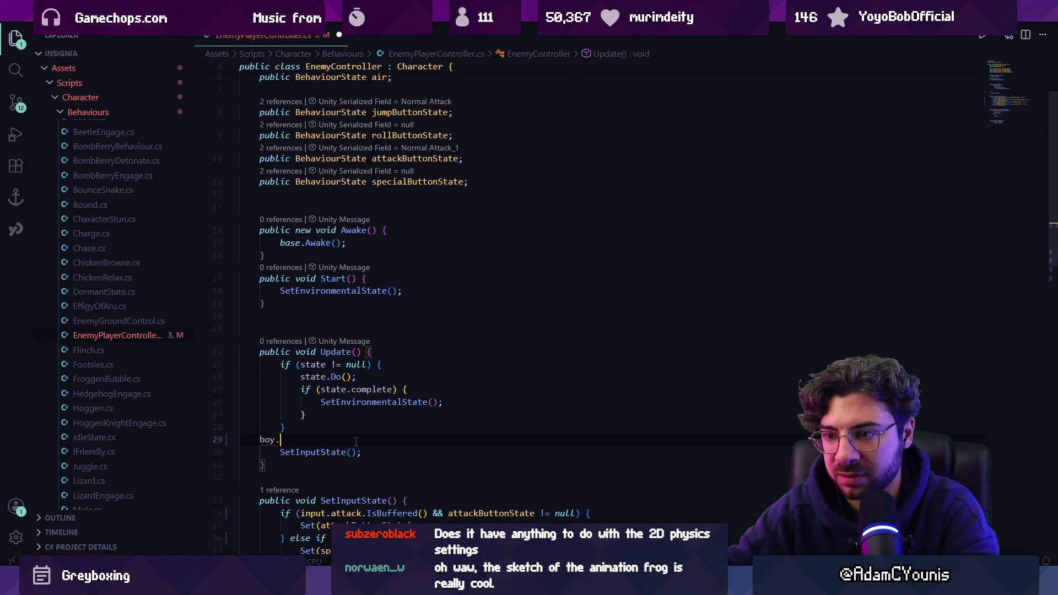
{"action": "type", "text": ".velocity = new Vector2(input.horizontal, body.velocity.y);"}
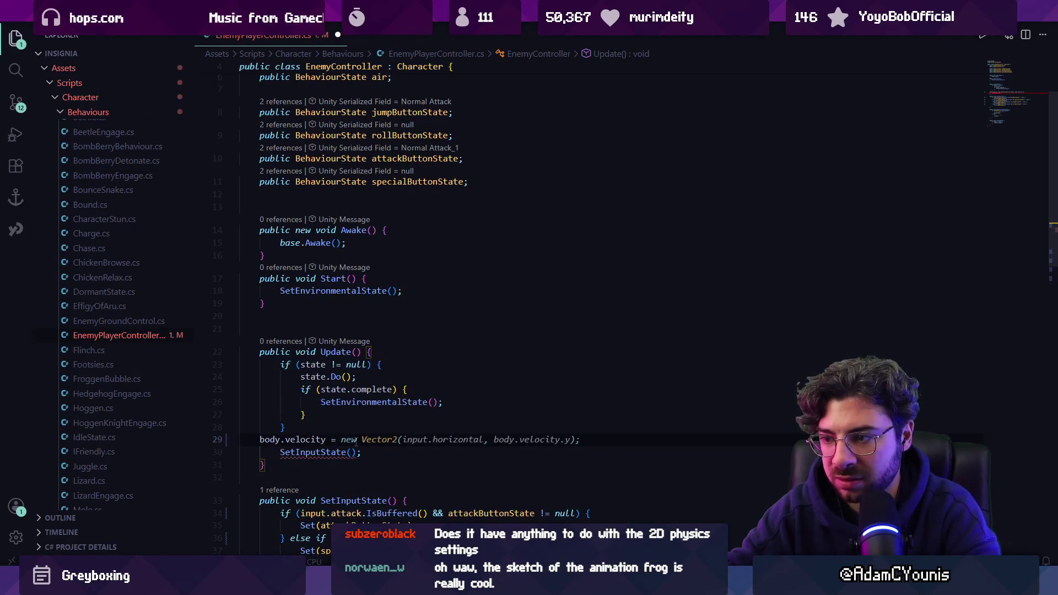
{"action": "key", "text": "Tab"}
- Add 'using UnityEngine;' at the top of the script and save
{"action": "mouse_move", "coordinate": [405, 438]}
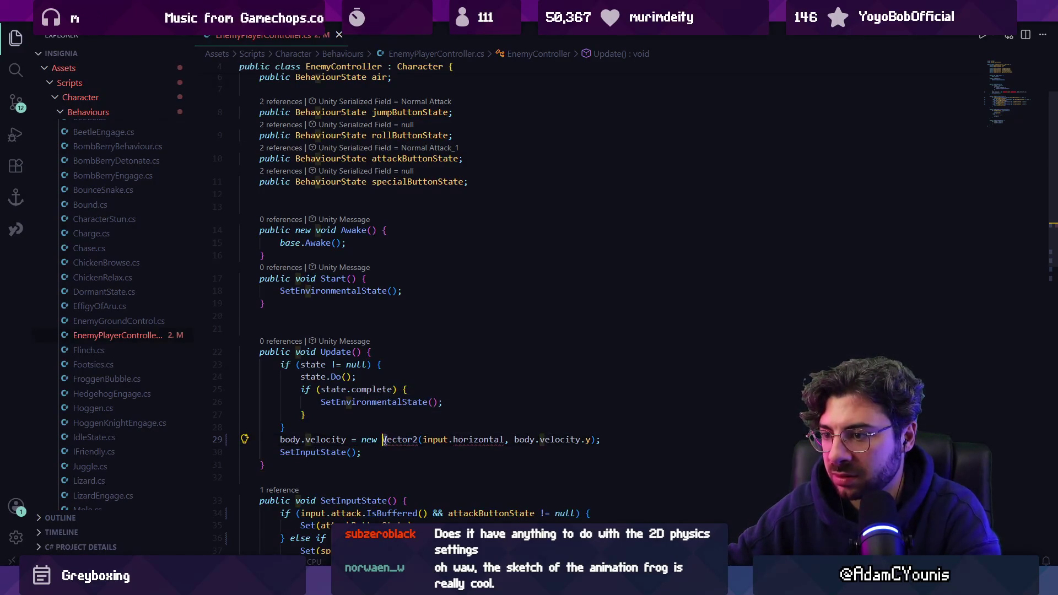
{"action": "scroll", "coordinate": [380, 221], "scroll_direction": "up", "scroll_amount": 3}
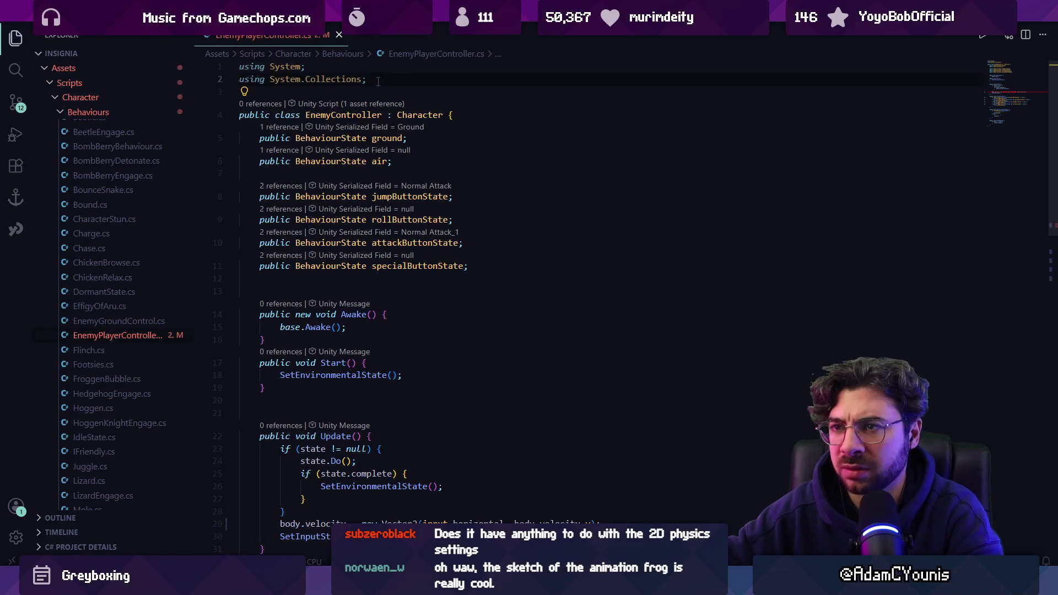
{"action": "key", "text": "ctrl+z"}
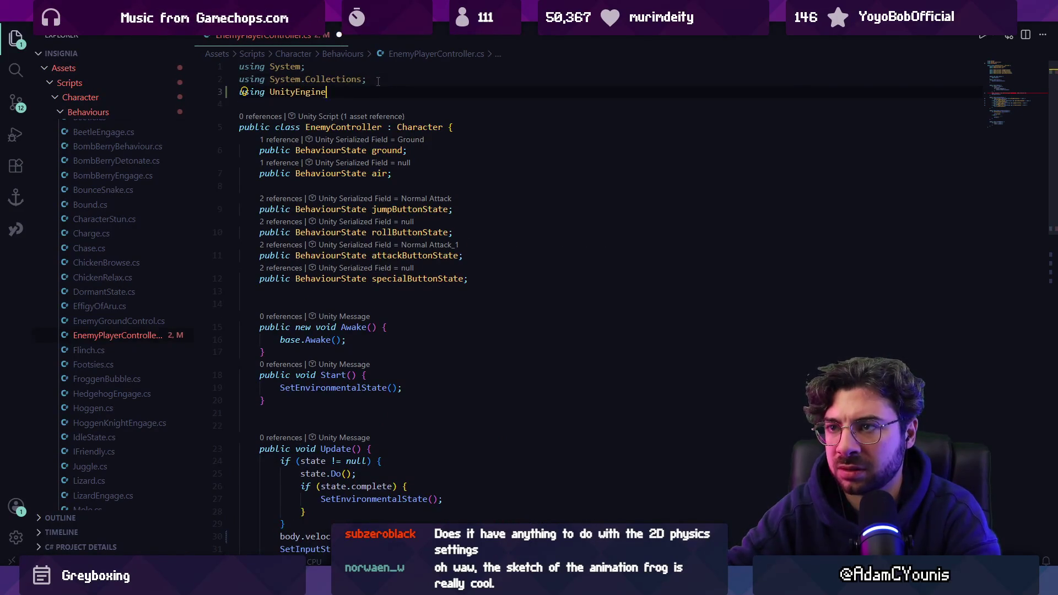
{"action": "type", "text": ";"}
{"action": "scroll", "coordinate": [378, 82], "scroll_direction": "down", "scroll_amount": 2}
{"action": "key", "text": "ctrl+super+s"}
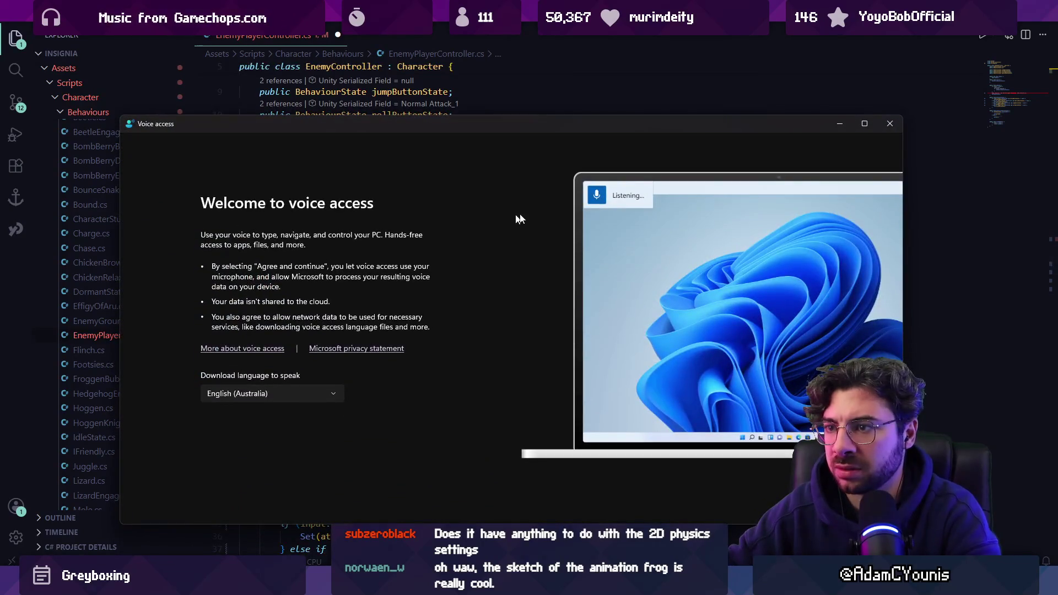
- Dismiss the voice access window and set the velocity's x value to 1
{"action": "left_click", "coordinate": [898, 128]}
{"action": "left_click", "coordinate": [471, 374]}
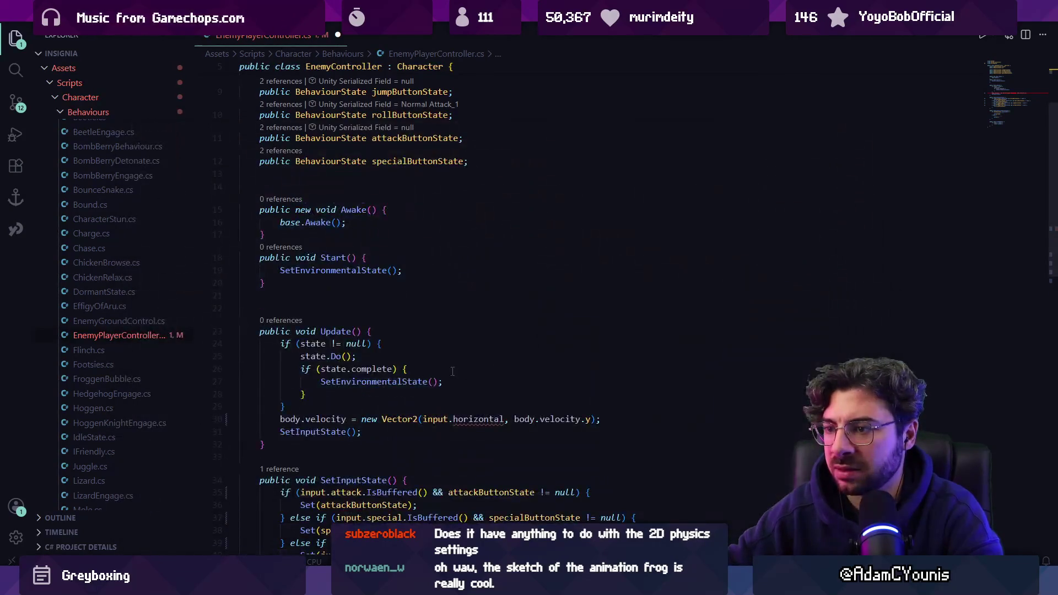
{"action": "key", "text": "ctrl+shift+Left"}
{"action": "key", "text": "ctrl+shift+Left"}
{"action": "key", "text": "ctrl+shift+Left"}
{"action": "type", "text": "1"}
{"action": "key", "text": "alt+Tab"}
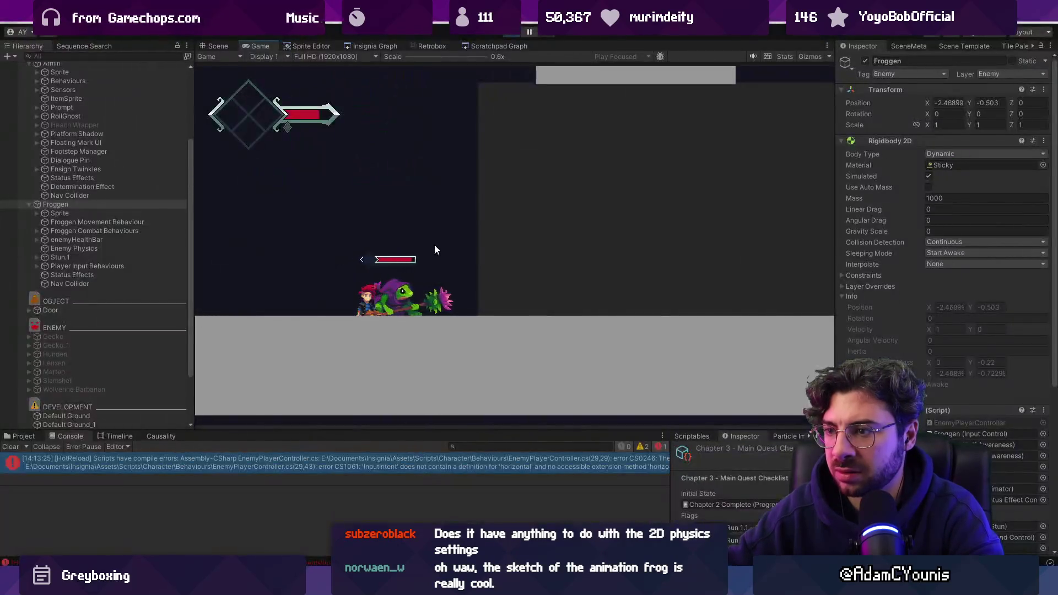
- Play the game and watch Froggen drift forward on its own at velocity 1
{"action": "left_click", "coordinate": [508, 34]}
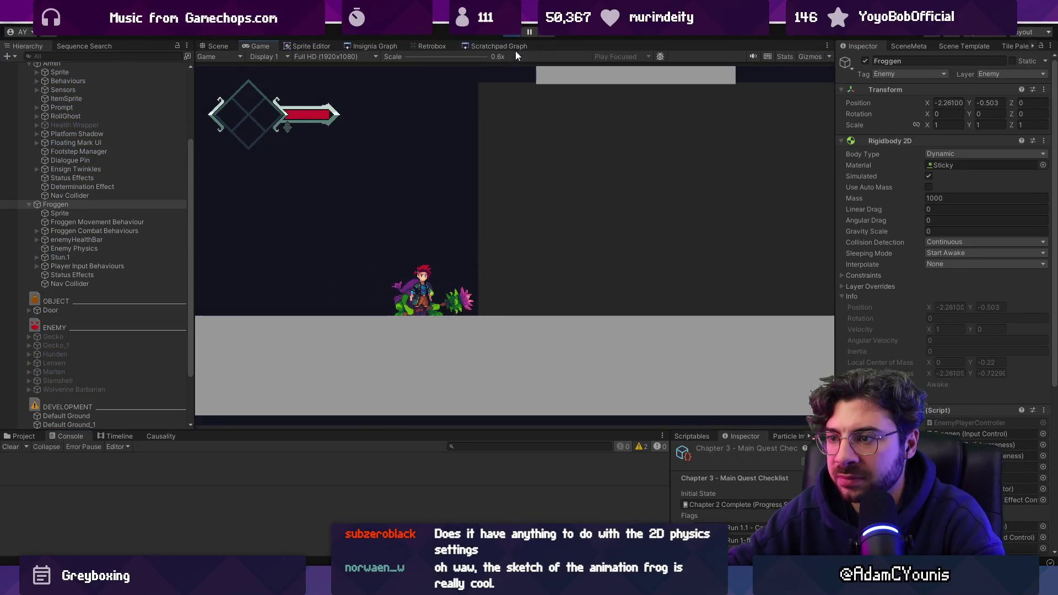
{"action": "key", "text": "alt+Tab"}
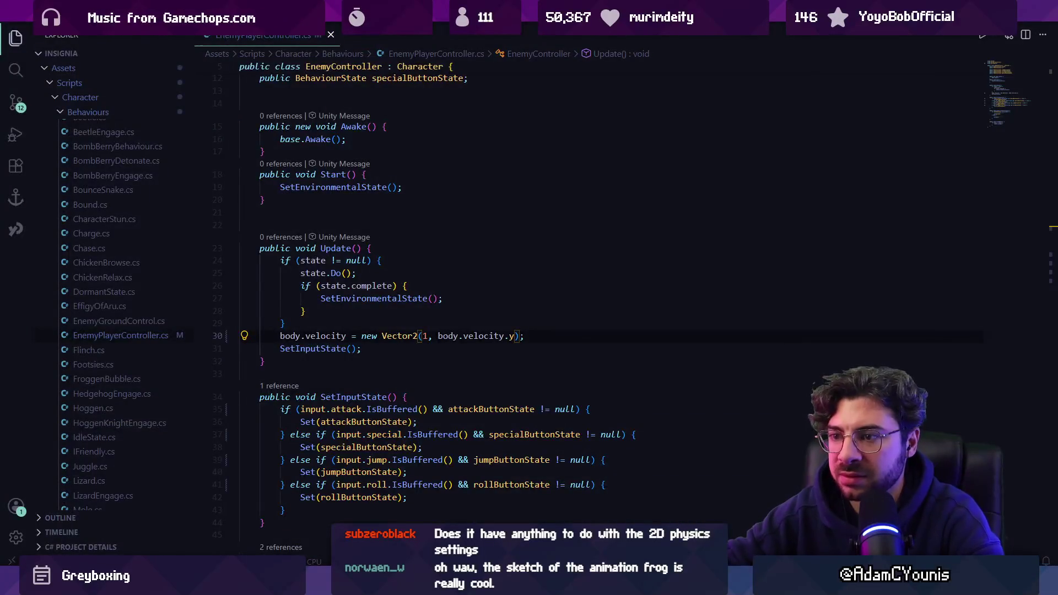
- Delete the test body.velocity line from Update and play the game in Unity again
{"action": "key", "text": "ctrl+shift+k"}
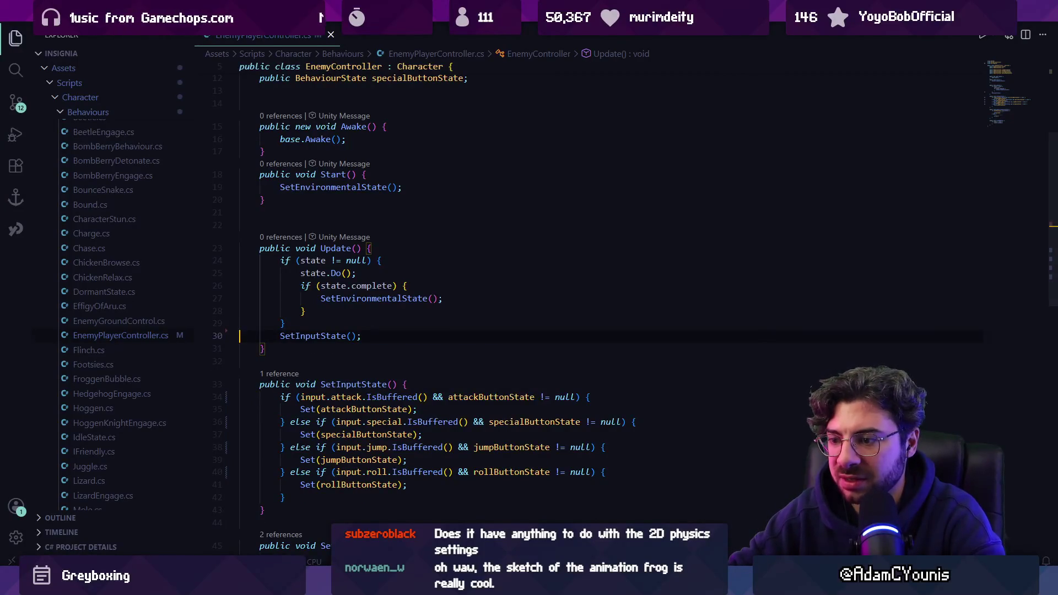
{"action": "scroll", "coordinate": [361, 304], "scroll_direction": "down", "scroll_amount": 4}
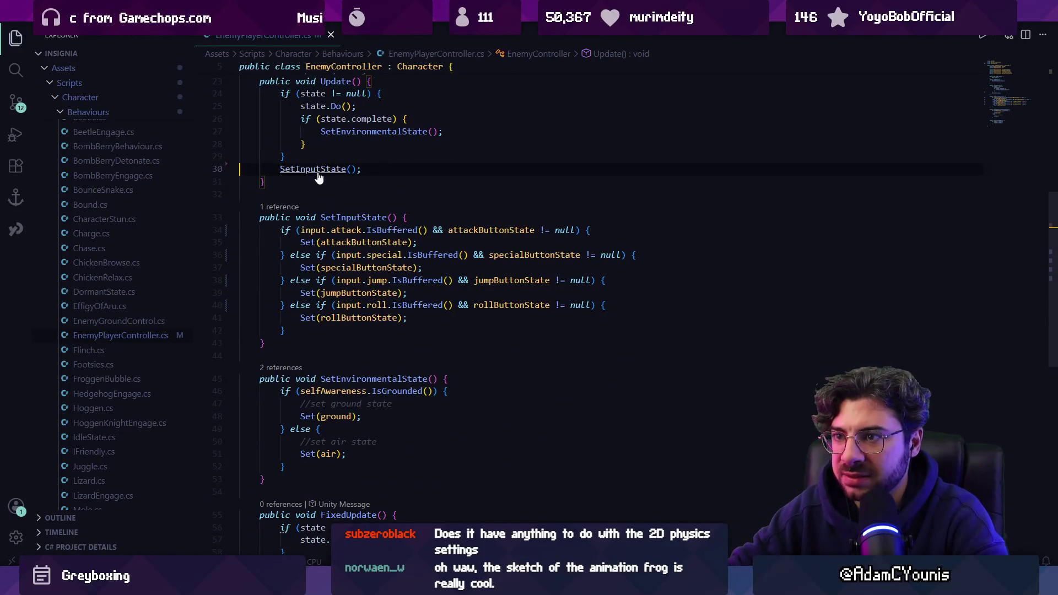
{"action": "scroll", "coordinate": [338, 253], "scroll_direction": "down", "scroll_amount": 4}
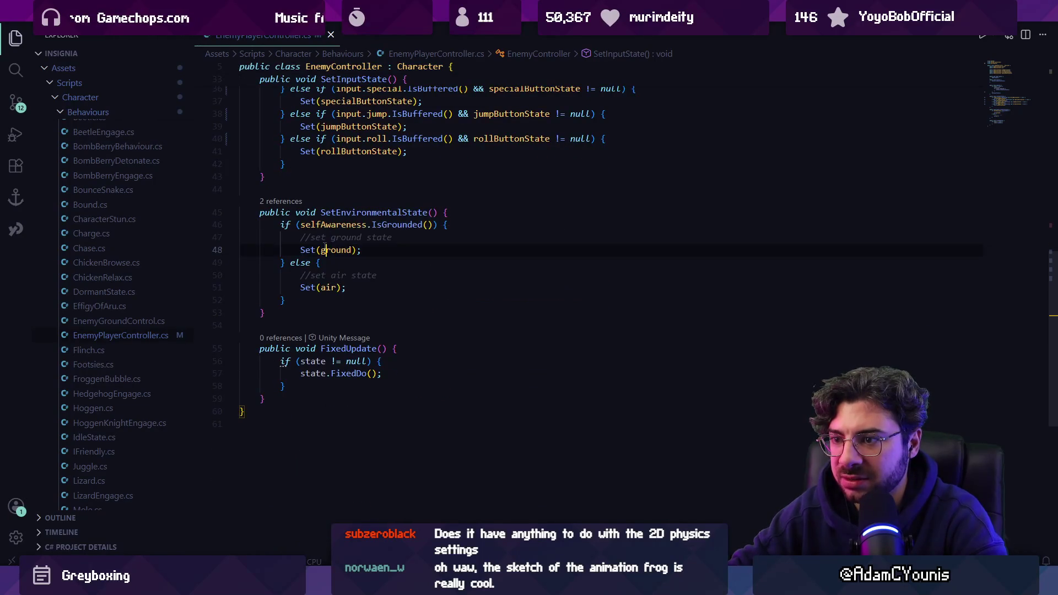
{"action": "left_click", "coordinate": [381, 386]}
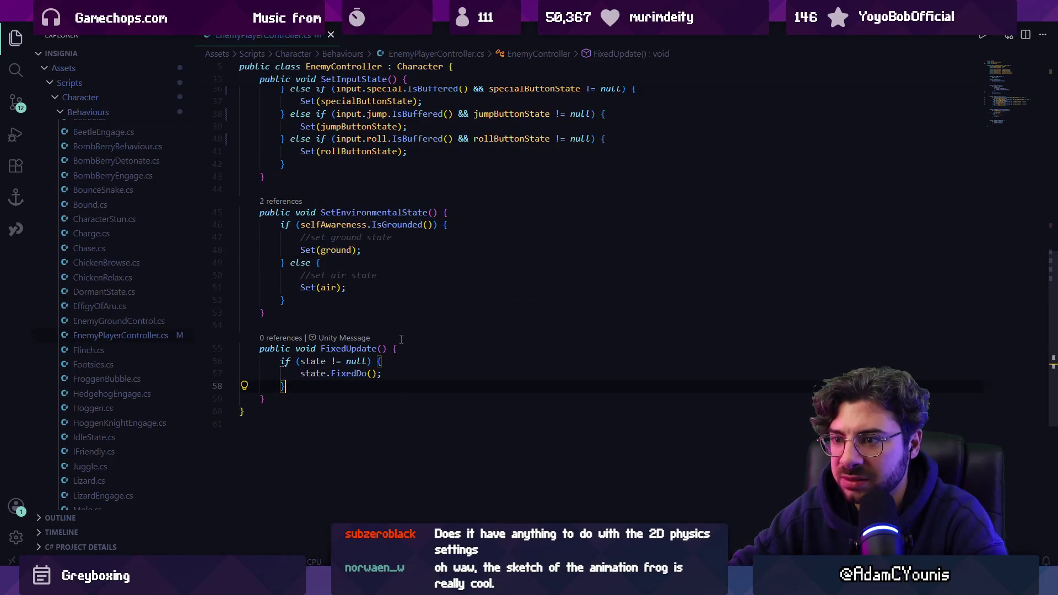
{"action": "scroll", "coordinate": [402, 344], "scroll_direction": "up", "scroll_amount": 2}
{"action": "key", "text": "alt+Tab"}
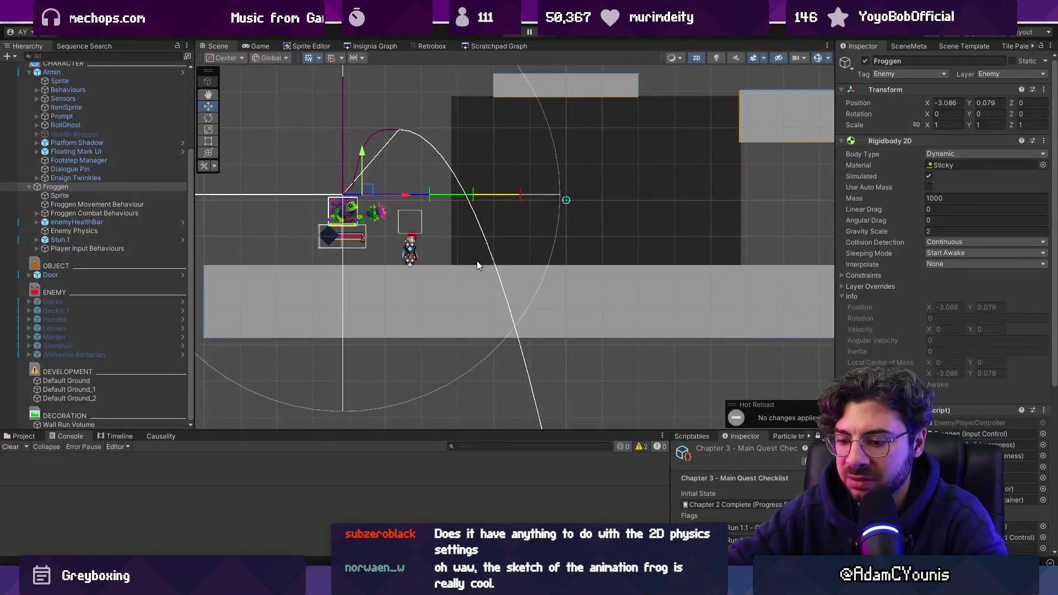
{"action": "key", "text": "ctrl+p"}
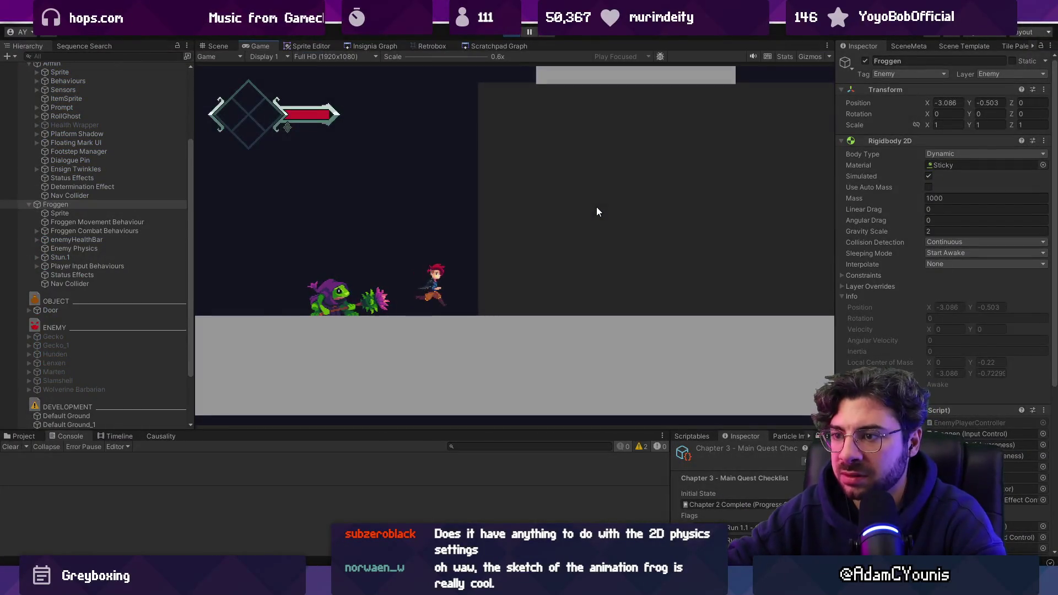
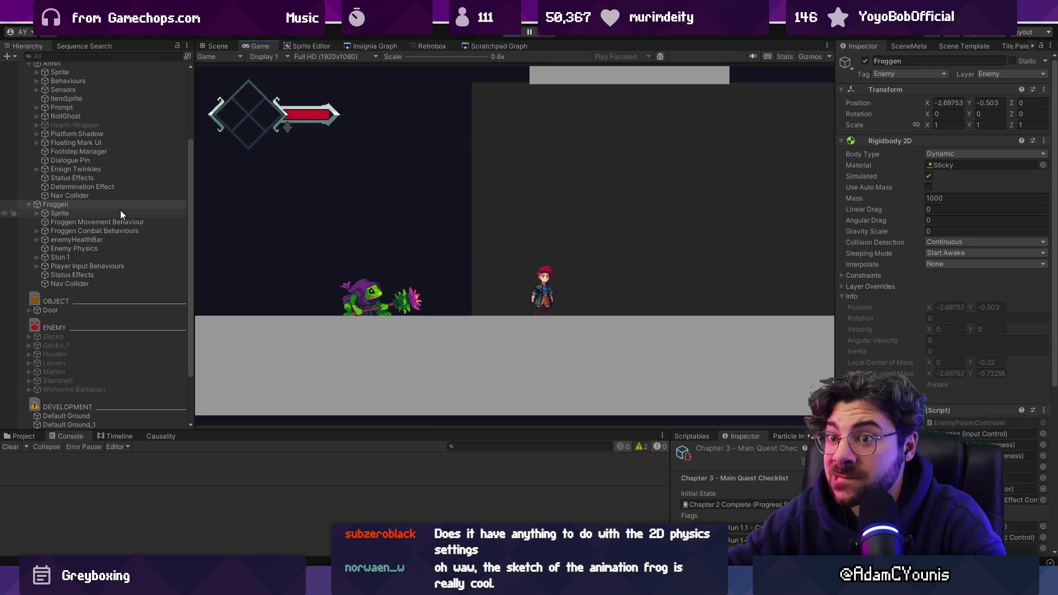
- Stop the game and jump from the Ground behaviour's Walk reference to Froggen Movement Behaviour
{"action": "left_click", "coordinate": [511, 33]}
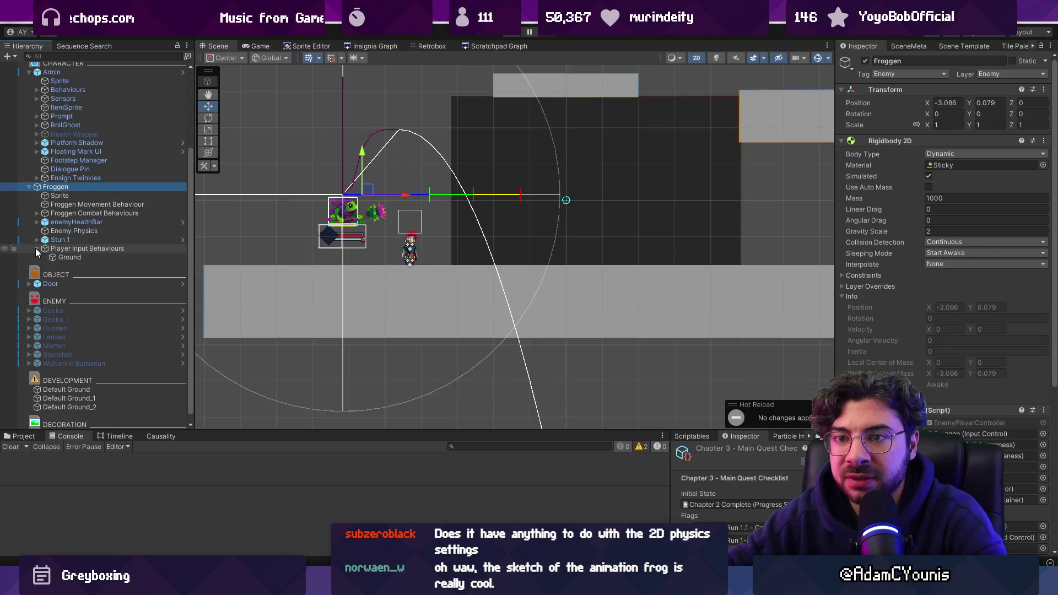
{"action": "left_click", "coordinate": [38, 249]}
{"action": "left_click", "coordinate": [41, 255]}
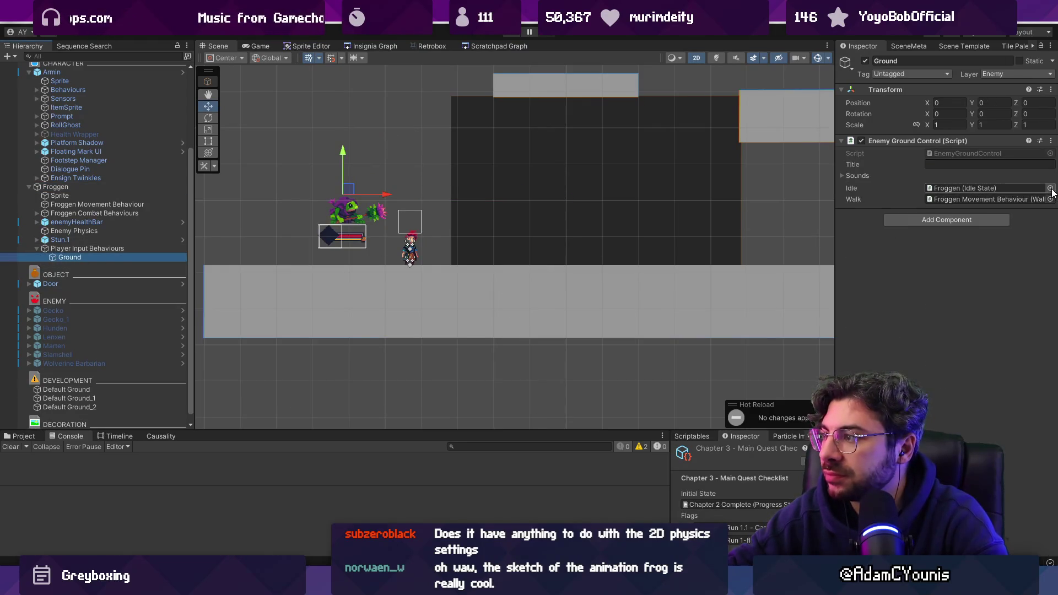
{"action": "double_click", "coordinate": [1024, 199]}
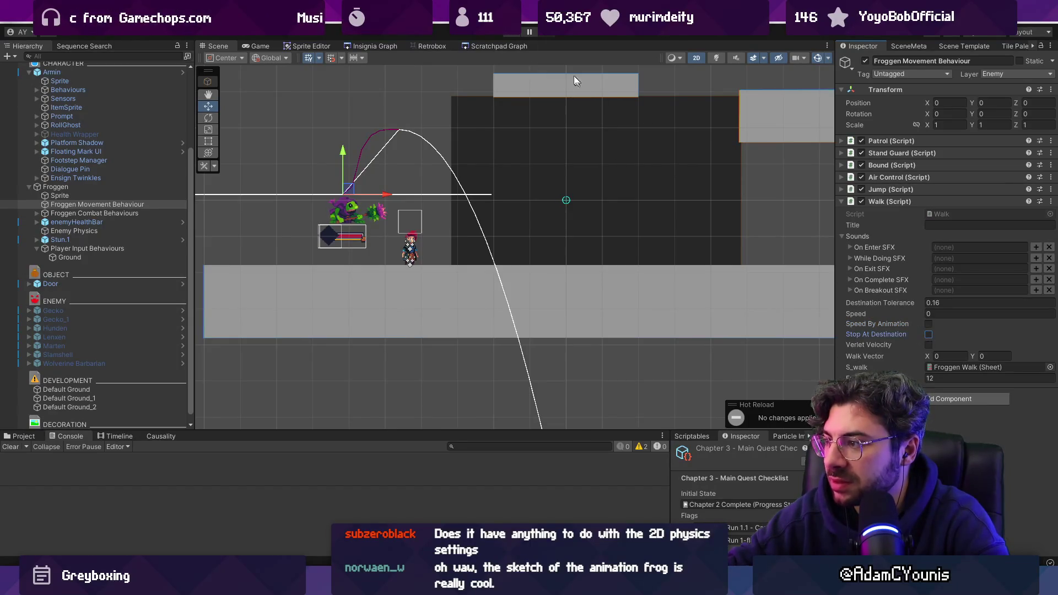
- Play the game and move the player back and forth around Froggen to watch its reaction
{"action": "key", "text": "ctrl+p"}
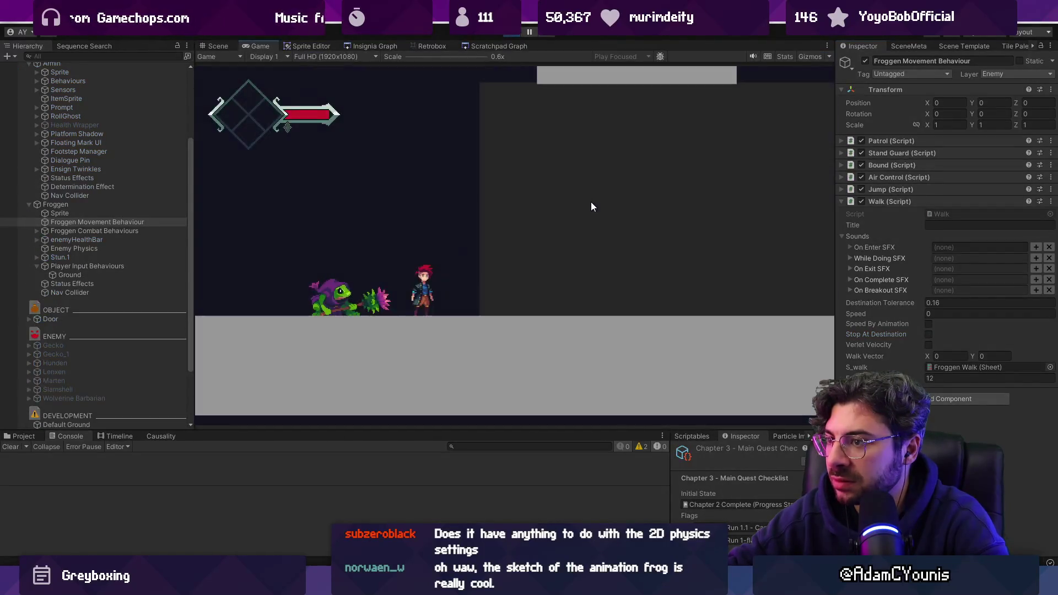
{"action": "key", "text": "Right"}
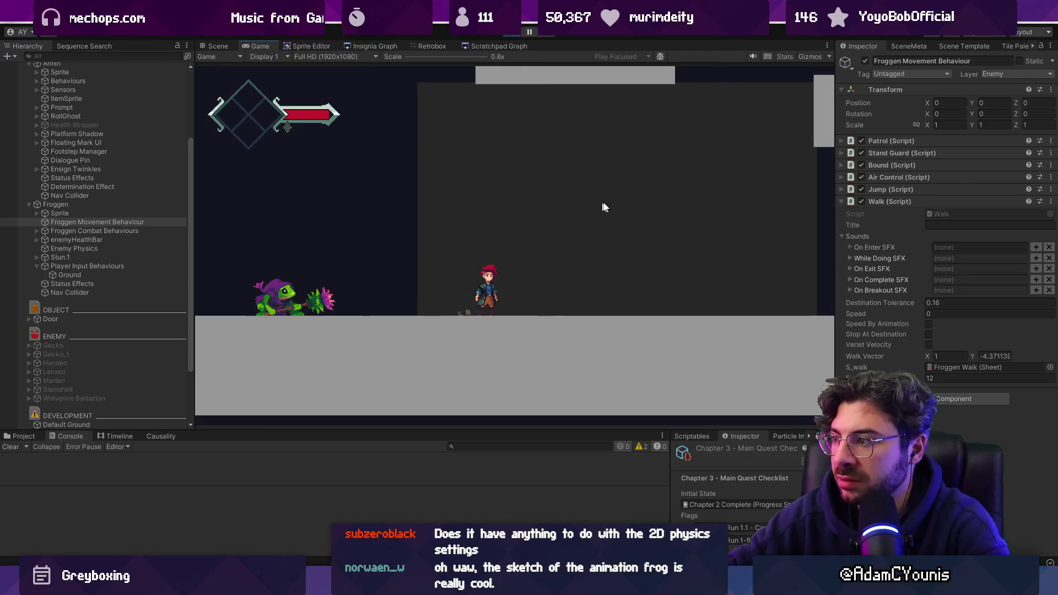
{"action": "key", "text": "Right"}
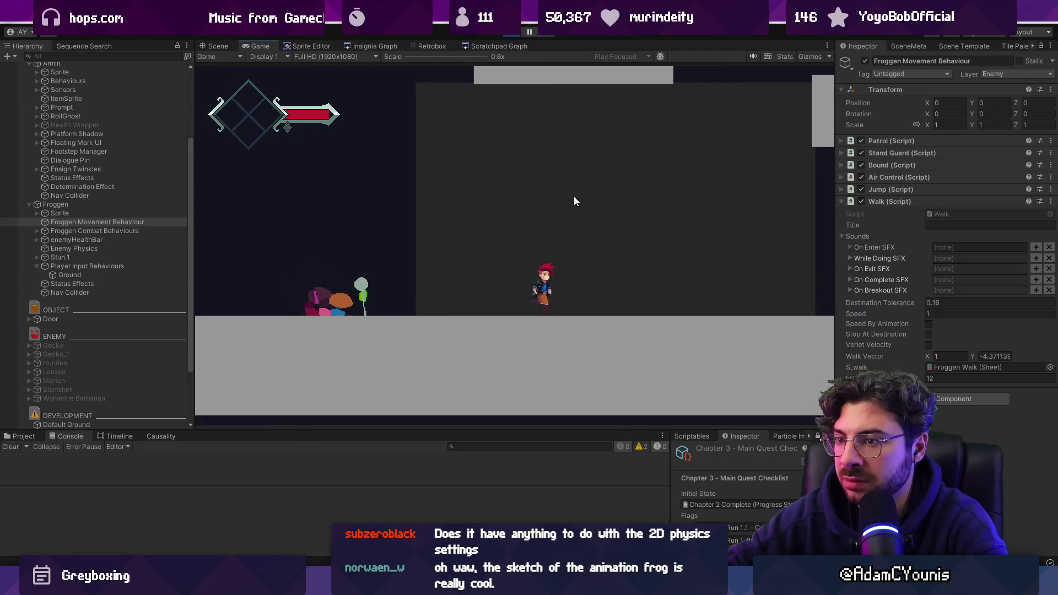
{"action": "key", "text": "Right"}
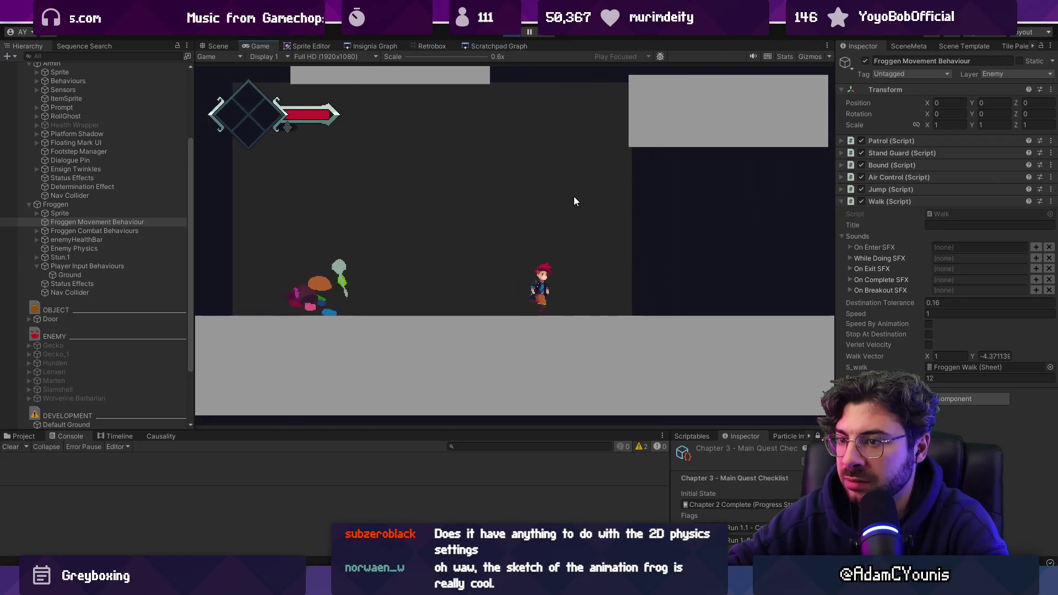
{"action": "key", "text": "Left"}
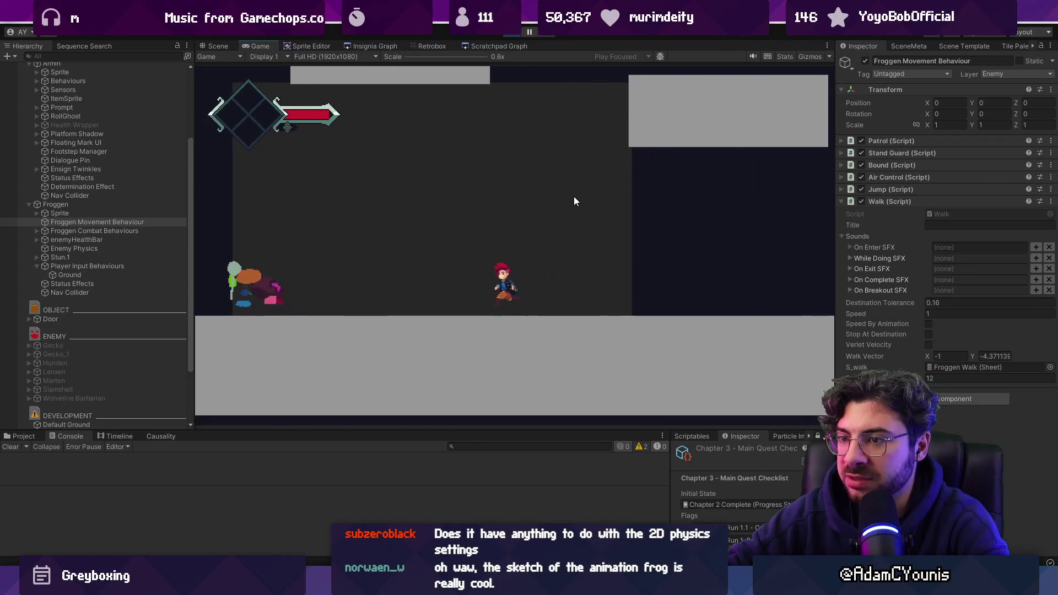
{"action": "key", "text": "Left"}
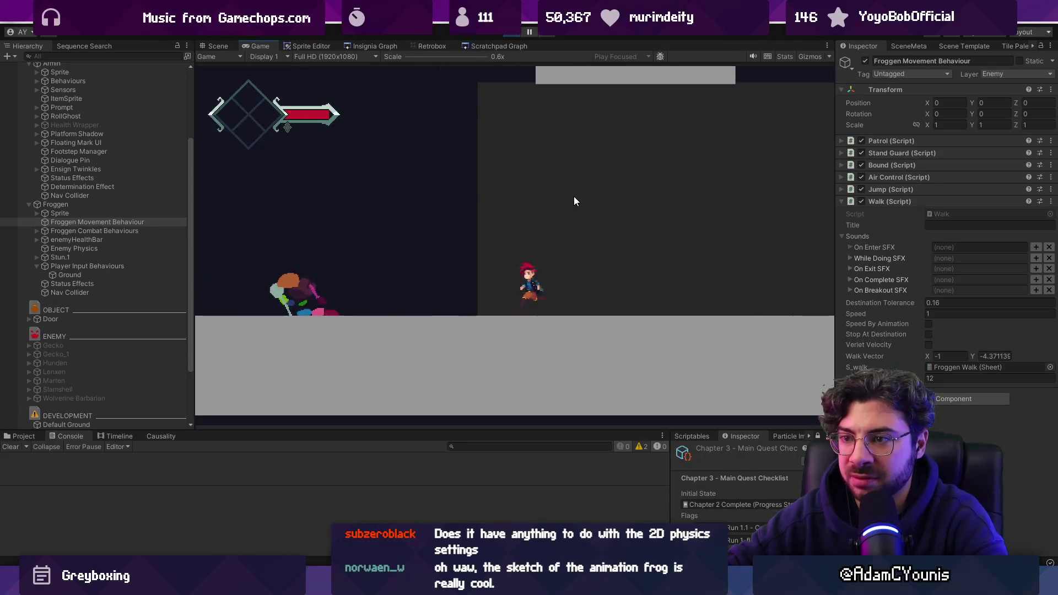
{"action": "key", "text": "Right"}
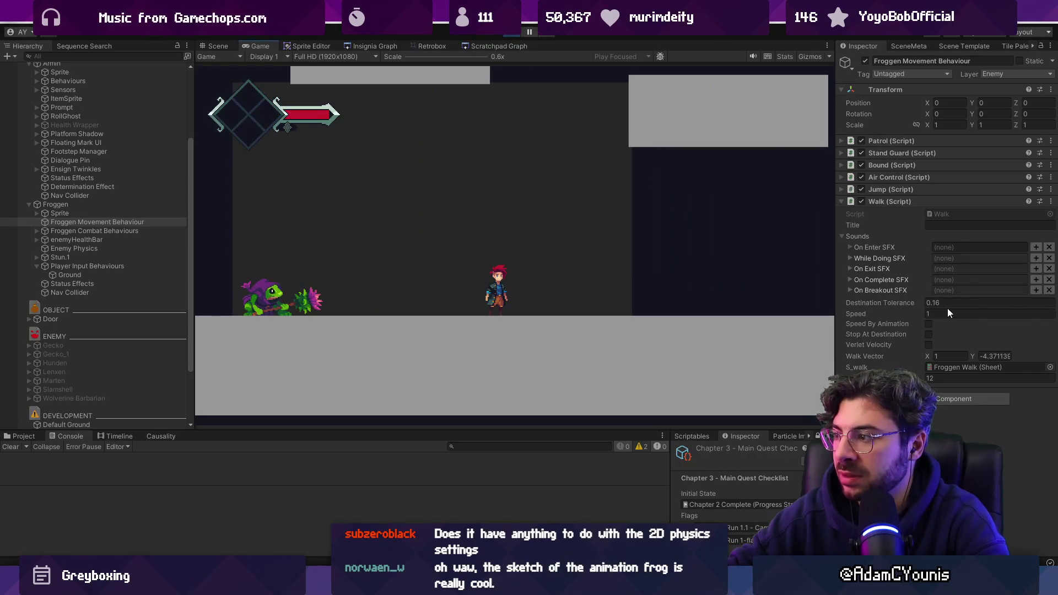
- Set the Walk script's Speed to 0, retest by moving the player past the frog, then show Retrobox
{"action": "double_click", "coordinate": [933, 312]}
{"action": "type", "text": "0"}
{"action": "key", "text": "Return"}
{"action": "key", "text": "Left"}
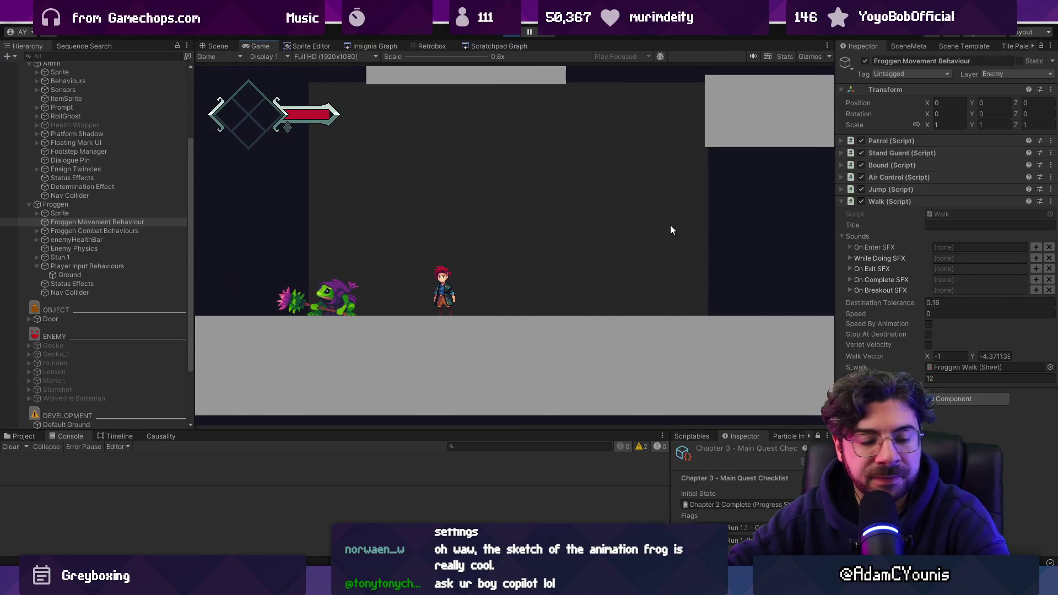
{"action": "key", "text": "Left"}
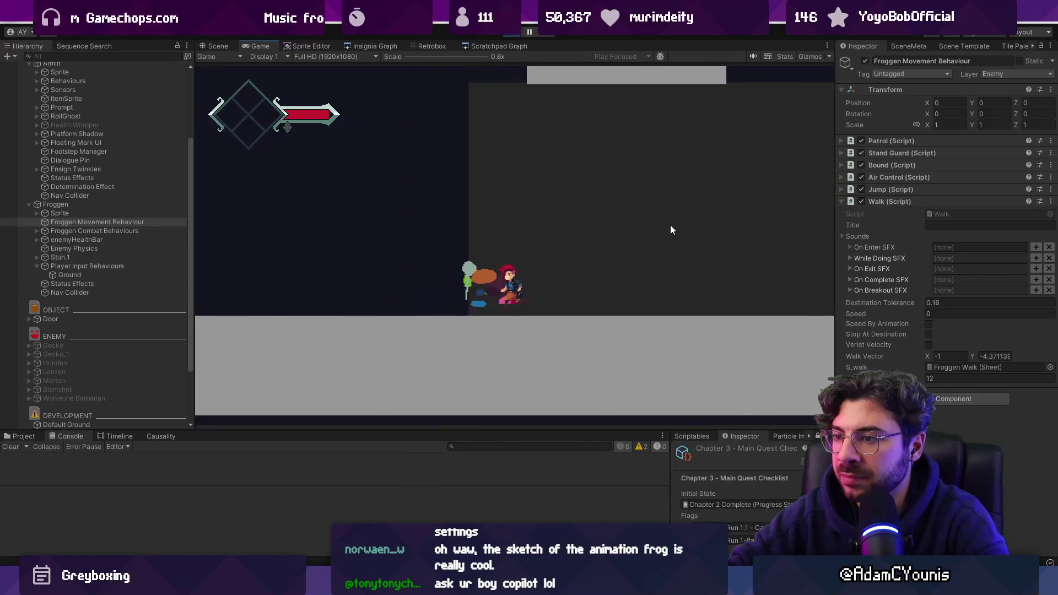
{"action": "key", "text": "Right"}
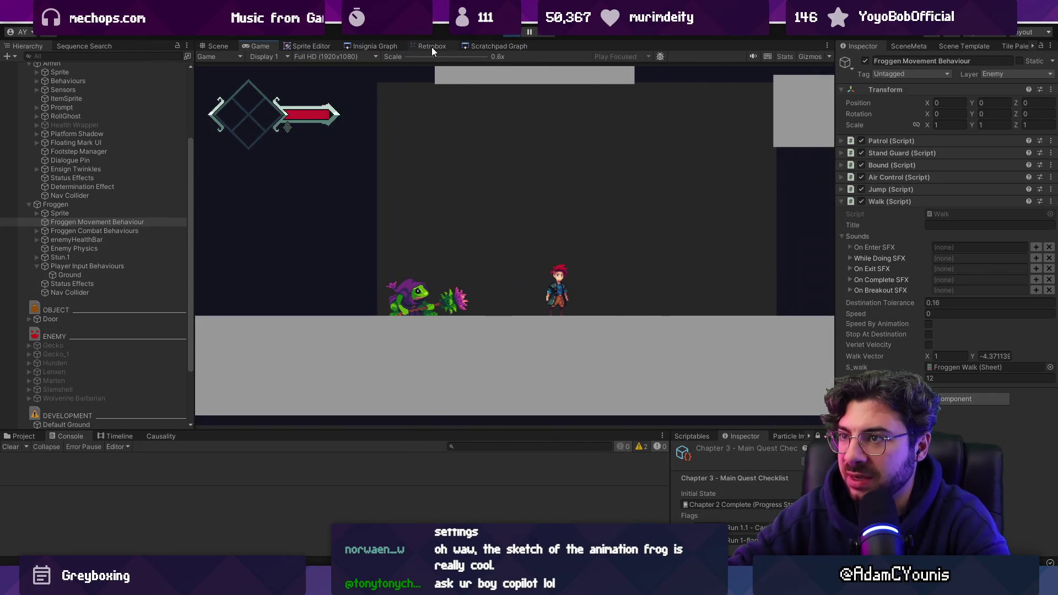
{"action": "left_click", "coordinate": [432, 48]}
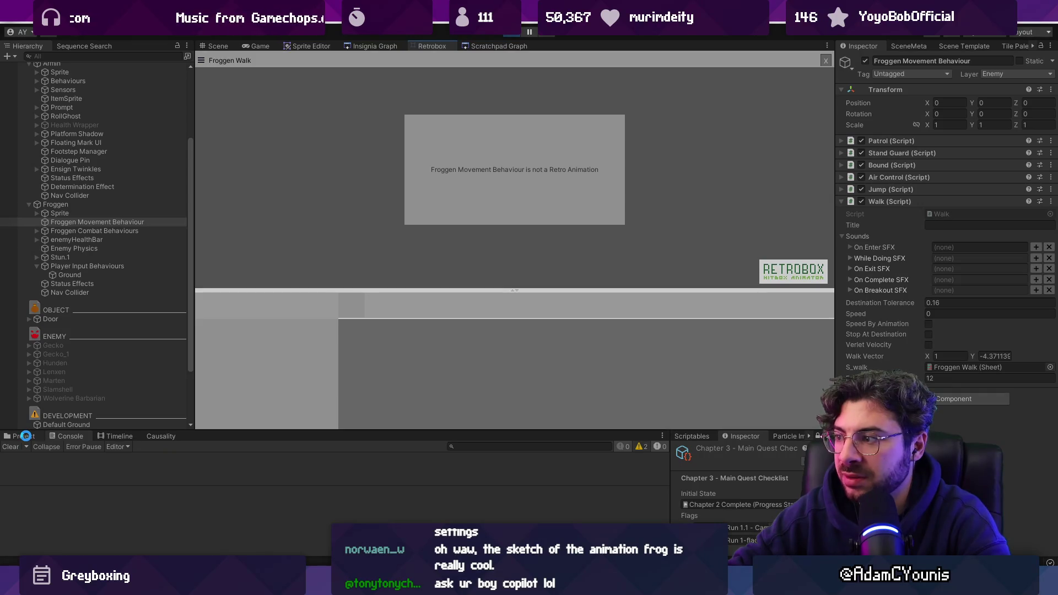
- Search the Project assets and open the Froggen Walk sheet in Retrobox
{"action": "left_click", "coordinate": [26, 436]}
{"action": "key", "text": "alt+Tab"}
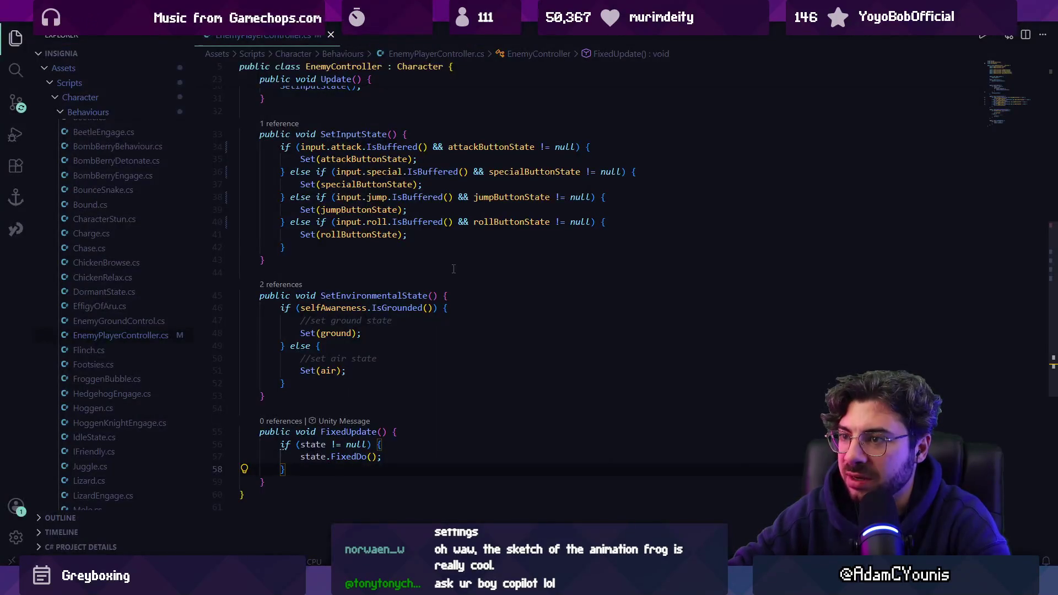
{"action": "scroll", "coordinate": [417, 354], "scroll_direction": "down", "scroll_amount": 2}
{"action": "key", "text": "alt+Tab"}
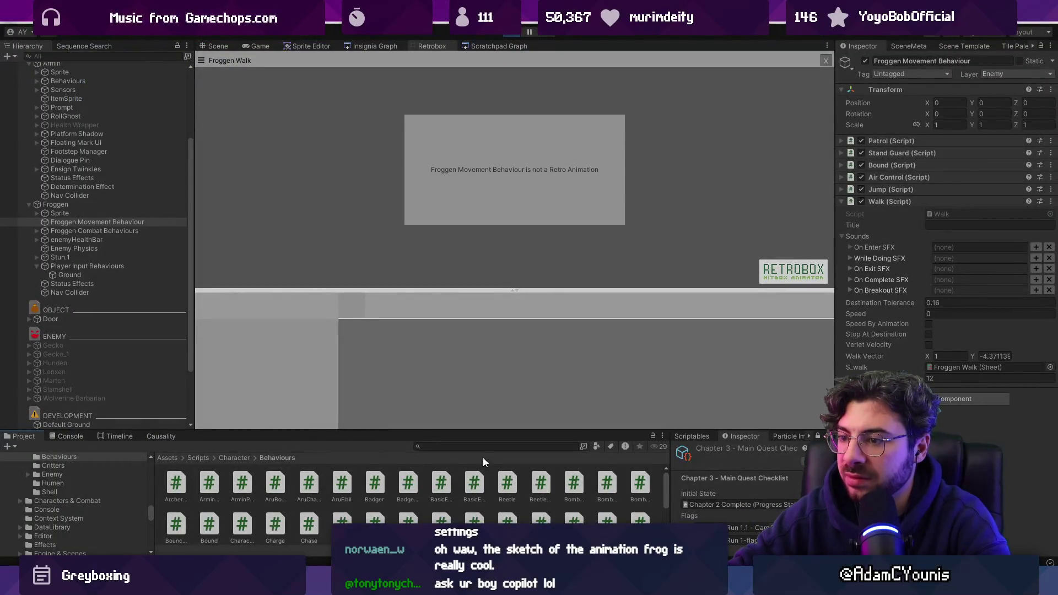
{"action": "type", "text": "vf"}
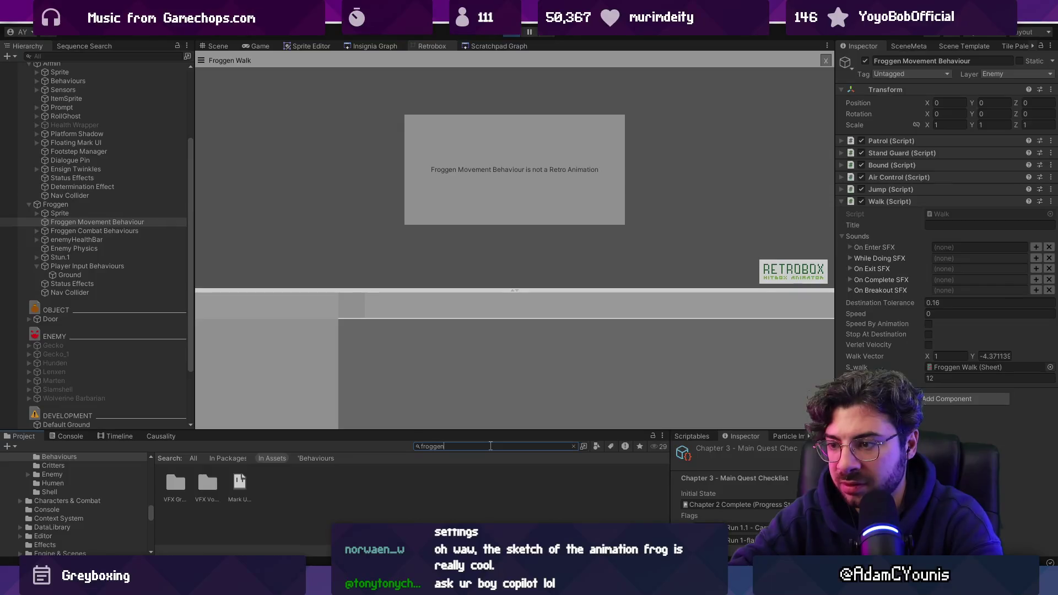
{"action": "type", "text": "k"}
{"action": "left_click", "coordinate": [483, 488]}
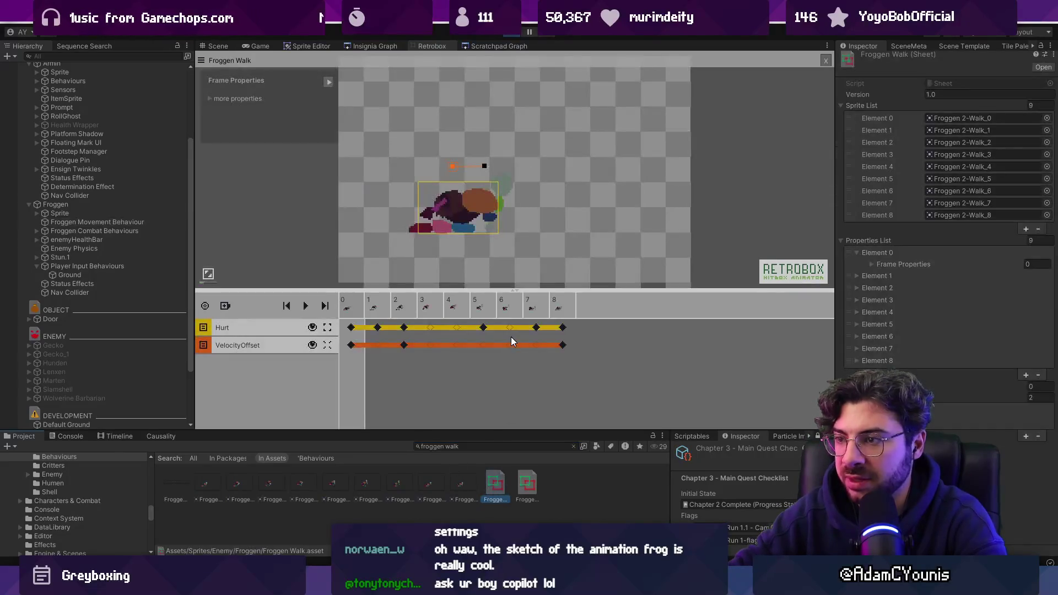
- Step through the VelocityOffset keys on frames 0 through 8 of Froggen Walk
{"action": "left_click", "coordinate": [351, 344]}
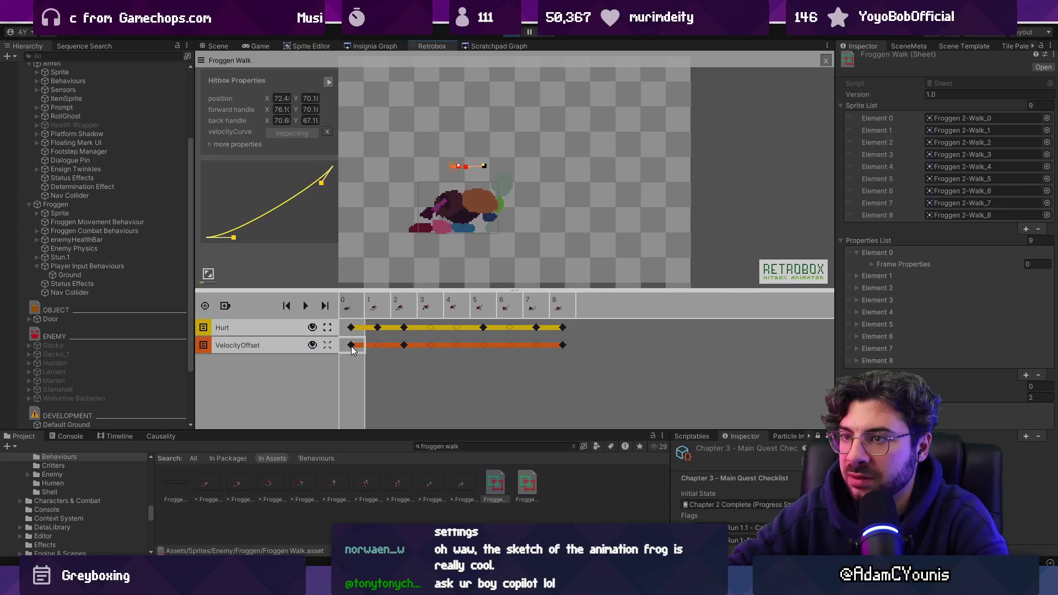
{"action": "left_click", "coordinate": [377, 345]}
{"action": "left_click", "coordinate": [407, 345]}
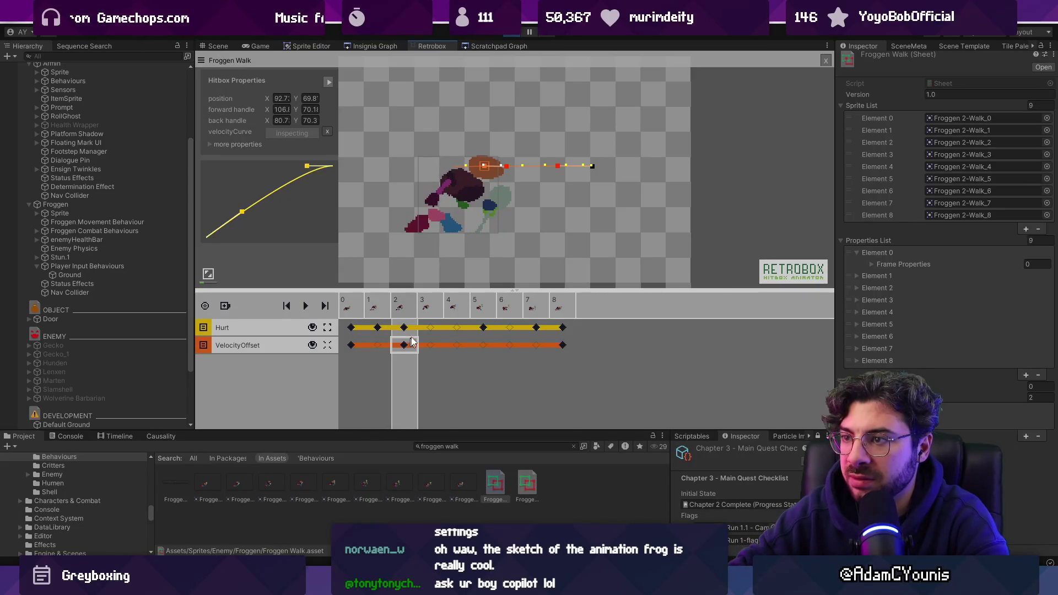
{"action": "left_click", "coordinate": [431, 345]}
{"action": "left_click", "coordinate": [456, 345]}
{"action": "left_click", "coordinate": [510, 345]}
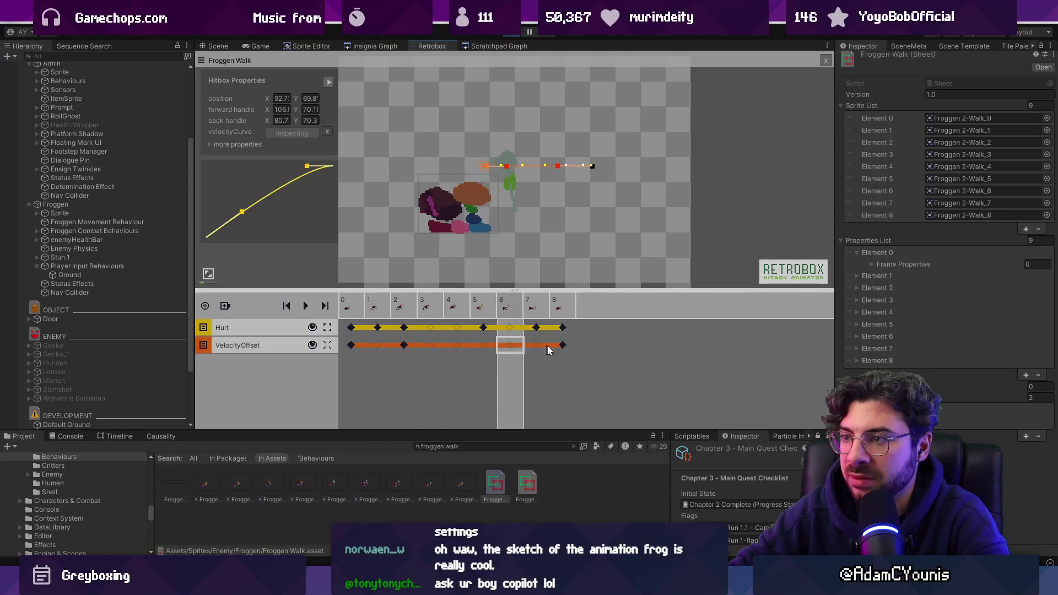
{"action": "left_click", "coordinate": [562, 345]}
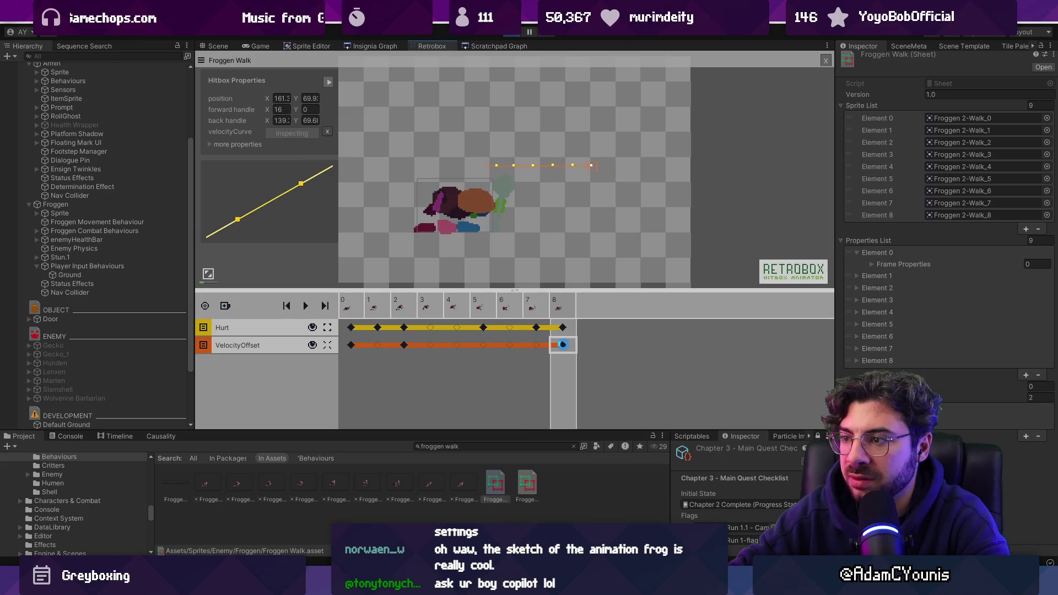
{"action": "left_click", "coordinate": [352, 346]}
- Widen then narrow the hitbox properties panel to read full values, then return to the Game view
{"action": "scroll", "coordinate": [439, 186], "scroll_direction": "up", "scroll_amount": 2}
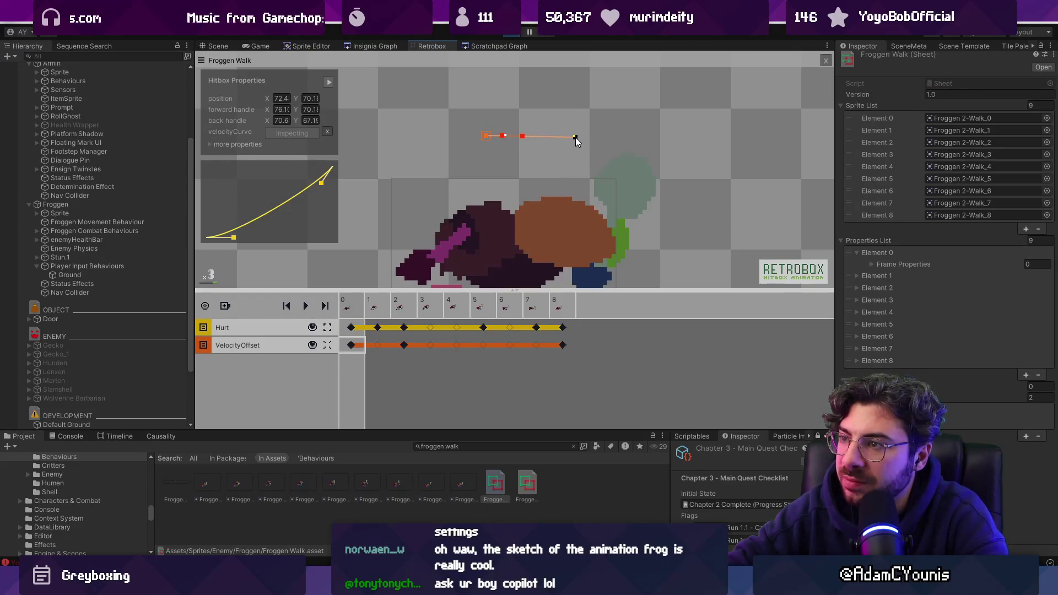
{"action": "scroll", "coordinate": [567, 143], "scroll_direction": "down", "scroll_amount": 2}
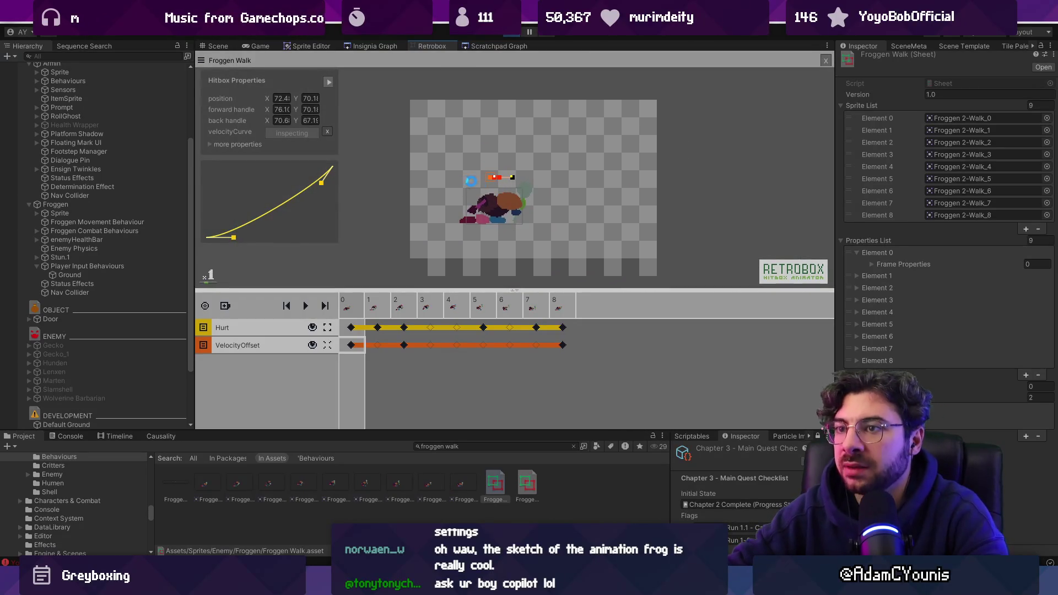
{"action": "left_click", "coordinate": [328, 82]}
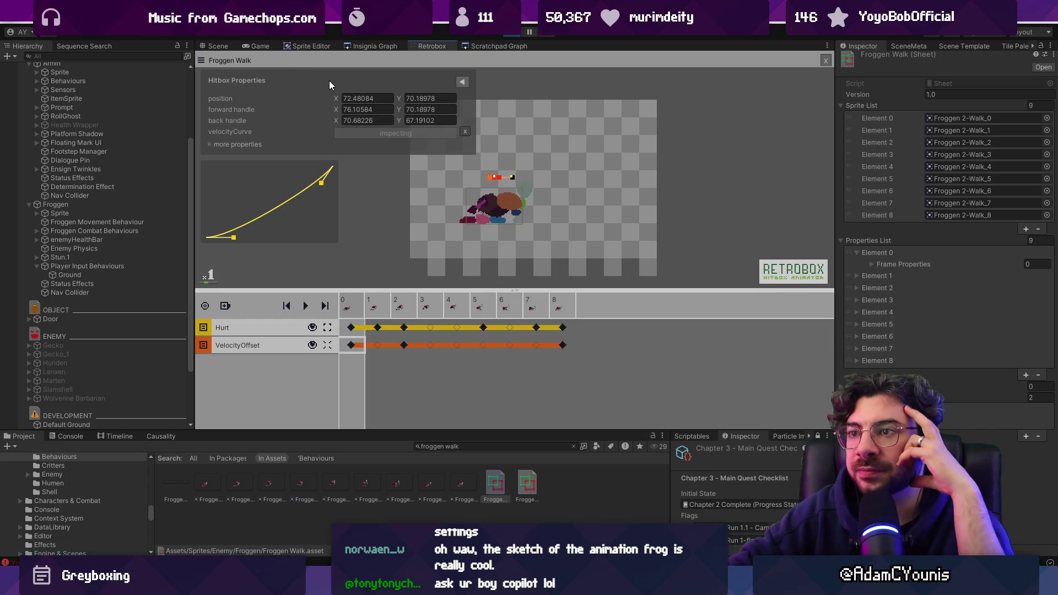
{"action": "left_click", "coordinate": [463, 82]}
{"action": "left_click", "coordinate": [253, 44]}
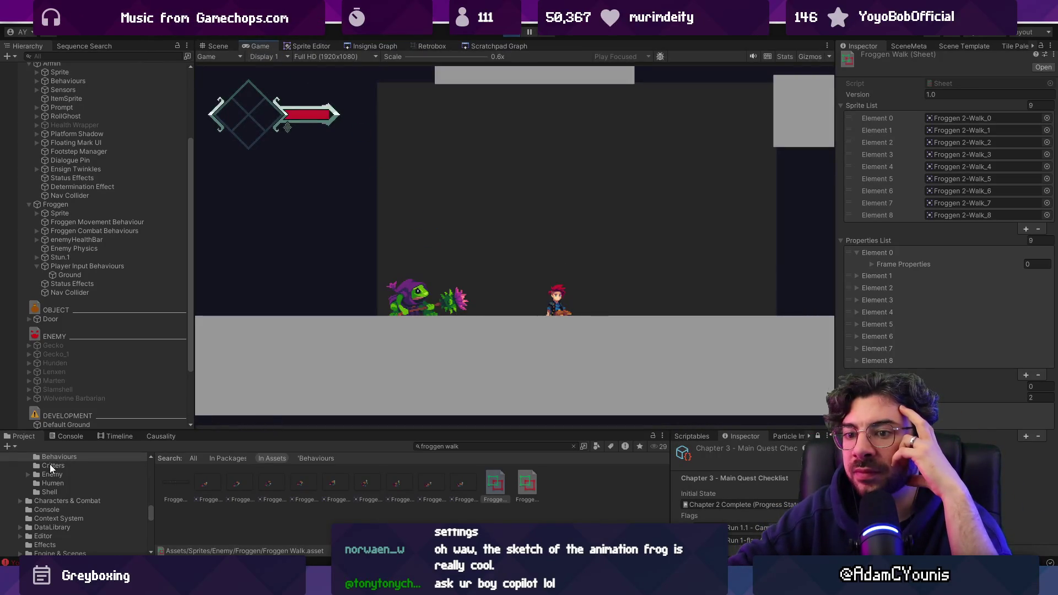
- Show the console, enlarge the log list to read both errors, and clear them
{"action": "left_click", "coordinate": [68, 436]}
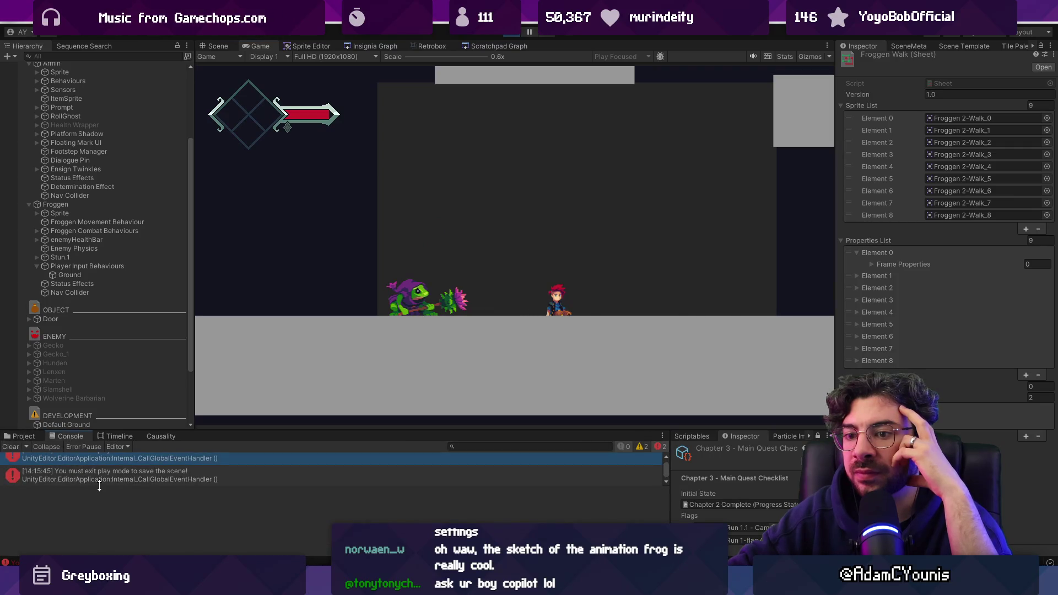
{"action": "left_click_drag", "start_coordinate": [99, 485], "coordinate": [96, 528]}
{"action": "left_click", "coordinate": [11, 446]}
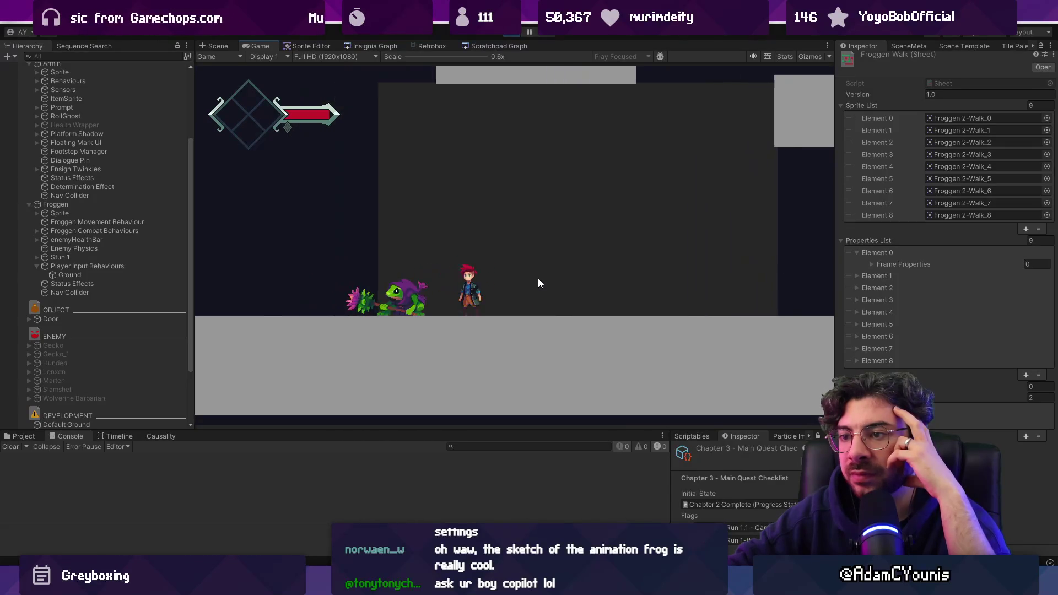
- View the enemy scratchpad graph and Froggen Walk hitbox, then select Froggen to see its Rigidbody 2D
{"action": "left_click", "coordinate": [468, 49]}
{"action": "left_click", "coordinate": [421, 46]}
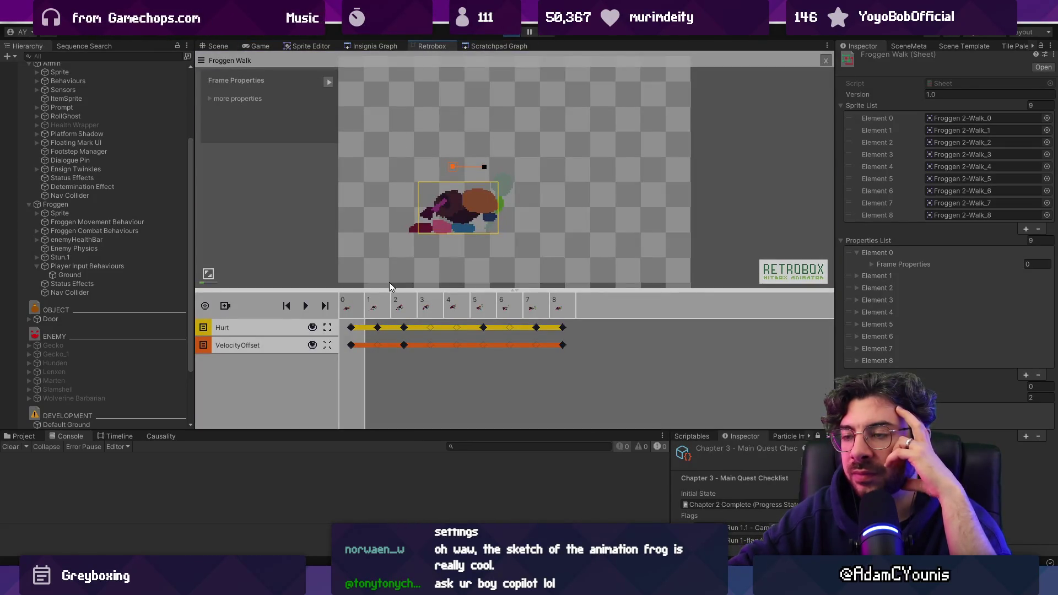
{"action": "mouse_move", "coordinate": [396, 585]}
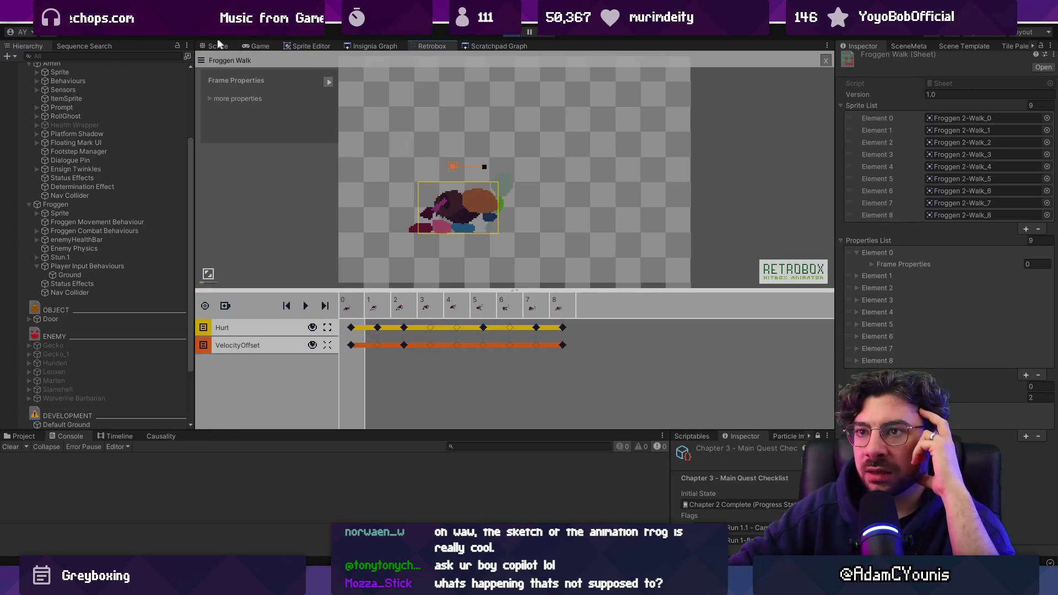
{"action": "scroll", "coordinate": [88, 167], "scroll_direction": "up", "scroll_amount": 5}
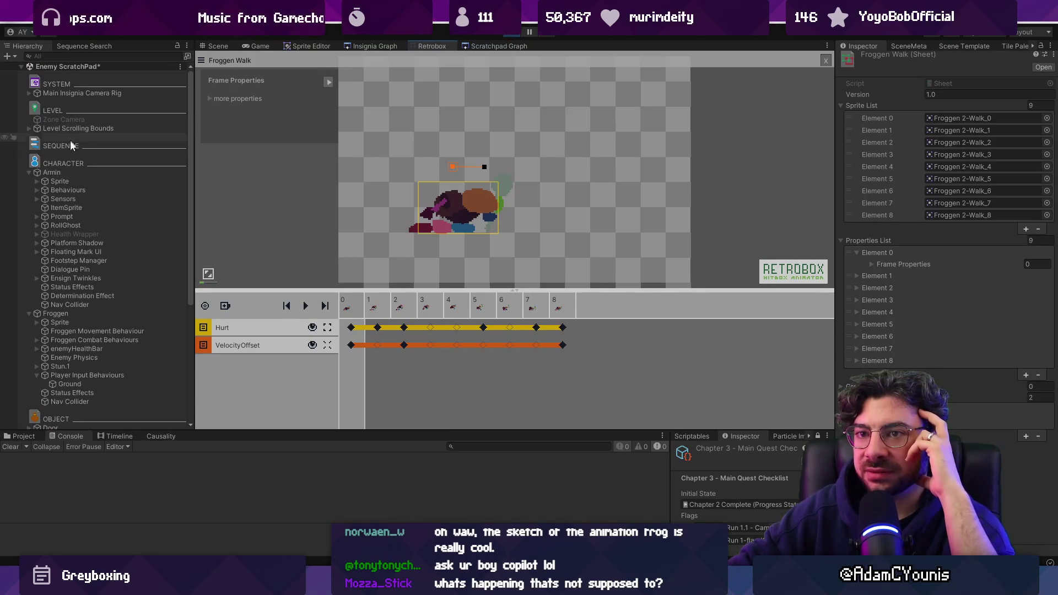
{"action": "left_click", "coordinate": [63, 313]}
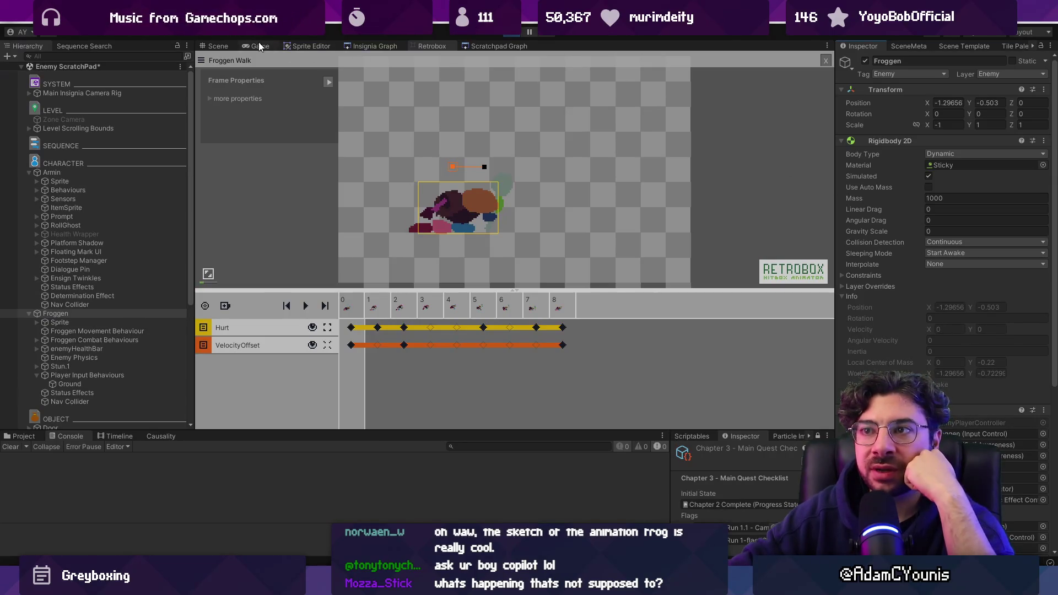
- Start play mode, deactivate the player Armin, and show Froggen's Rigidbody 2D settings
{"action": "key", "text": "ctrl+p"}
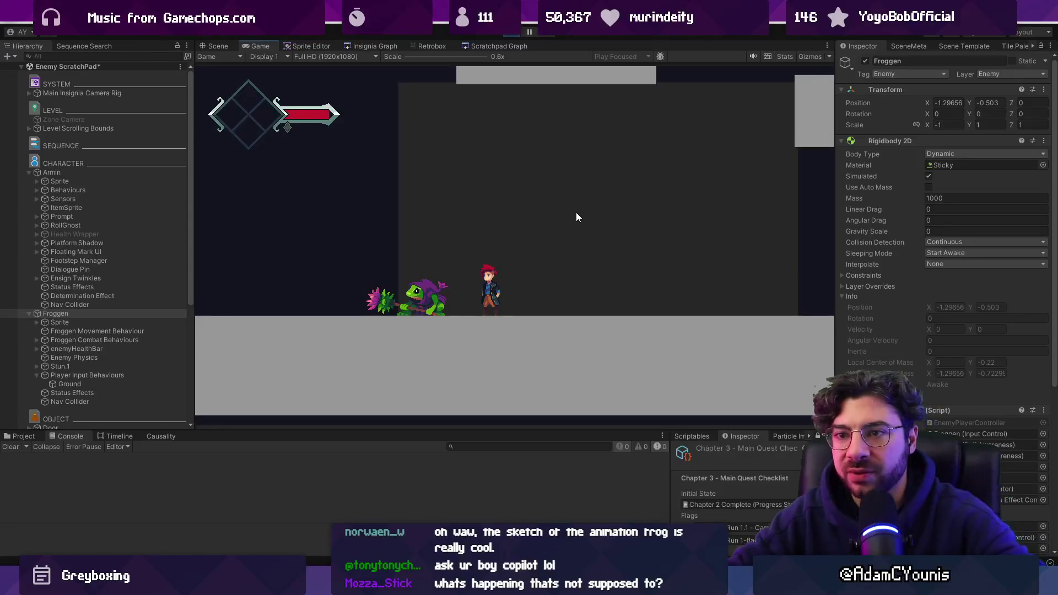
{"action": "left_click", "coordinate": [124, 171]}
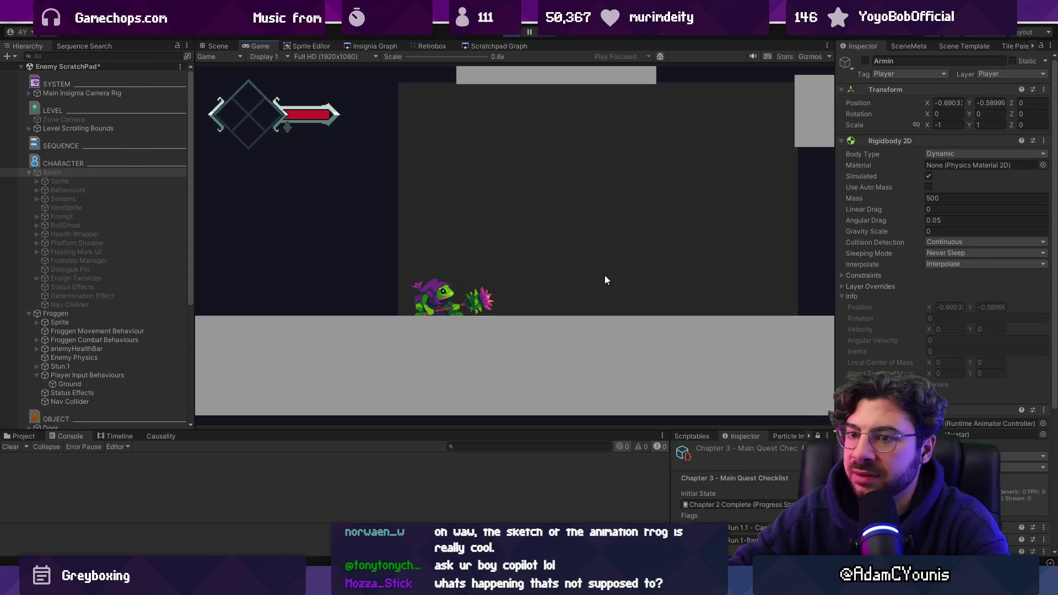
{"action": "left_click", "coordinate": [95, 314]}
{"action": "left_click", "coordinate": [938, 366]}
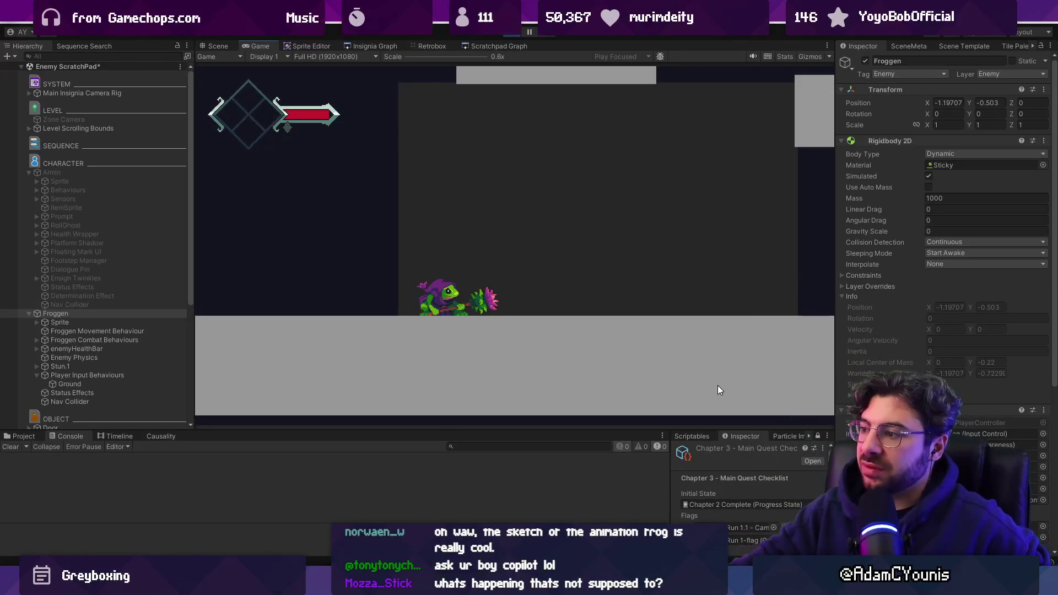
{"action": "scroll", "coordinate": [914, 349], "scroll_direction": "down", "scroll_amount": 5}
{"action": "scroll", "coordinate": [914, 349], "scroll_direction": "up", "scroll_amount": 4}
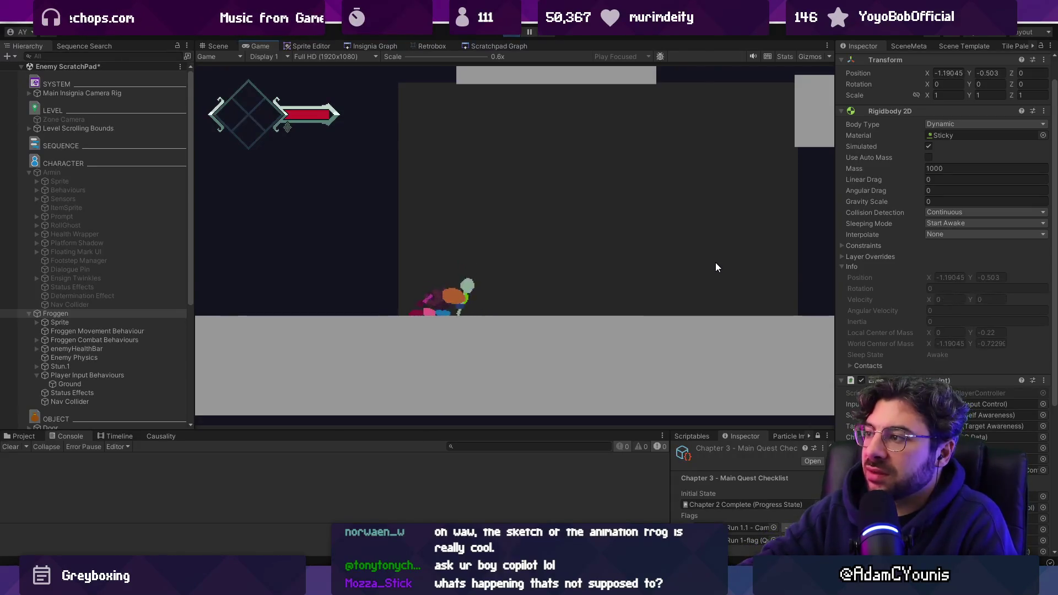
- Set Froggen's Rigidbody 2D interpolation and Sleeping Mode Never Sleep, keeping collision detection Continuous
{"action": "left_click", "coordinate": [956, 234]}
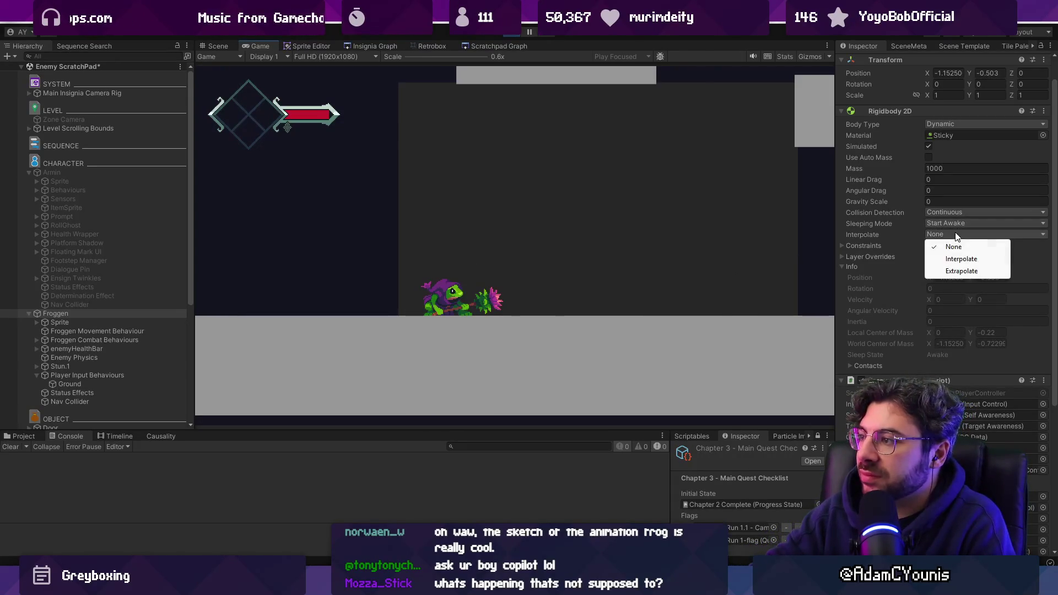
{"action": "left_click", "coordinate": [962, 260]}
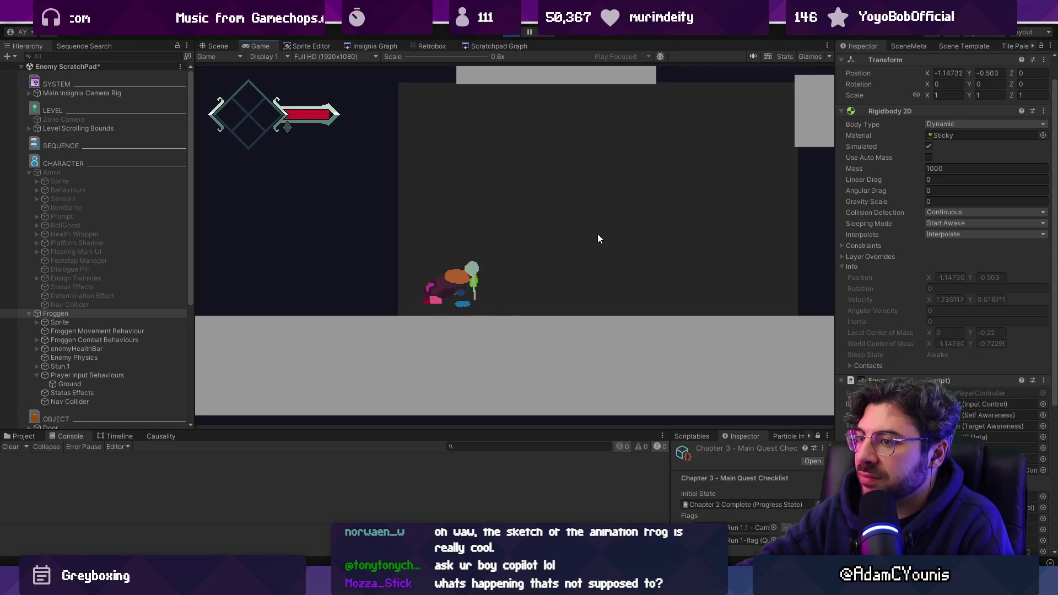
{"action": "left_click", "coordinate": [938, 234]}
{"action": "left_click", "coordinate": [931, 271]}
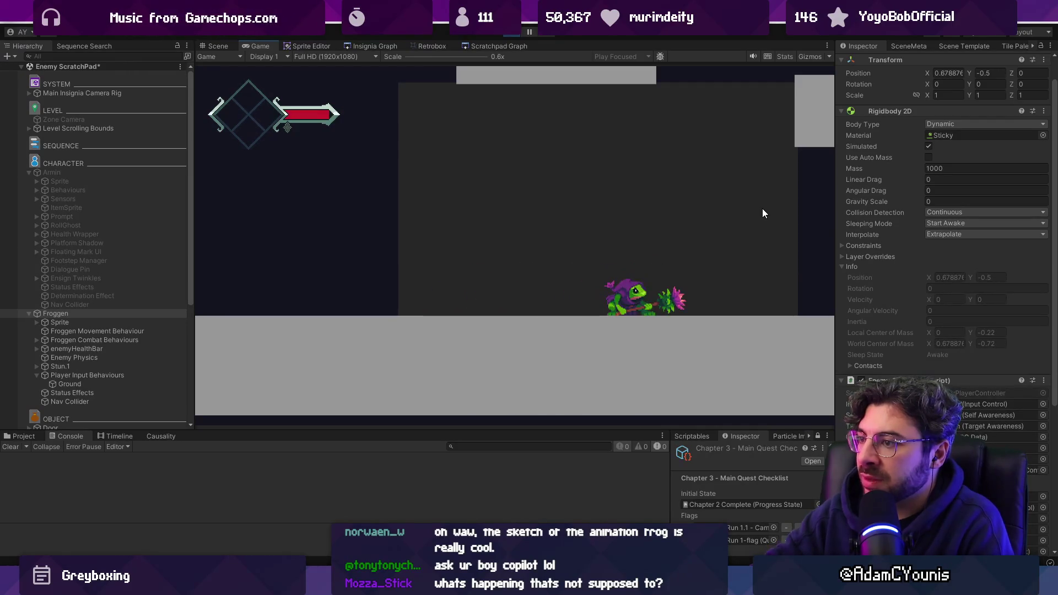
{"action": "left_click", "coordinate": [930, 235]}
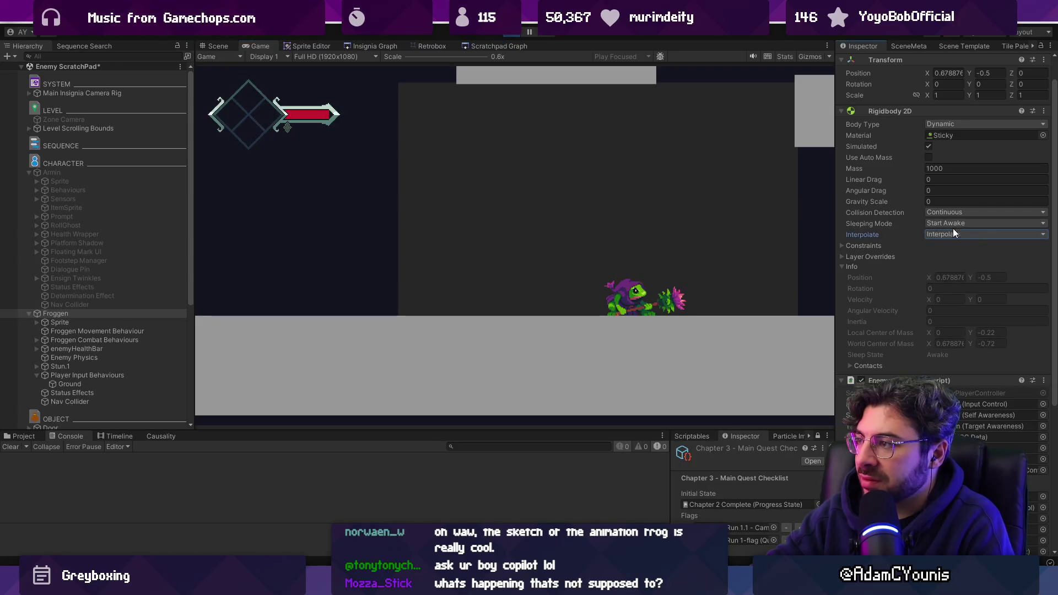
{"action": "left_click", "coordinate": [952, 225]}
{"action": "left_click", "coordinate": [945, 214]}
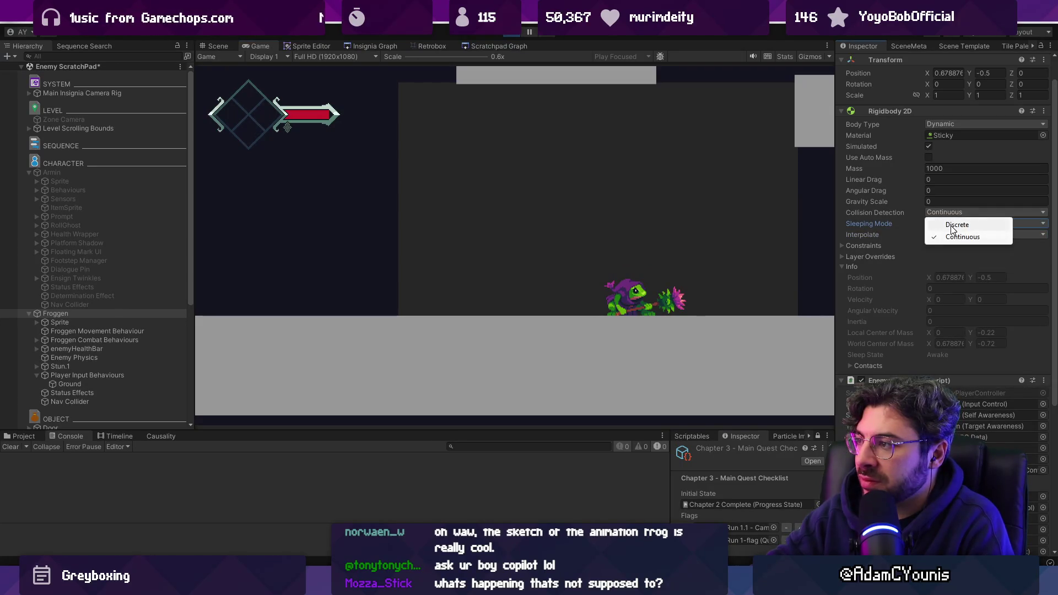
{"action": "left_click", "coordinate": [956, 225]}
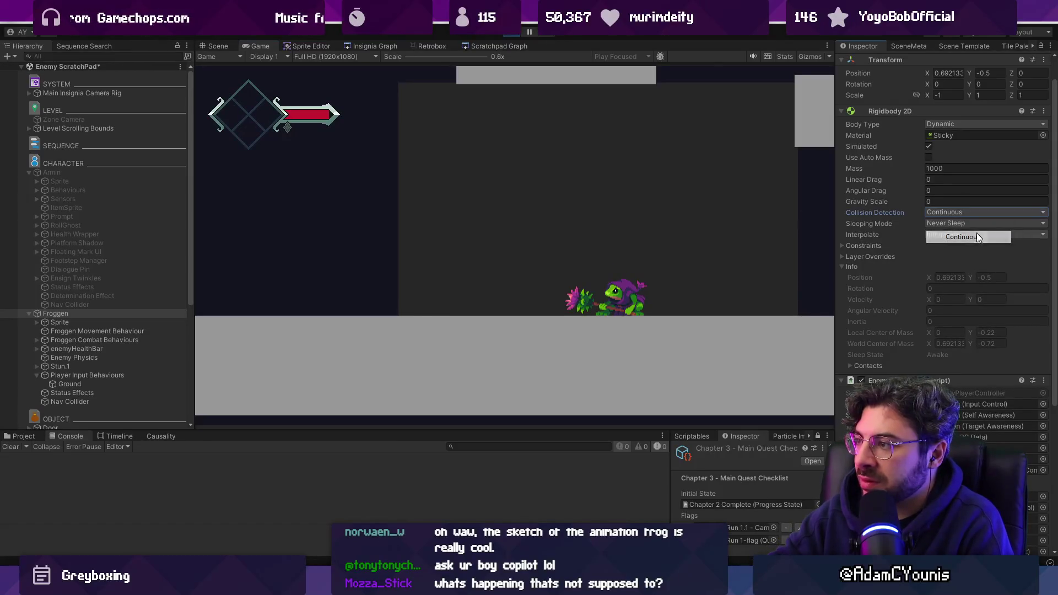
- Expand Constraints and Layer Overrides and show the Physics Material 2D choices, with Sticky current
{"action": "left_click", "coordinate": [857, 256]}
{"action": "left_click", "coordinate": [854, 245]}
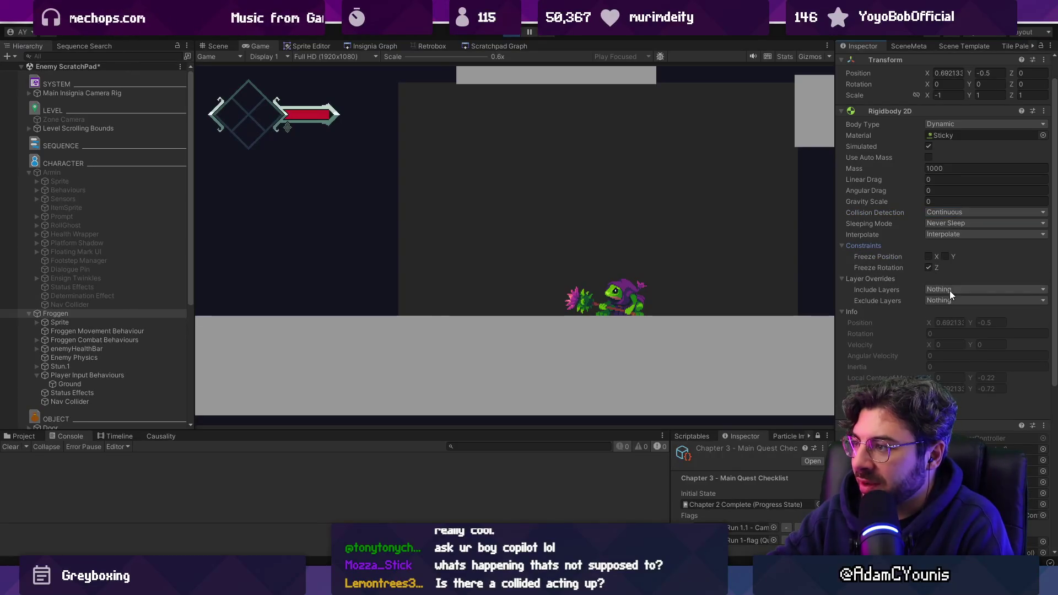
{"action": "left_click", "coordinate": [735, 192]}
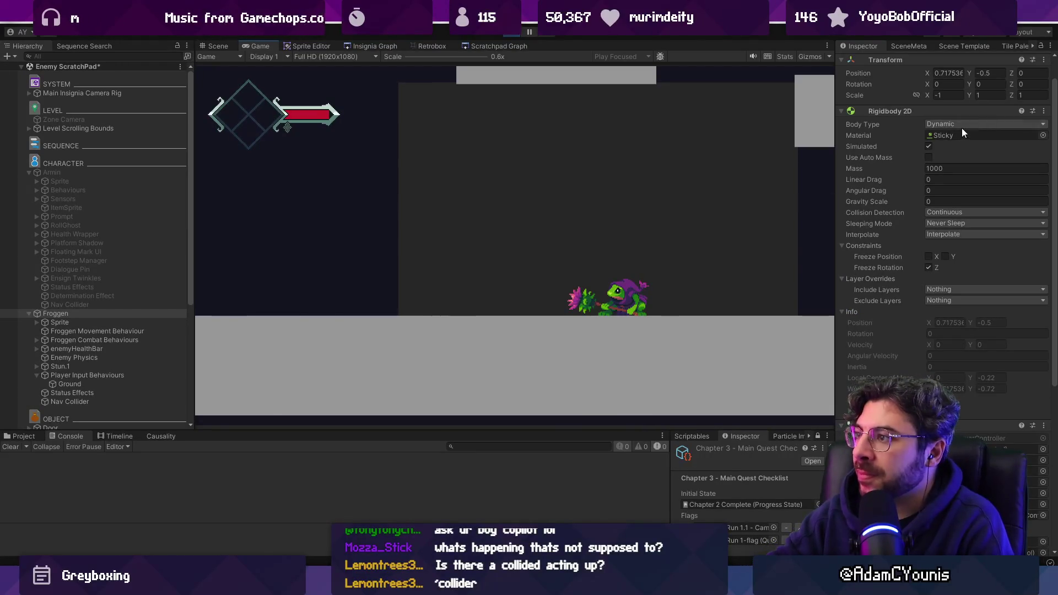
{"action": "left_click", "coordinate": [1043, 136]}
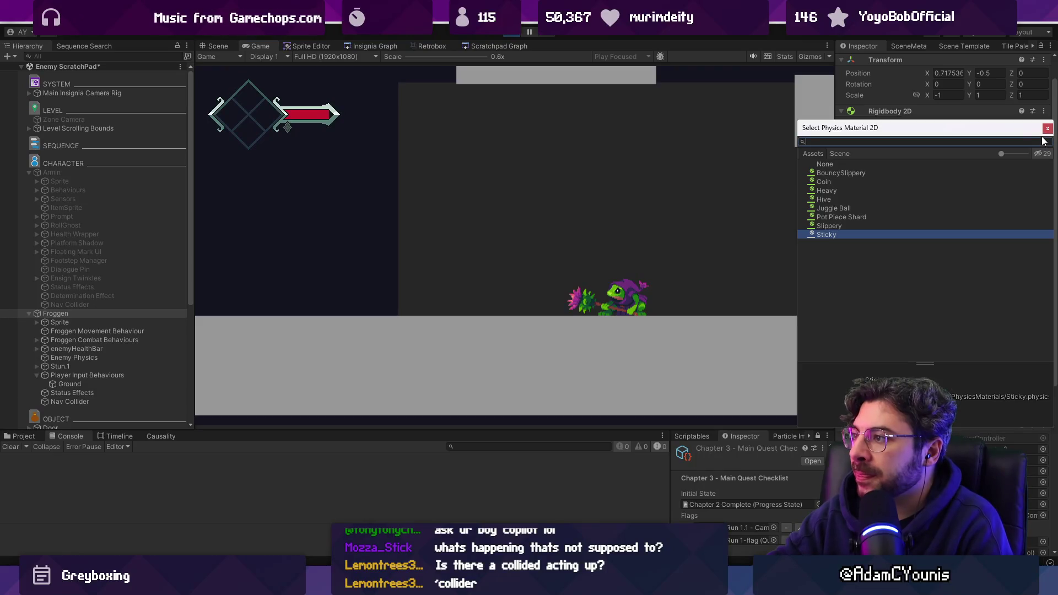
{"action": "left_click", "coordinate": [831, 163]}
{"action": "double_click", "coordinate": [827, 165]}
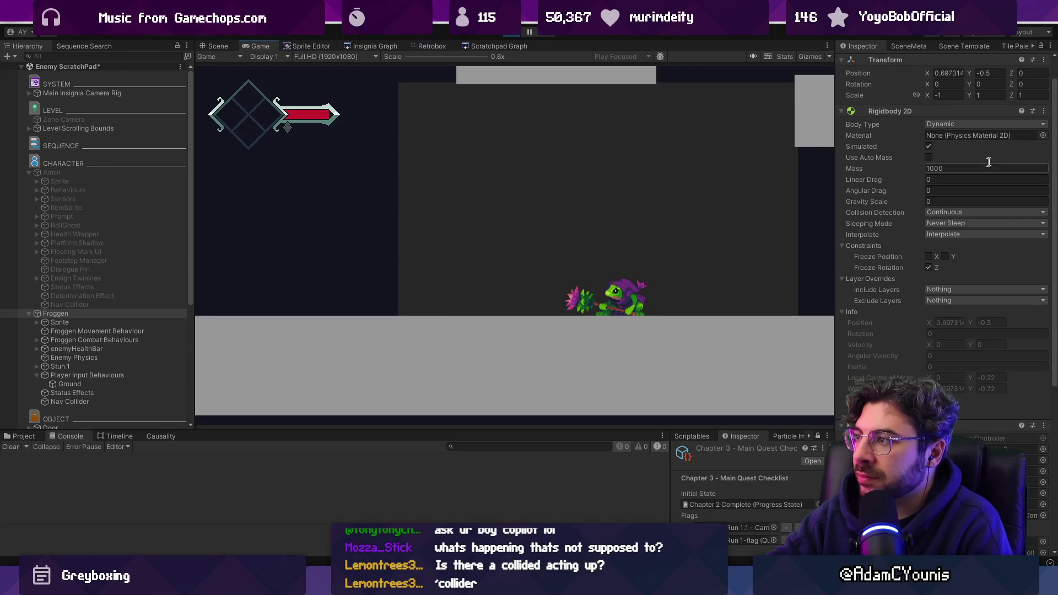
{"action": "left_click", "coordinate": [981, 123]}
{"action": "left_click", "coordinate": [937, 125]}
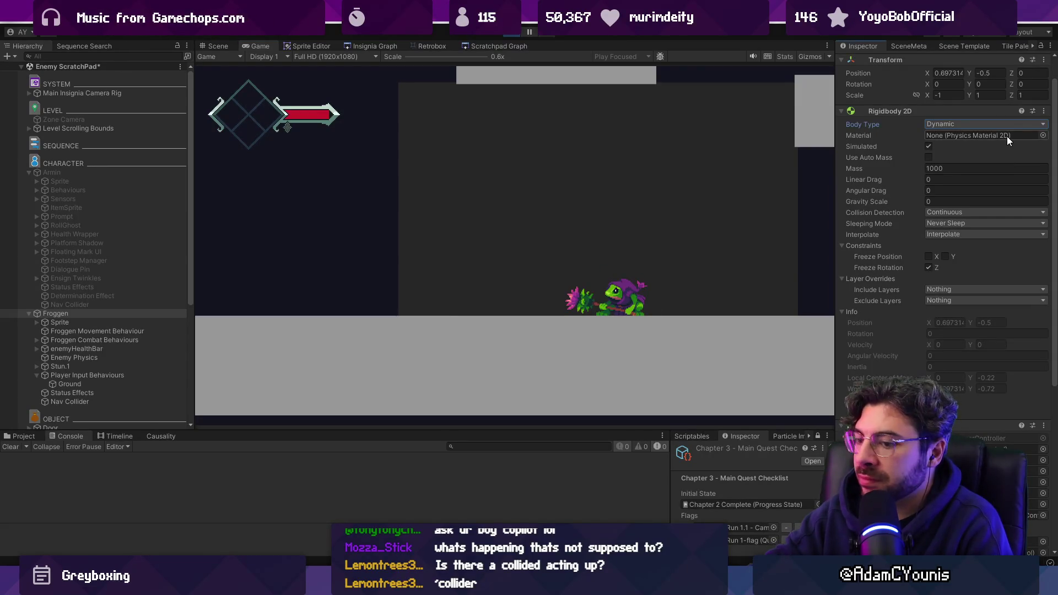
{"action": "key", "text": "ctrl+z"}
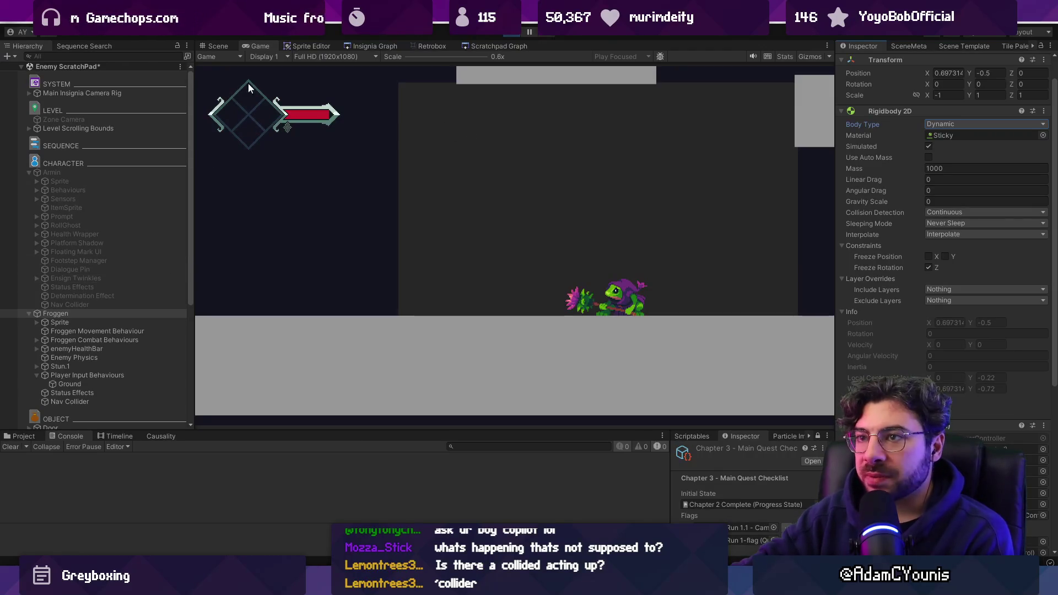
{"action": "left_click", "coordinate": [218, 46]}
{"action": "scroll", "coordinate": [653, 246], "scroll_direction": "up", "scroll_amount": 3}
- Deactivate the Nav Collider object under Froggen, reselect Froggen, and watch it in the Game view
{"action": "scroll", "coordinate": [629, 269], "scroll_direction": "up", "scroll_amount": 2}
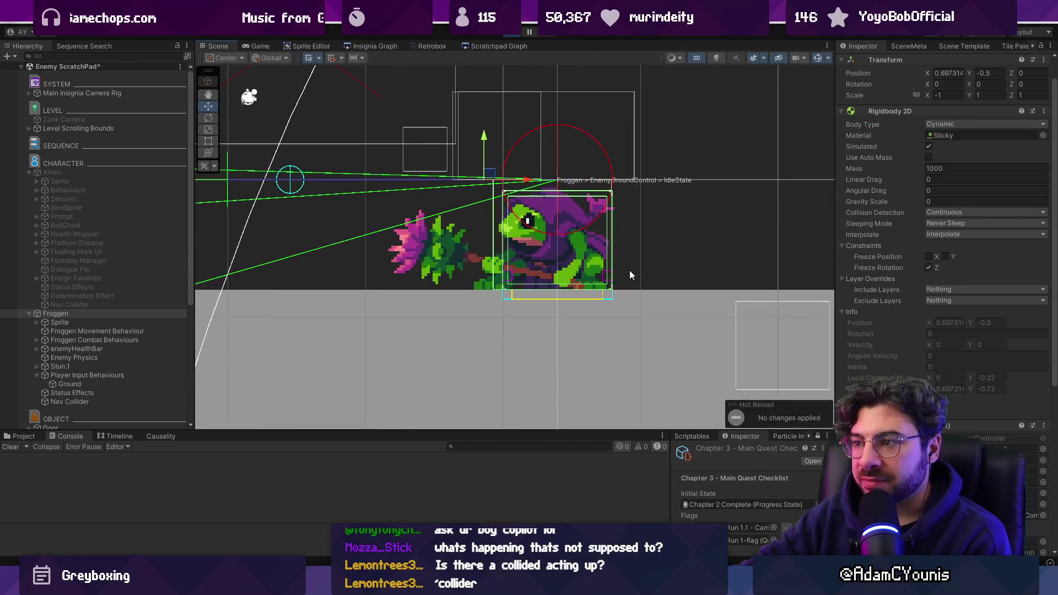
{"action": "left_click", "coordinate": [70, 401]}
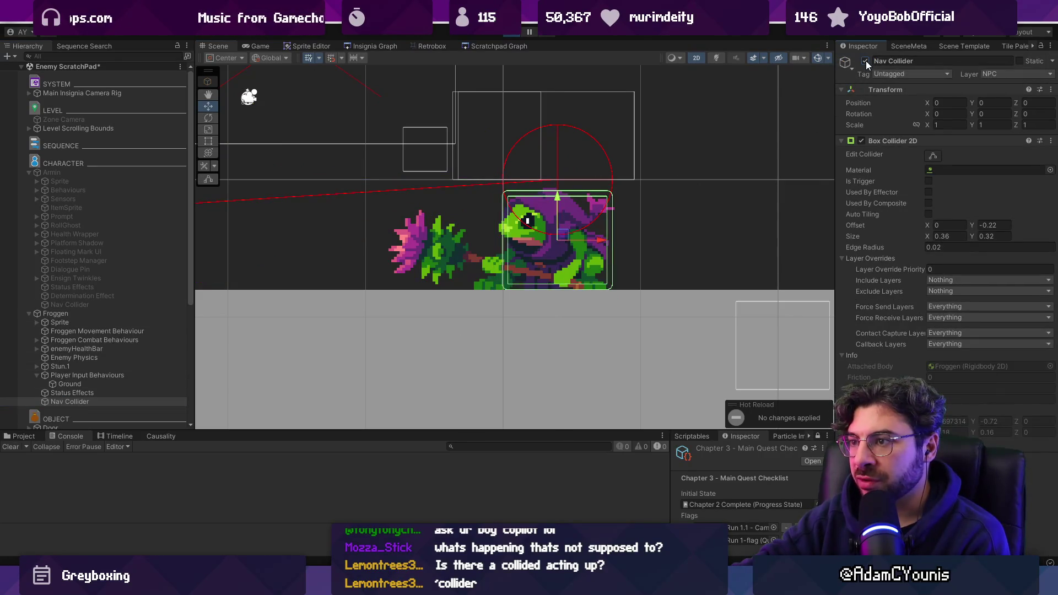
{"action": "left_click", "coordinate": [864, 61]}
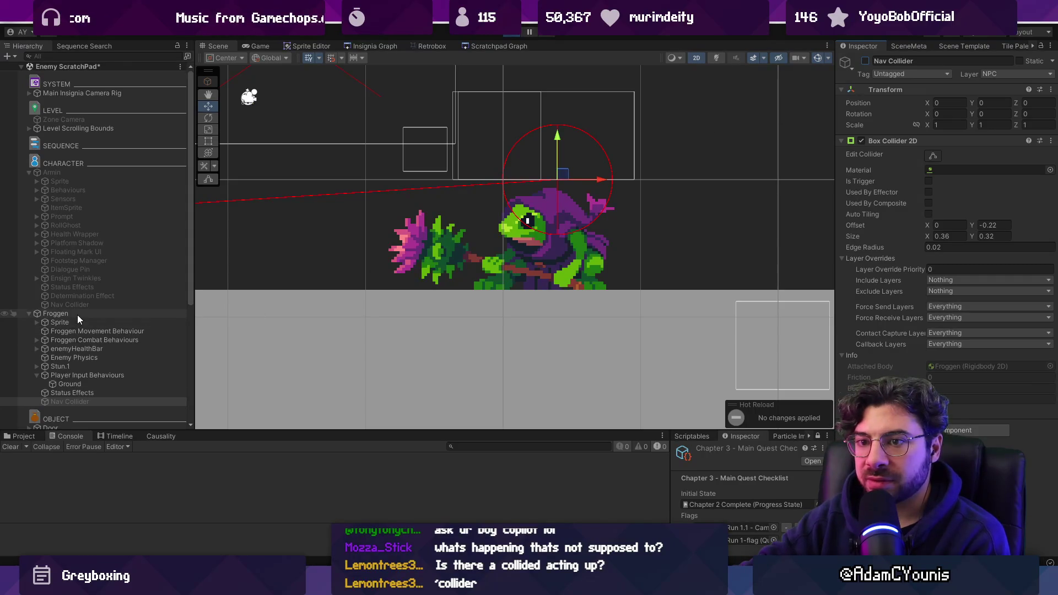
{"action": "left_click", "coordinate": [115, 315]}
{"action": "left_click", "coordinate": [256, 46]}
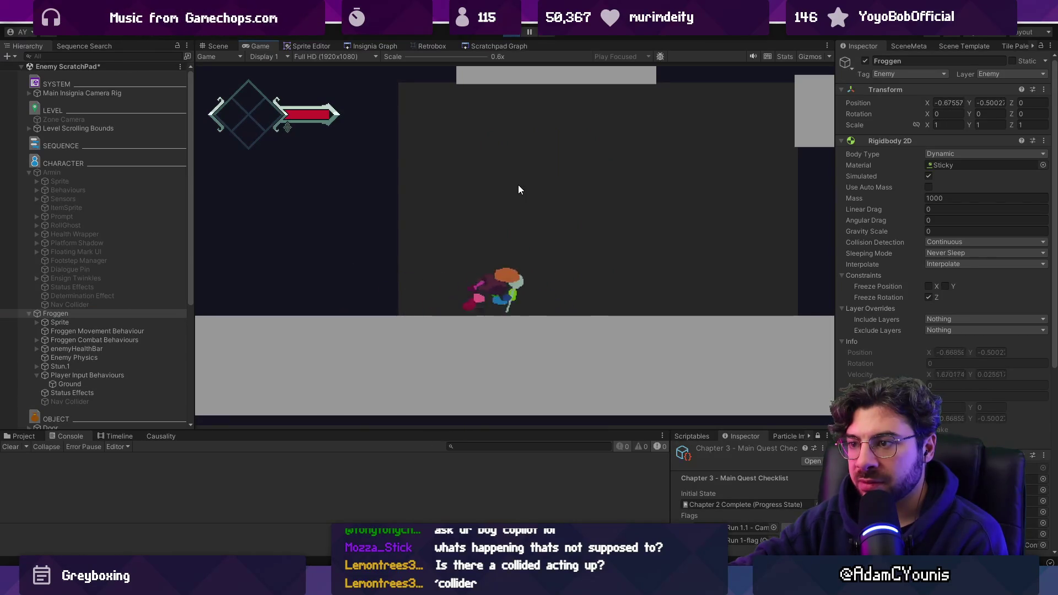
- Review the Nav Collider and Froggen, exit play mode so the scene reverts, and select Armin's Sprite
{"action": "left_click", "coordinate": [113, 400]}
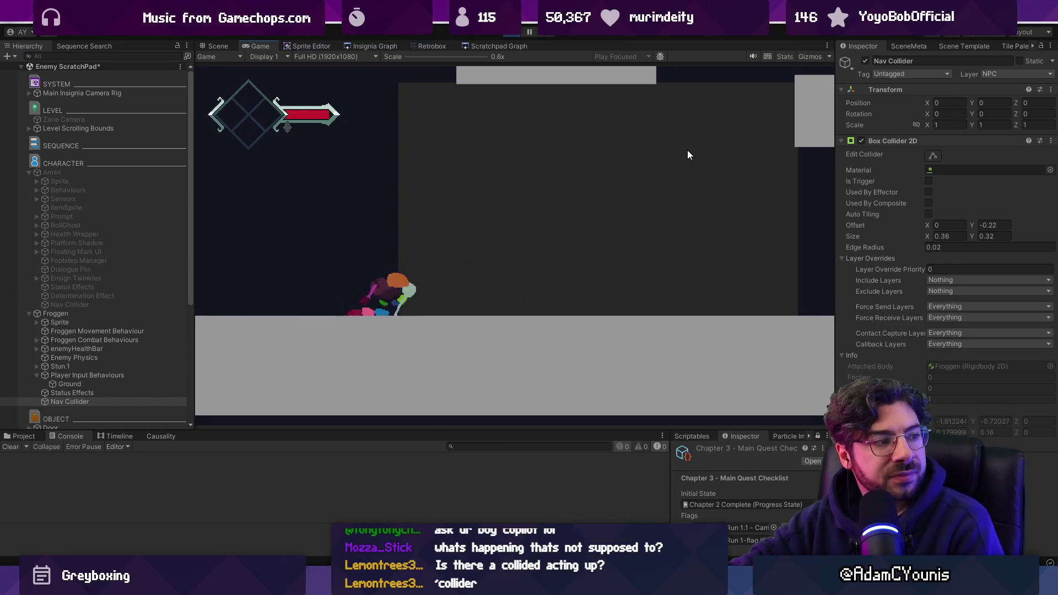
{"action": "left_click", "coordinate": [103, 314]}
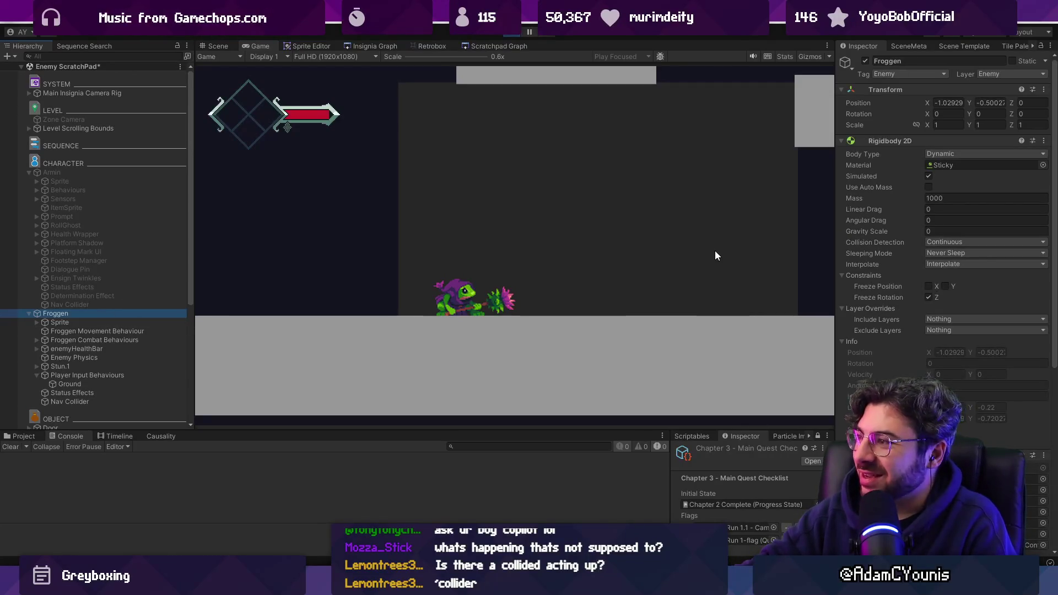
{"action": "left_click", "coordinate": [508, 36]}
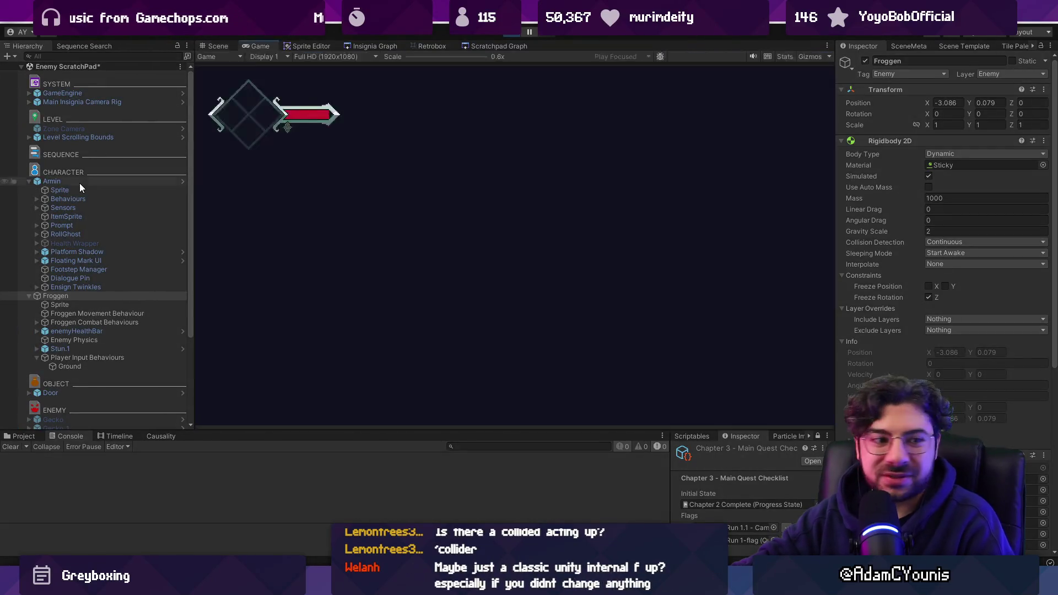
{"action": "left_click", "coordinate": [80, 182]}
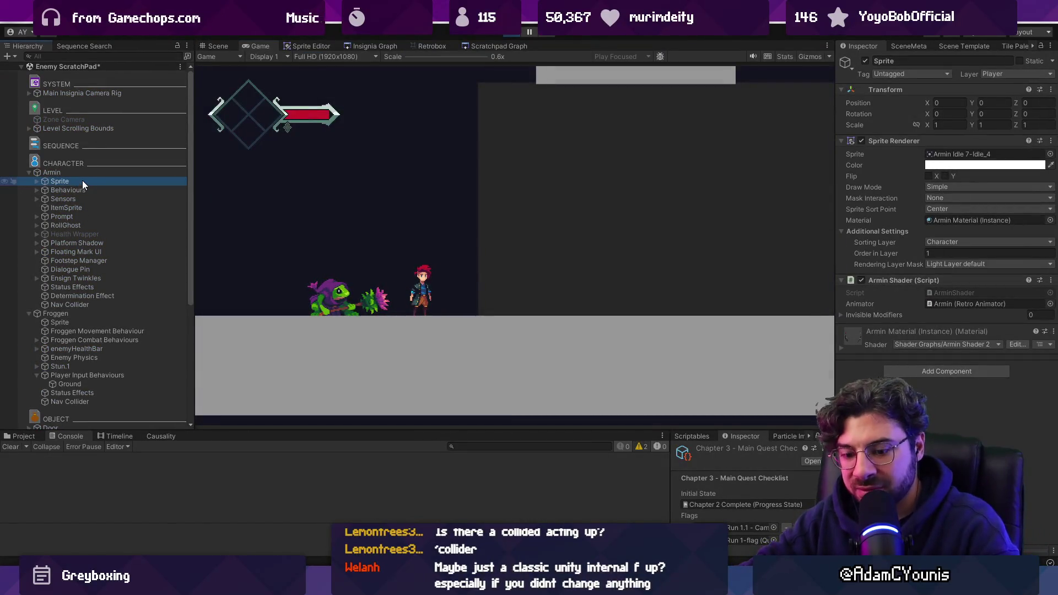
- Select the Armin player object and deactivate it with Alt+Shift+A
{"action": "left_click", "coordinate": [44, 20]}
{"action": "left_click", "coordinate": [106, 165]}
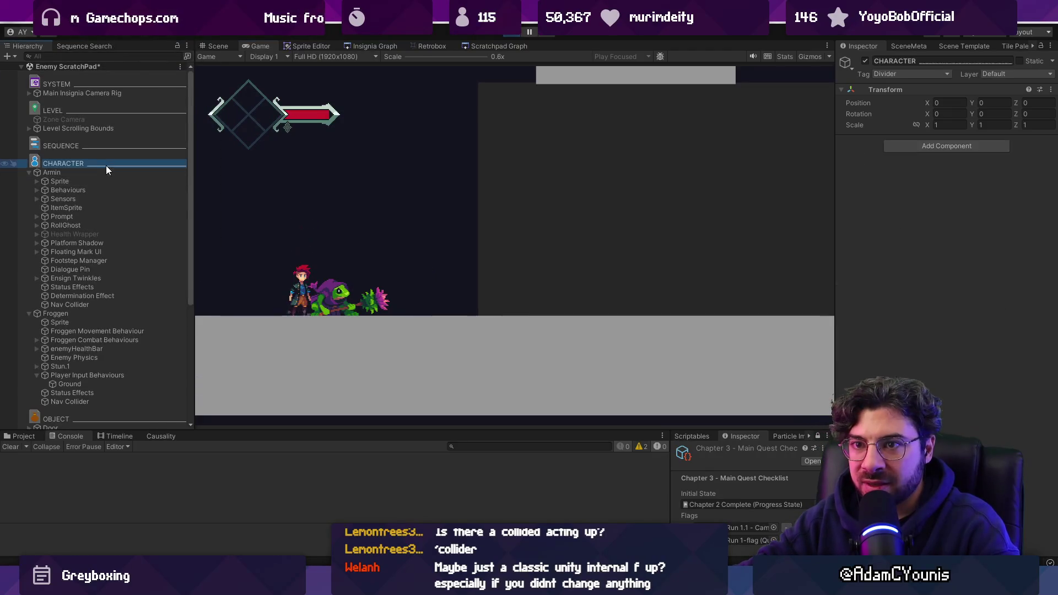
{"action": "left_click", "coordinate": [108, 172]}
{"action": "key", "text": "alt+shift+a"}
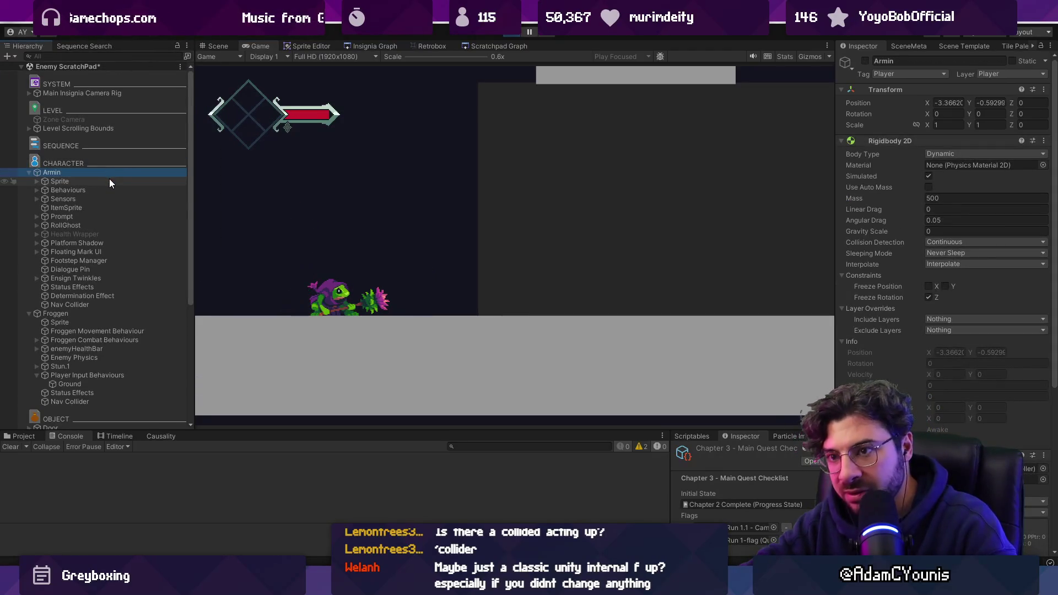
- Set Froggen's Rigidbody 2D interpolation to Interpolate, checking its Nav Collider box collider along the way
{"action": "left_click", "coordinate": [91, 312]}
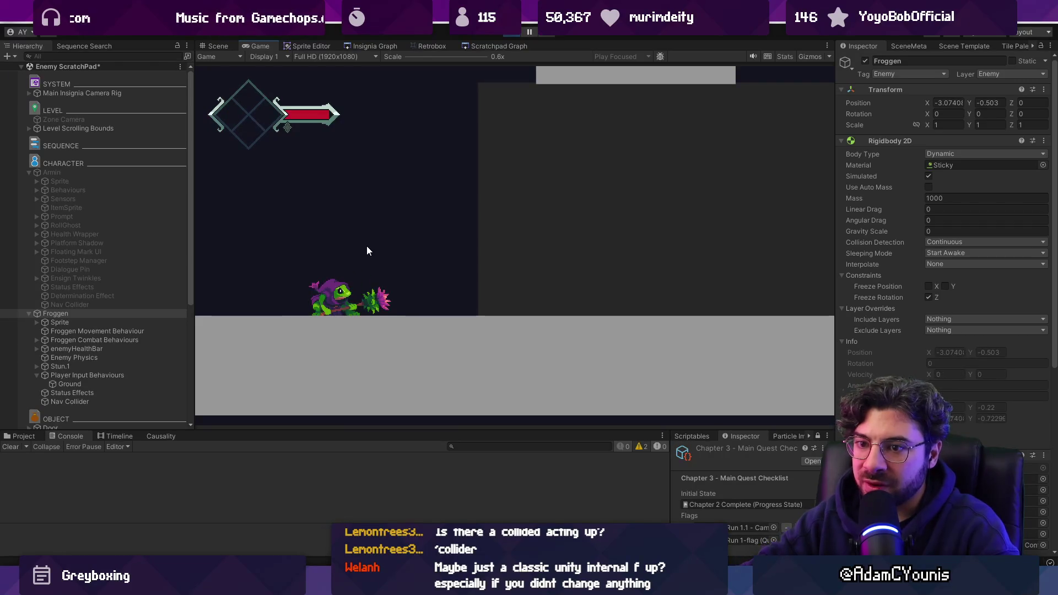
{"action": "left_click", "coordinate": [137, 402]}
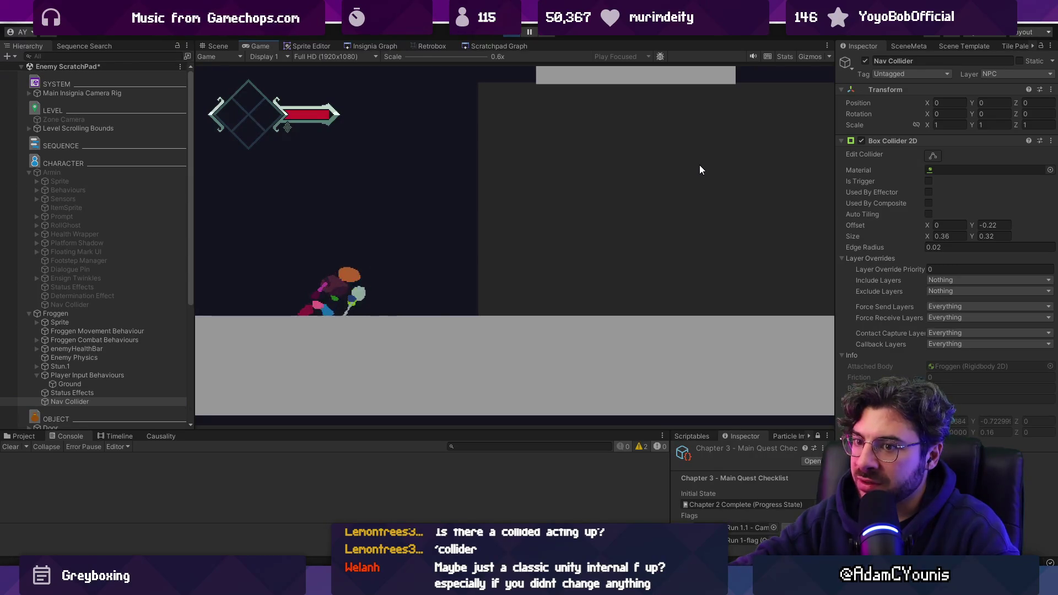
{"action": "left_click", "coordinate": [146, 313]}
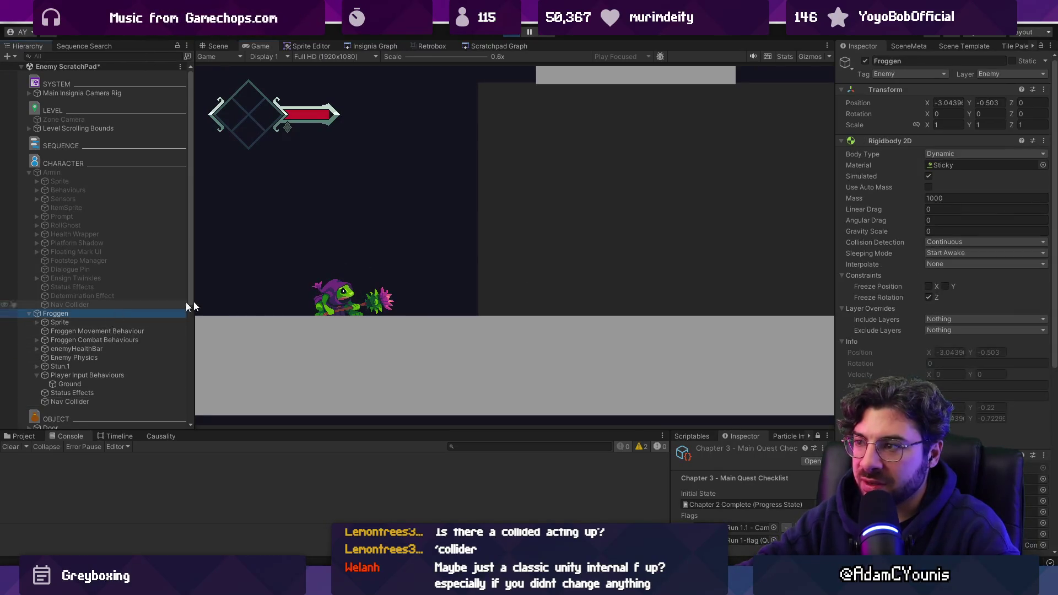
{"action": "left_click", "coordinate": [963, 265]}
{"action": "left_click", "coordinate": [953, 288]}
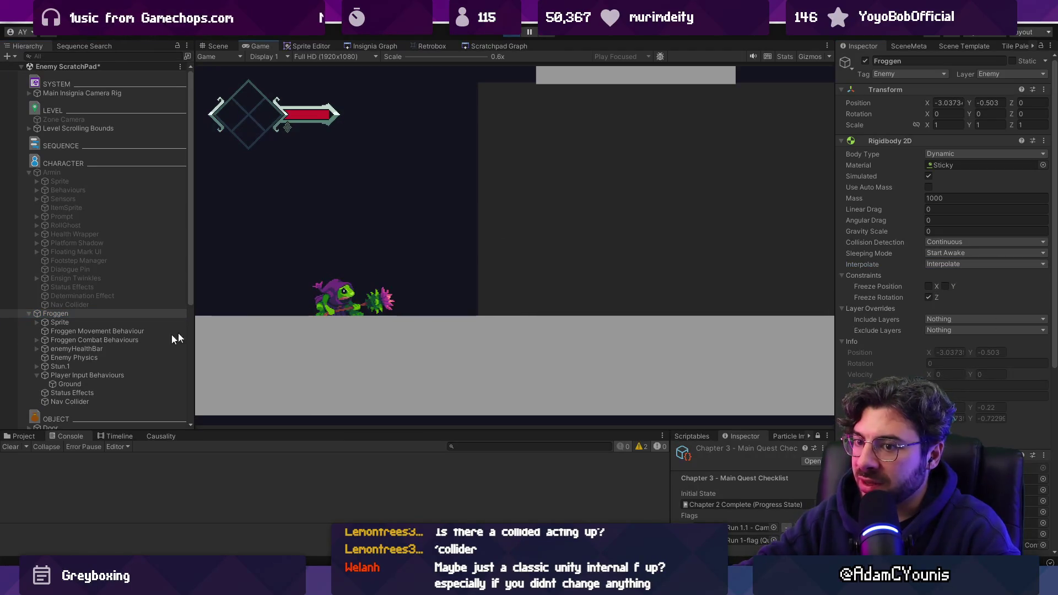
{"action": "left_click", "coordinate": [69, 401]}
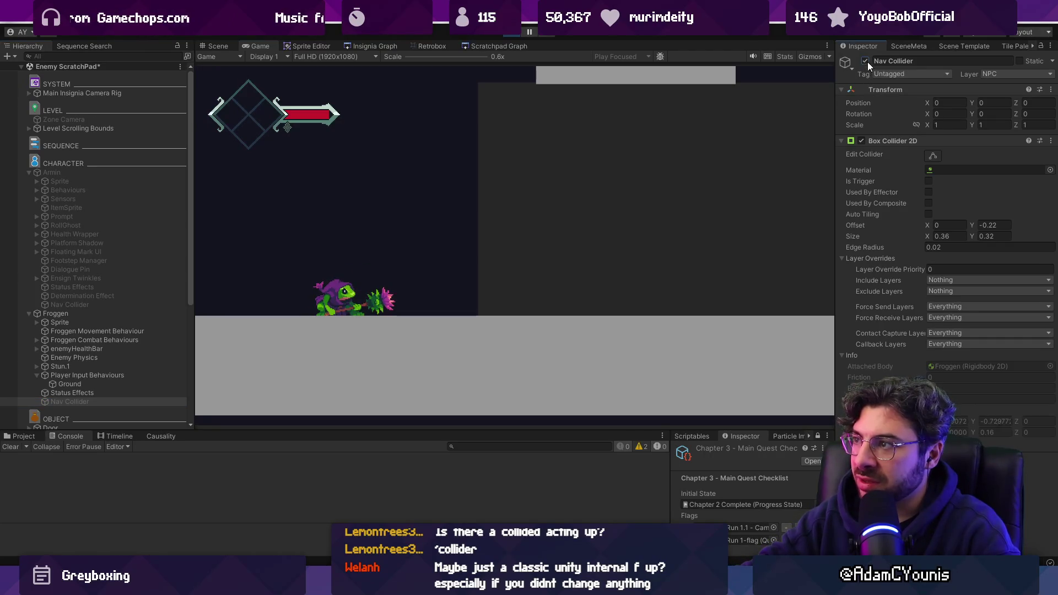
{"action": "left_click", "coordinate": [38, 313]}
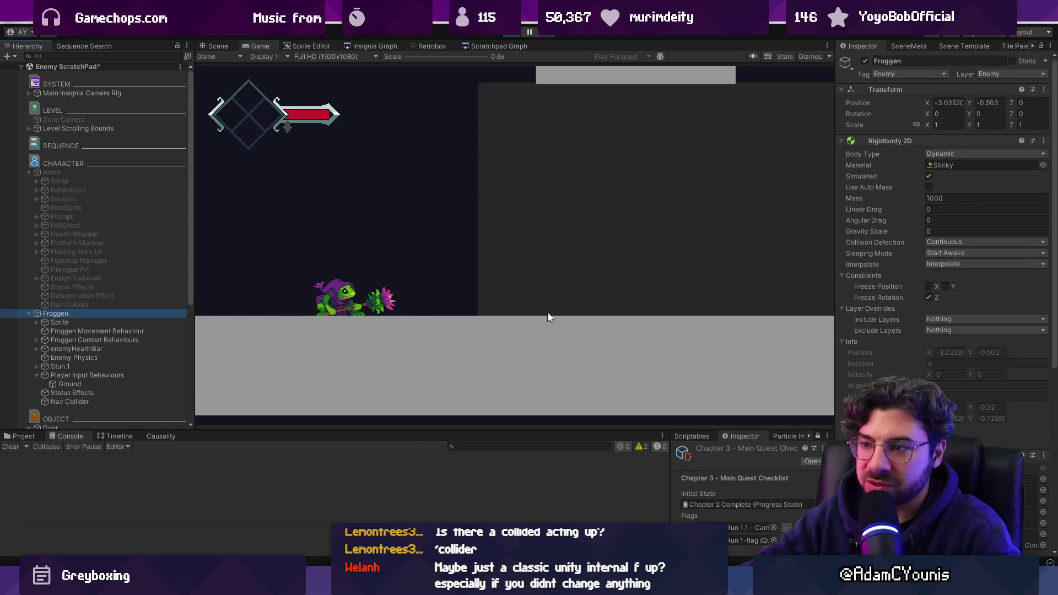
- Remove Froggen's Sticky physics material, setting it to None, then put Sticky back
{"action": "left_click", "coordinate": [1043, 165]}
{"action": "key", "text": "Up"}
{"action": "key", "text": "Up"}
{"action": "key", "text": "Up"}
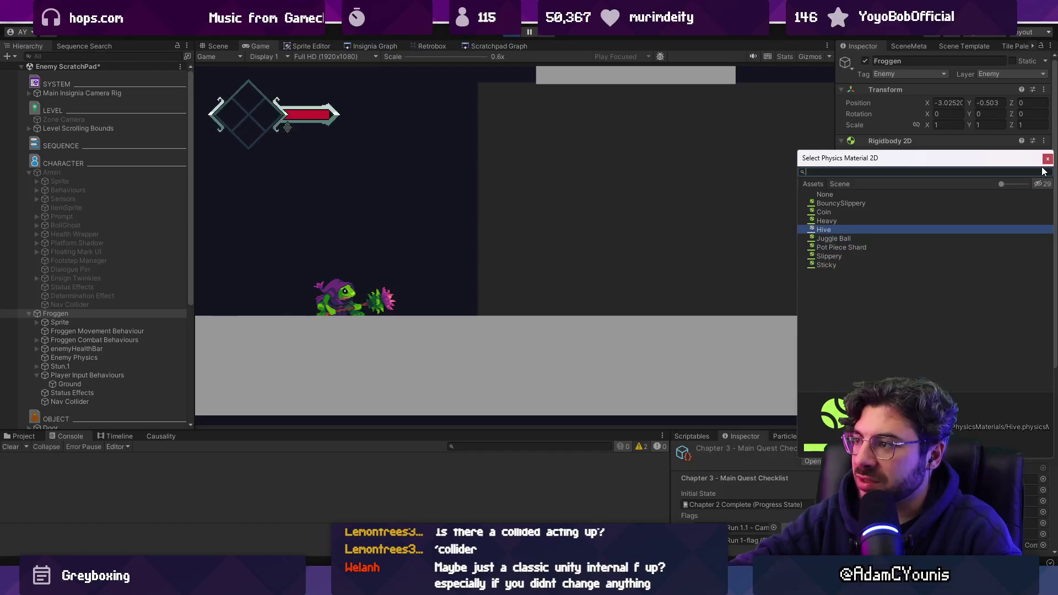
{"action": "key", "text": "Up"}
{"action": "key", "text": "Return"}
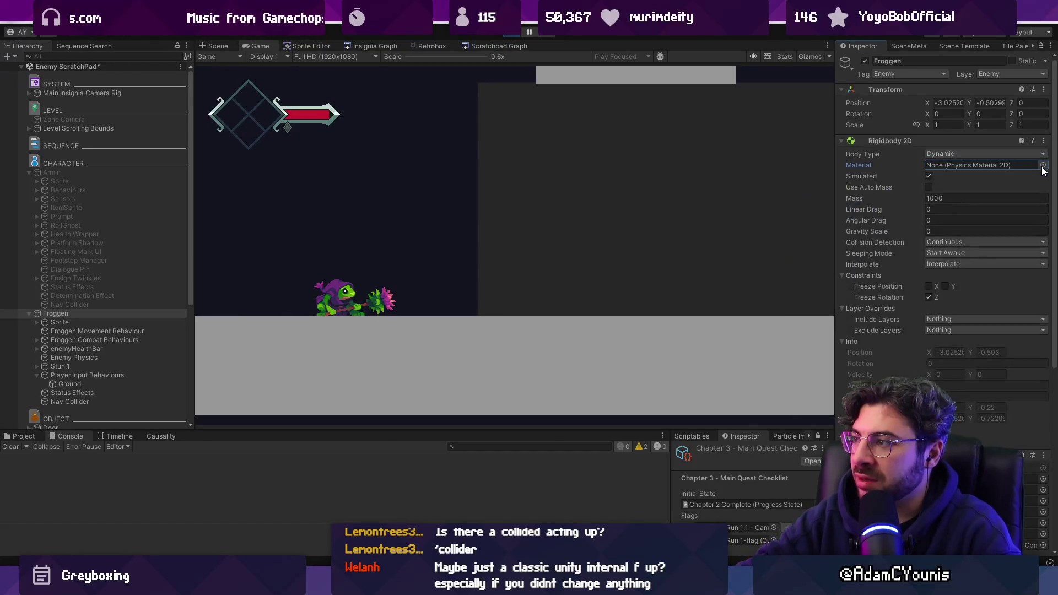
{"action": "left_click", "coordinate": [1042, 165]}
{"action": "double_click", "coordinate": [878, 263]}
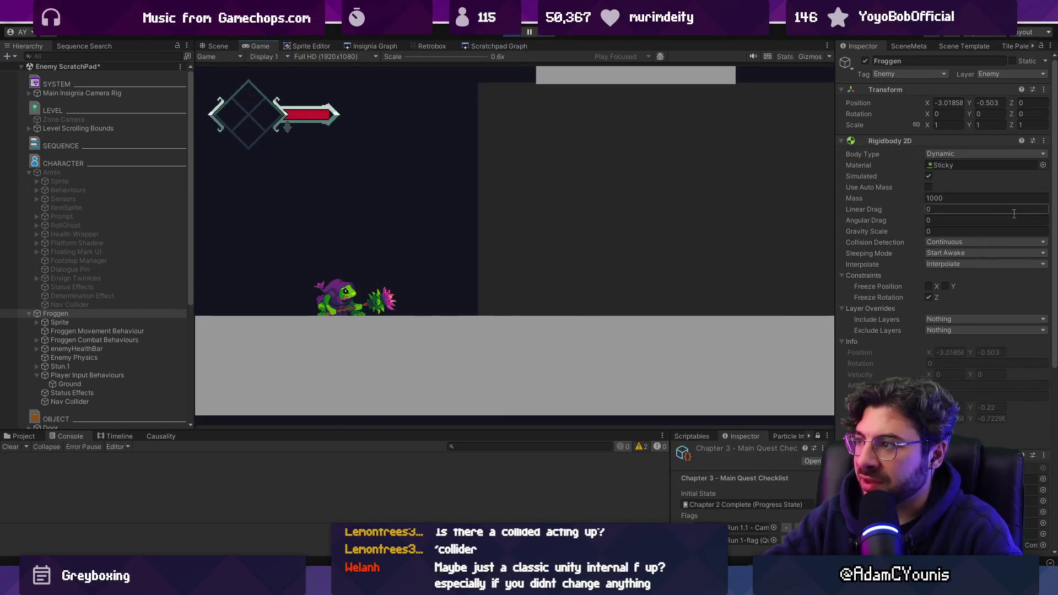
- Try Froggen's interpolation on Extrapolate, then set it to None and inspect the Nav Collider
{"action": "left_click", "coordinate": [956, 264]}
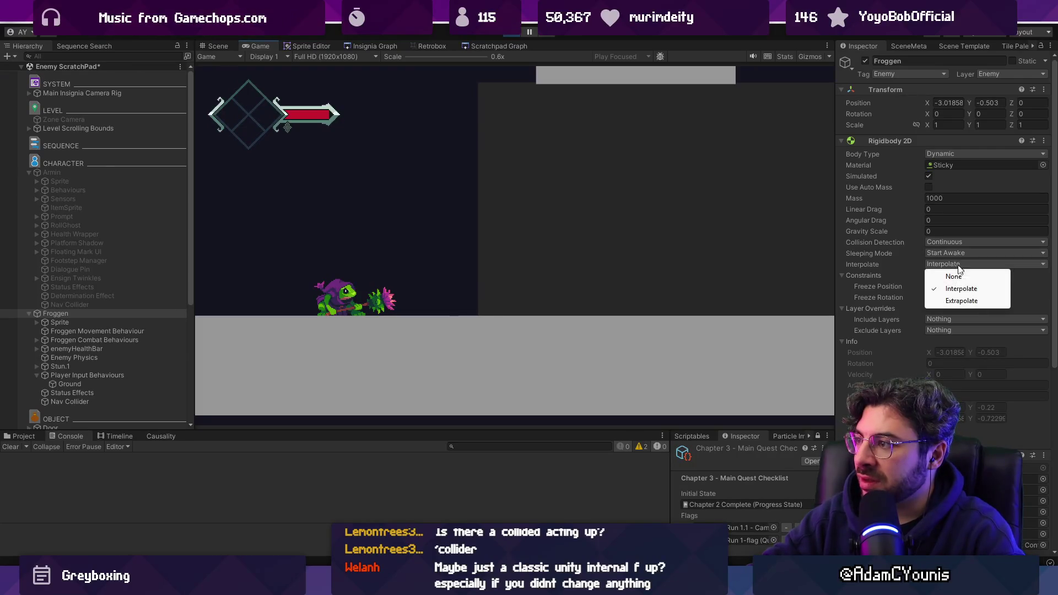
{"action": "left_click", "coordinate": [946, 300]}
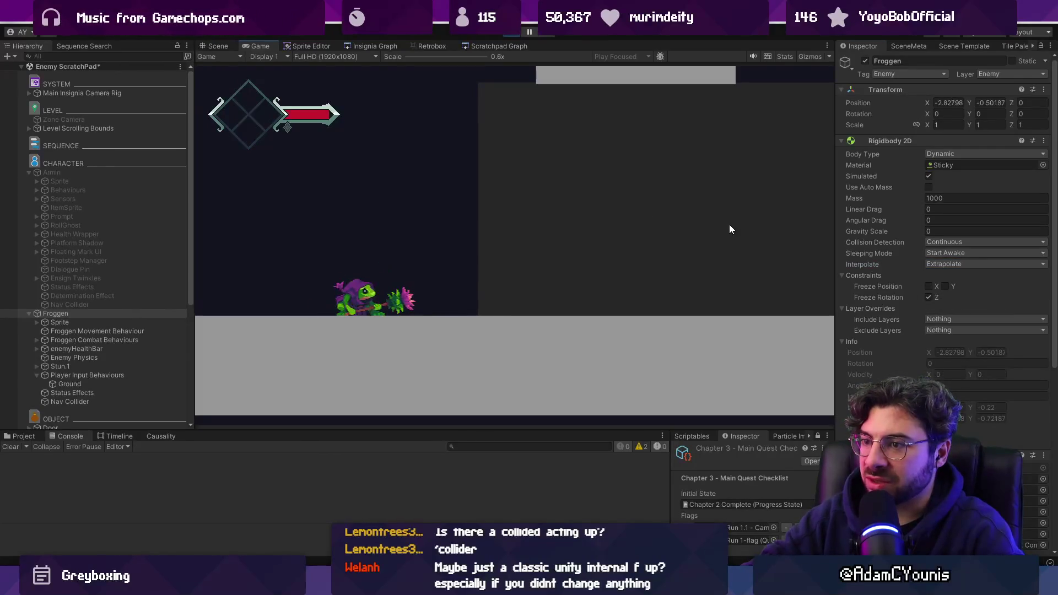
{"action": "left_click", "coordinate": [984, 264]}
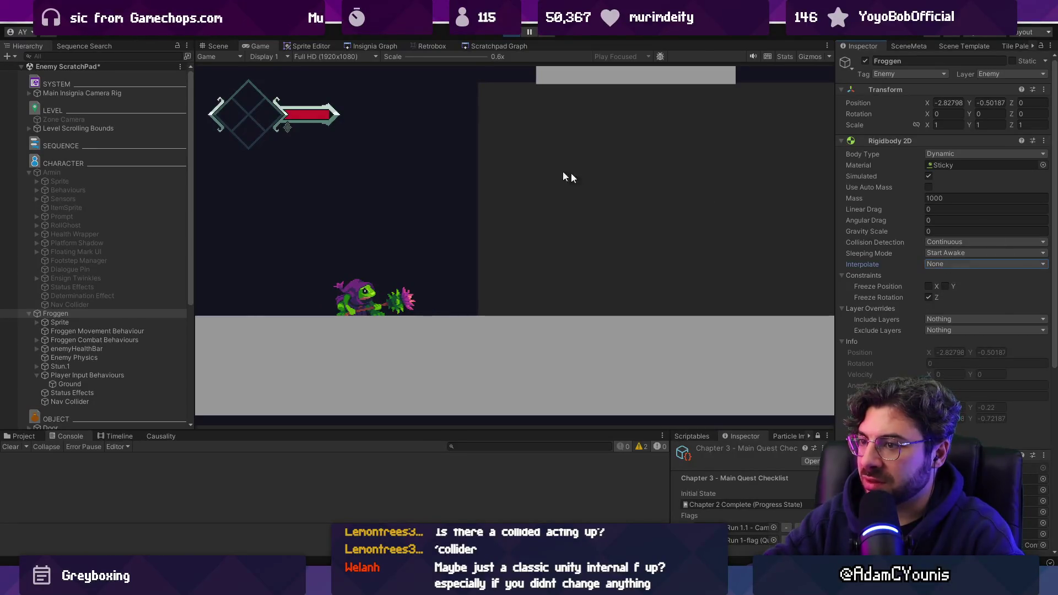
{"action": "left_click", "coordinate": [98, 401]}
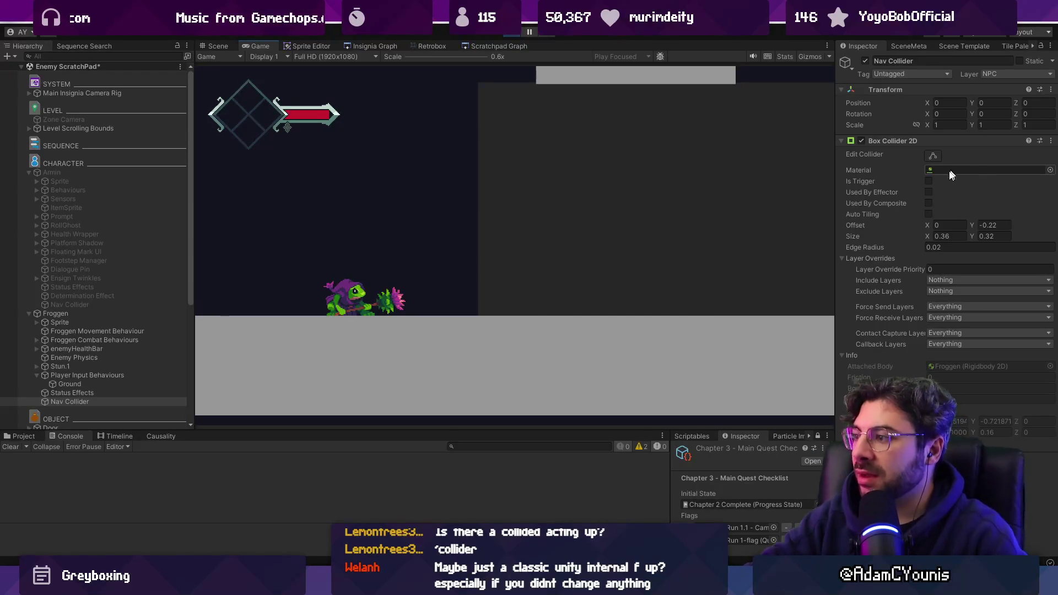
- Set Froggen's interpolation back to Interpolate and inspect its Ground behaviour and Nav Collider
{"action": "left_click", "coordinate": [77, 313]}
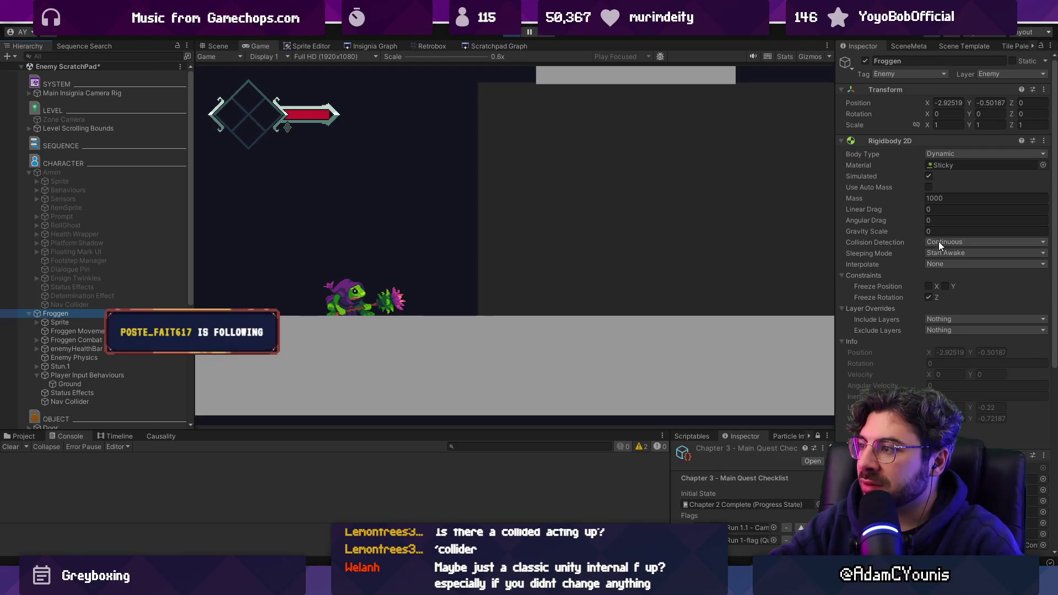
{"action": "left_click", "coordinate": [958, 263]}
{"action": "left_click", "coordinate": [963, 288]}
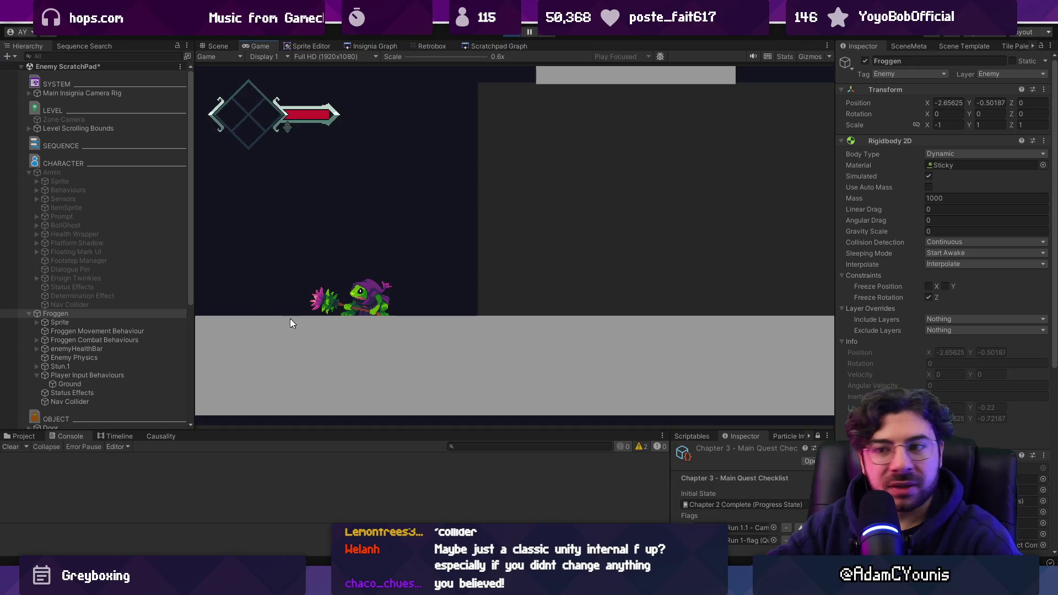
{"action": "left_click", "coordinate": [110, 384]}
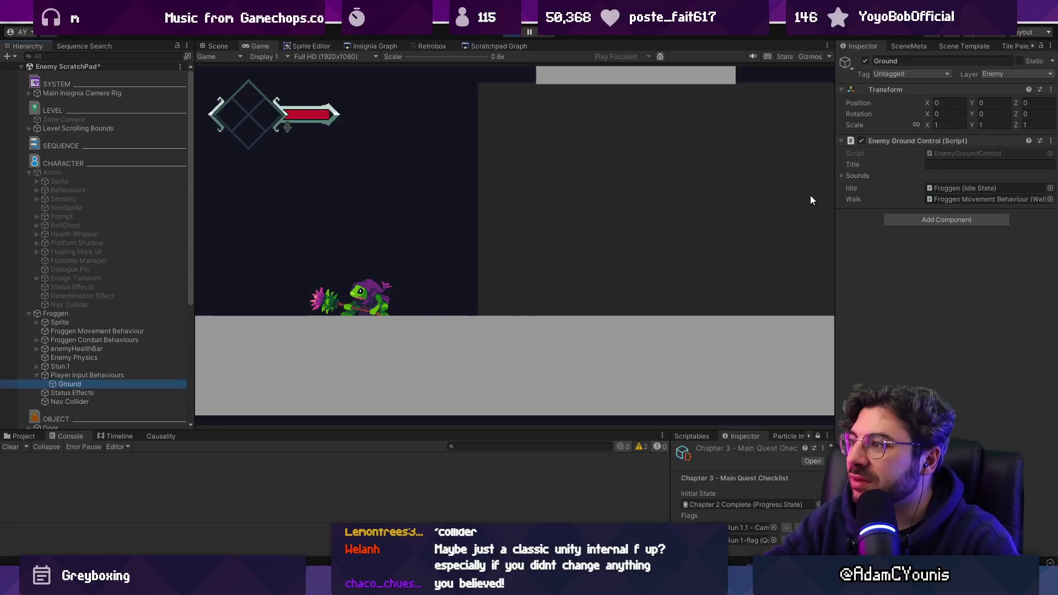
{"action": "left_click", "coordinate": [60, 402]}
- Disable the Nav Collider's box collider and object during play, then reactivate it
{"action": "left_click", "coordinate": [576, 208]}
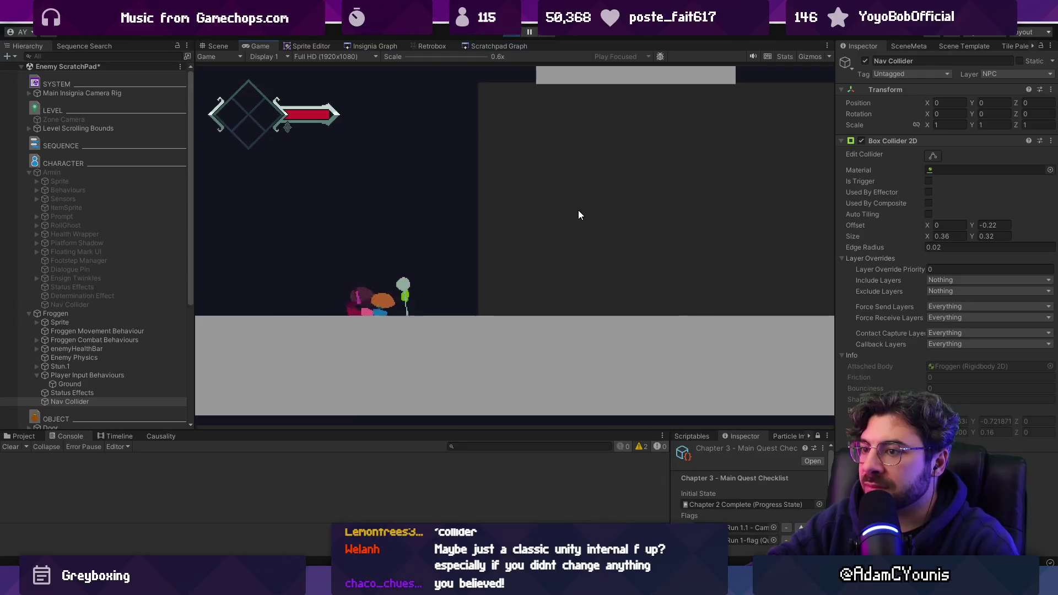
{"action": "left_click", "coordinate": [861, 142]}
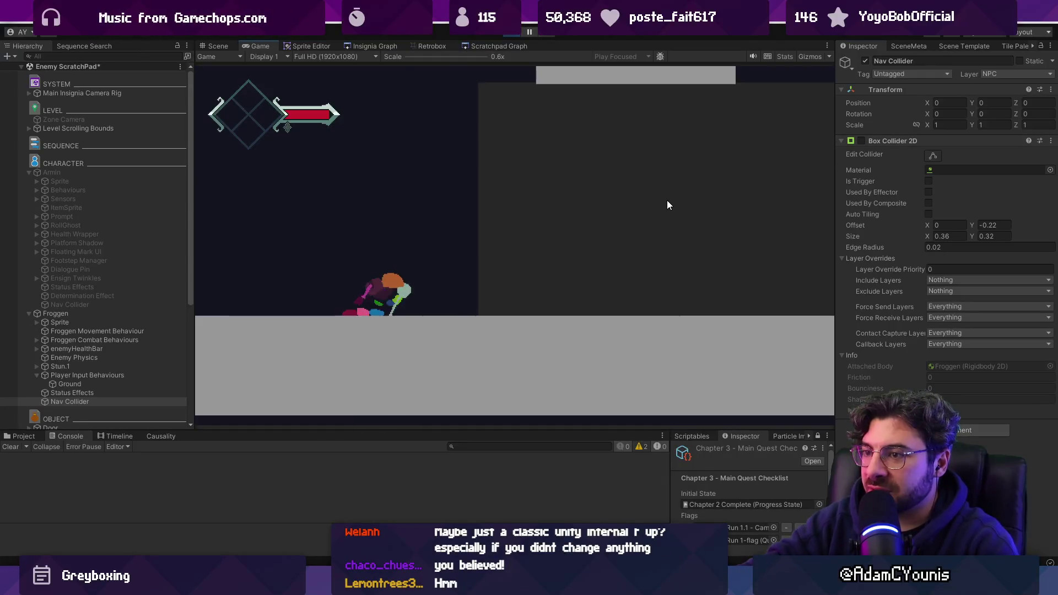
{"action": "left_click", "coordinate": [848, 142]}
{"action": "left_click", "coordinate": [864, 61]}
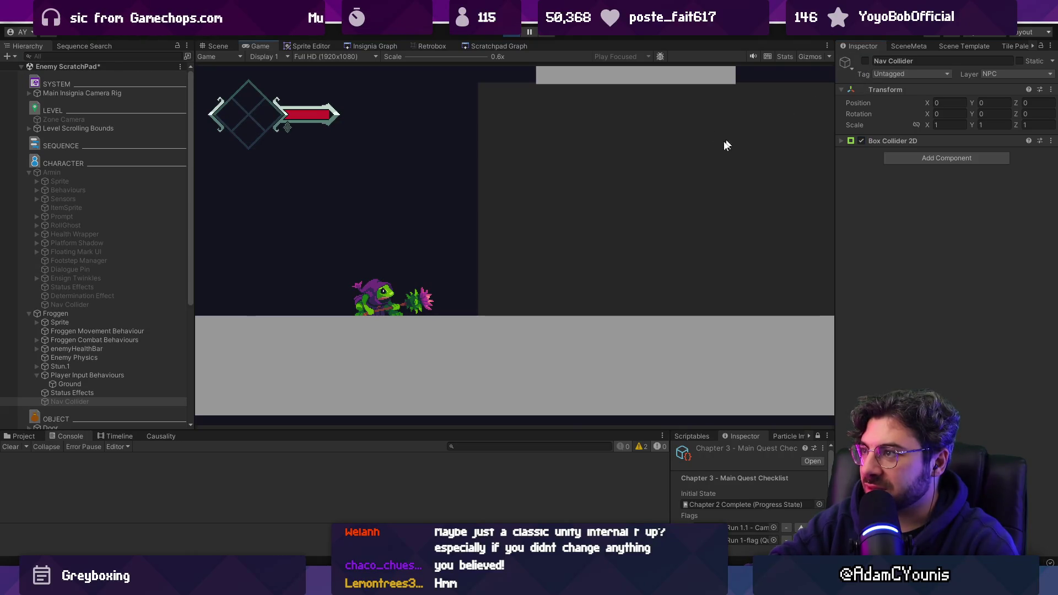
{"action": "left_click", "coordinate": [884, 141]}
{"action": "left_click", "coordinate": [863, 60]}
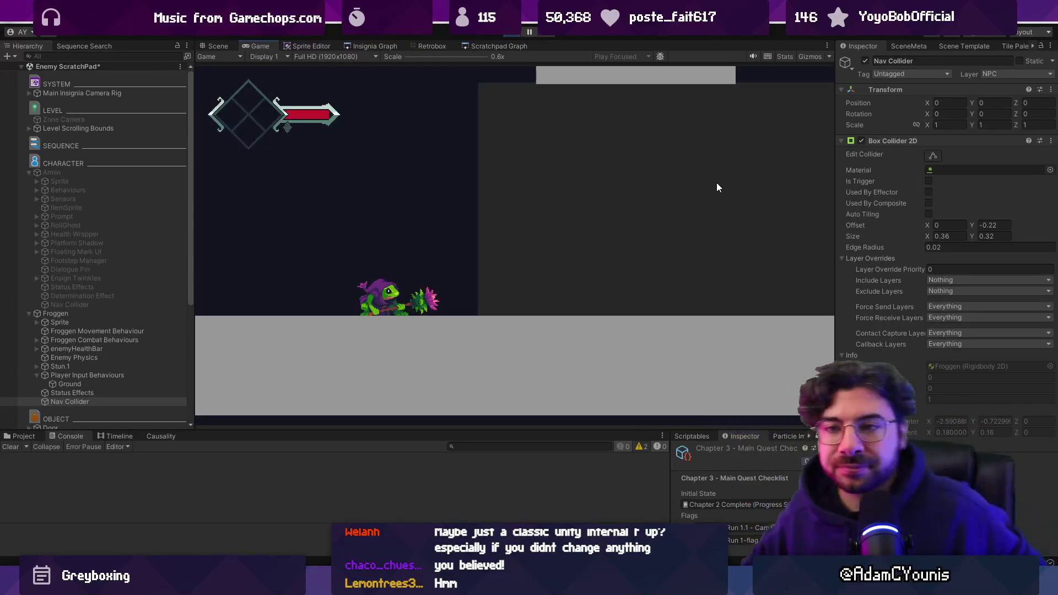
- Reselect Froggen, watch the running game, then stop play mode and select Froggen again
{"action": "left_click", "coordinate": [118, 313]}
{"action": "left_click", "coordinate": [659, 213]}
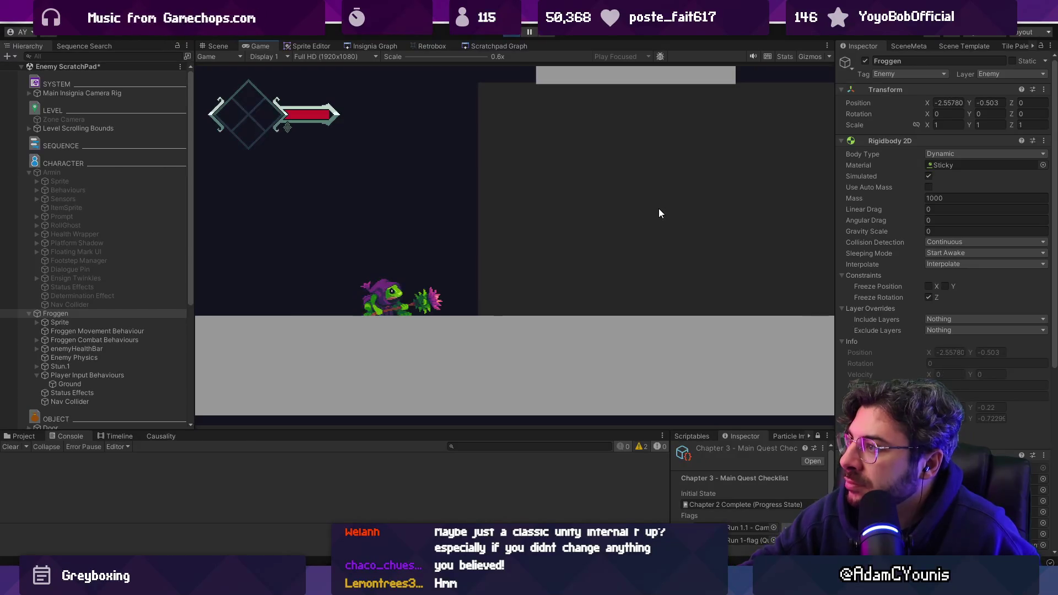
{"action": "left_click", "coordinate": [594, 234]}
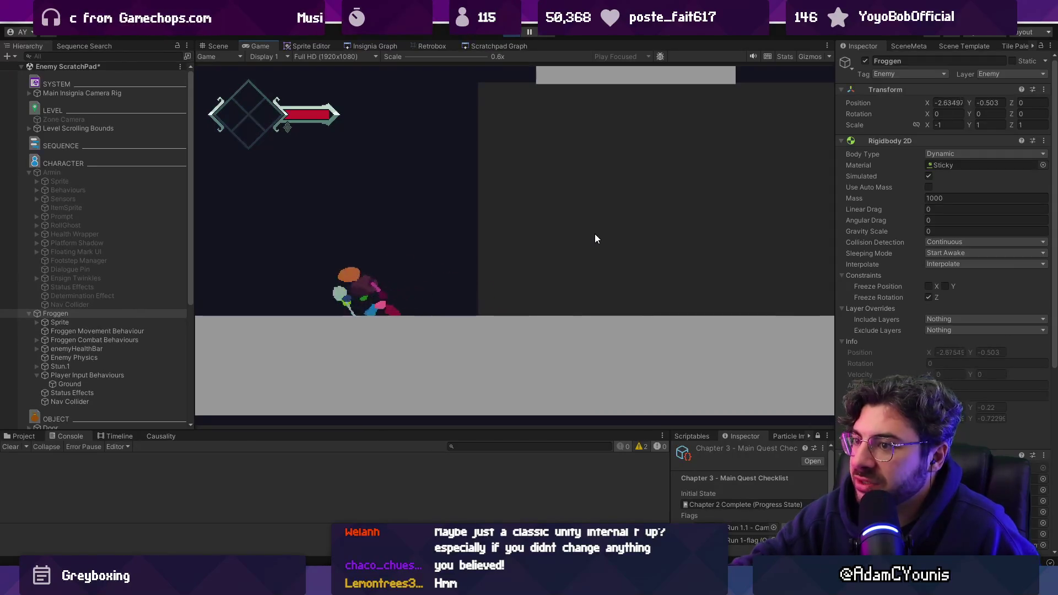
{"action": "left_click", "coordinate": [510, 34]}
{"action": "left_click", "coordinate": [88, 316]}
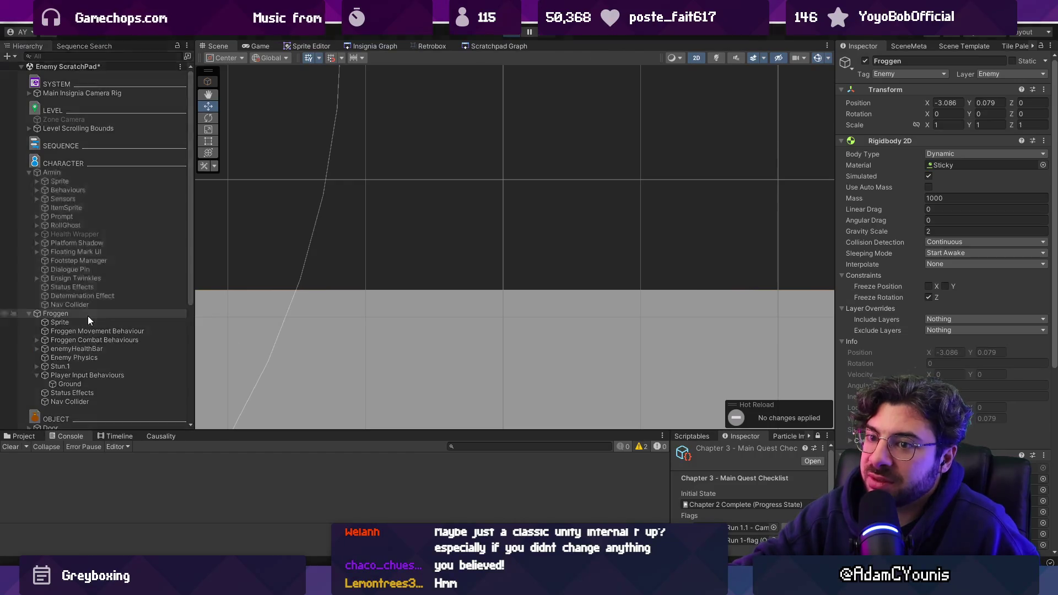
- Run the game with the Armin player deactivated, then select Froggen in the Hierarchy
{"action": "key", "text": "ctrl+p"}
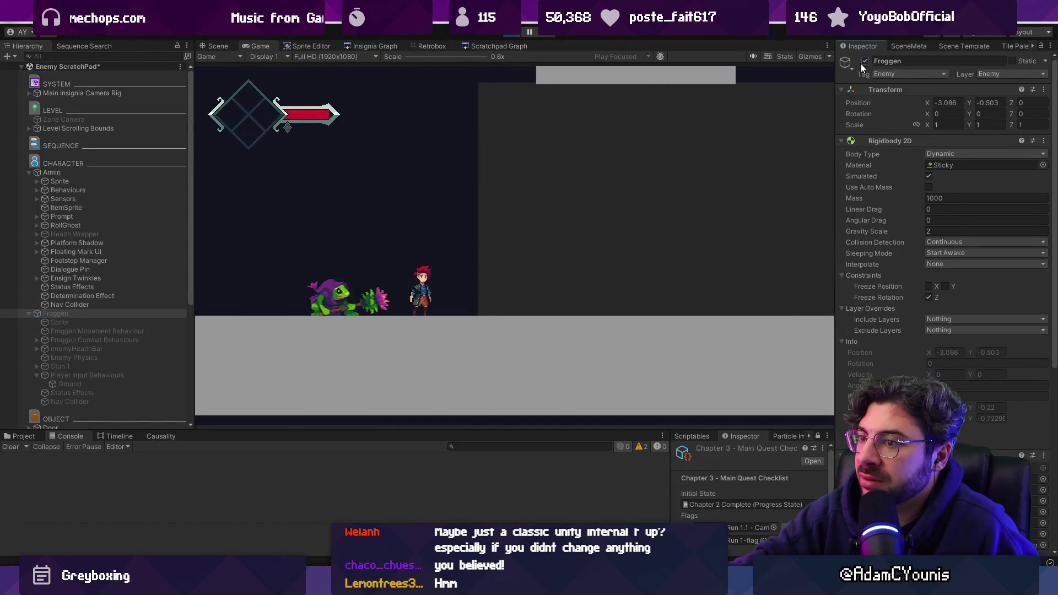
{"action": "left_click", "coordinate": [99, 173]}
{"action": "key", "text": "alt+shift+a"}
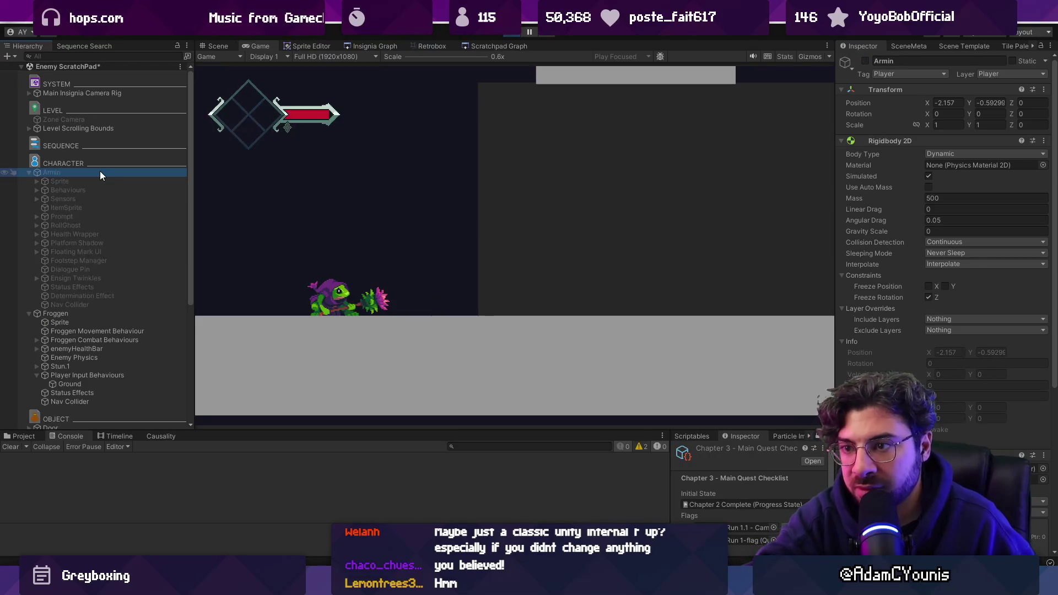
{"action": "left_click", "coordinate": [555, 249]}
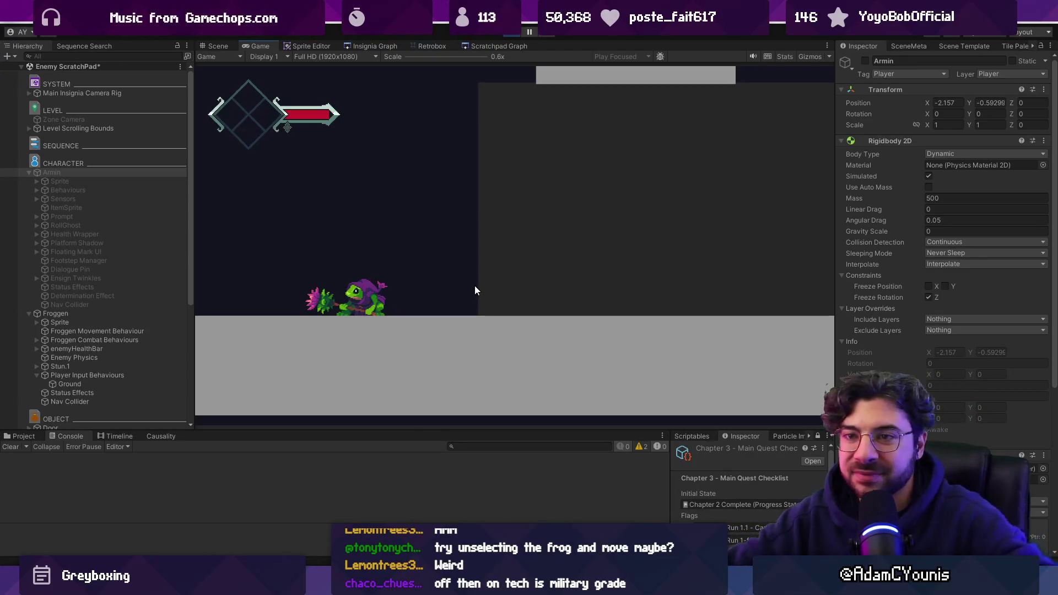
{"action": "left_click", "coordinate": [122, 322]}
- Select Froggen and bring up its StateTree graph in the side dock
{"action": "left_click", "coordinate": [122, 314]}
{"action": "left_click", "coordinate": [563, 237]}
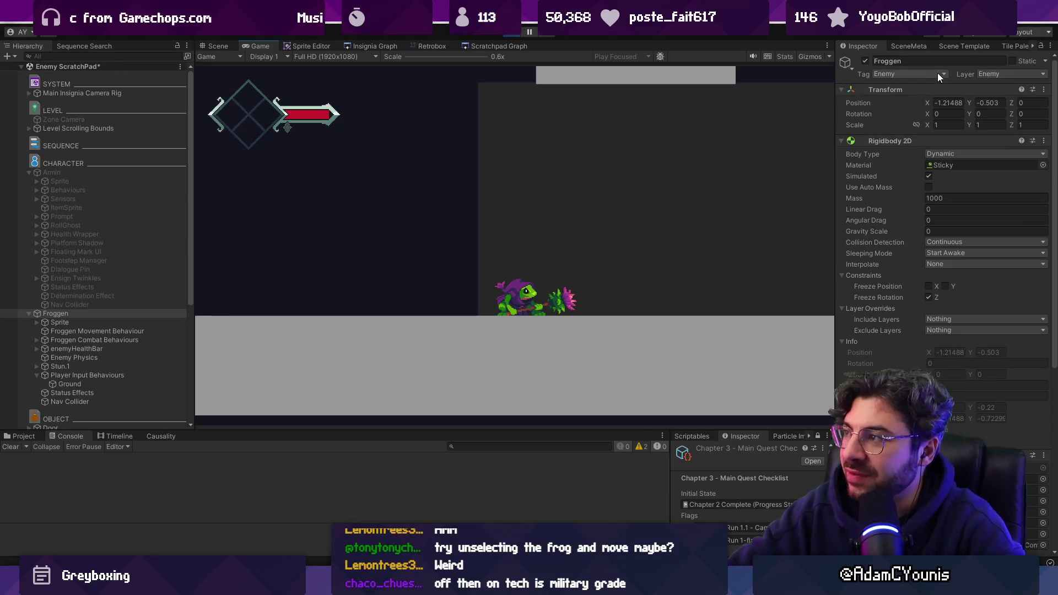
{"action": "left_click", "coordinate": [931, 46]}
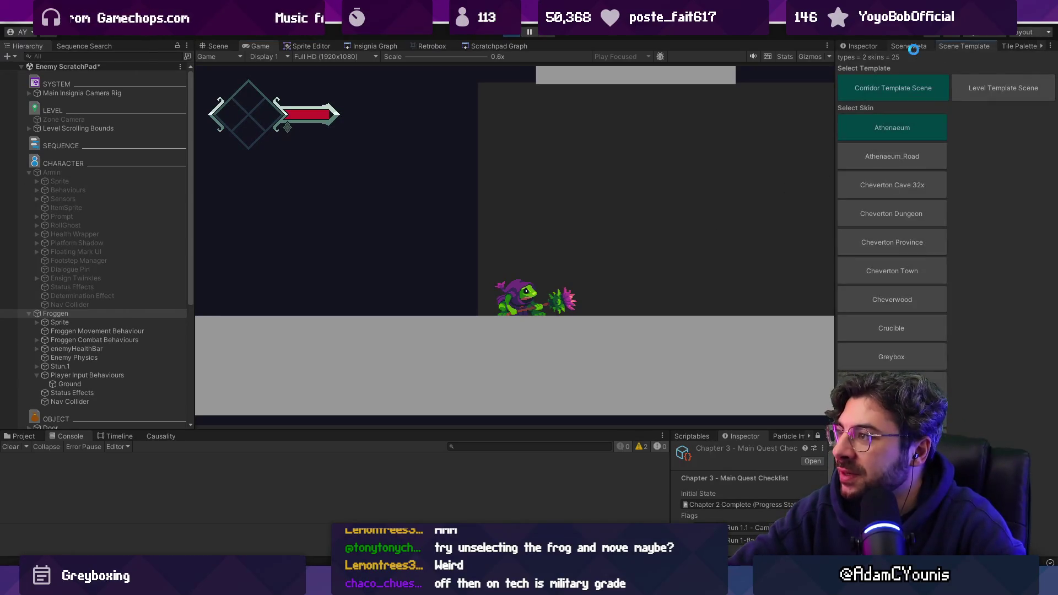
{"action": "left_click", "coordinate": [945, 47]}
{"action": "left_click", "coordinate": [1041, 46]}
{"action": "left_click", "coordinate": [1041, 46]}
{"action": "left_click", "coordinate": [1041, 46]}
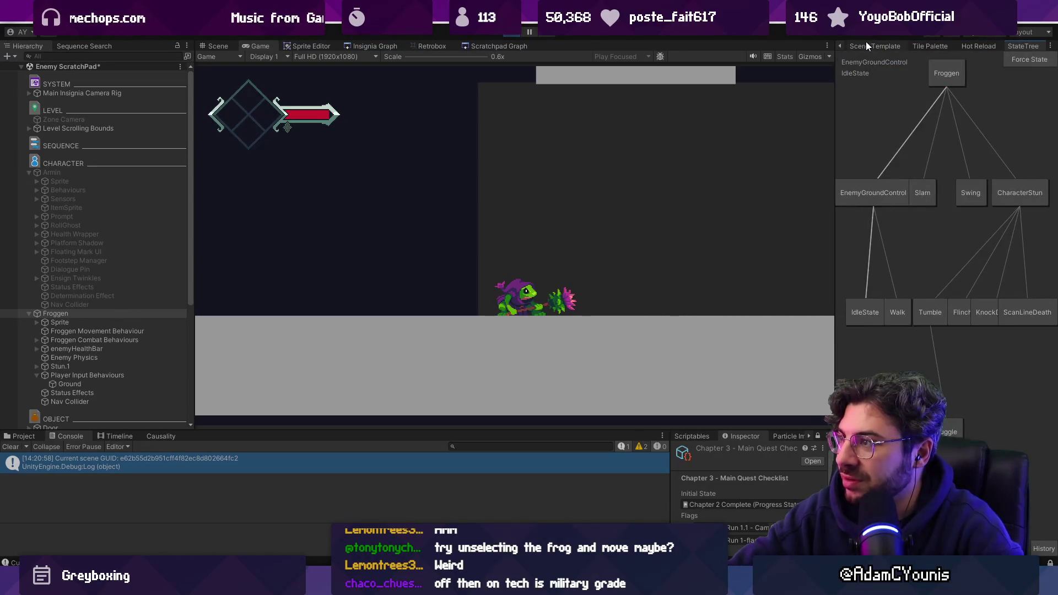
- Make Froggen walk left with the Left arrow key, then stop the play session
{"action": "left_click", "coordinate": [653, 191]}
{"action": "key", "text": "Left"}
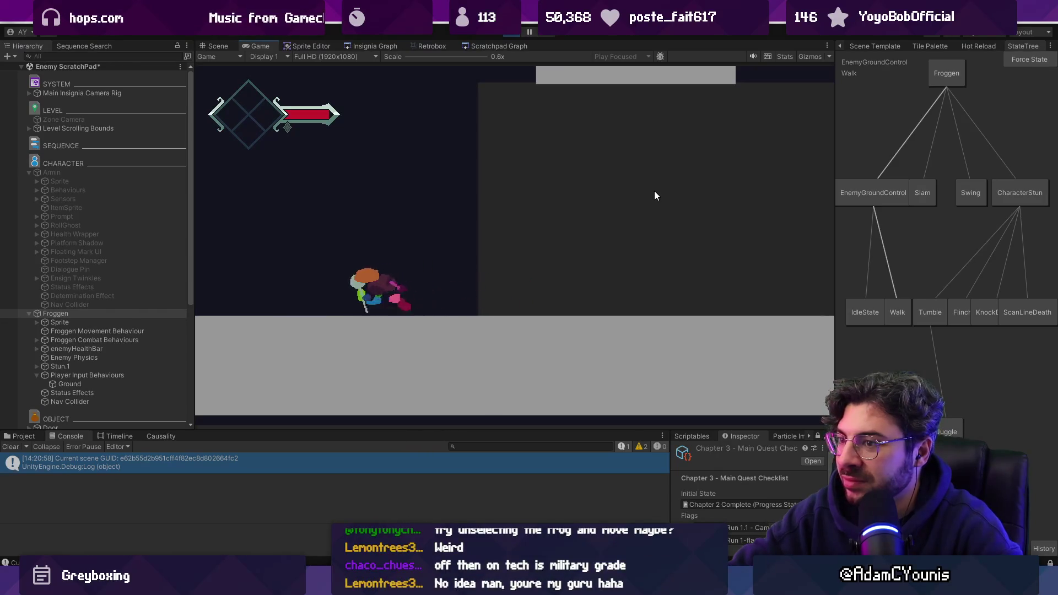
{"action": "left_click", "coordinate": [507, 36]}
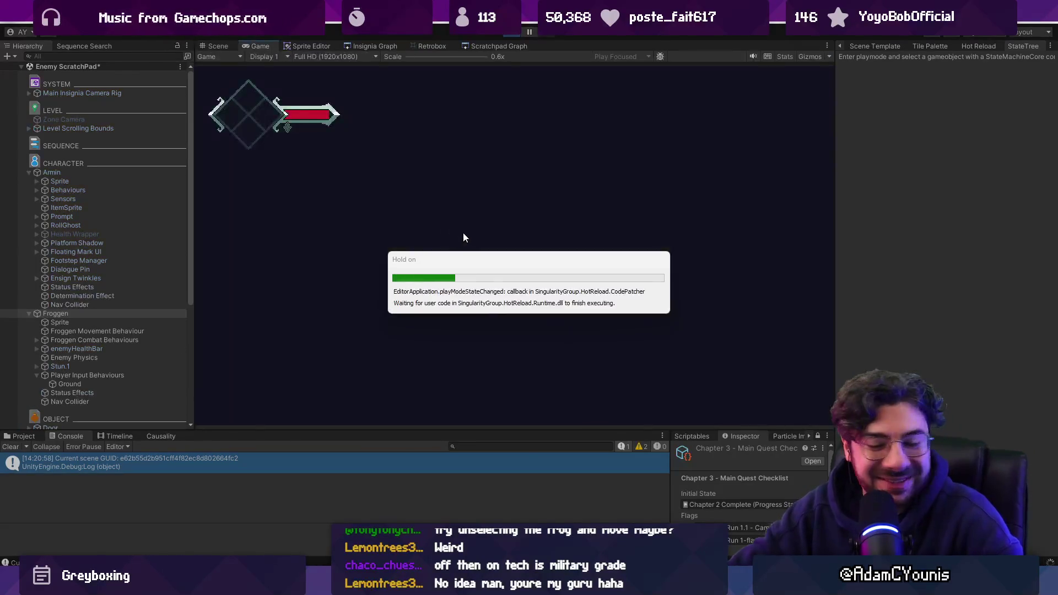
- Restart the game, move Armin left toward the frog, and bring up the StateTree panel
{"action": "key", "text": "Right"}
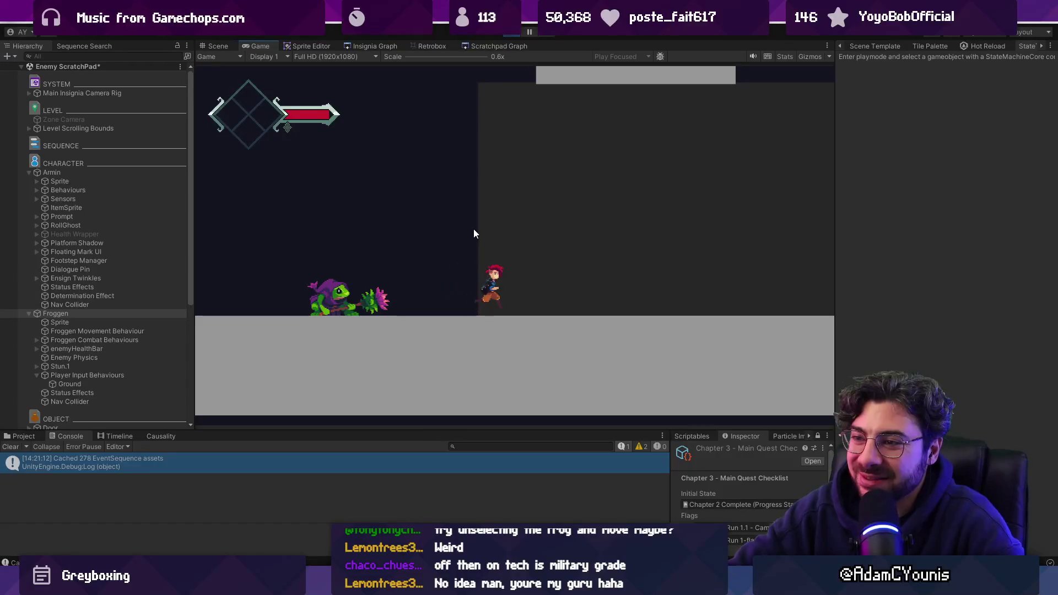
{"action": "key", "text": "Left"}
{"action": "key", "text": "Left"}
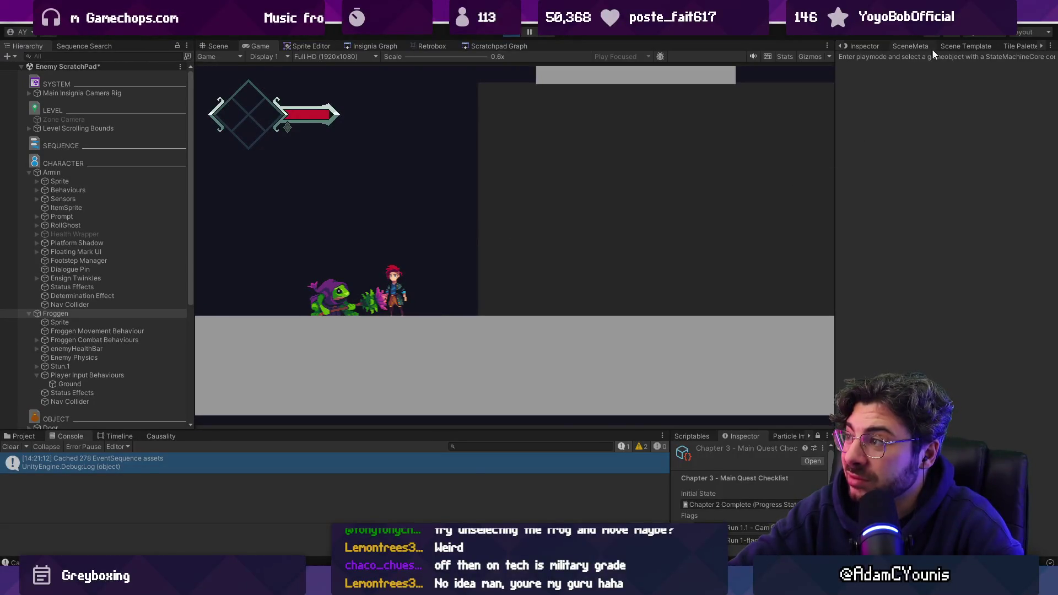
{"action": "left_click", "coordinate": [1044, 47]}
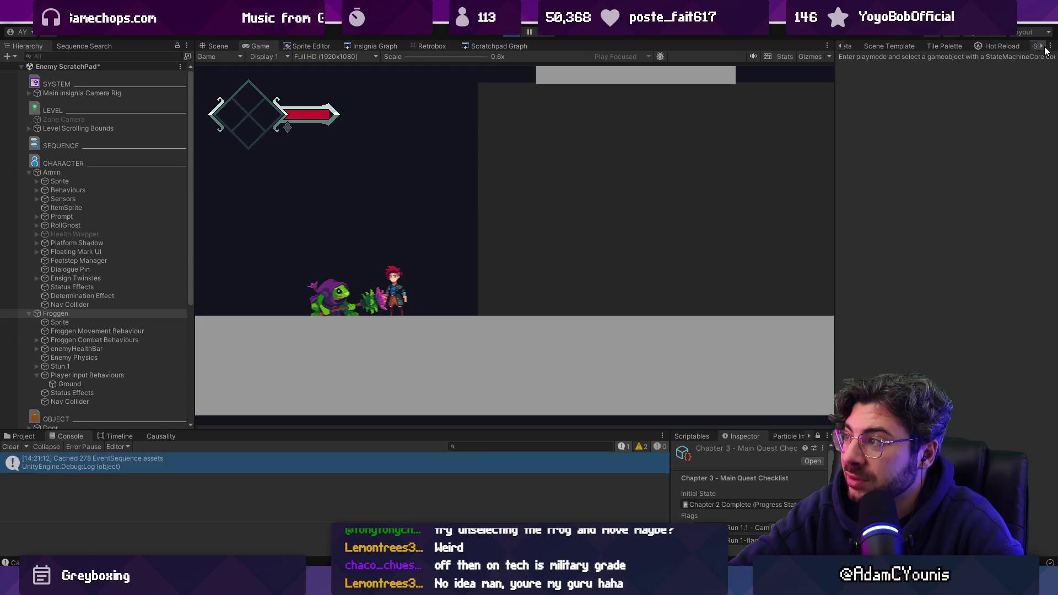
{"action": "left_click", "coordinate": [1039, 49]}
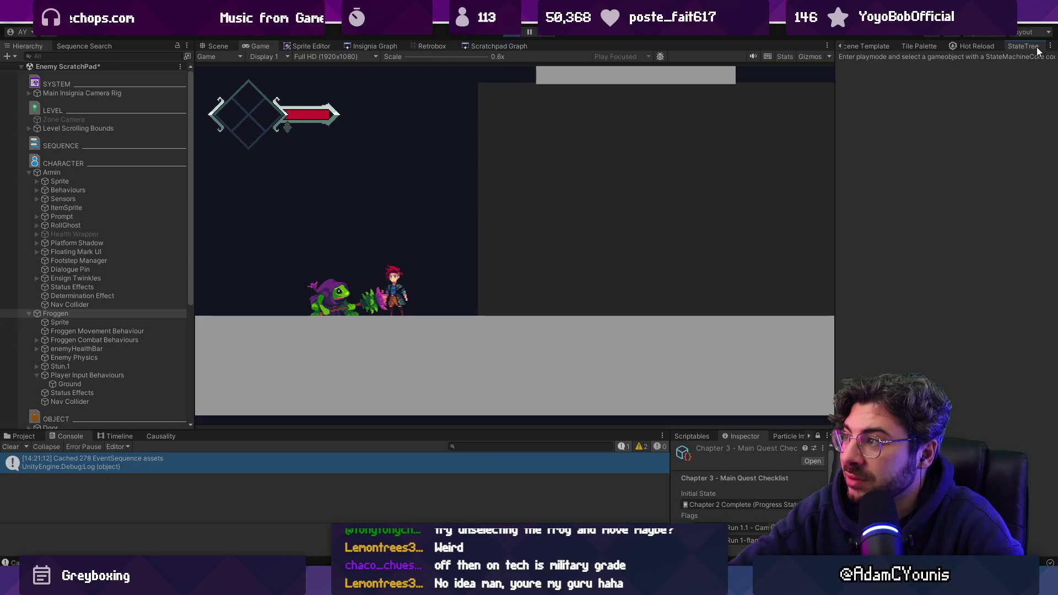
- Select Froggen, widen the StateTree panel, and switch to the Scene view
{"action": "left_click", "coordinate": [67, 312]}
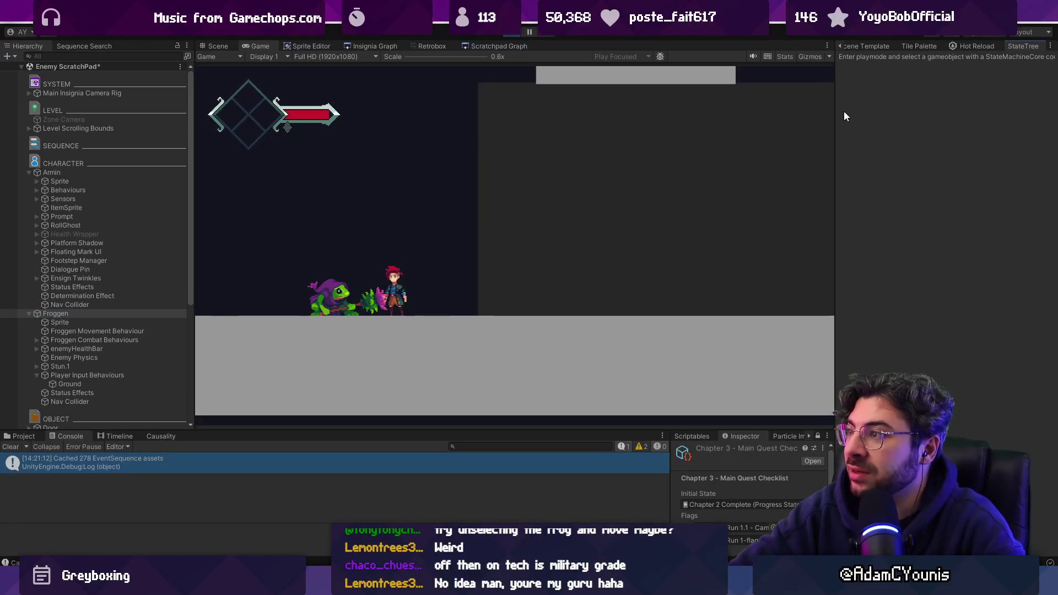
{"action": "mouse_move", "coordinate": [835, 110]}
{"action": "left_mouse_down"}
{"action": "mouse_move", "coordinate": [671, 136]}
{"action": "mouse_move", "coordinate": [769, 135]}
{"action": "left_mouse_up"}
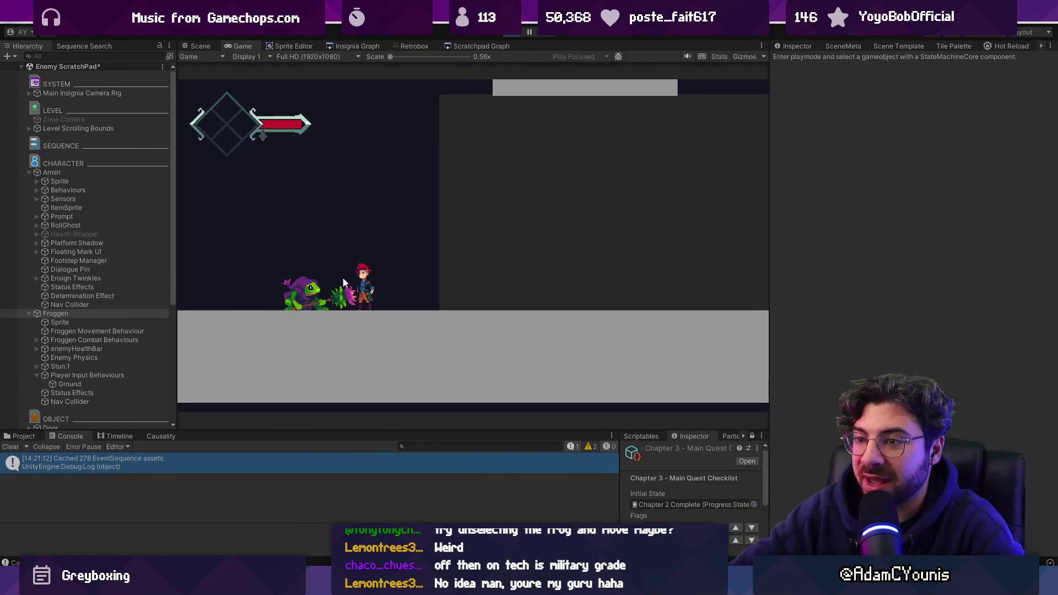
{"action": "left_click", "coordinate": [69, 313]}
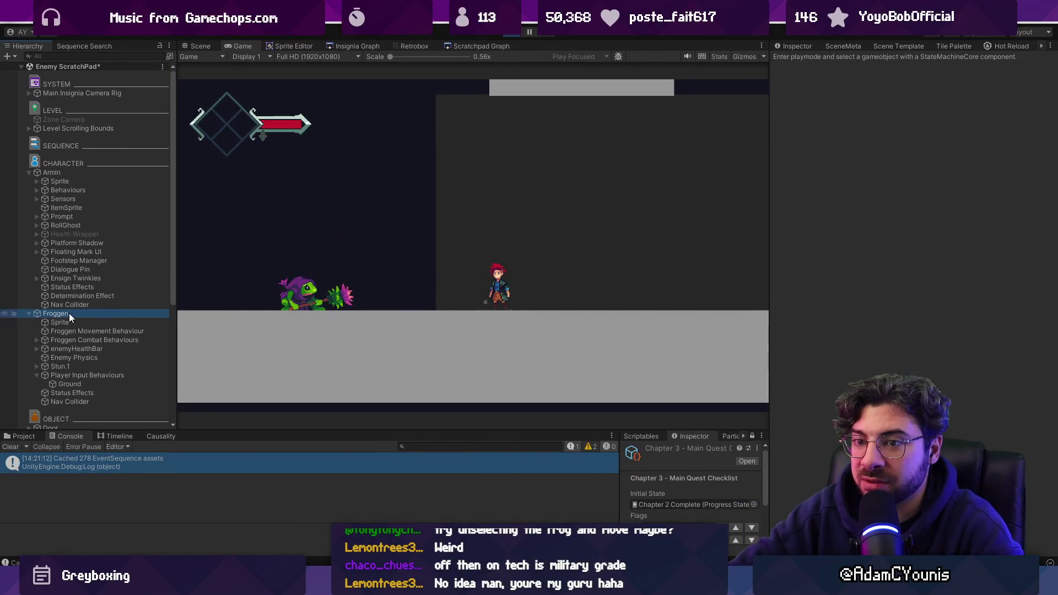
{"action": "left_click", "coordinate": [196, 48]}
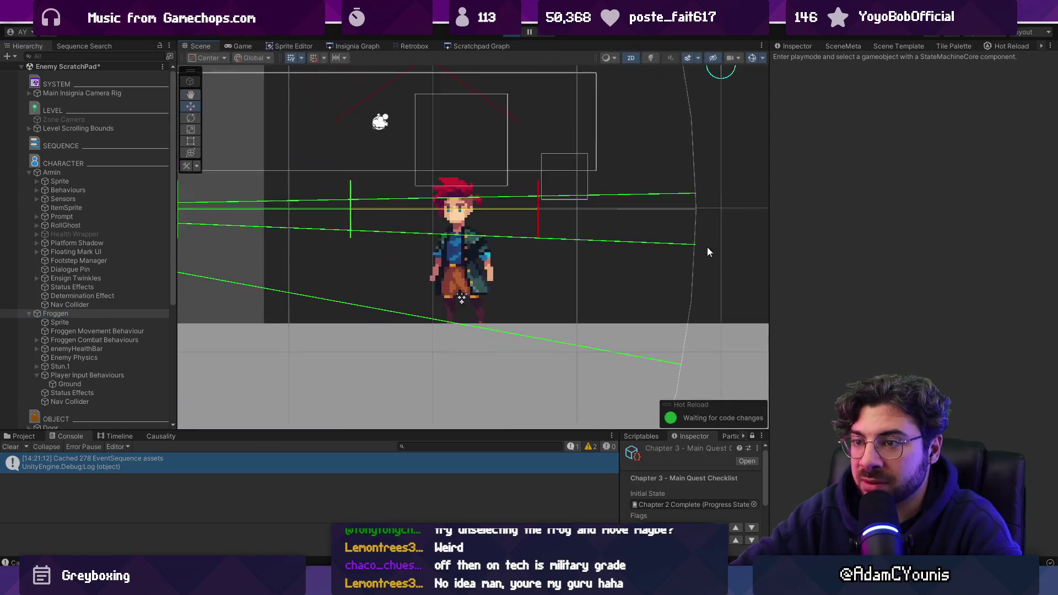
- Move Froggen to the right in the level and check its Inspector and StateTree panel
{"action": "scroll", "coordinate": [706, 247], "scroll_direction": "down", "scroll_amount": 3}
{"action": "mouse_move", "coordinate": [286, 237]}
{"action": "left_mouse_down"}
{"action": "mouse_move", "coordinate": [316, 181]}
{"action": "mouse_move", "coordinate": [526, 220]}
{"action": "mouse_move", "coordinate": [557, 237]}
{"action": "mouse_move", "coordinate": [347, 233]}
{"action": "left_mouse_up"}
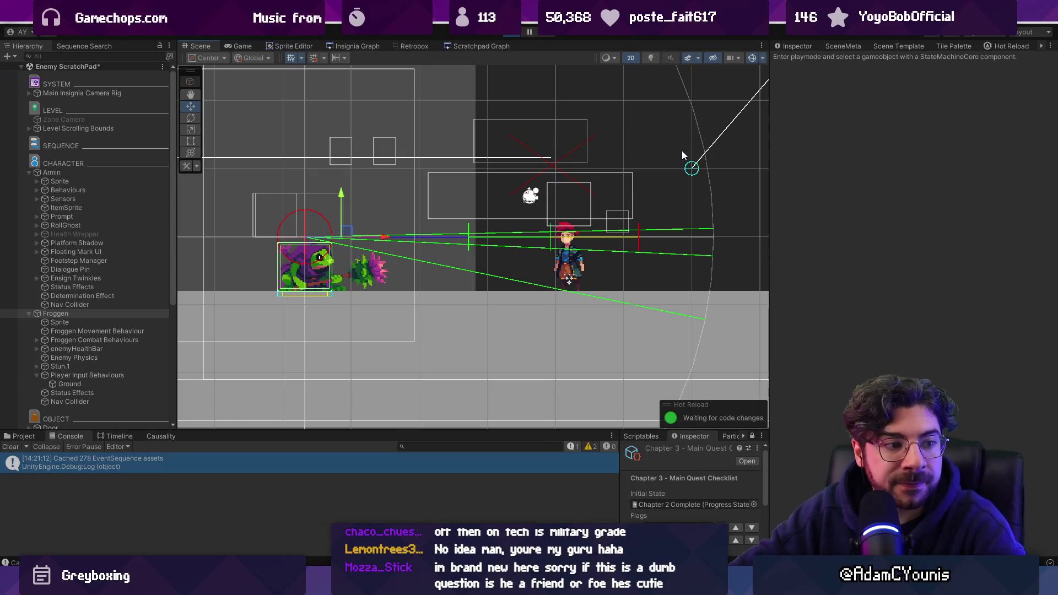
{"action": "left_click", "coordinate": [792, 45]}
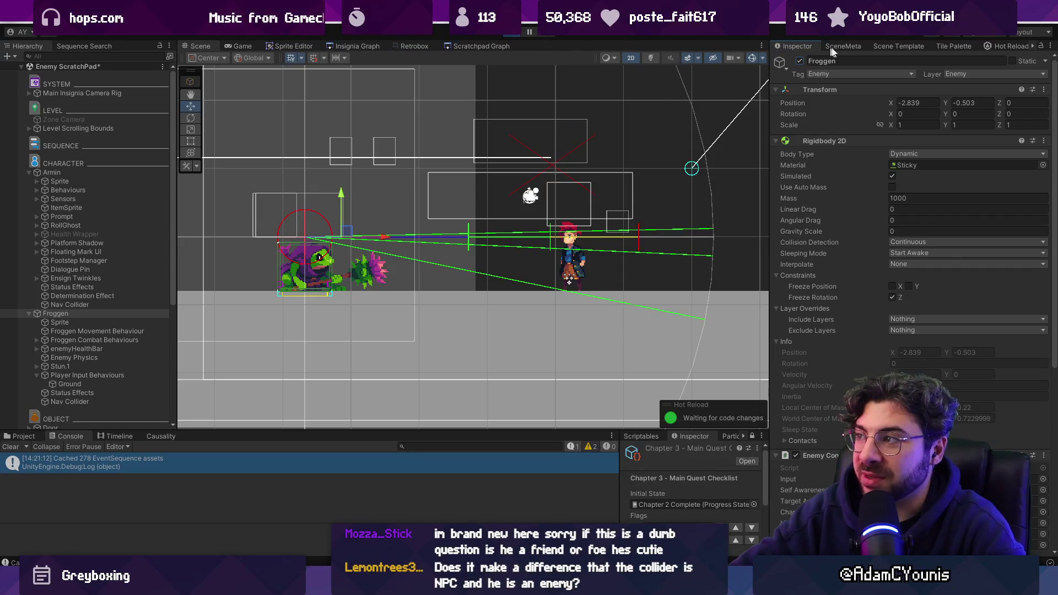
{"action": "left_click", "coordinate": [1031, 45]}
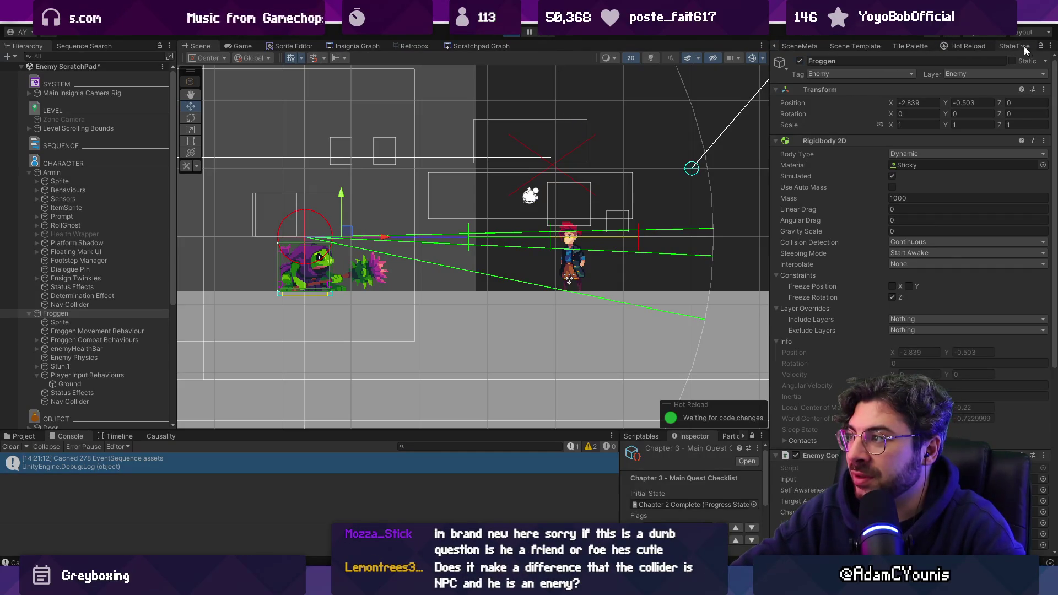
{"action": "left_click", "coordinate": [1019, 46]}
- Run Armin left toward Froggen in the Game view, then go back to VS Code
{"action": "left_click", "coordinate": [105, 287]}
{"action": "left_click", "coordinate": [95, 314]}
{"action": "left_click_drag", "start_coordinate": [528, 156], "coordinate": [520, 180]}
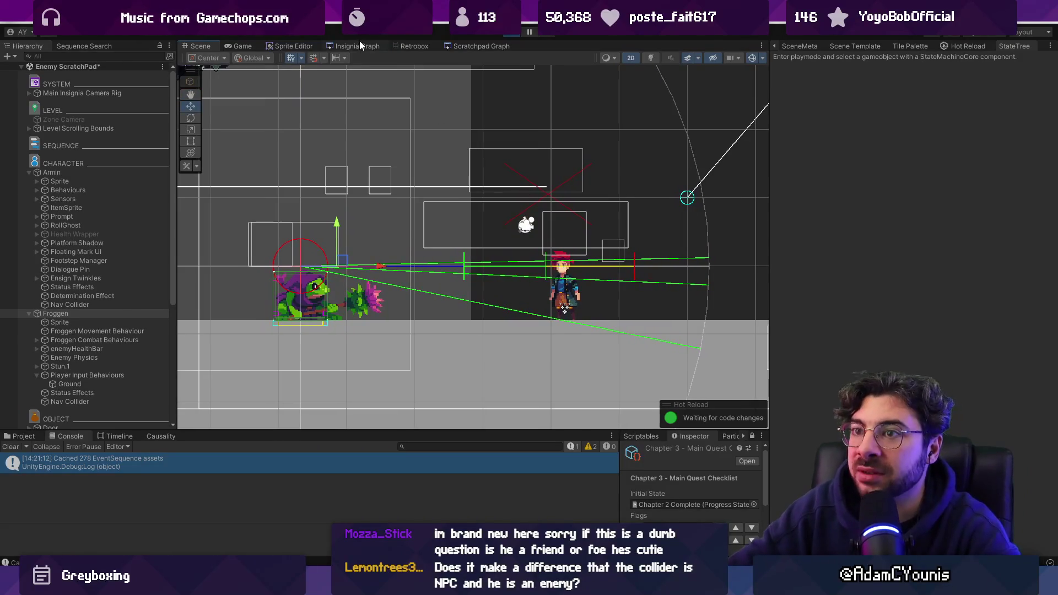
{"action": "left_click", "coordinate": [243, 44]}
{"action": "key", "text": "Left"}
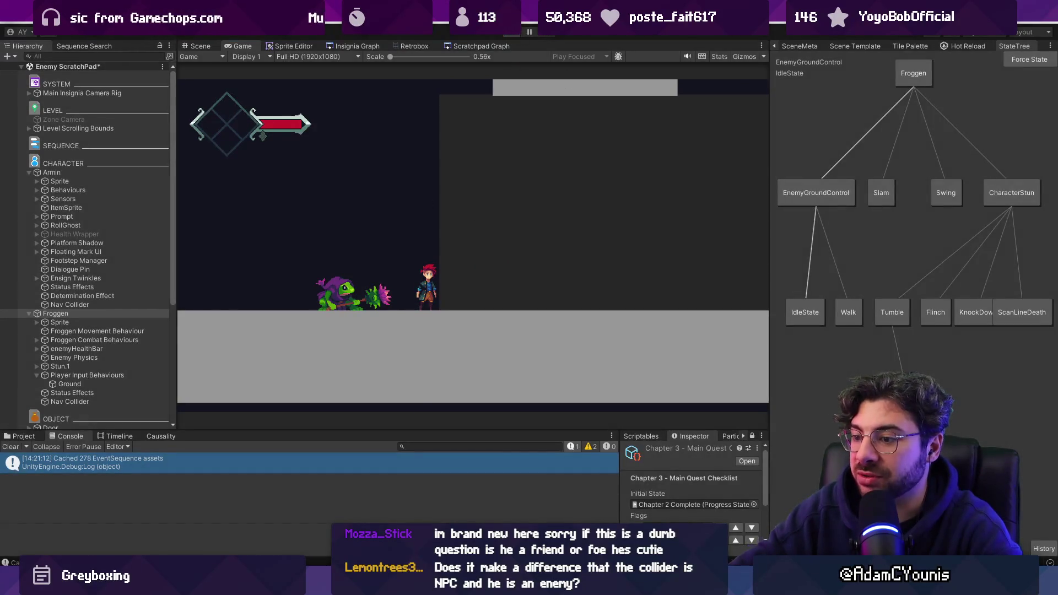
{"action": "key", "text": "alt+Tab"}
{"action": "scroll", "coordinate": [432, 355], "scroll_direction": "up", "scroll_amount": 5}
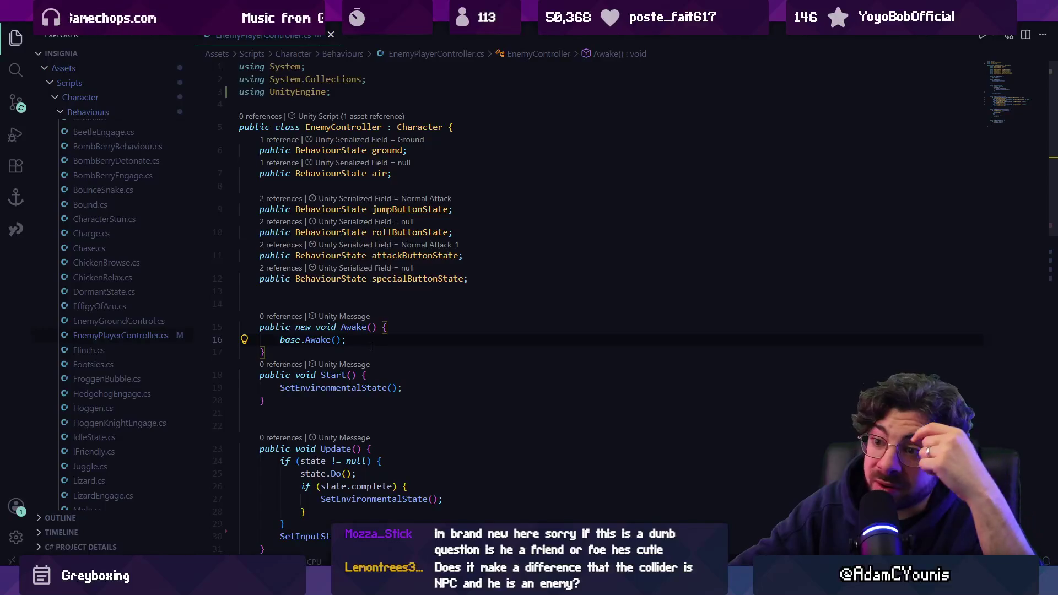
- Rejoin the Awake declaration, add Set(ground) below base.Awake(), save, and move it into Start()
{"action": "key", "text": "BackSpace"}
{"action": "key", "text": "Down"}
{"action": "key", "text": "End"}
{"action": "key", "text": "Return"}
{"action": "type", "text": "set(g"}
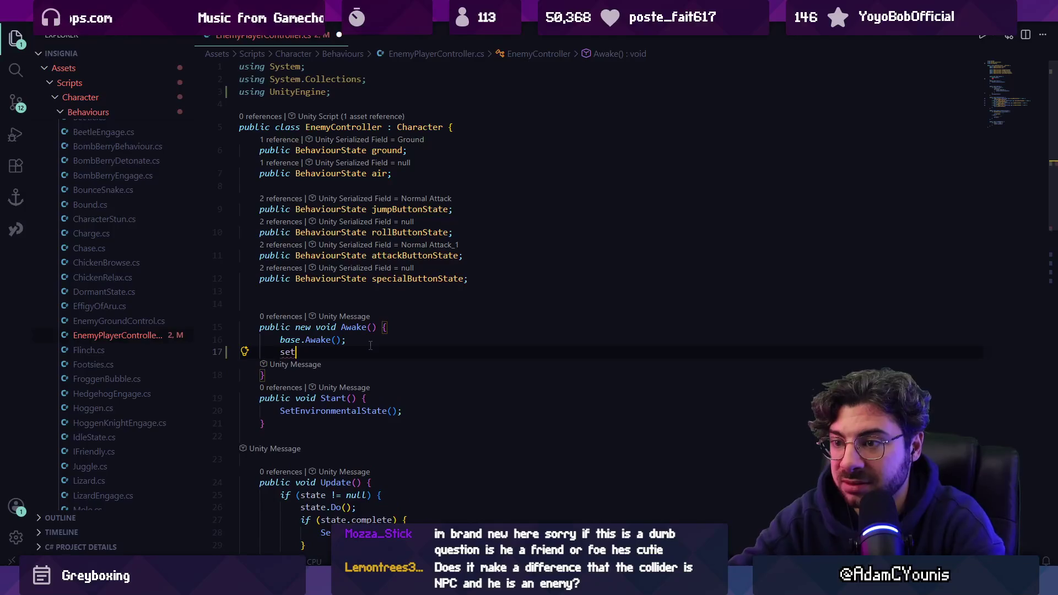
{"action": "key", "text": "Tab"}
{"action": "key", "text": "ctrl+s"}
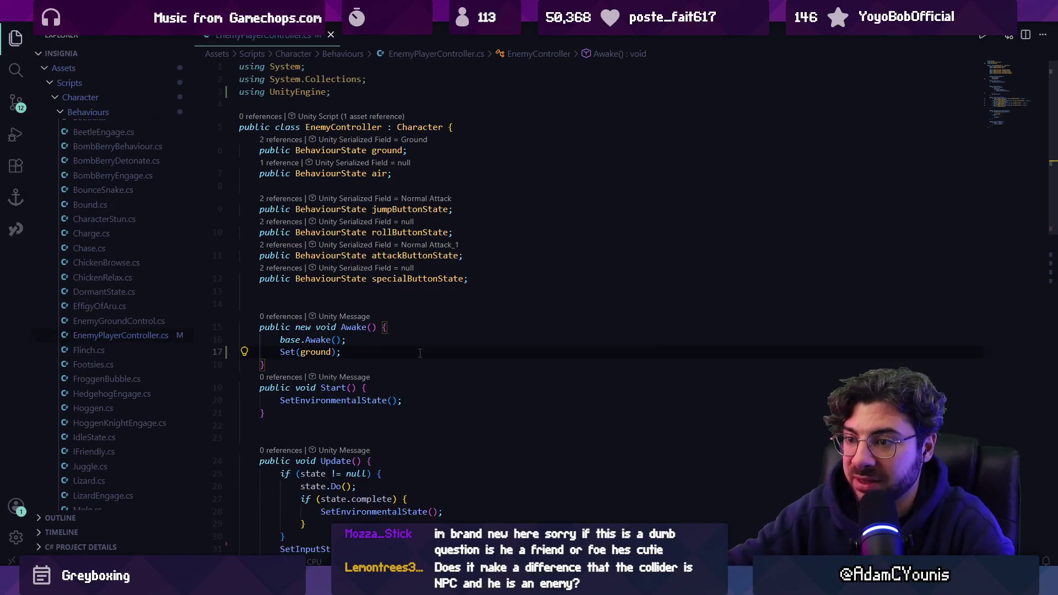
{"action": "key", "text": "alt+Down"}
{"action": "key", "text": "alt+Down"}
{"action": "key", "text": "alt+Down"}
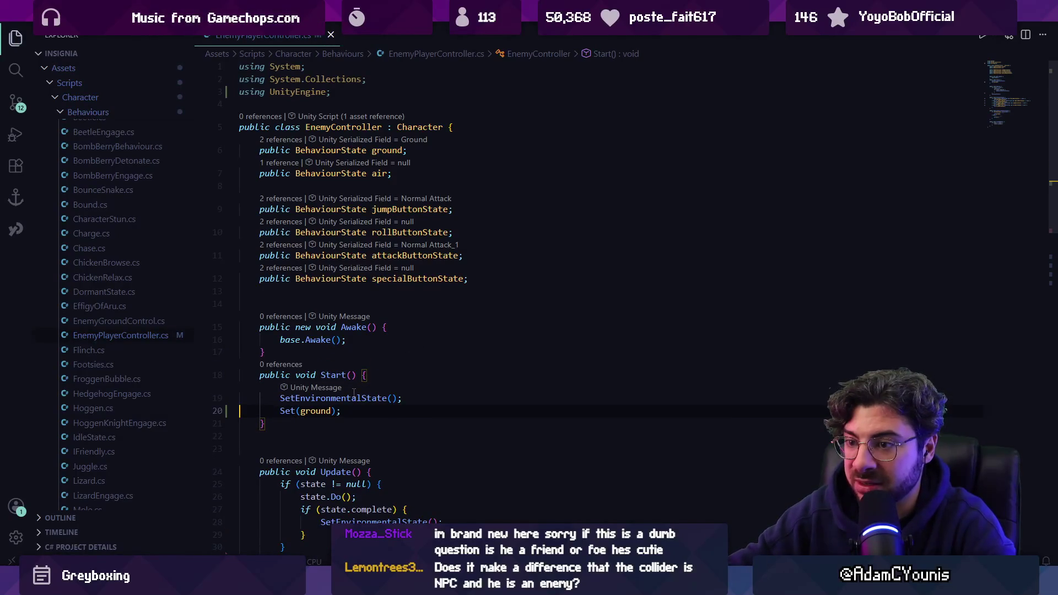
- Delete the SetEnvironmentalState() call from Start() after checking its definition
{"action": "double_click", "coordinate": [355, 393]}
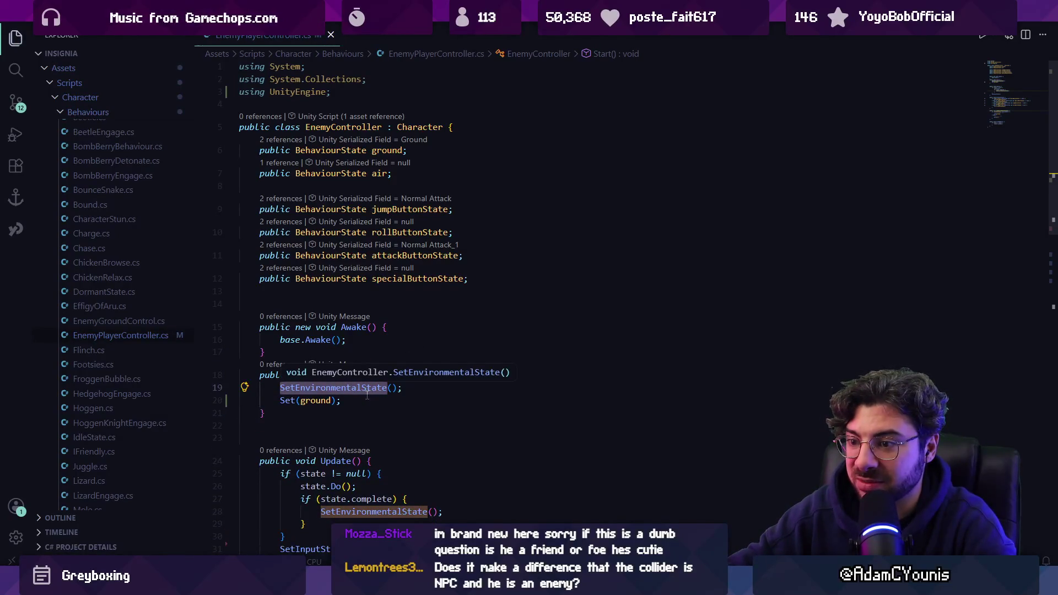
{"action": "key", "text": "ctrl+l"}
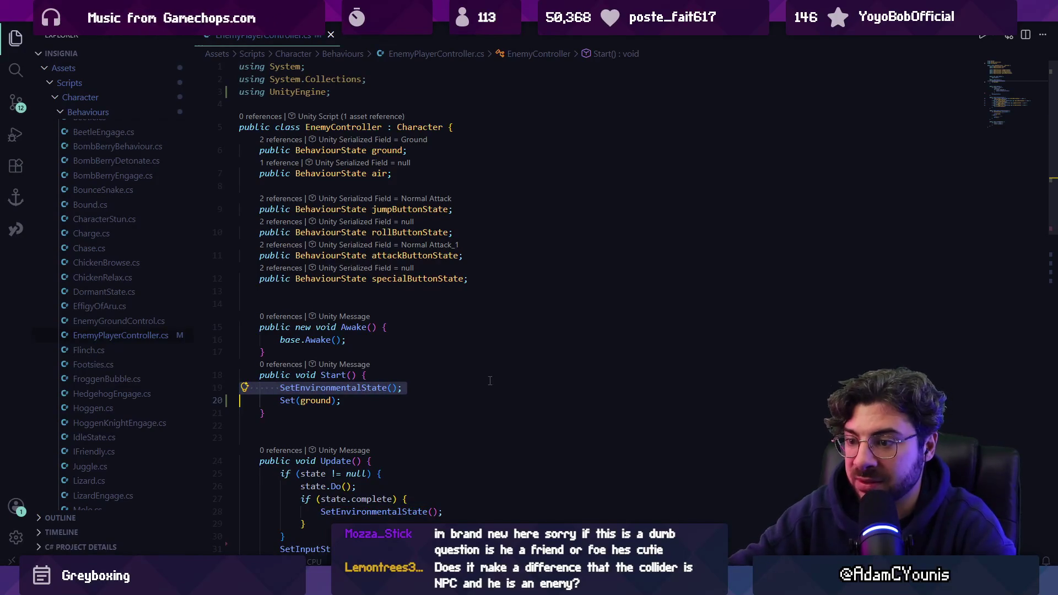
{"action": "left_click", "coordinate": [410, 509], "text": "ctrl"}
{"action": "key", "text": "alt+Left"}
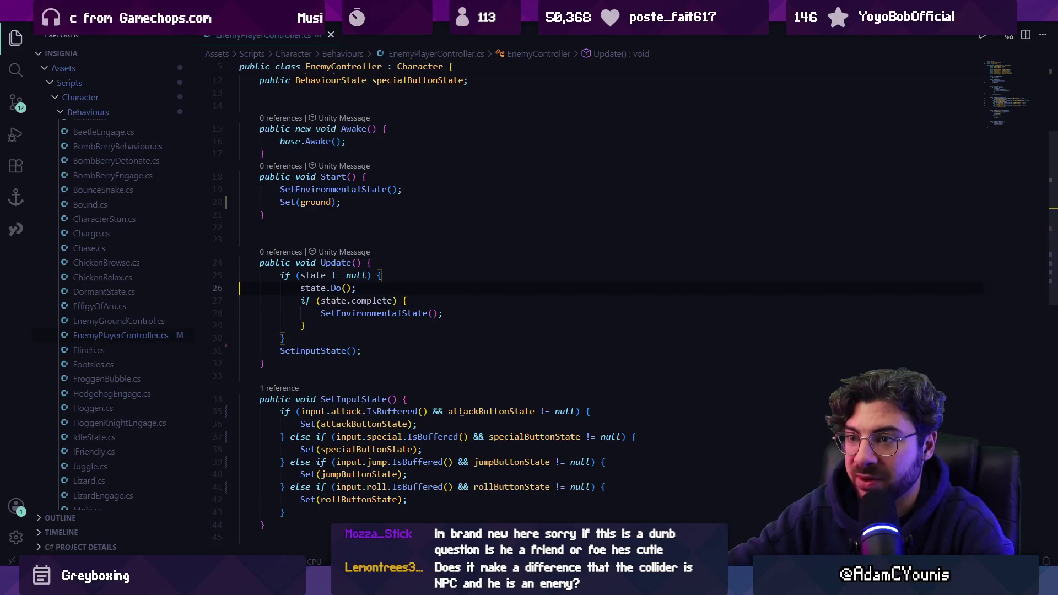
{"action": "key", "text": "Up"}
{"action": "key", "text": "Up"}
{"action": "key", "text": "Up"}
{"action": "key", "text": "ctrl+shift+k"}
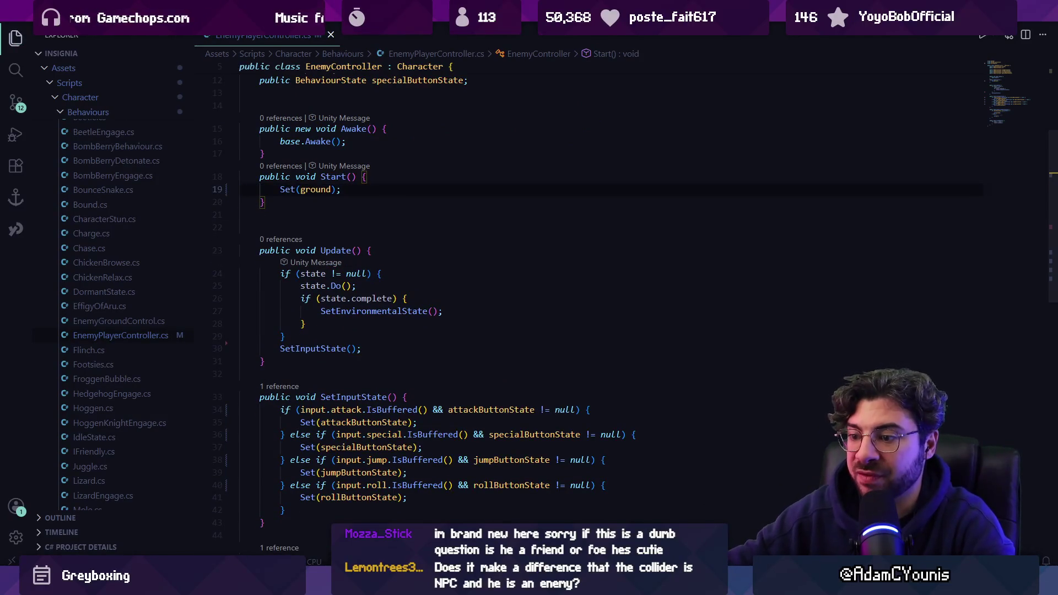
{"action": "key", "text": "alt+Tab"}
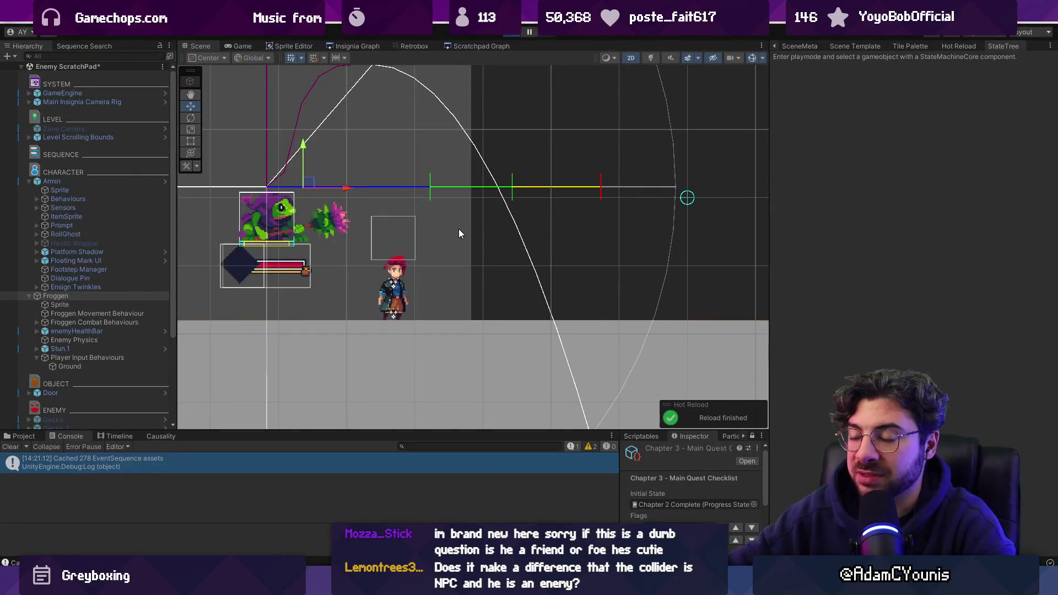
- Start the game and view Froggen's state graph and its Transform and Rigidbody settings
{"action": "key", "text": "ctrl+p"}
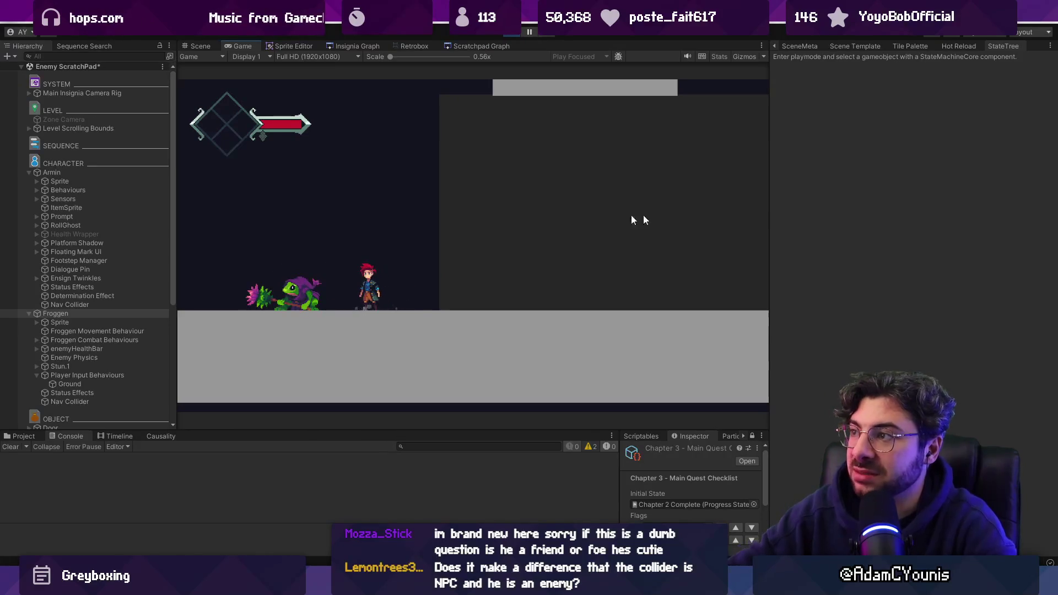
{"action": "left_click", "coordinate": [86, 314]}
{"action": "left_click", "coordinate": [15, 443]}
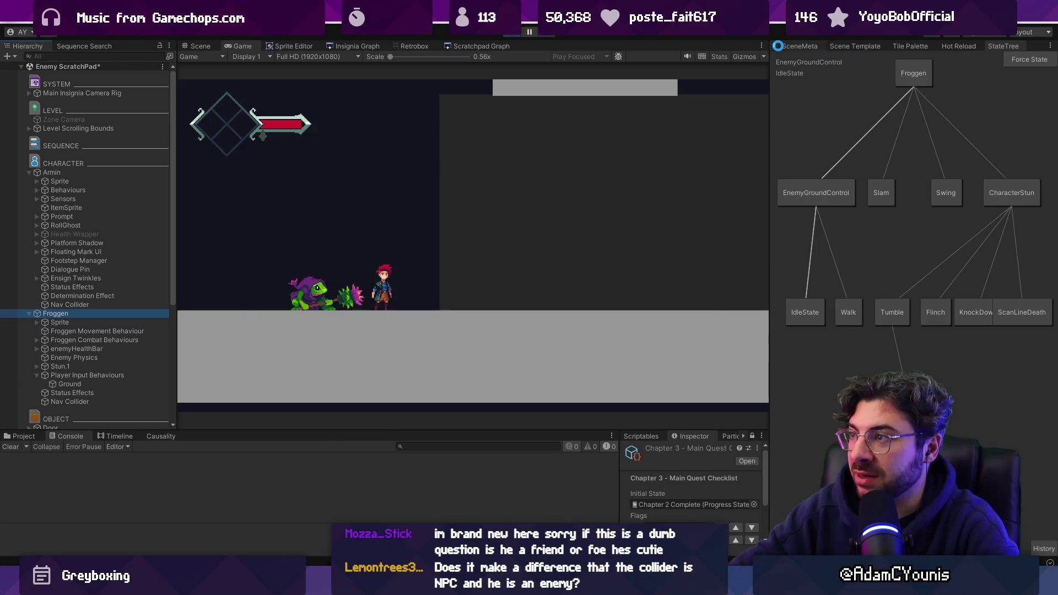
{"action": "left_click", "coordinate": [778, 45]}
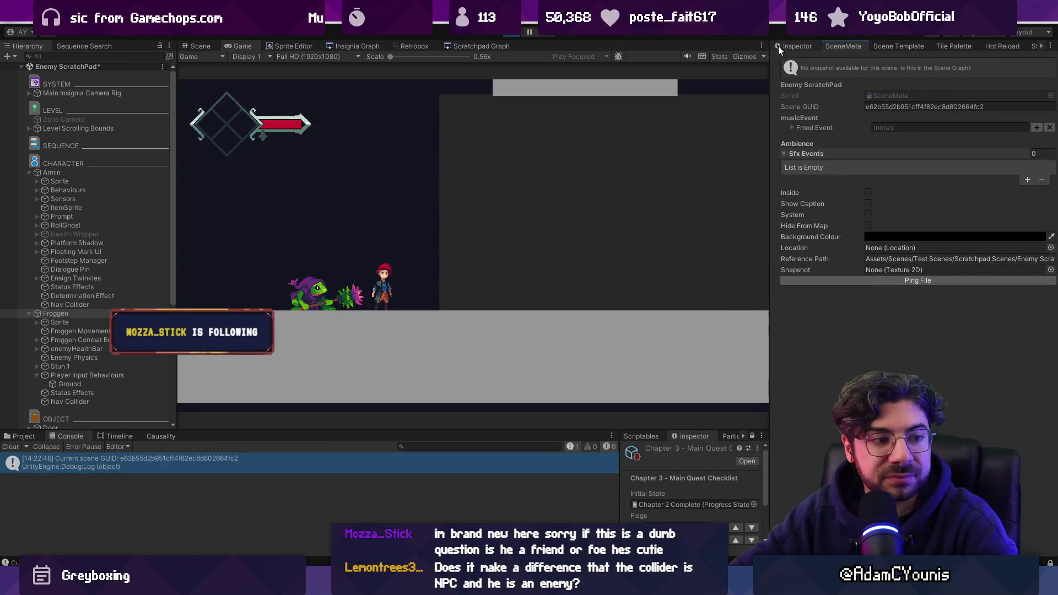
{"action": "left_click", "coordinate": [780, 46]}
- Toggle Froggen off and on to respawn it, then stop the game
{"action": "left_click", "coordinate": [798, 61]}
{"action": "left_click", "coordinate": [798, 61]}
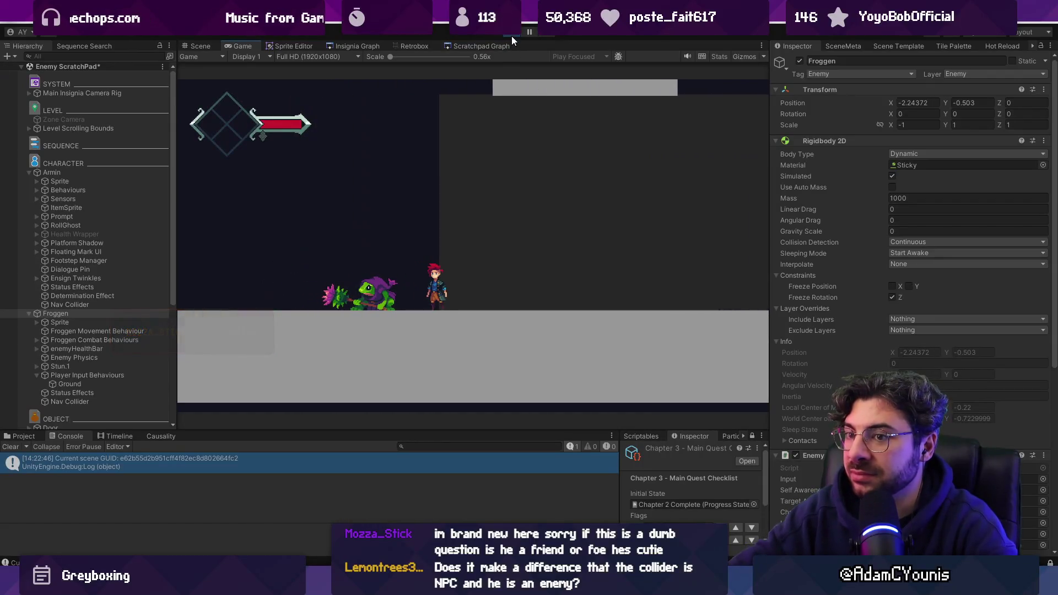
{"action": "left_click", "coordinate": [511, 35]}
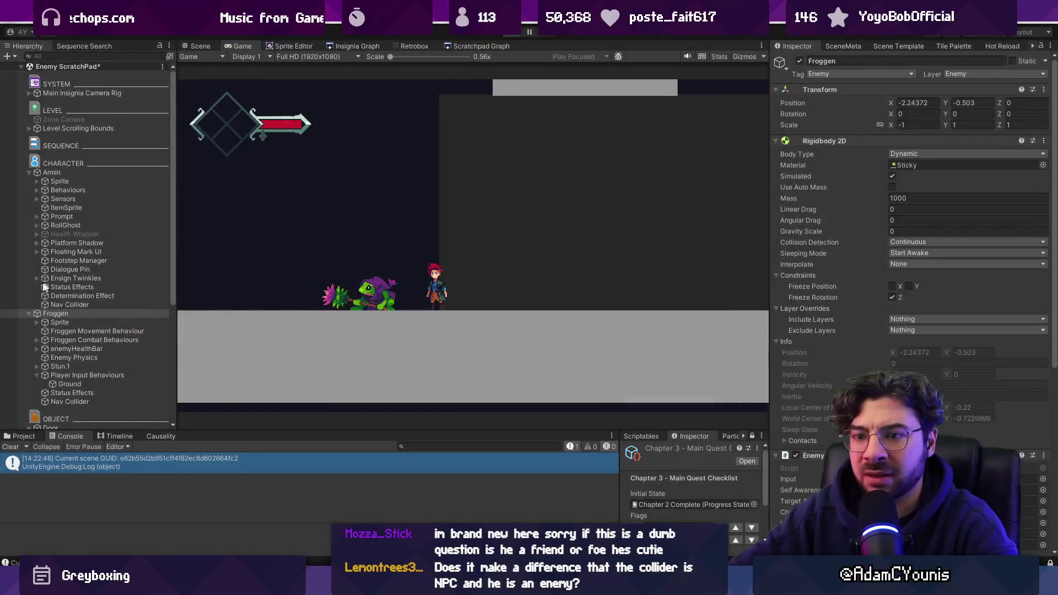
{"action": "left_click", "coordinate": [91, 358]}
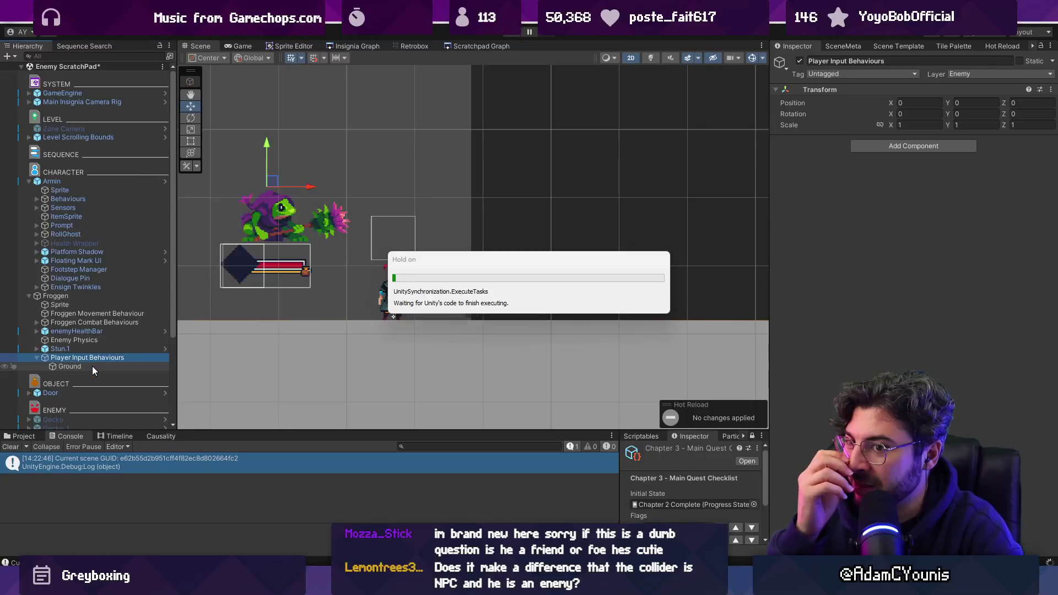
- Inspect the Ground, Froggen Combat Behaviours, Froggen and Enemy Physics objects' components
{"action": "left_click", "coordinate": [91, 366]}
{"action": "key", "text": "Up"}
{"action": "key", "text": "Up"}
{"action": "key", "text": "Up"}
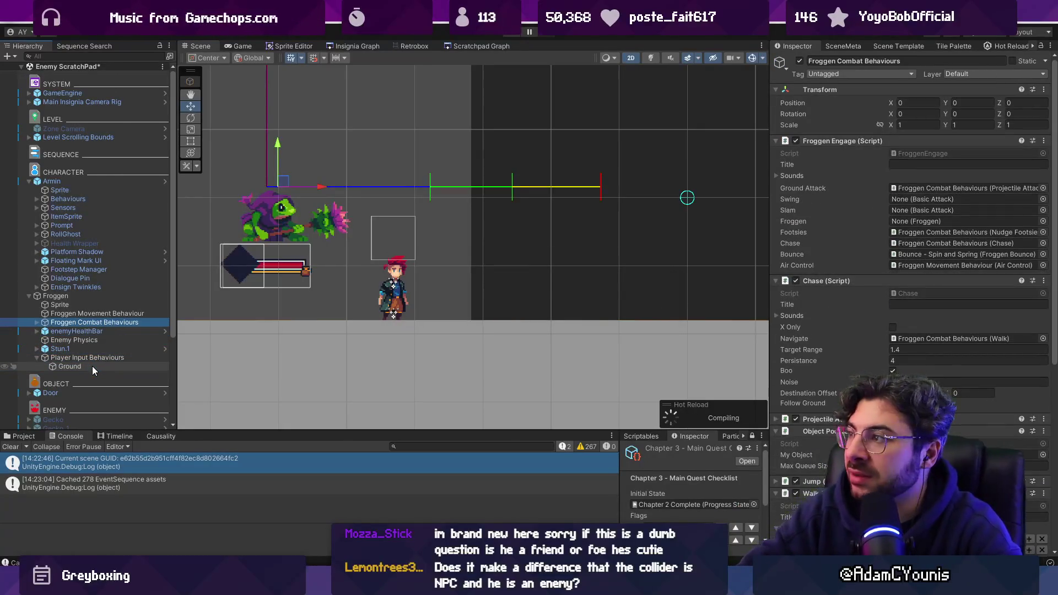
{"action": "key", "text": "Up"}
{"action": "key", "text": "Up"}
{"action": "key", "text": "Up"}
{"action": "key", "text": "Down"}
{"action": "key", "text": "Down"}
{"action": "key", "text": "Down"}
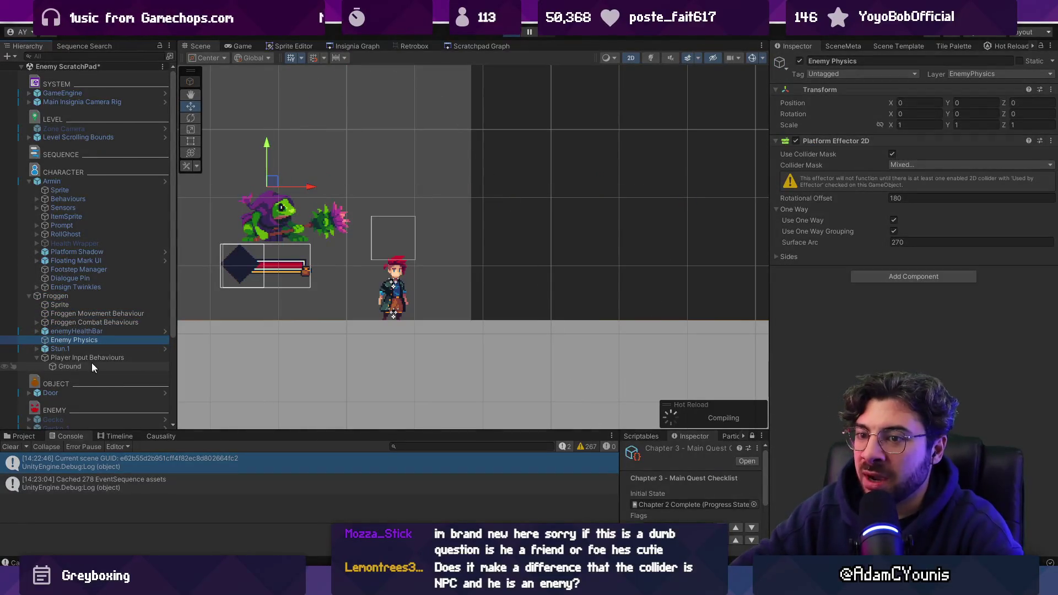
- Start the game and put Froggen's Nav Collider on the Enemy layer
{"action": "key", "text": "ctrl+p"}
{"action": "left_click", "coordinate": [97, 401]}
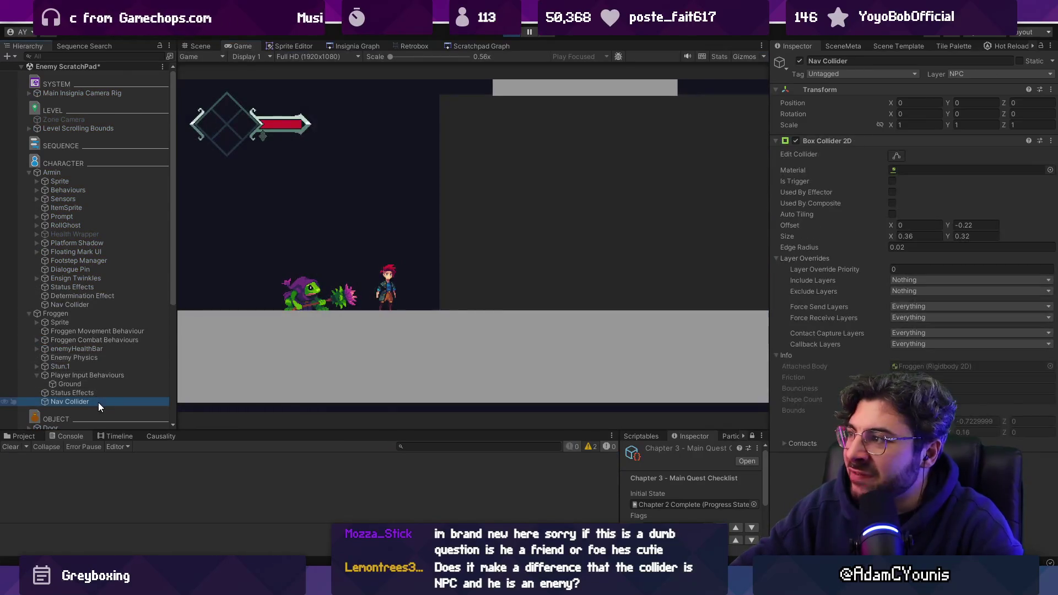
{"action": "left_click", "coordinate": [965, 71]}
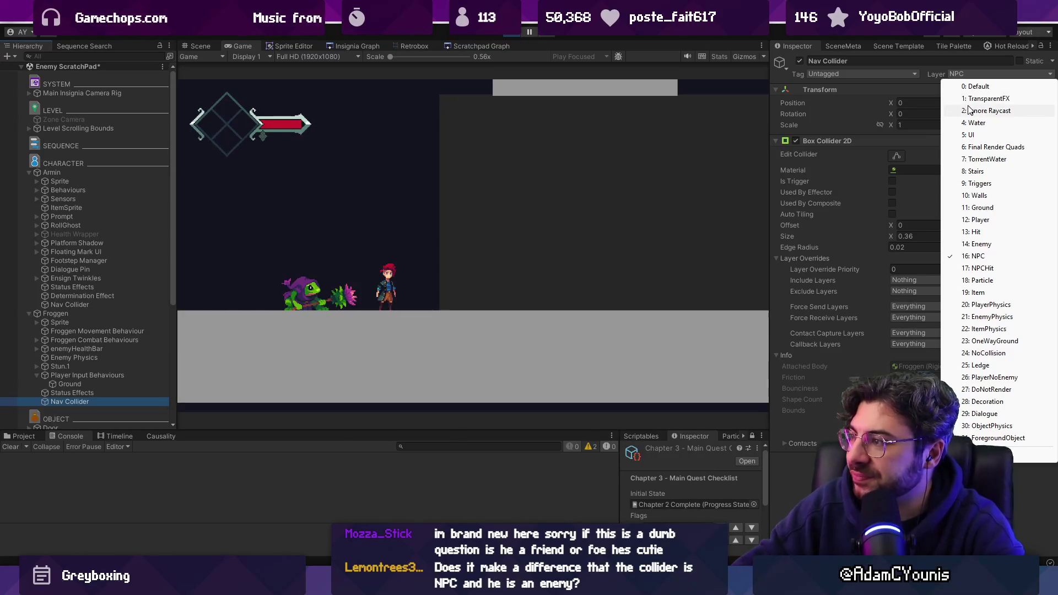
{"action": "left_click", "coordinate": [485, 216]}
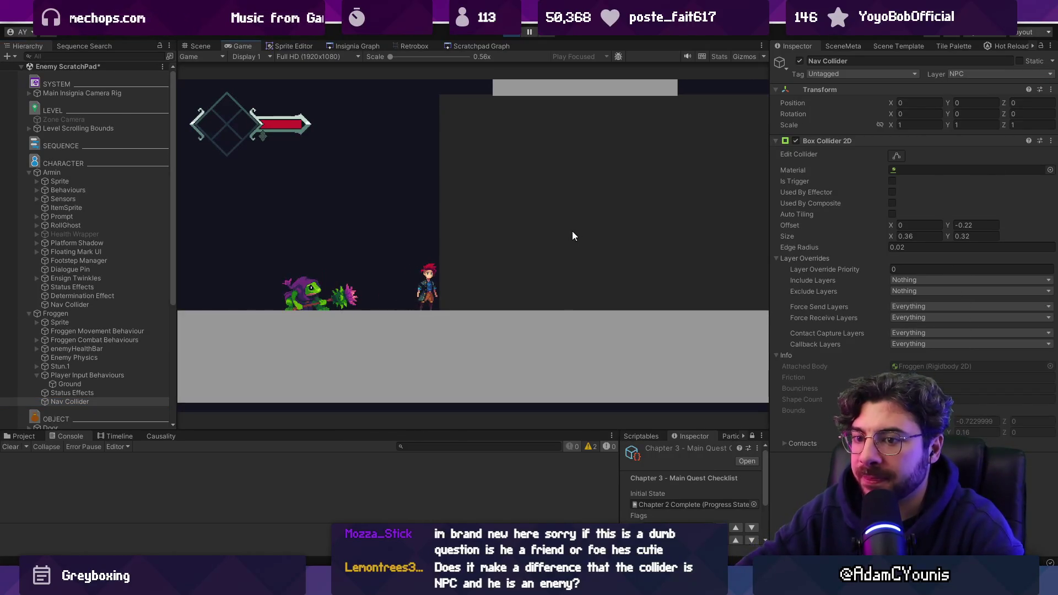
{"action": "left_click", "coordinate": [1004, 74]}
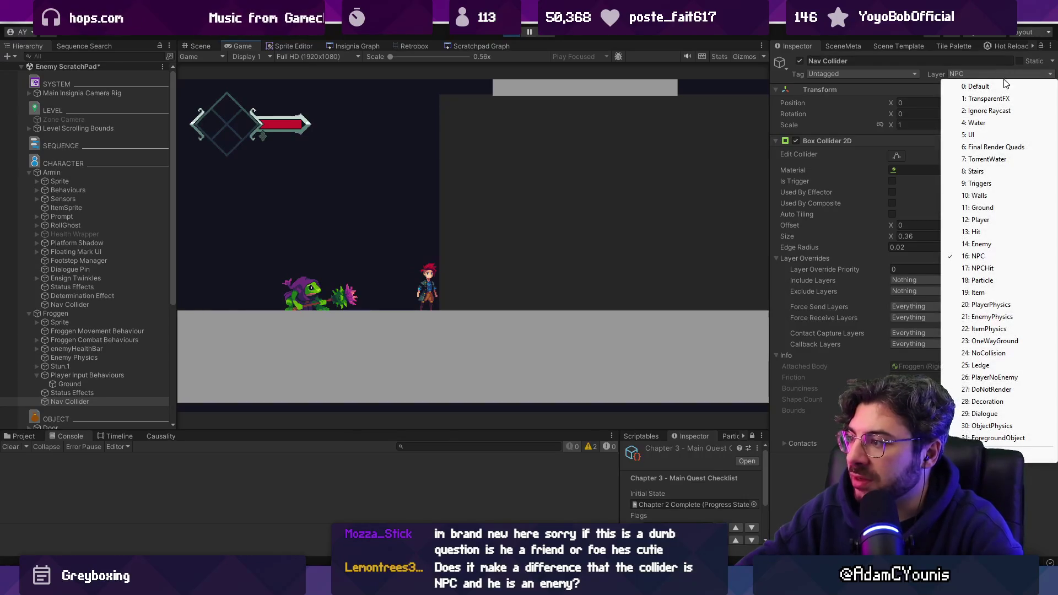
{"action": "left_click", "coordinate": [991, 245]}
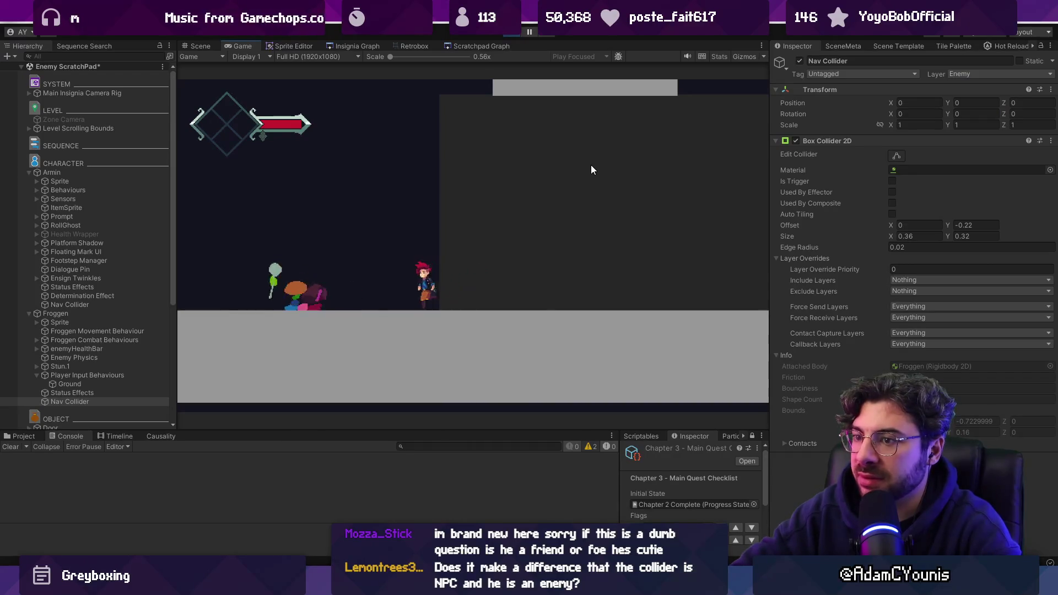
- Deactivate and reactivate Froggen to respawn it, recheck the Nav Collider layer, and stop the game
{"action": "left_click", "coordinate": [100, 315]}
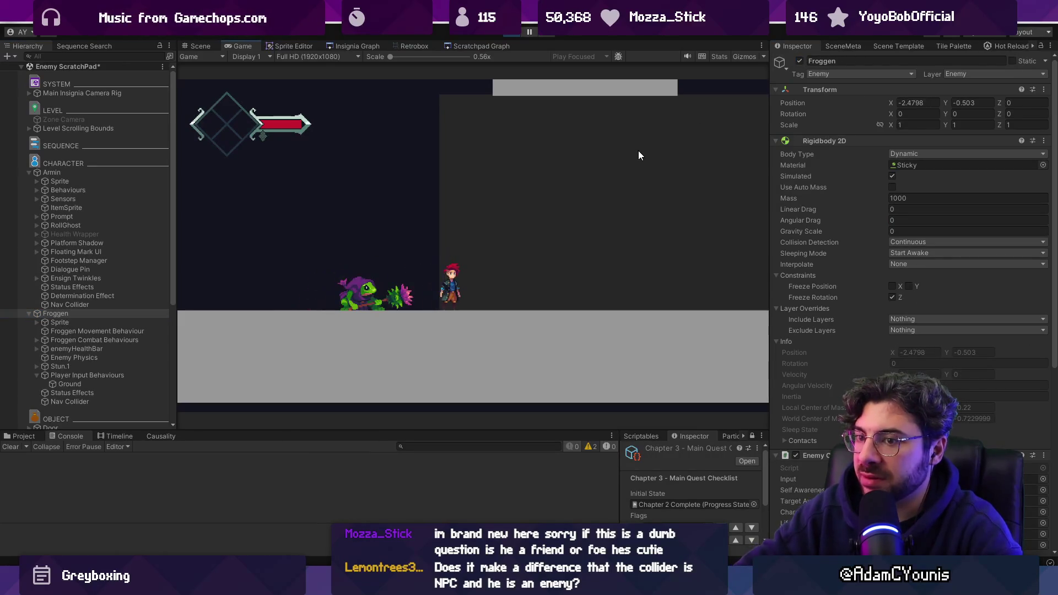
{"action": "left_click", "coordinate": [70, 401]}
{"action": "left_click", "coordinate": [55, 313]}
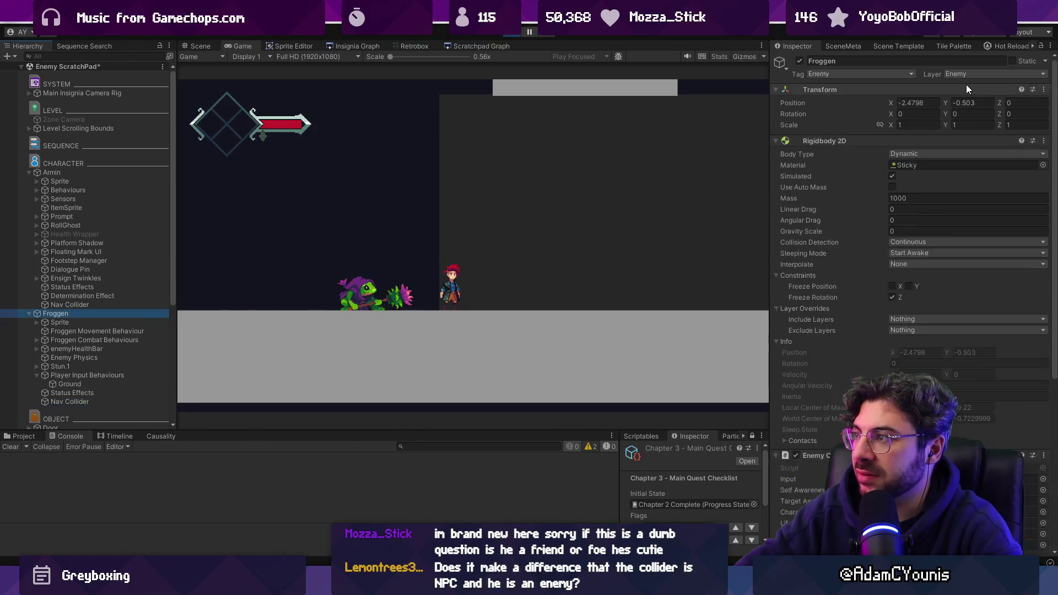
{"action": "key", "text": "alt+shift+a"}
{"action": "key", "text": "alt+shift+a"}
{"action": "key", "text": "Down"}
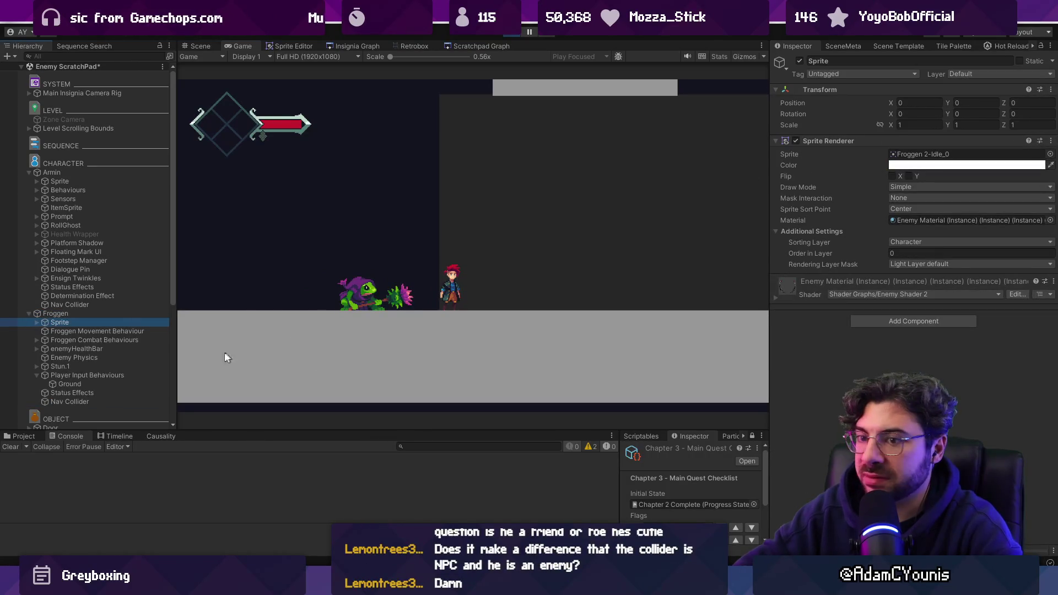
{"action": "left_click", "coordinate": [115, 399]}
{"action": "left_click", "coordinate": [963, 73]}
{"action": "key", "text": "Escape"}
{"action": "key", "text": "ctrl+p"}
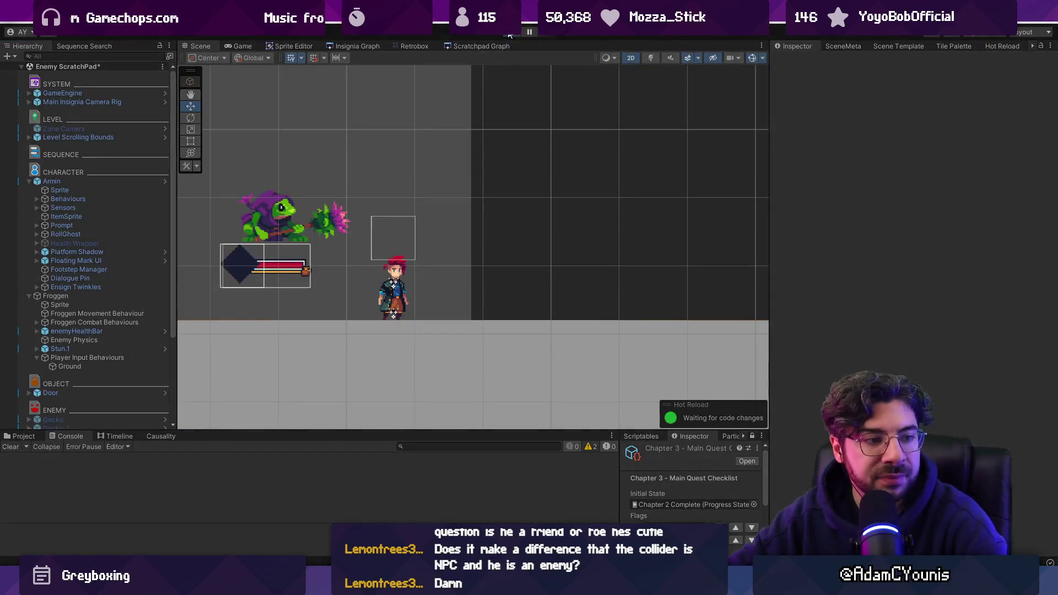
- Start the game and compare Armin's and Froggen's setups, including Armin's Nav Collider layer
{"action": "key", "text": "ctrl+p"}
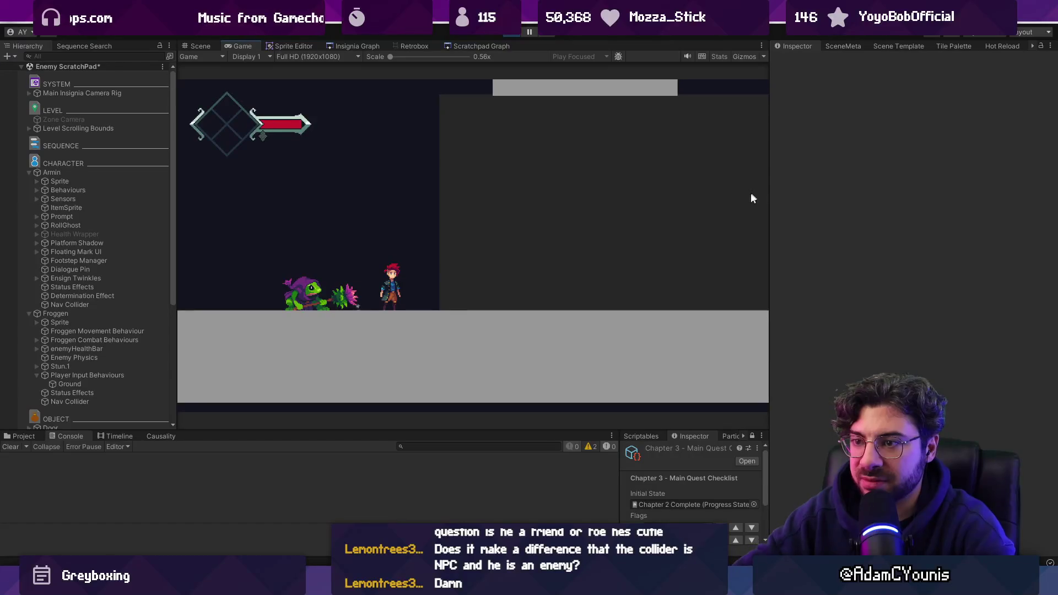
{"action": "left_click", "coordinate": [131, 173]}
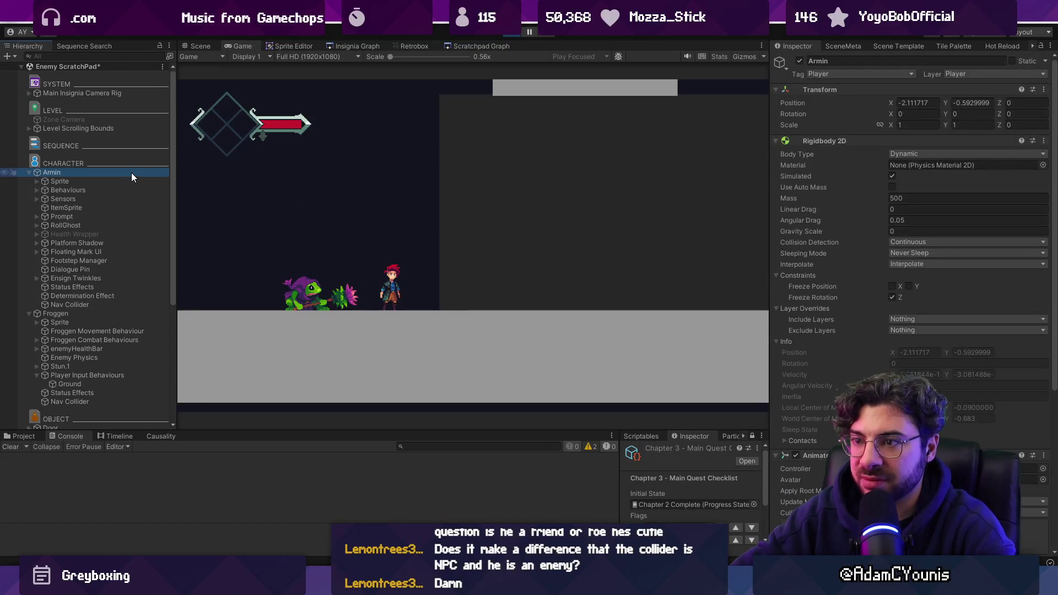
{"action": "left_click", "coordinate": [102, 314]}
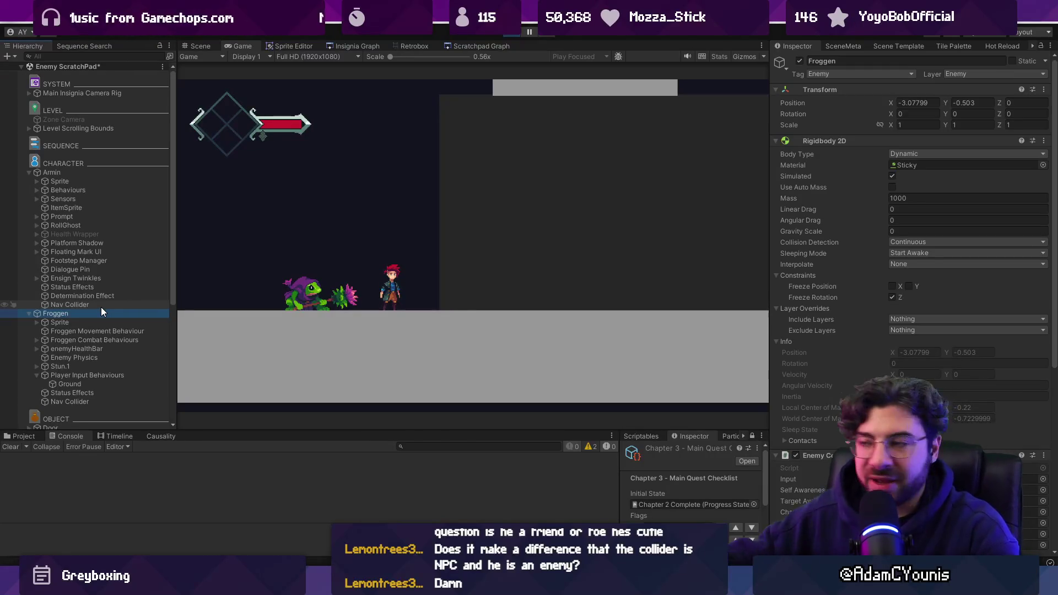
{"action": "key", "text": "Down"}
{"action": "key", "text": "Down"}
{"action": "key", "text": "Up"}
{"action": "key", "text": "Up"}
{"action": "key", "text": "Up"}
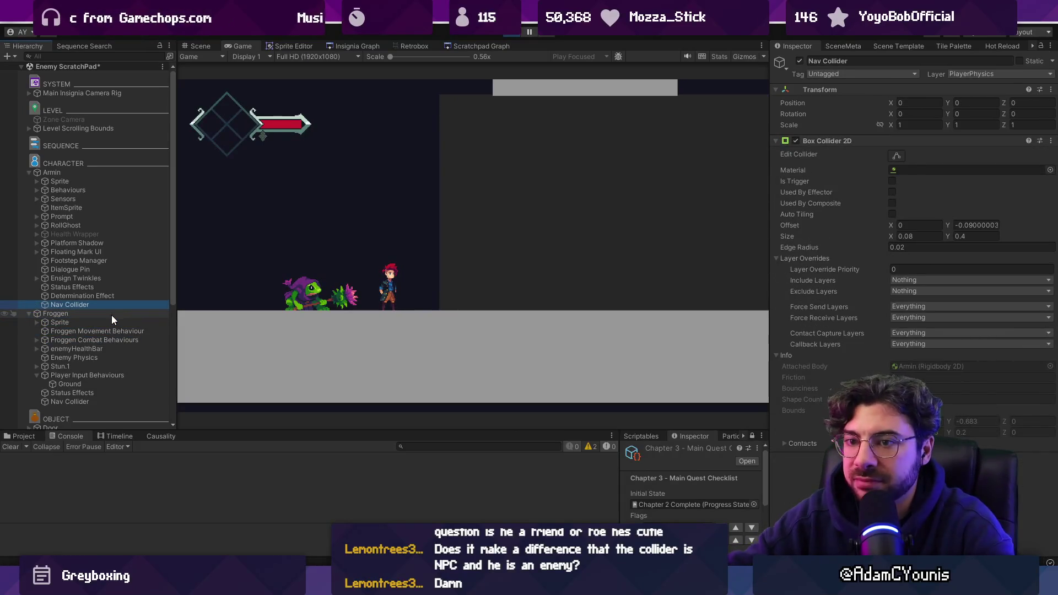
- Reselect Froggen and show its state tree graph
{"action": "left_click", "coordinate": [113, 315]}
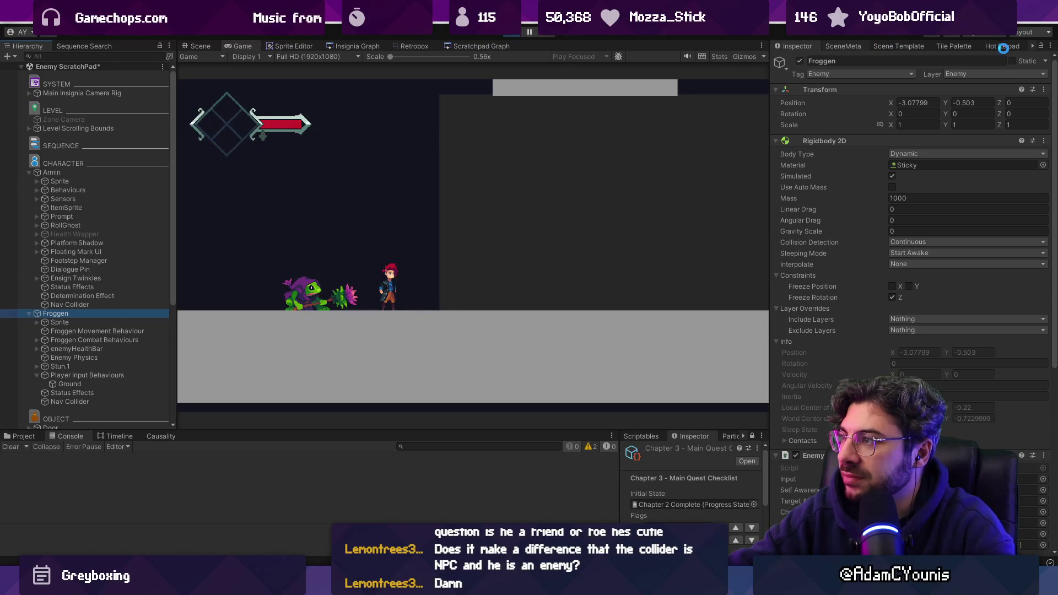
{"action": "left_click", "coordinate": [1036, 46]}
{"action": "left_click", "coordinate": [1023, 45]}
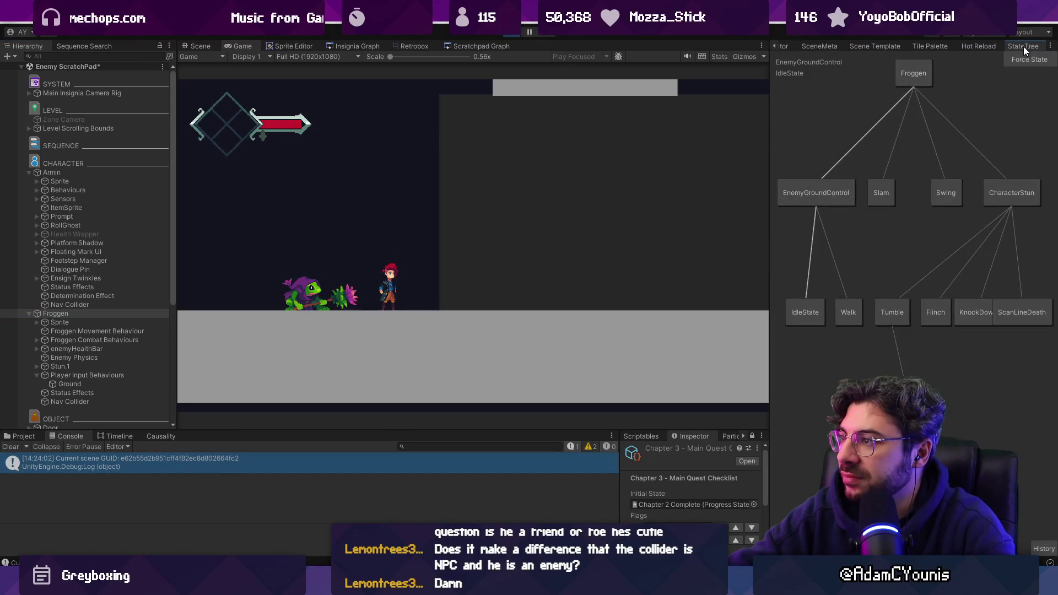
- Walk Armin right and left, then view Froggen's Transform and Rigidbody 2D readouts
{"action": "key", "text": "Right"}
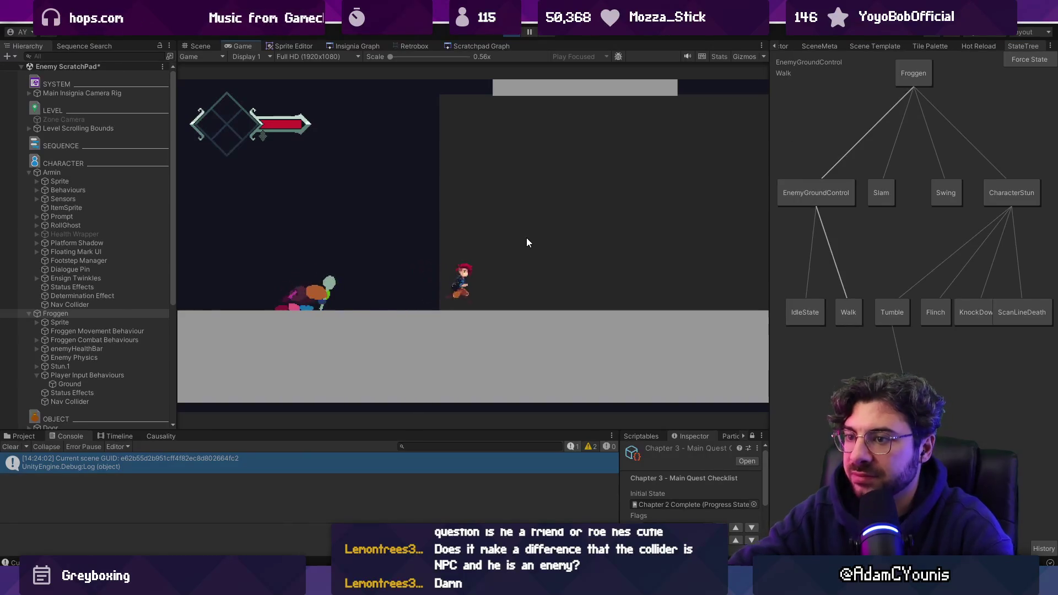
{"action": "key", "text": "Left"}
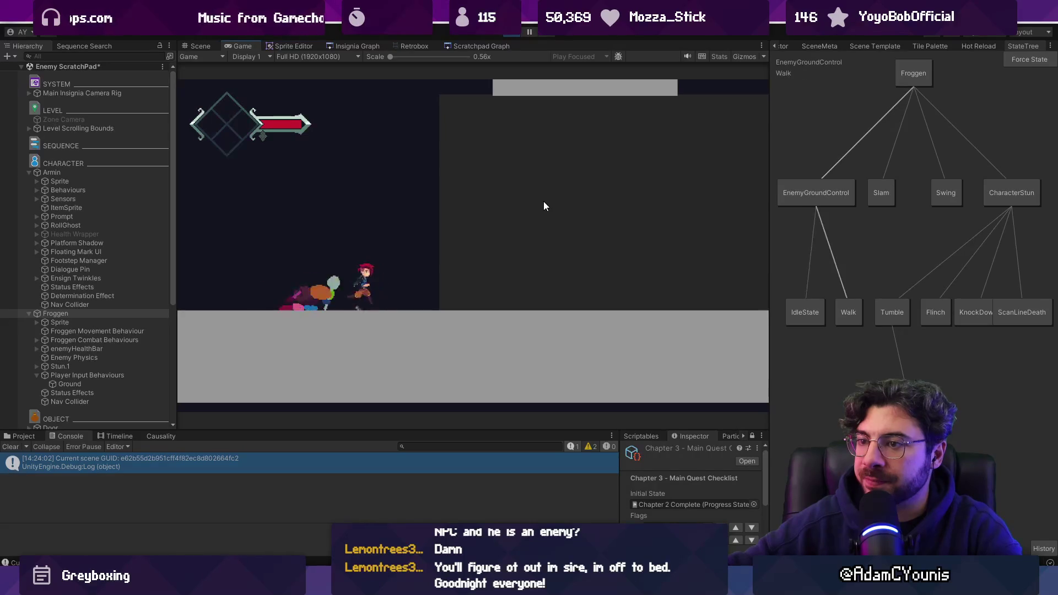
{"action": "left_click", "coordinate": [774, 46]}
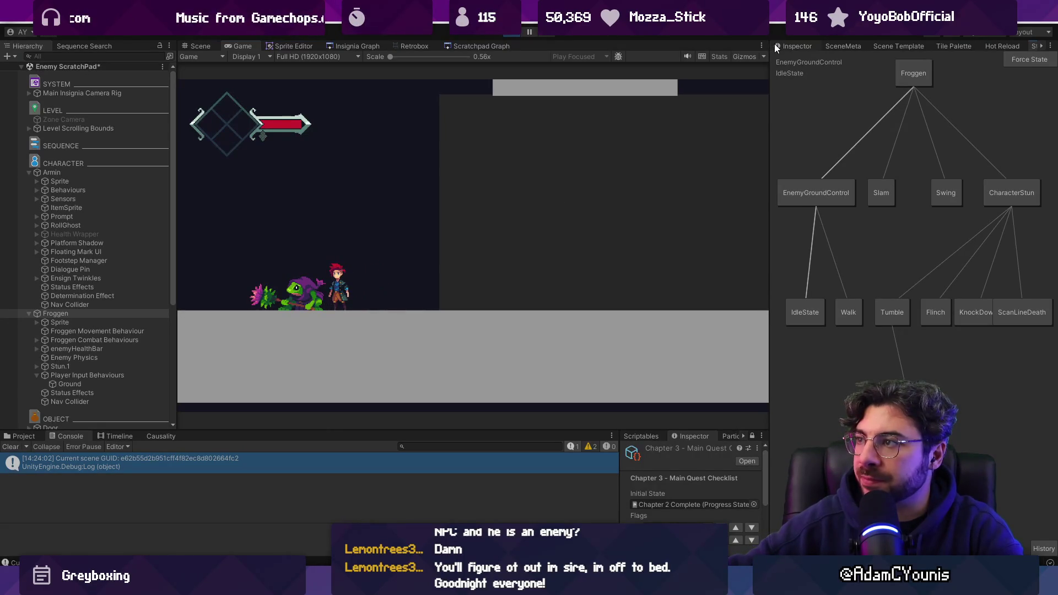
{"action": "left_click", "coordinate": [777, 46]}
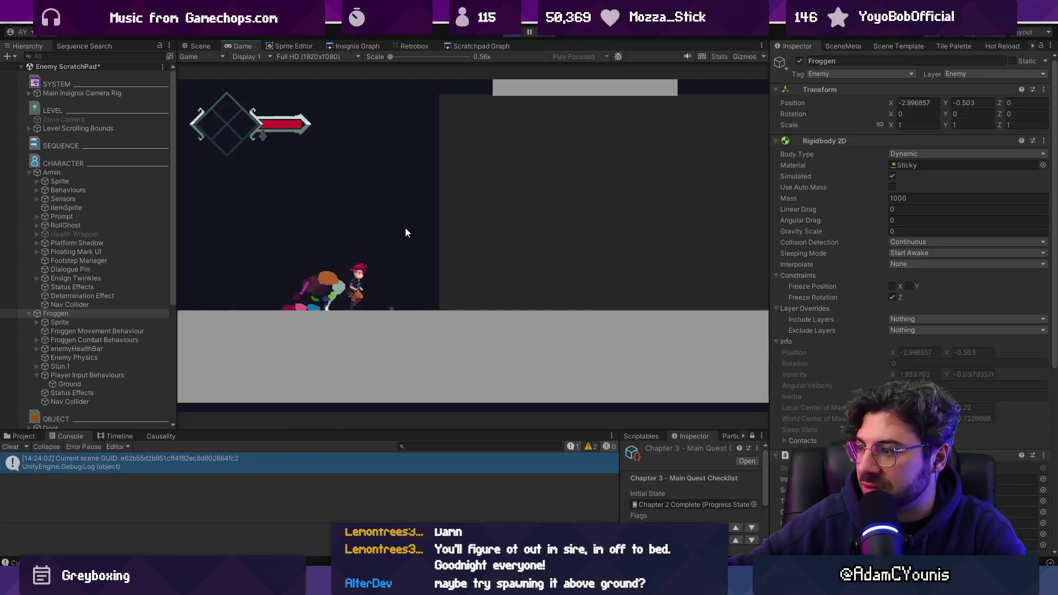
- Toggle Froggen off and on from the Scene view, then return to the Game view
{"action": "left_click", "coordinate": [205, 47]}
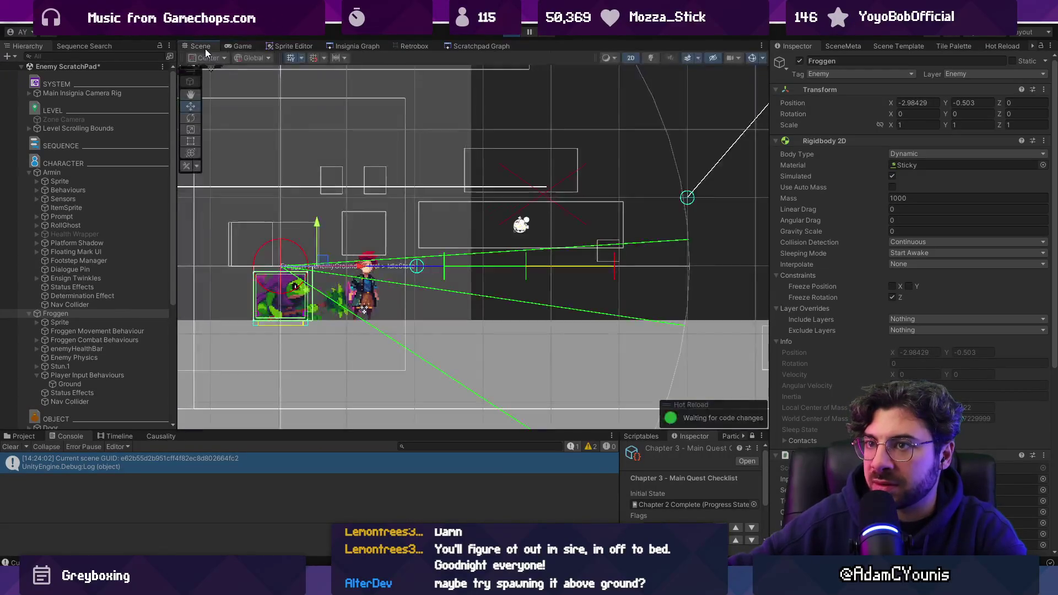
{"action": "left_click", "coordinate": [799, 60]}
{"action": "left_click", "coordinate": [799, 61]}
{"action": "left_click", "coordinate": [236, 46]}
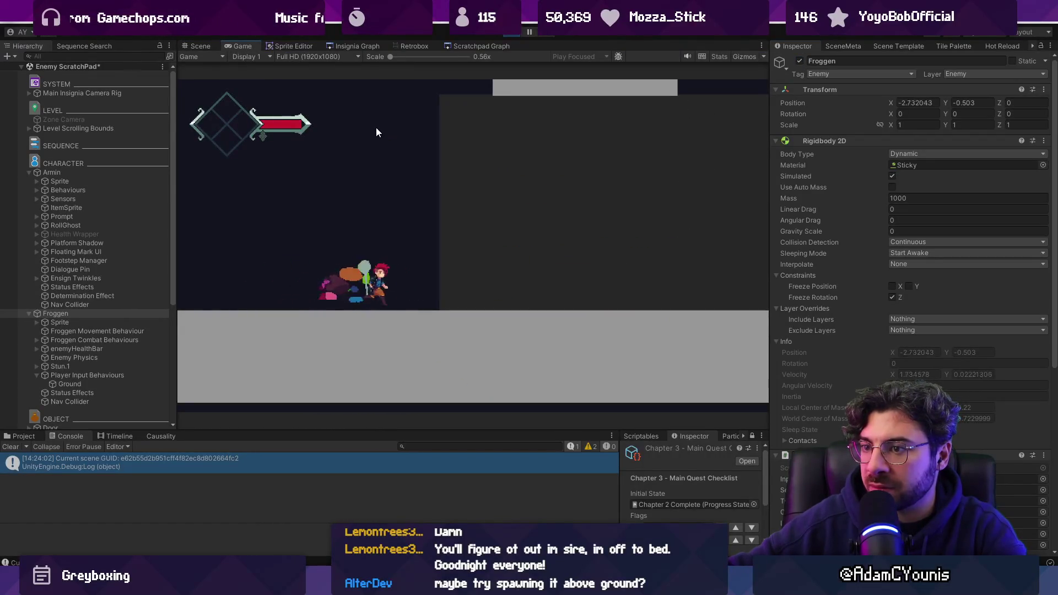
- In EnemyPlayerController.cs, search for and jump to the rollButtonState declaration
{"action": "key", "text": "alt+Tab"}
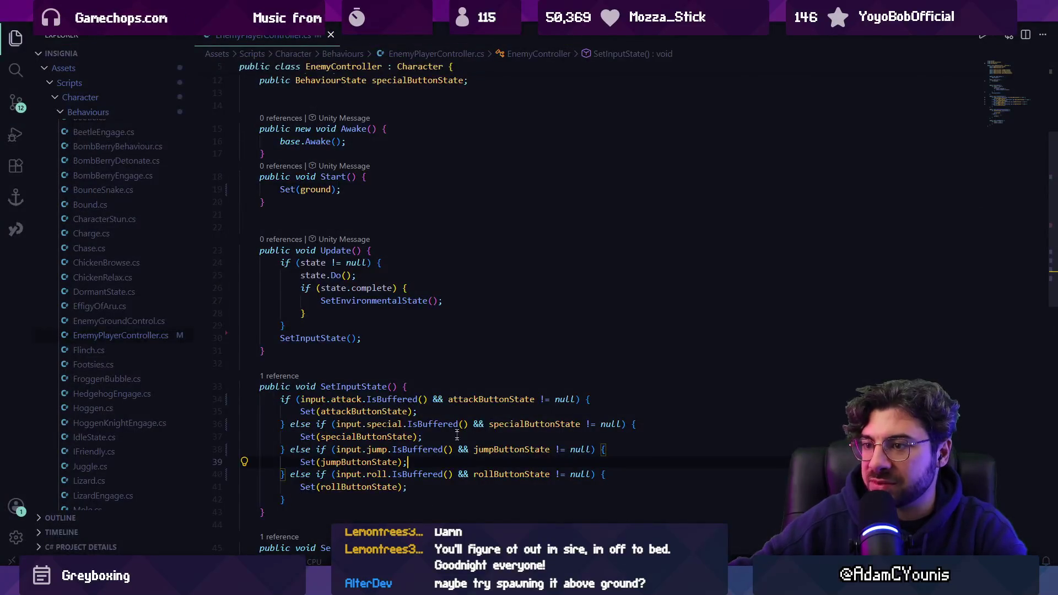
{"action": "key", "text": "ctrl+f"}
{"action": "type", "text": "o"}
{"action": "key", "text": "BackSpace"}
{"action": "type", "text": "rollButtonState"}
{"action": "key", "text": "shift+Return"}
{"action": "key", "text": "Escape"}
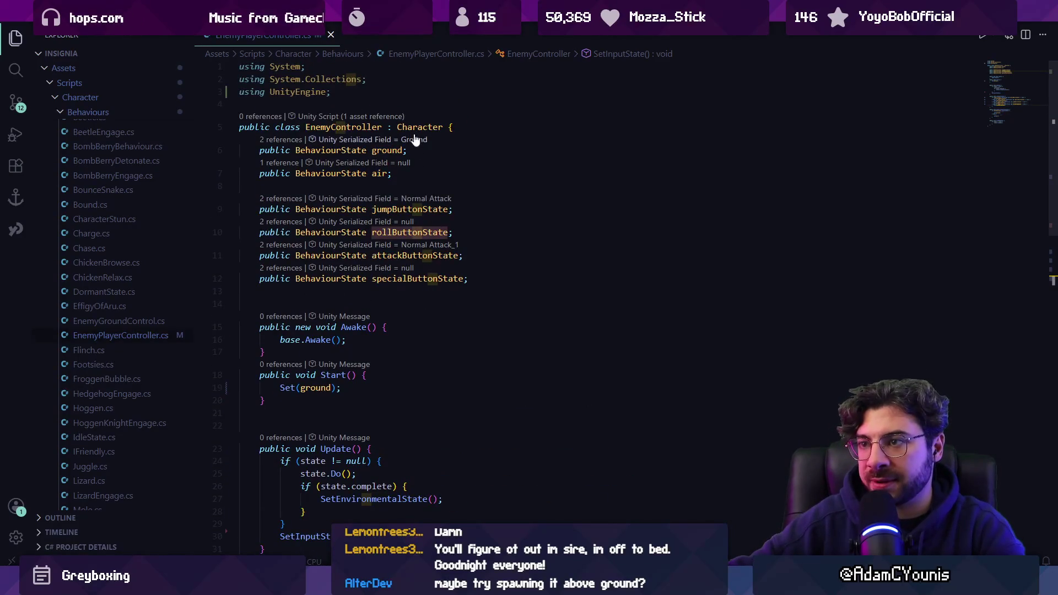
- Inspect the Character base class in Character.cs, return, and open Copilot Chat
{"action": "left_click", "coordinate": [416, 127], "text": "ctrl"}
{"action": "key", "text": "ctrl+f"}
{"action": "type", "text": "onenable"}
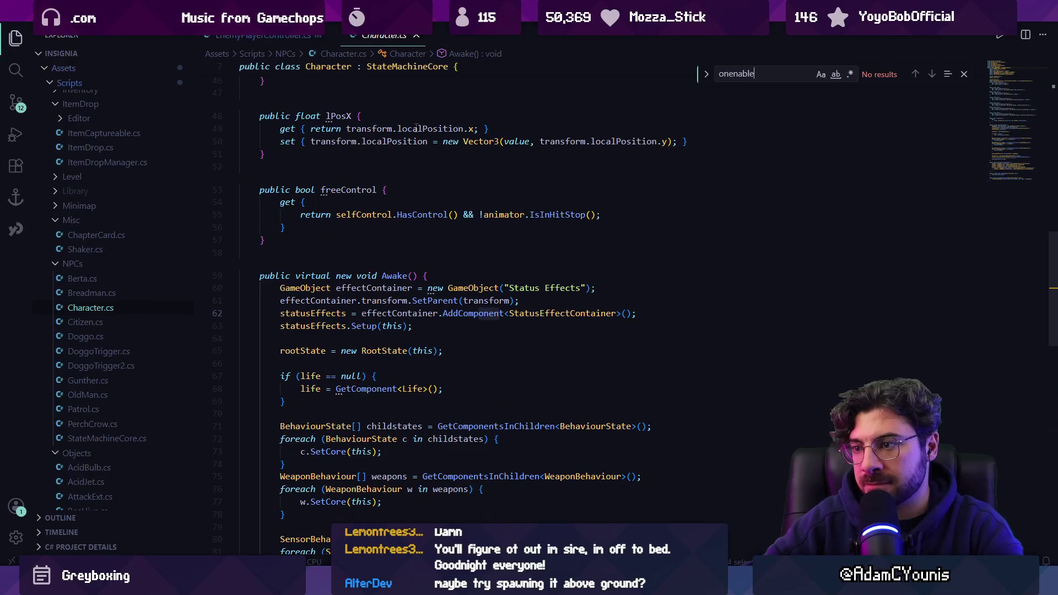
{"action": "key", "text": "Escape"}
{"action": "key", "text": "alt+Left"}
{"action": "key", "text": "alt+Left"}
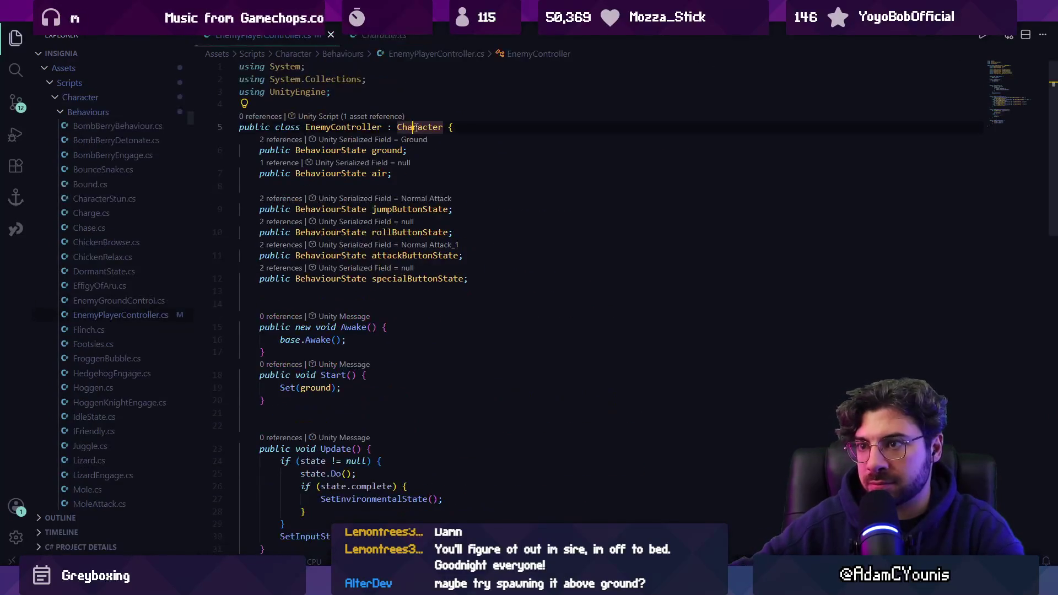
{"action": "key", "text": "ctrl+alt+i"}
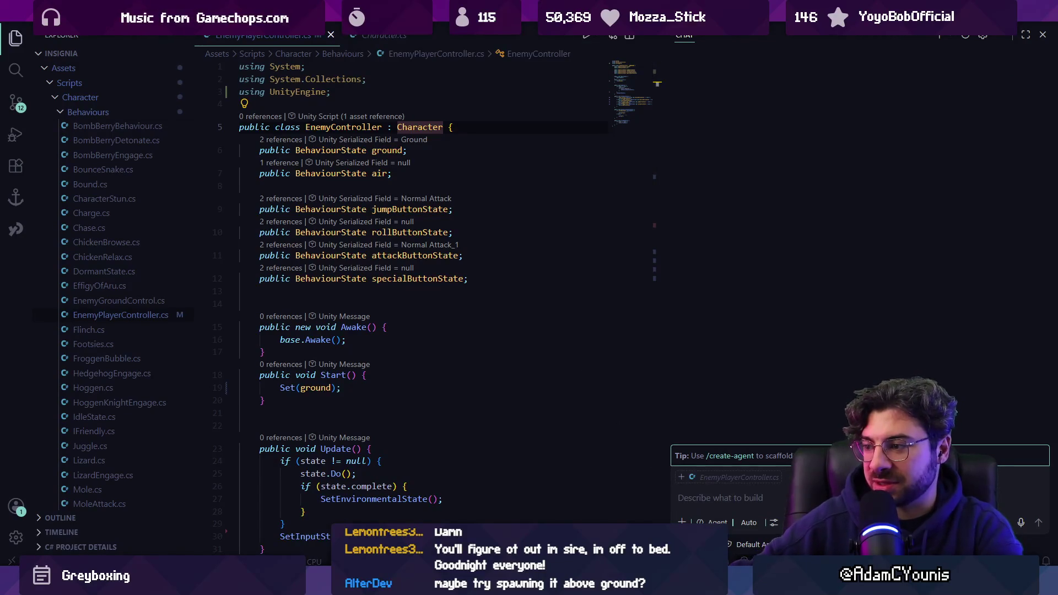
- Switch Copilot chat to Ask mode and write that the enemy won't move until deactivated
{"action": "left_click", "coordinate": [713, 522]}
{"action": "left_click", "coordinate": [719, 467]}
{"action": "type", "text": "This c"}
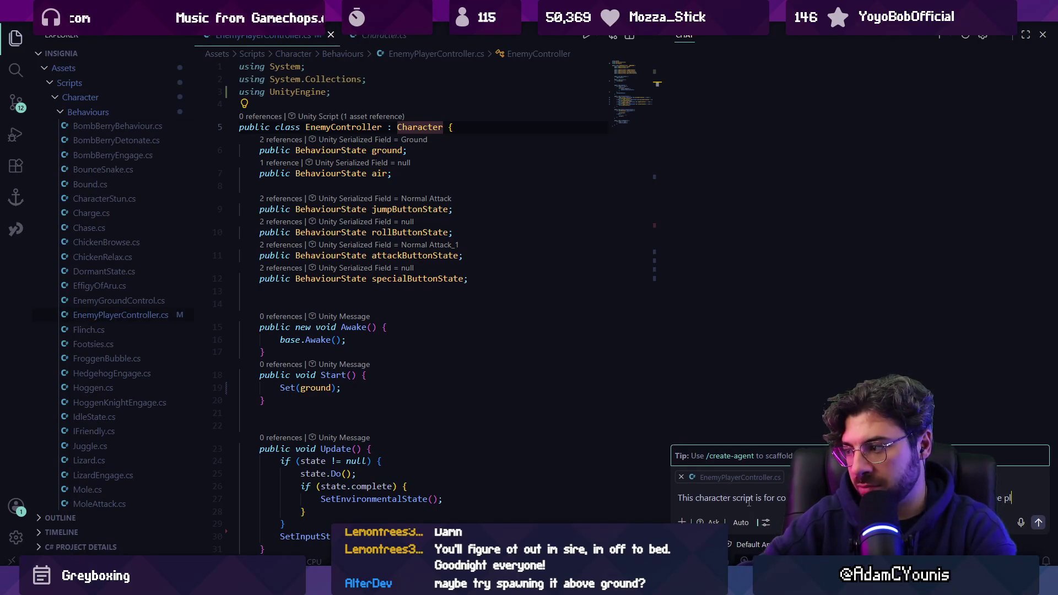
{"action": "type", "text": "haracter"}
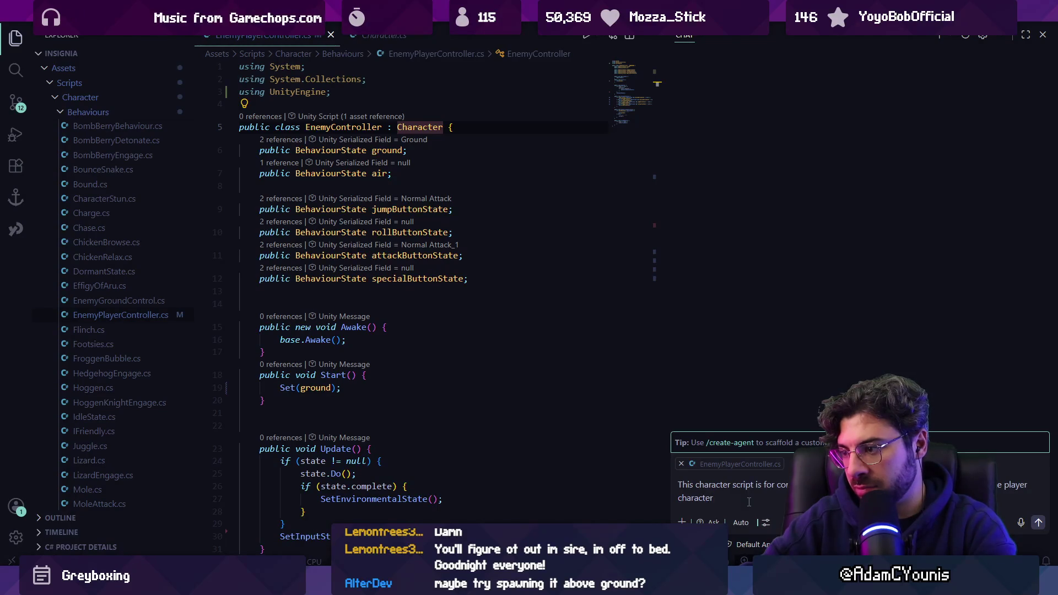
{"action": "key", "text": "ctrl+BackSpace"}
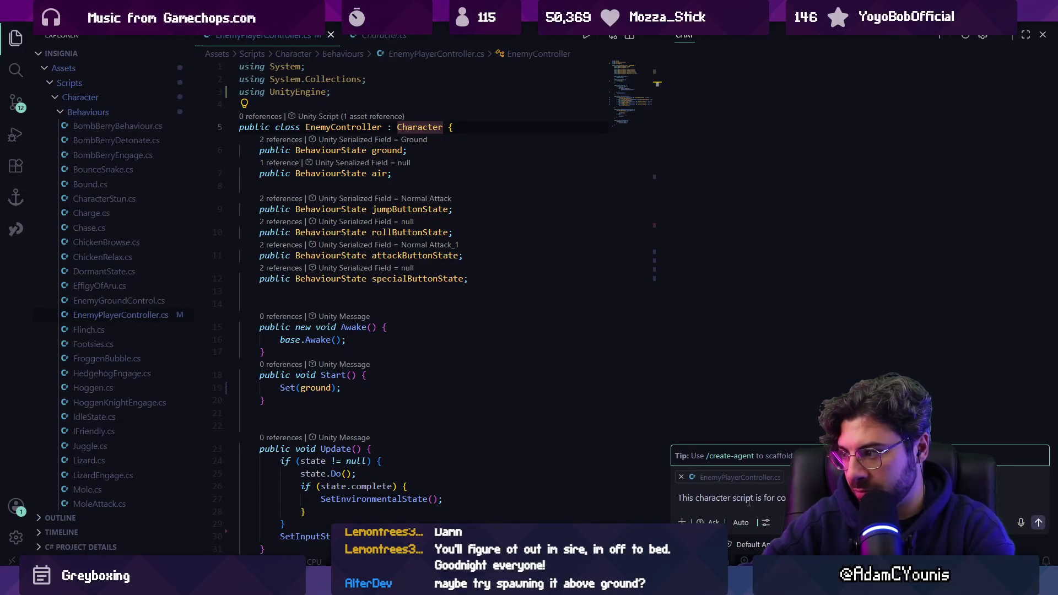
{"action": "type", "text": "his was working fin"}
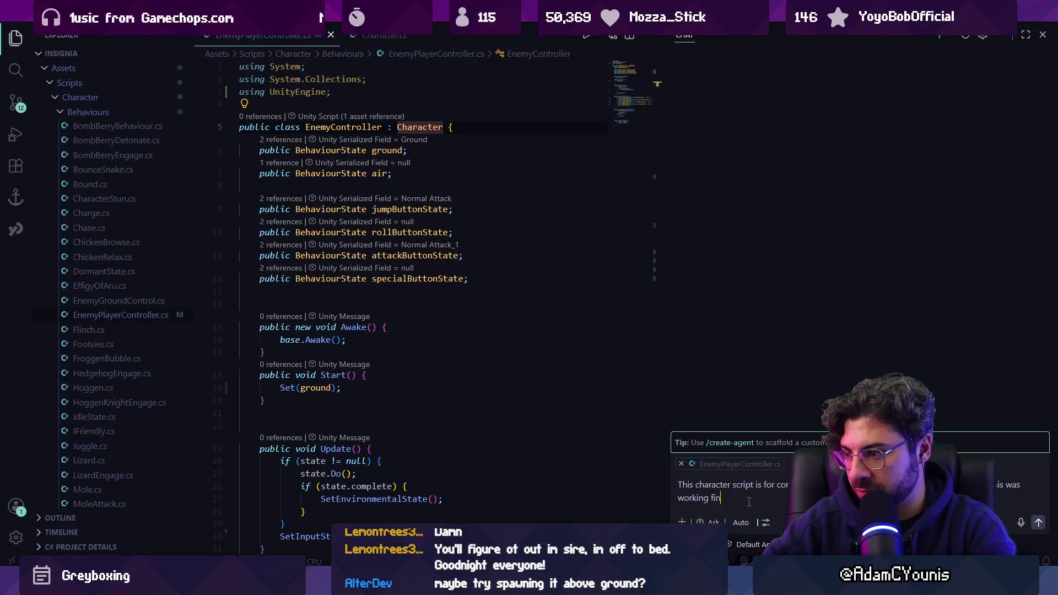
{"action": "type", "text": "yet"}
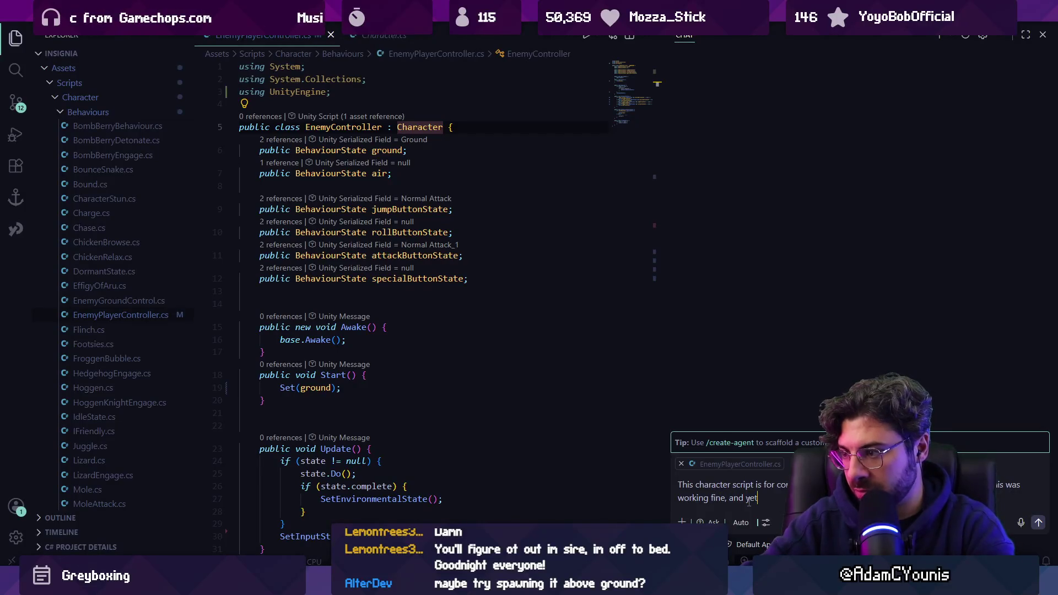
{"action": "type", "text": " the nex"}
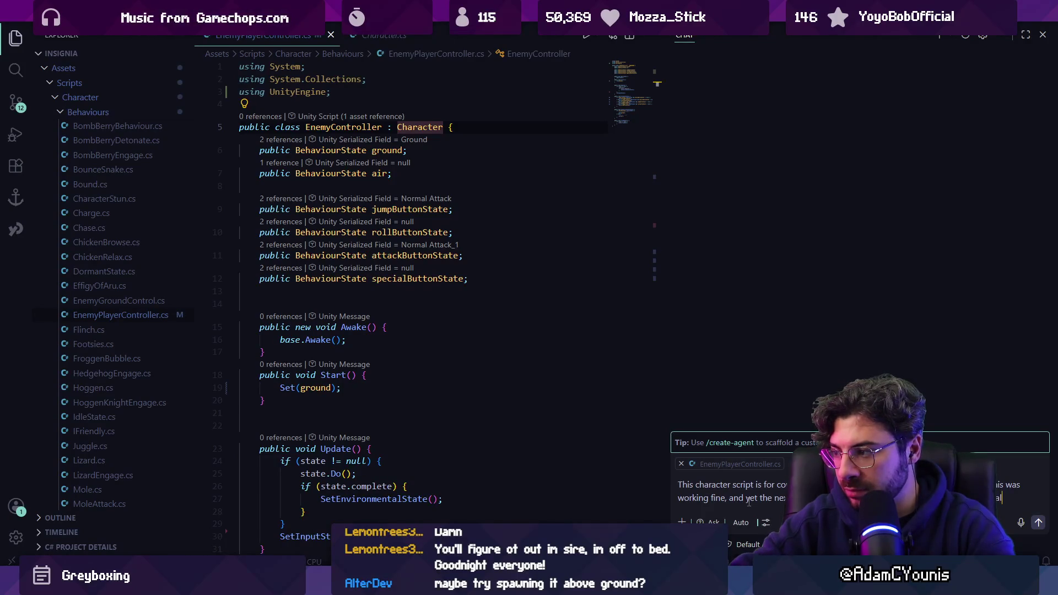
{"action": "type", "text": "place"}
{"action": "key", "text": "BackSpace"}
{"action": "type", "text": "until I"}
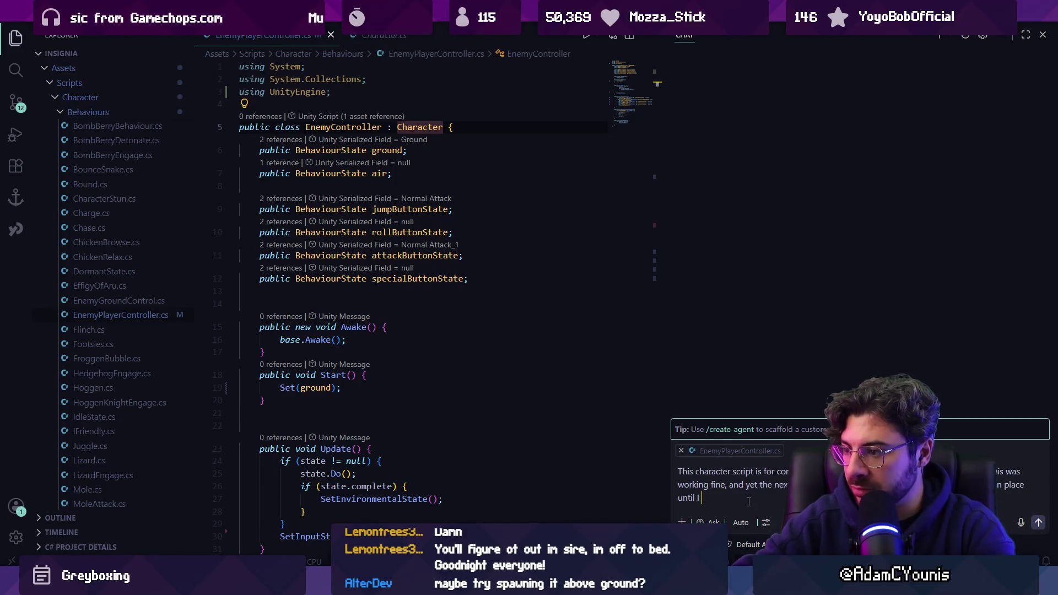
{"action": "type", "text": "de"}
{"action": "type", "text": "active"}
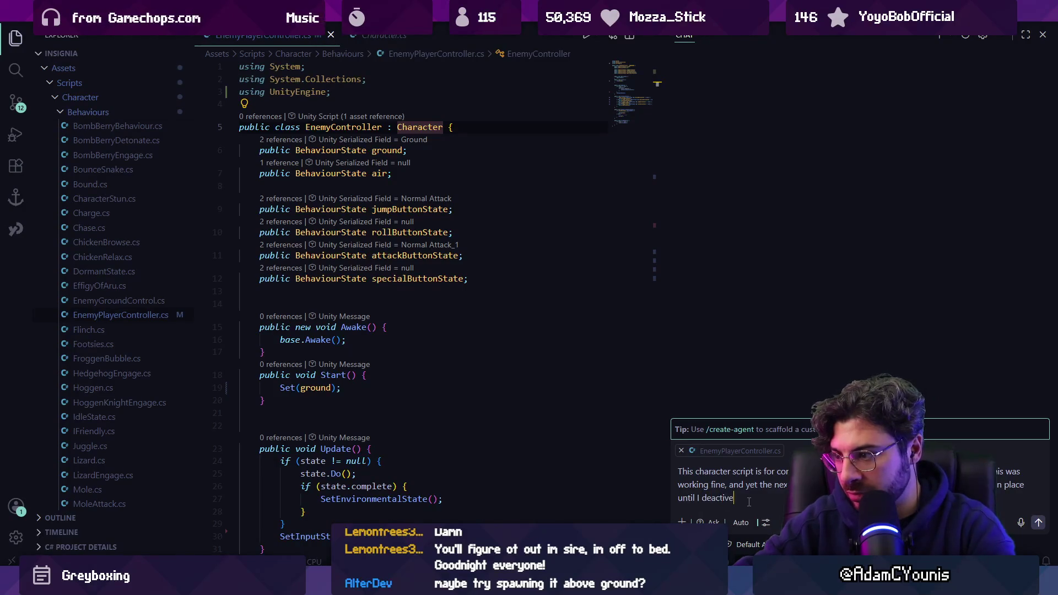
{"action": "key", "text": "BackSpace"}
{"action": "type", "text": "ated the whole"}
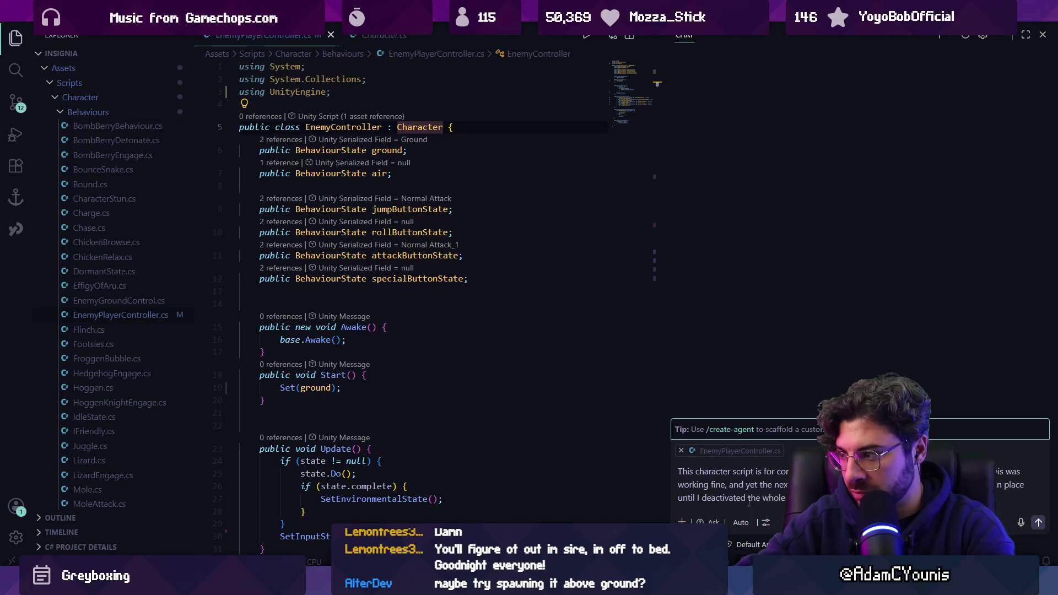
- Continue the prompt about toggling it in the inspector and what was noticed for the rigidbody
{"action": "key", "text": "BackSpace"}
{"action": "key", "text": "BackSpace"}
{"action": "type", "text": "n the inb"}
{"action": "key", "text": "BackSpace"}
{"action": "type", "text": "spector I noticed also that"}
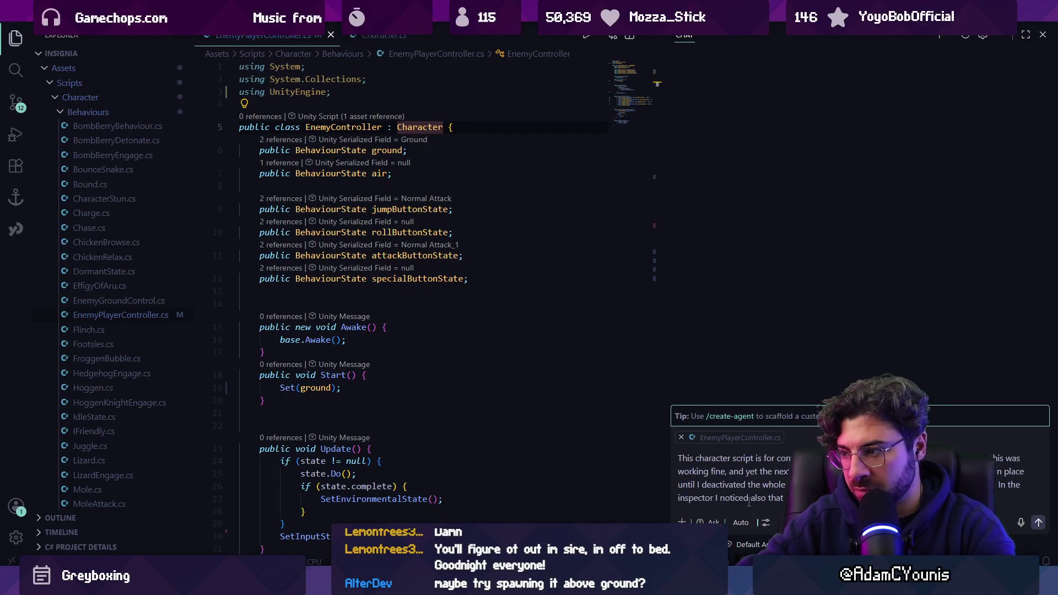
{"action": "key", "text": "ctrl+Left"}
{"action": "key", "text": "ctrl+Left"}
{"action": "key", "text": "ctrl+Left"}
{"action": "key", "text": "Left"}
{"action": "key", "text": "BackSpace"}
{"action": "type", "text": "fir"}
{"action": "key", "text": "BackSpace"}
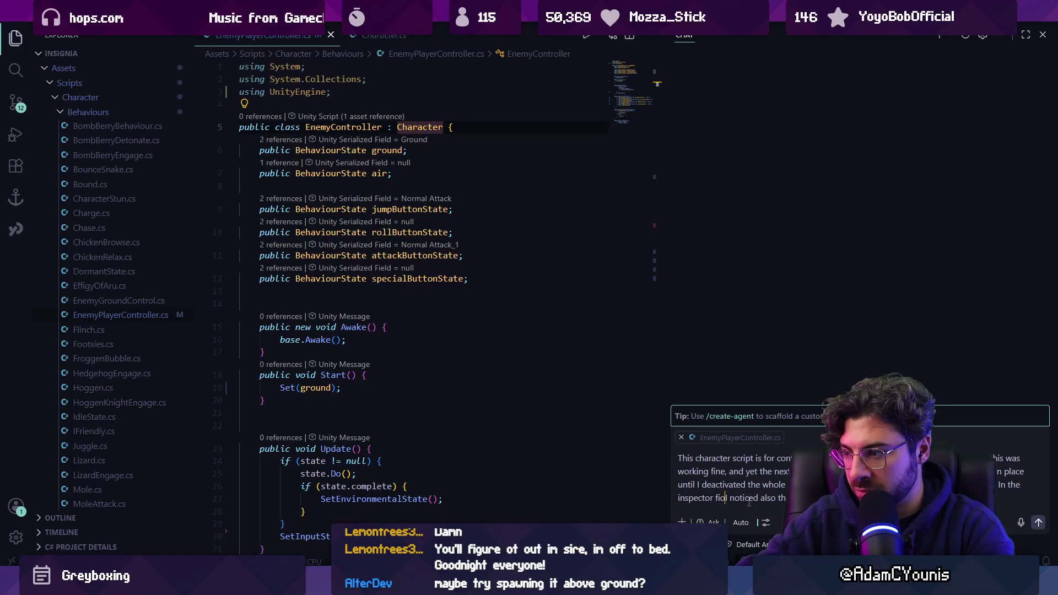
{"action": "type", "text": "or the rigidbody"}
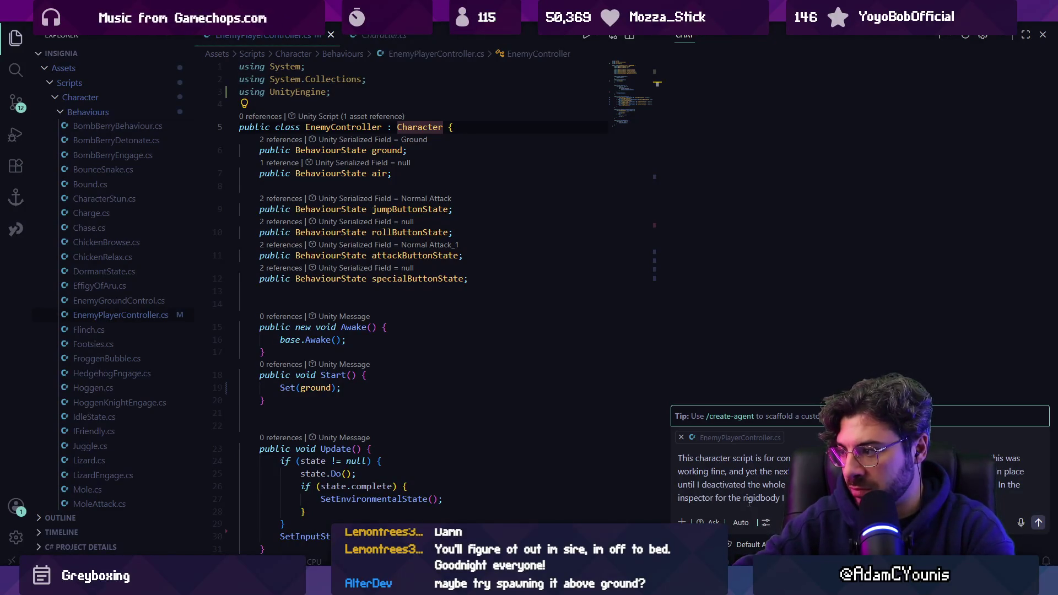
- Add that forcing the body awake didn't move the character, plus a recap ending 'changes made.'
{"action": "type", "text": "ing set cor"}
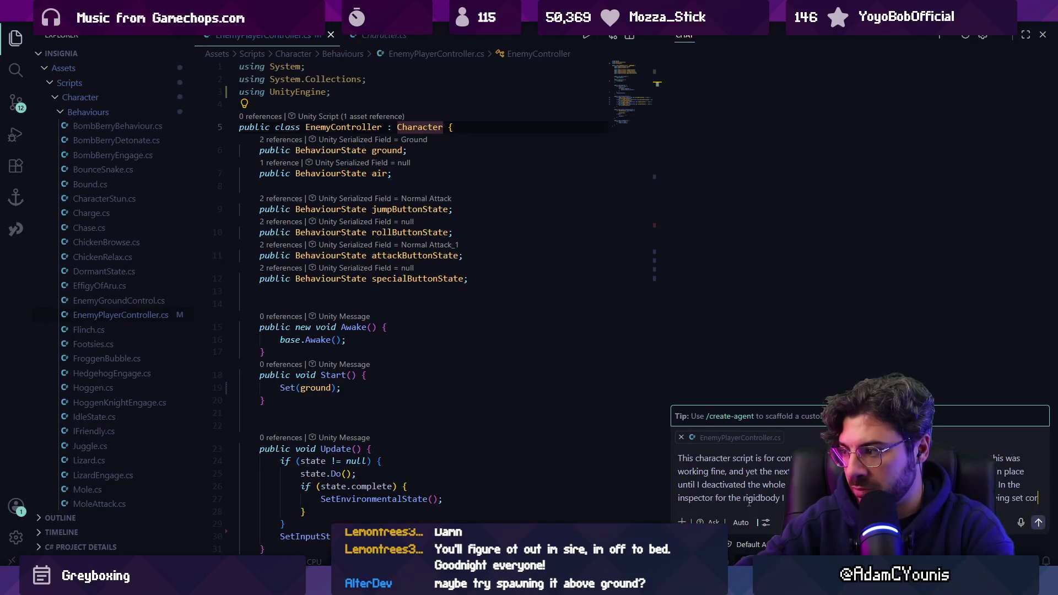
{"action": "type", "text": "rectlyIf"}
{"action": "type", "text": "forced "}
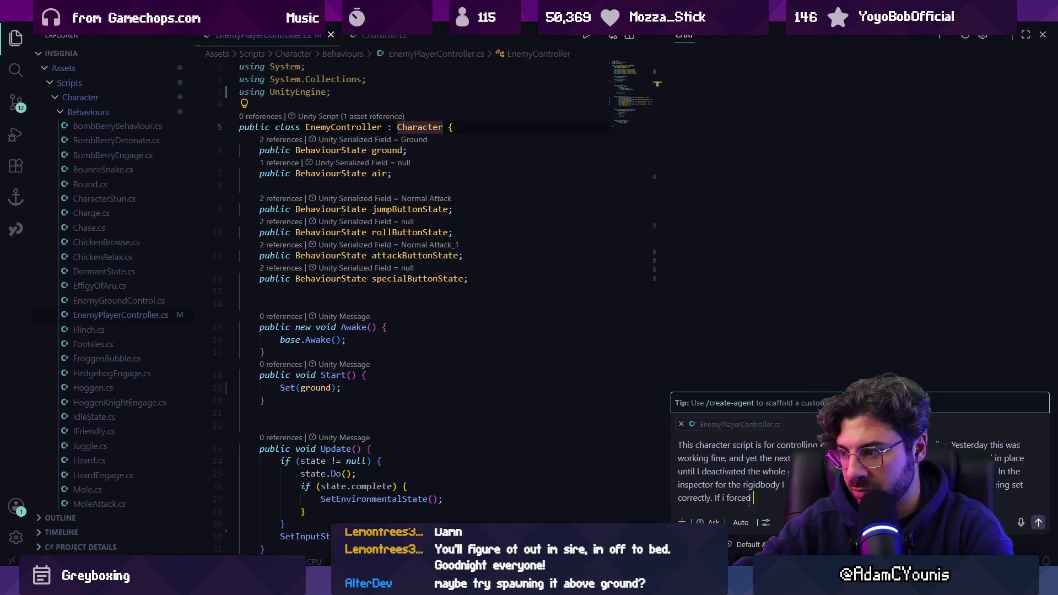
{"action": "type", "text": "the oody"}
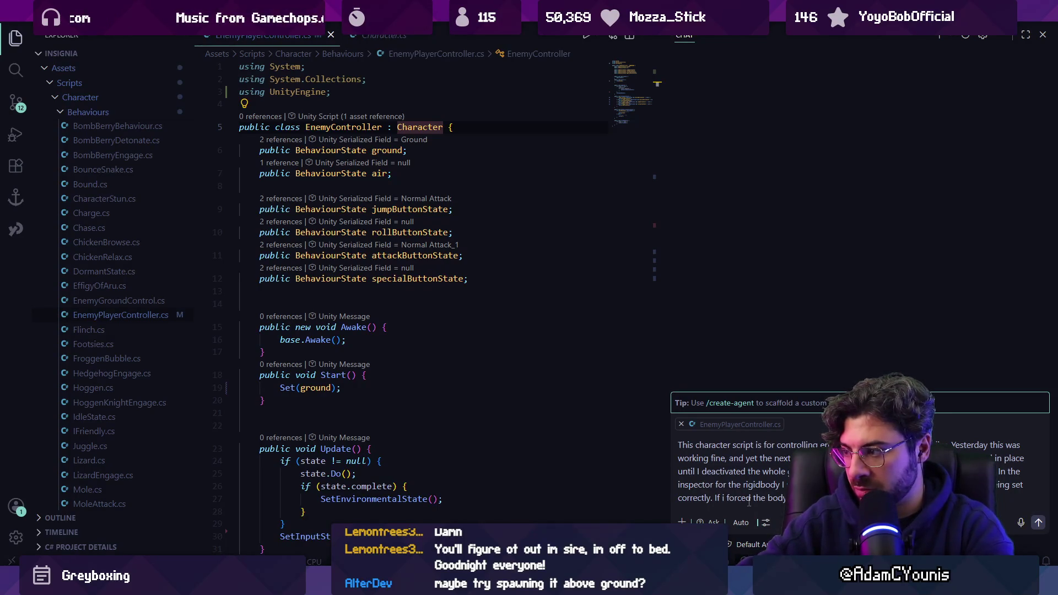
{"action": "type", "text": "oken , it would rew"}
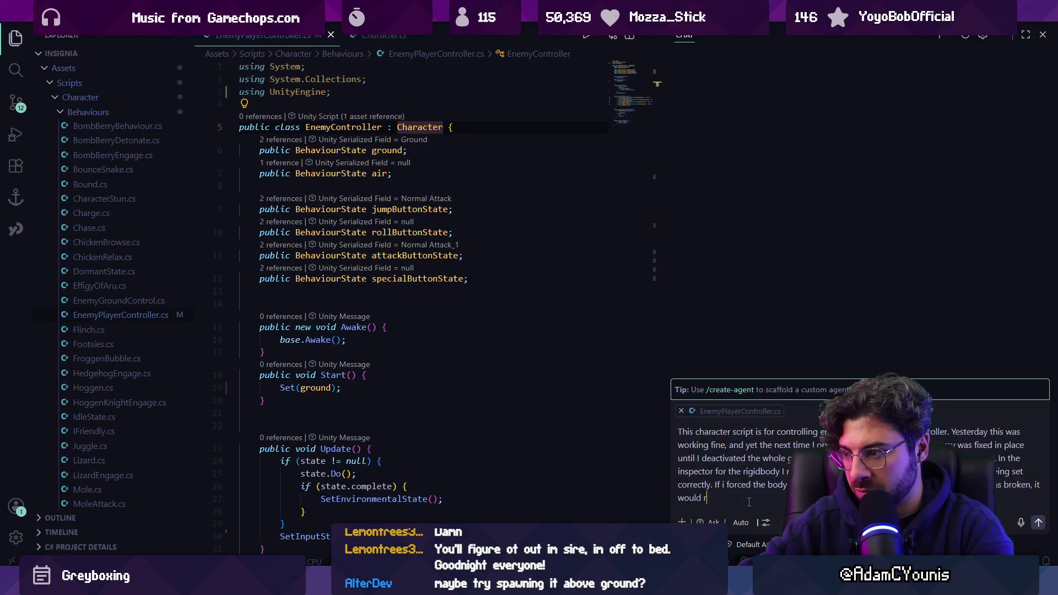
{"action": "type", "text": "spond to t"}
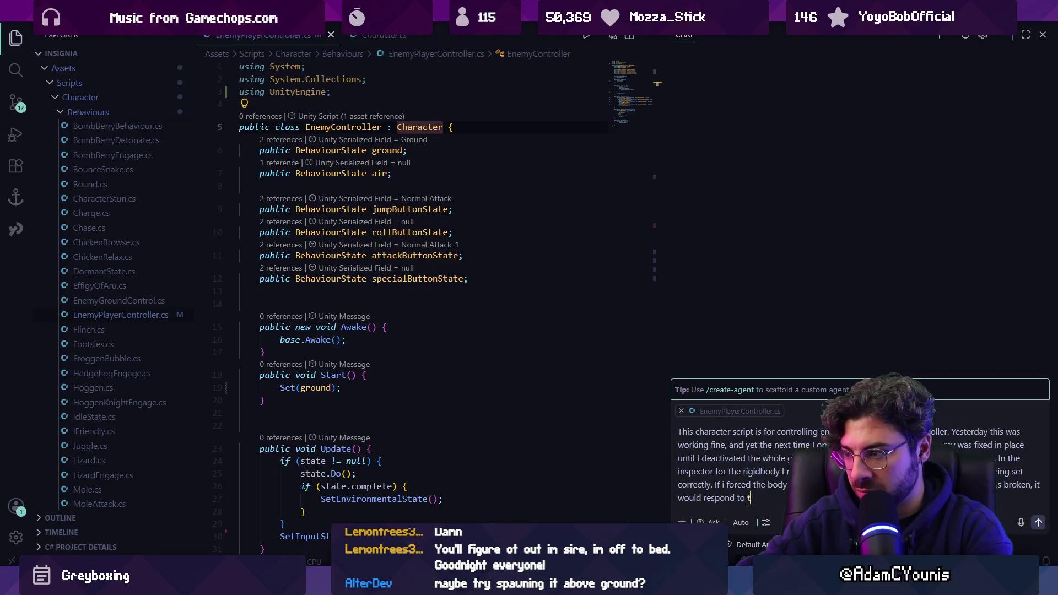
{"action": "type", "text": "hat, but r"}
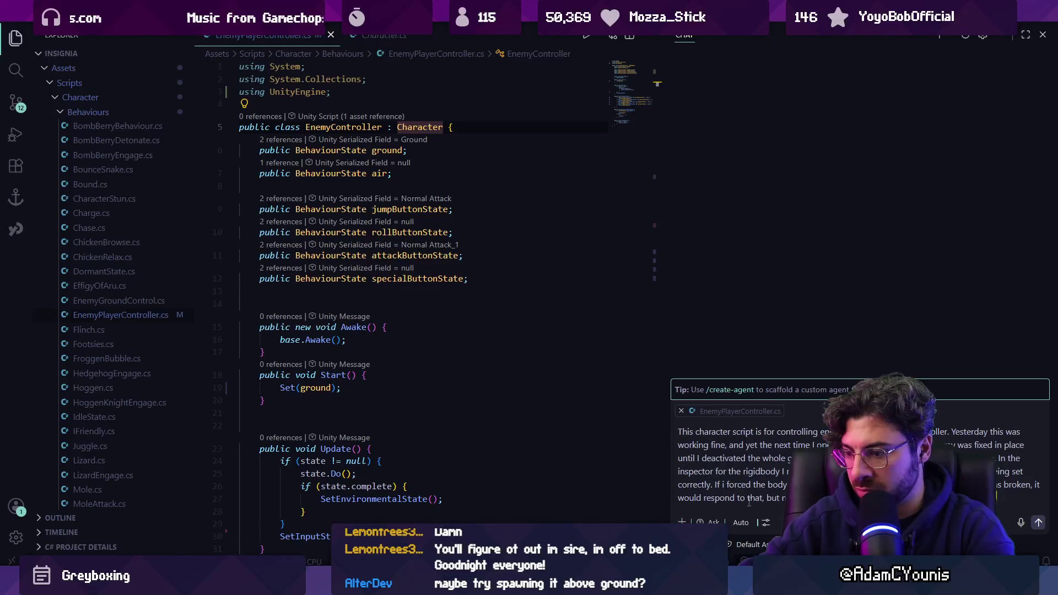
{"action": "type", "text": "igate around"}
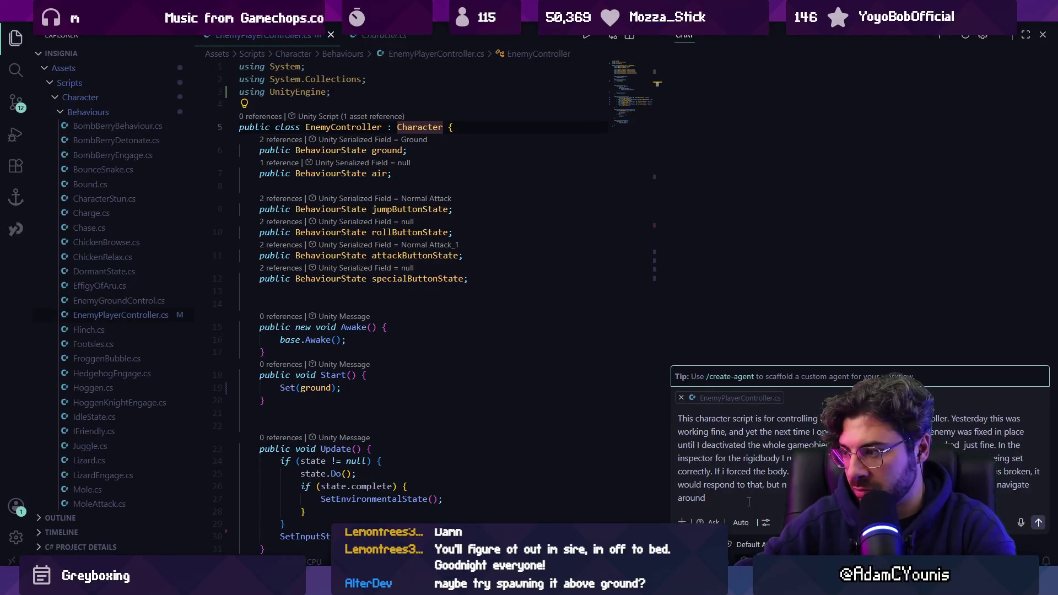
{"action": "key", "text": "ctrl+BackSpace"}
{"action": "key", "text": "ctrl+BackSpace"}
{"action": "type", "text": "move"}
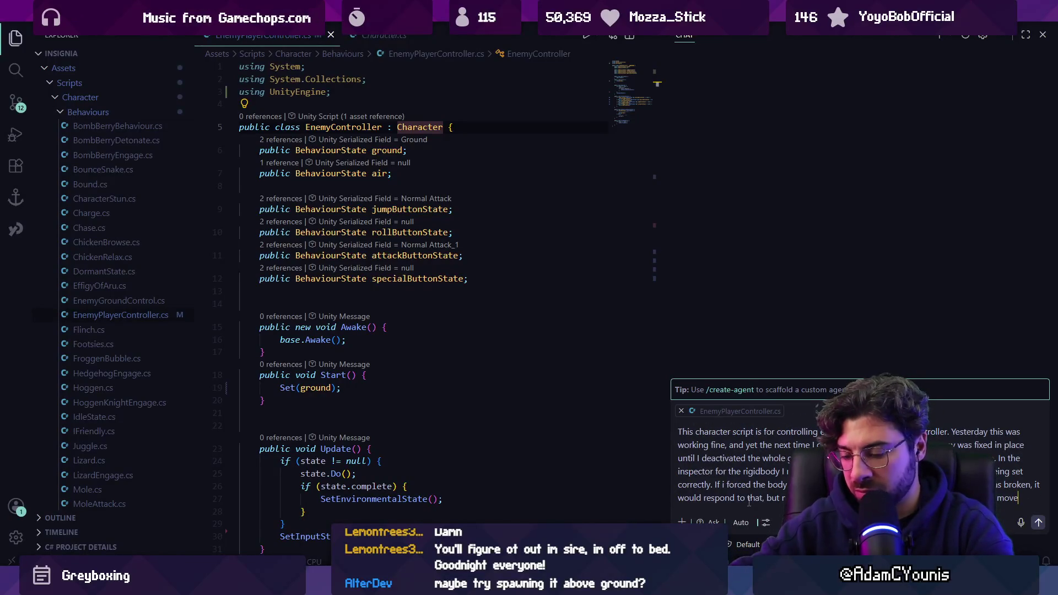
{"action": "type", "text": " the character."}
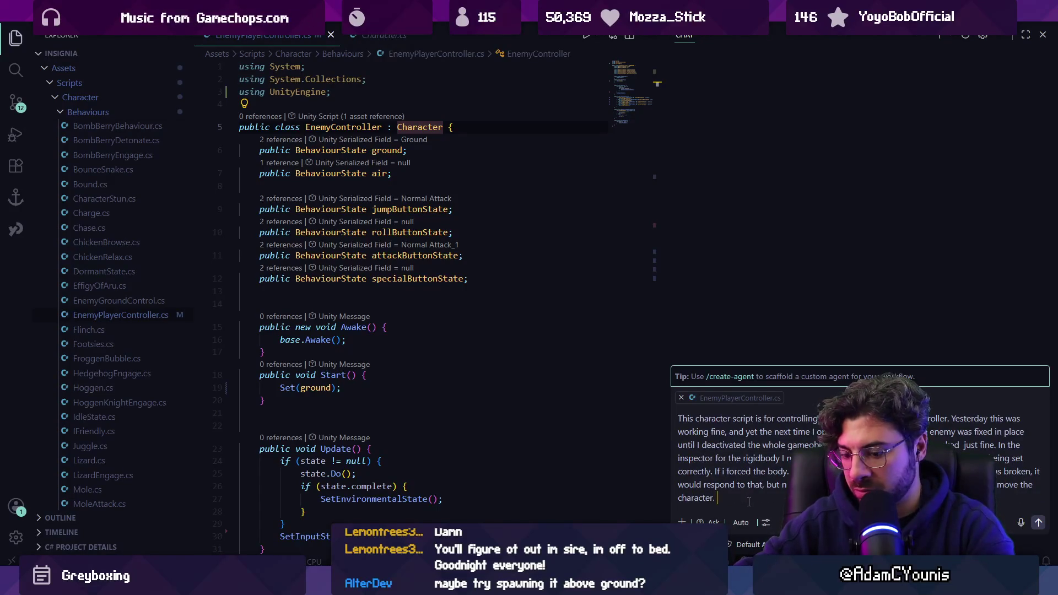
{"action": "key", "text": "shift+Return"}
{"action": "key", "text": "shift+Return"}
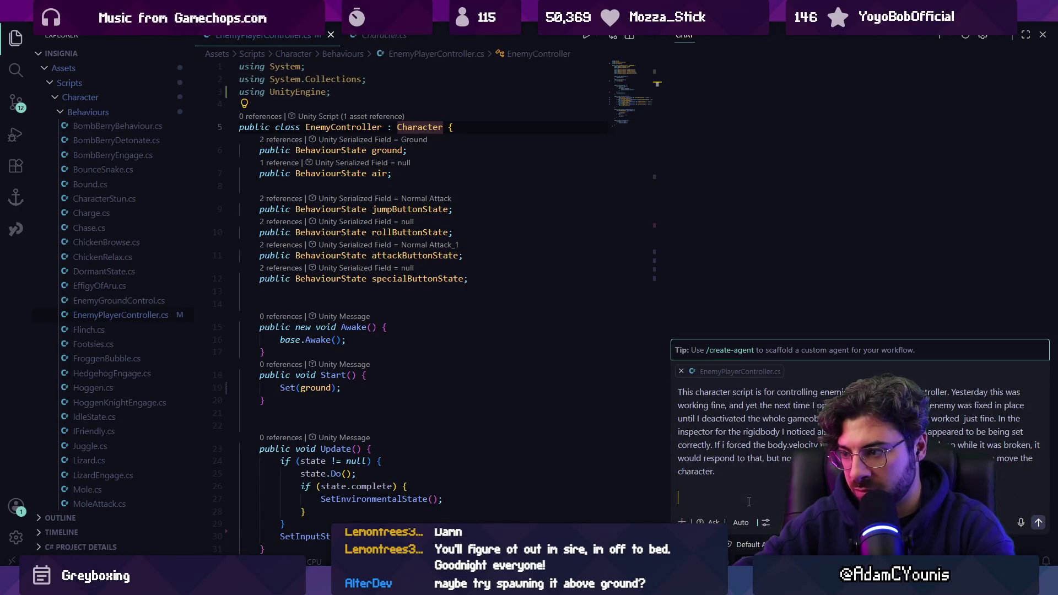
{"action": "type", "text": "to reiterate, after toggling it"}
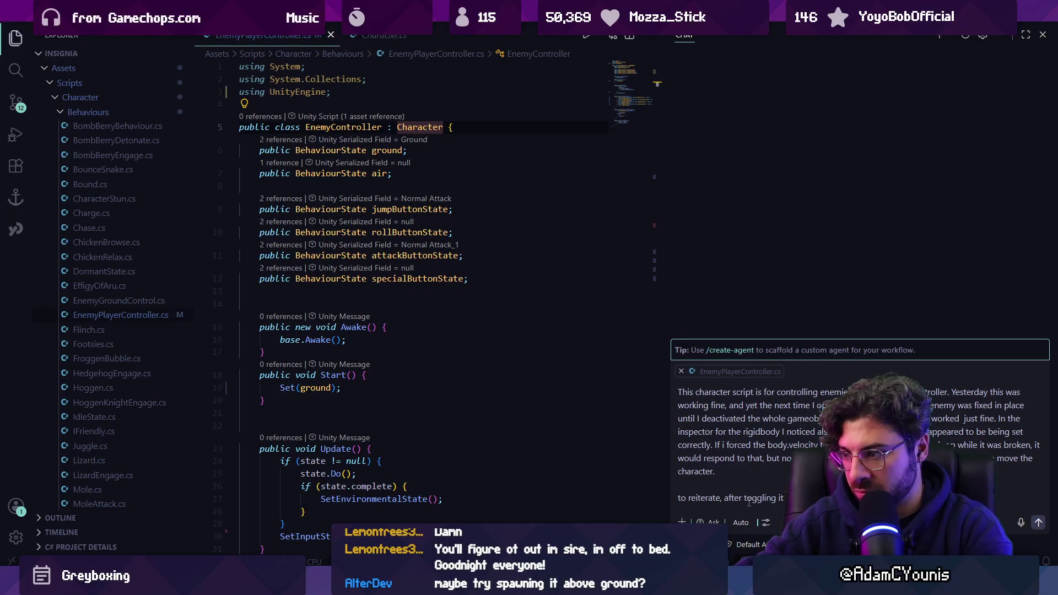
{"action": "type", "text": "h"}
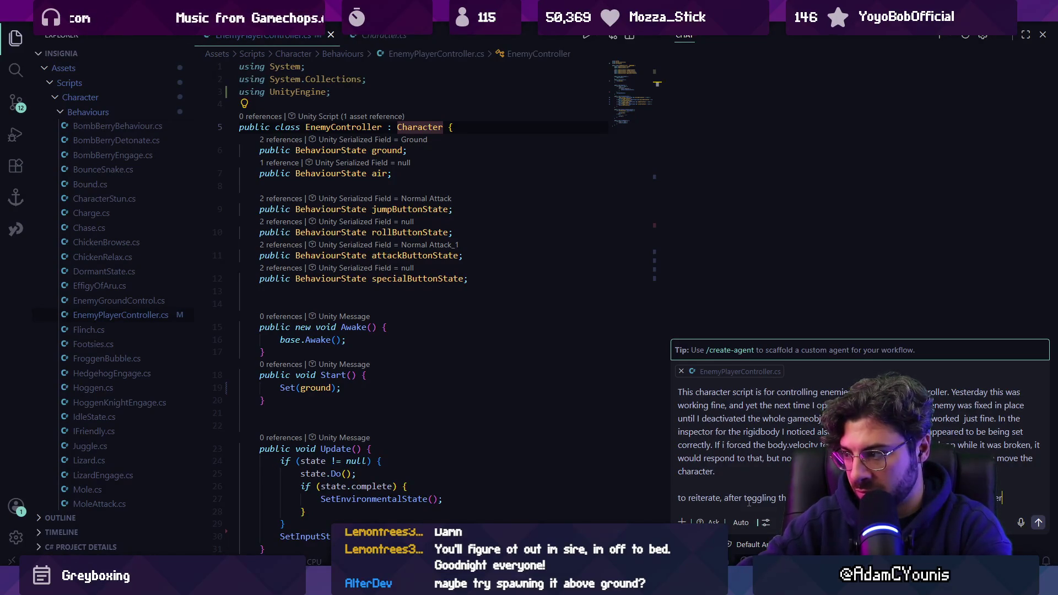
{"action": "type", "text": "changes"}
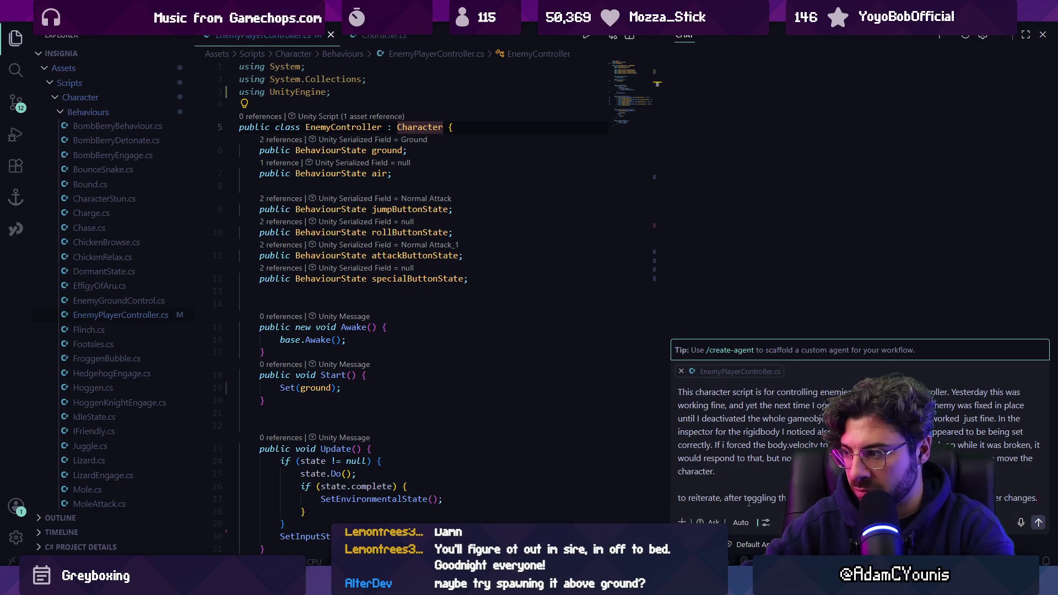
{"action": "type", "text": " made."}
- Send the enemy movement bug report to Copilot and switch to the running Unity Editor
{"action": "key", "text": "Return"}
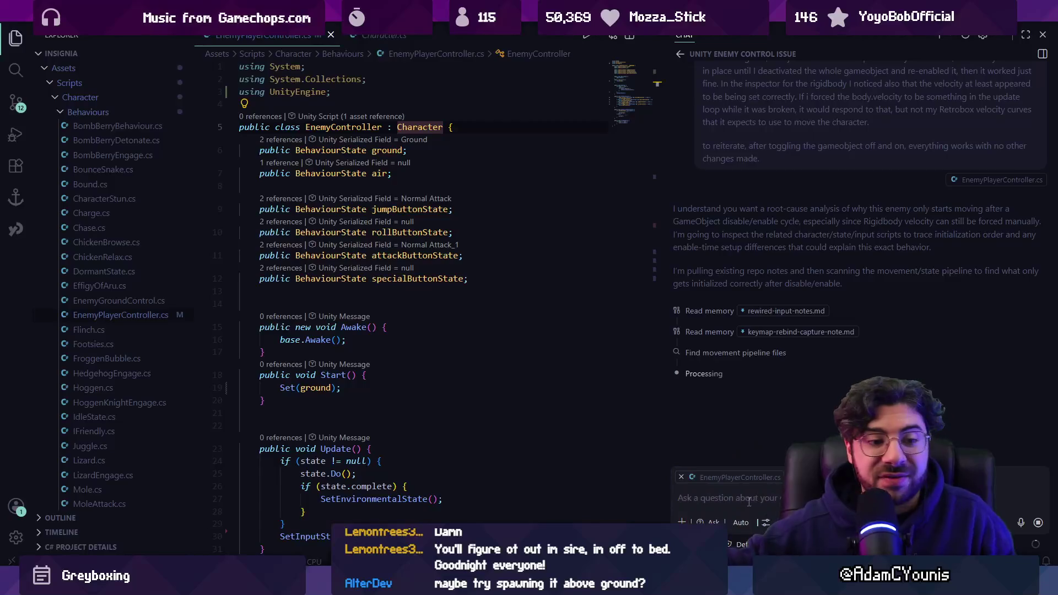
{"action": "key", "text": "alt+Tab"}
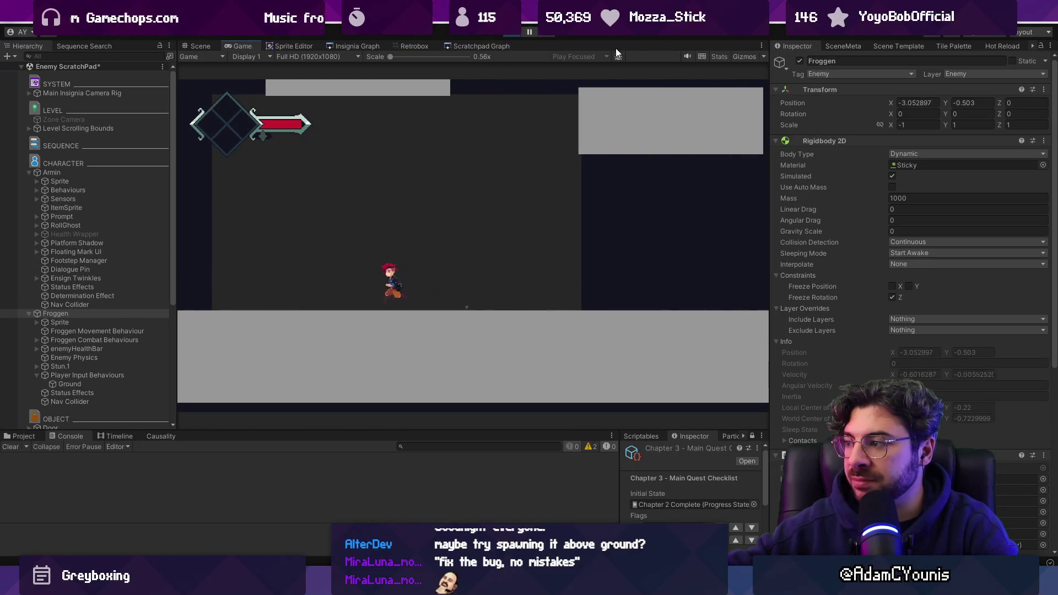
- Compare Scene and Game views of Froggen and scroll the Inspector to Enemy Controller (Script)
{"action": "key", "text": "ctrl+1"}
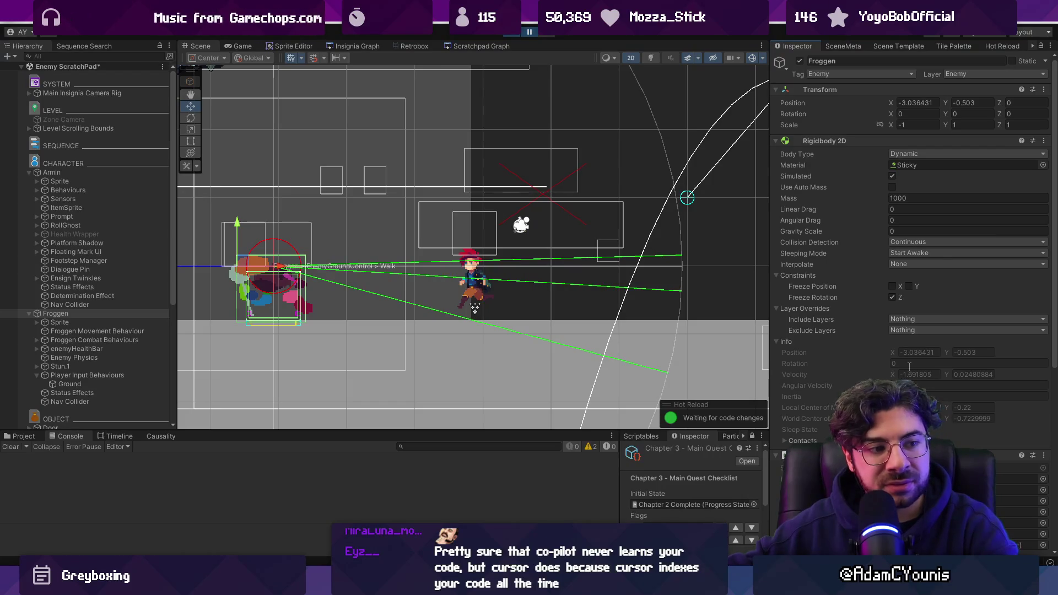
{"action": "key", "text": "ctrl+2"}
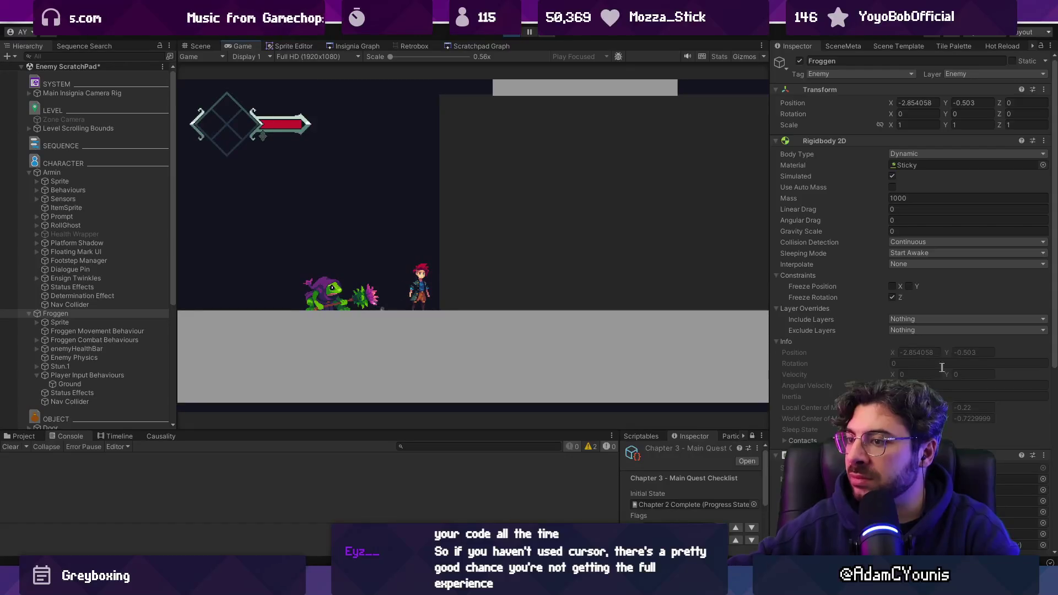
{"action": "scroll", "coordinate": [892, 348], "scroll_direction": "down", "scroll_amount": 8}
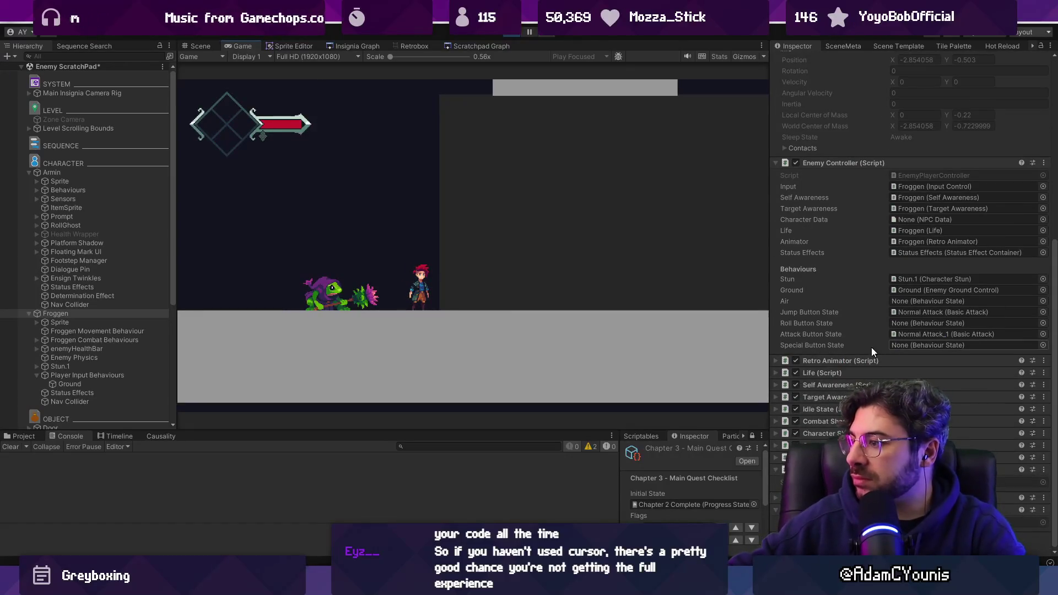
{"action": "key", "text": "alt+Tab"}
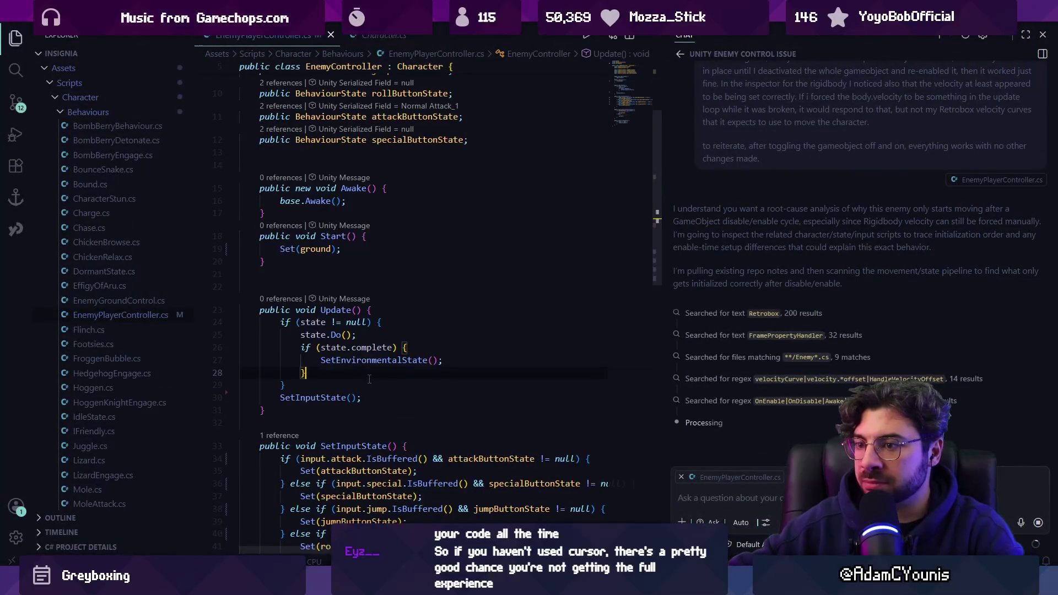
- Add Debug.Log(body.velocity) after SetInputState() in Update and save EnemyController
{"action": "key", "text": "Return"}
{"action": "type", "text": "Debug."}
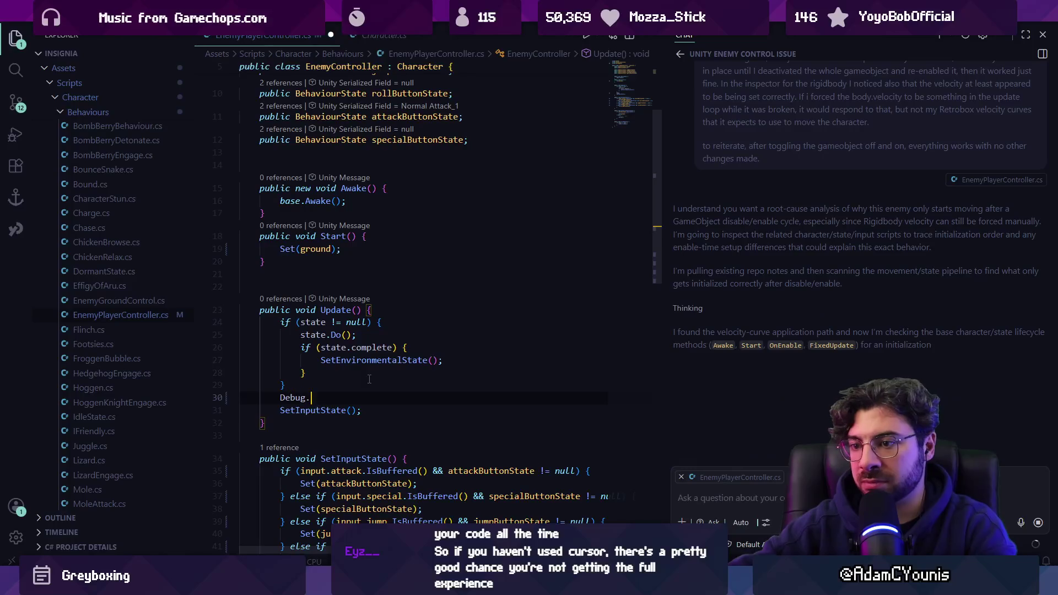
{"action": "type", "text": "Log(body.velocity);"}
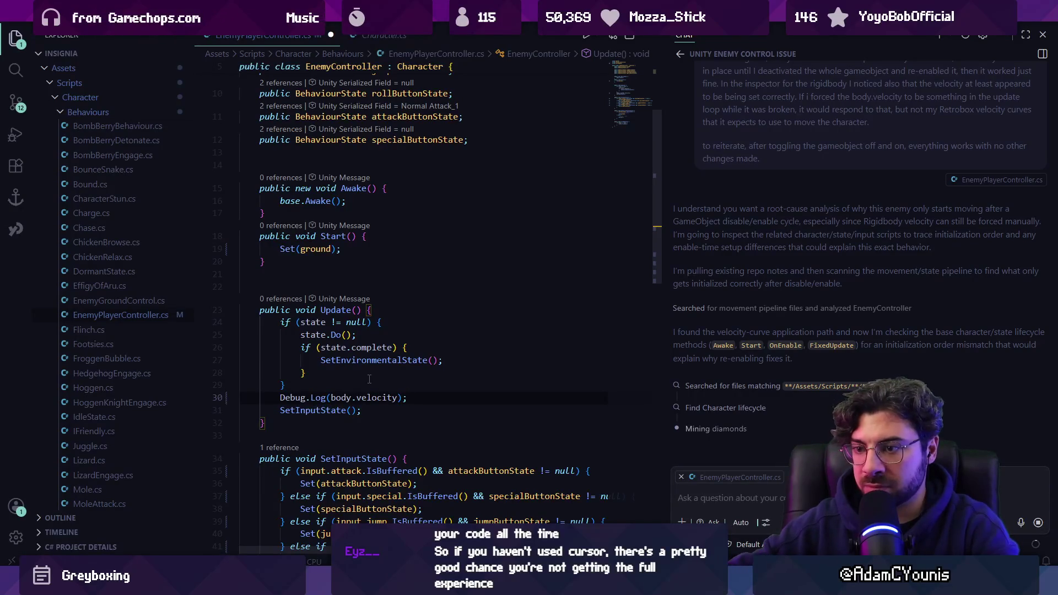
{"action": "key", "text": "alt+Down"}
{"action": "key", "text": "alt+Tab"}
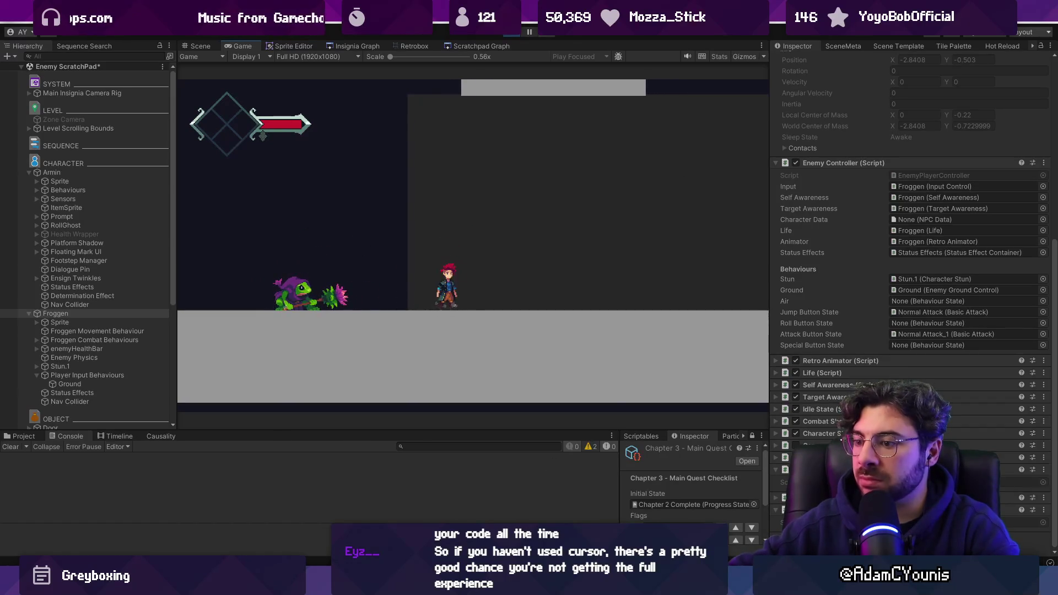
{"action": "key", "text": "alt+Tab"}
{"action": "key", "text": "Up"}
{"action": "key", "text": "Up"}
{"action": "key", "text": "Up"}
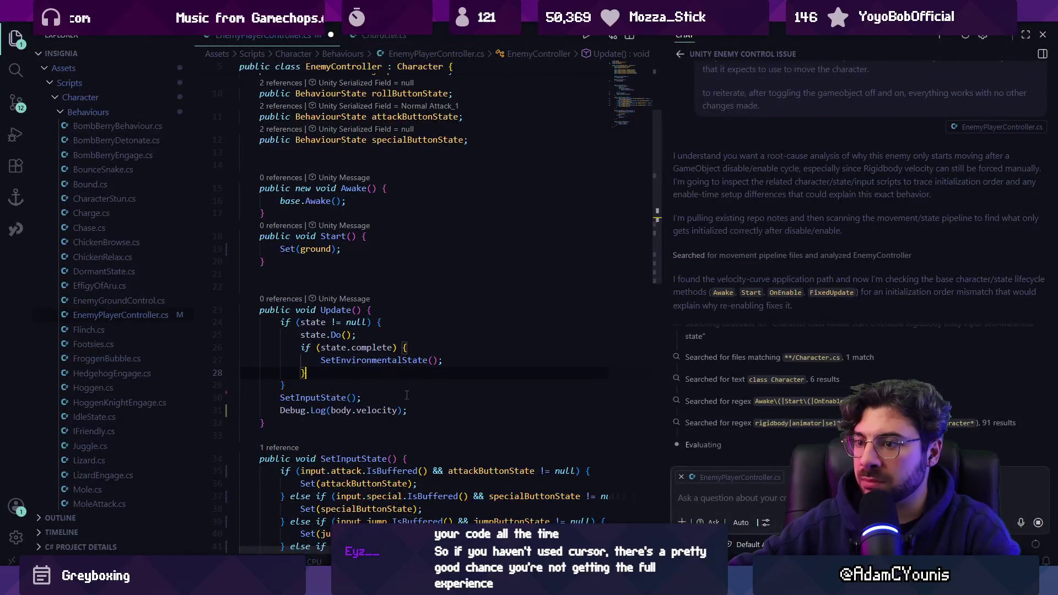
{"action": "right_click", "coordinate": [286, 41]}
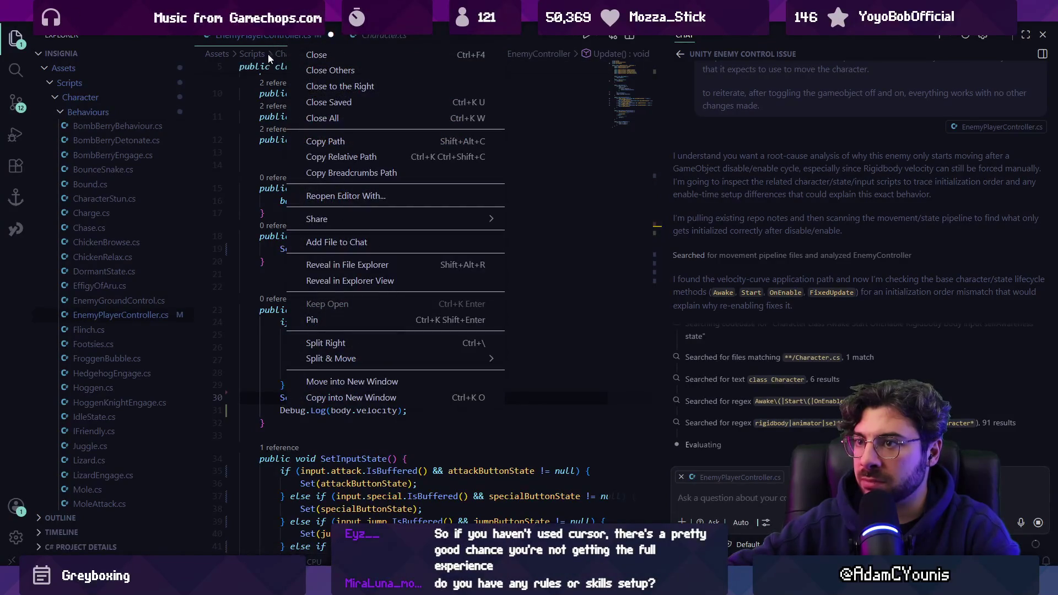
{"action": "left_click", "coordinate": [392, 359]}
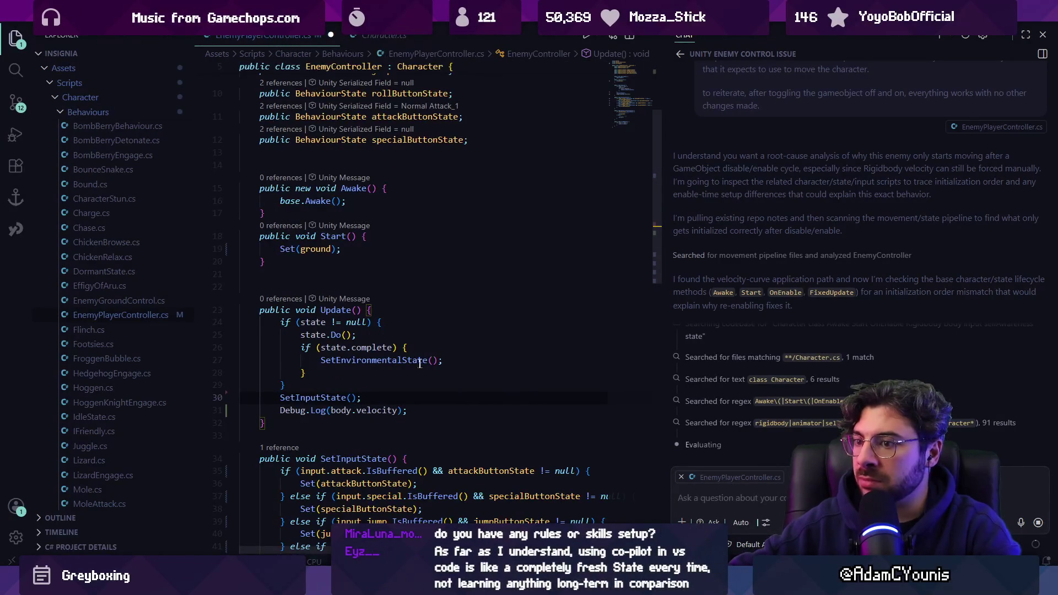
{"action": "left_click", "coordinate": [33, 9]}
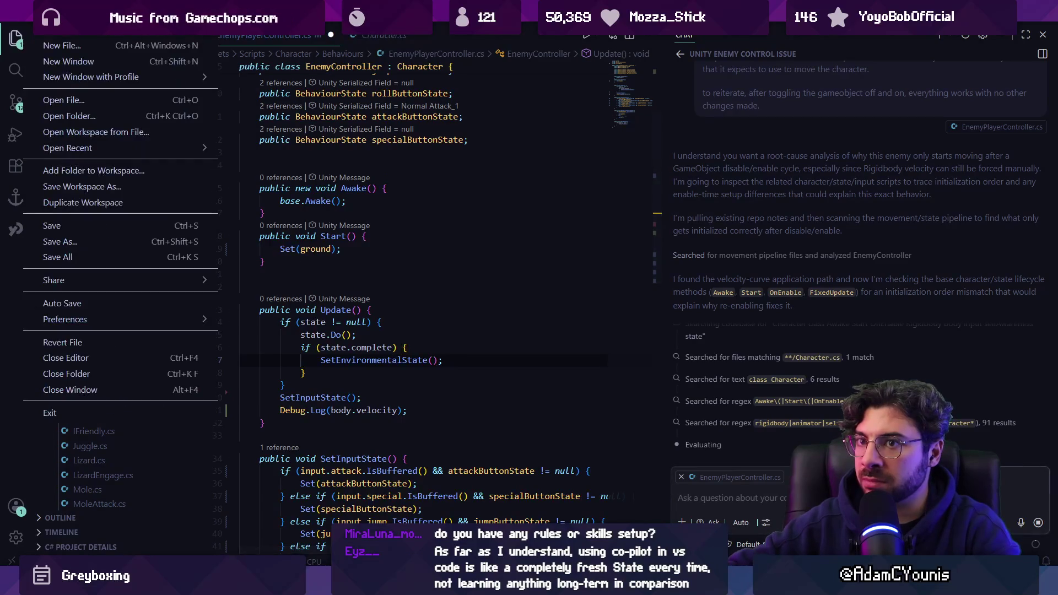
{"action": "left_click", "coordinate": [99, 231]}
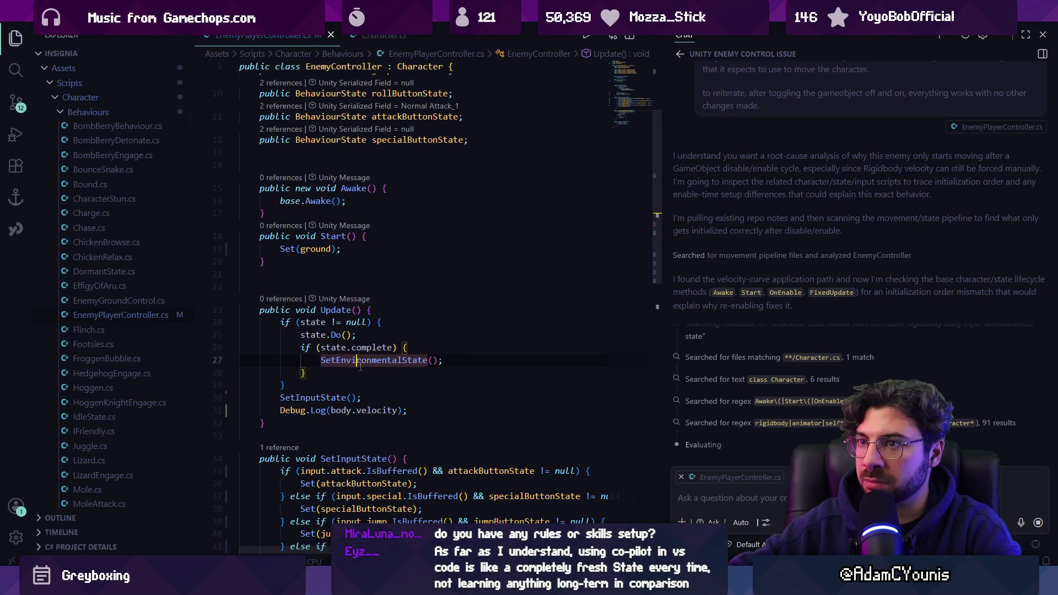
- Review the logged enemy velocity in Unity's Scene view before returning to the code
{"action": "key", "text": "alt+Tab"}
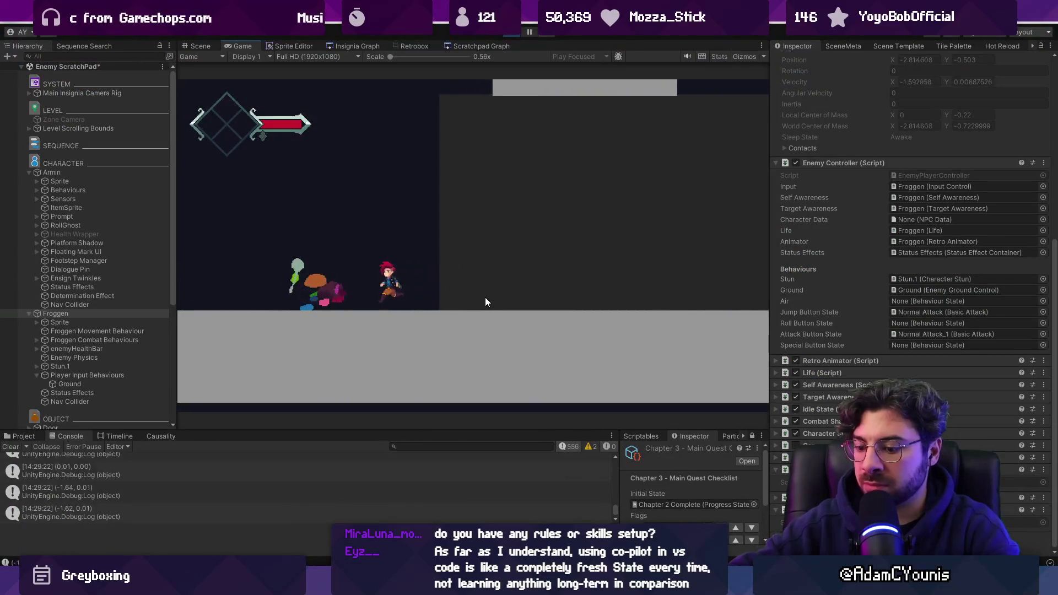
{"action": "key", "text": "ctrl+1"}
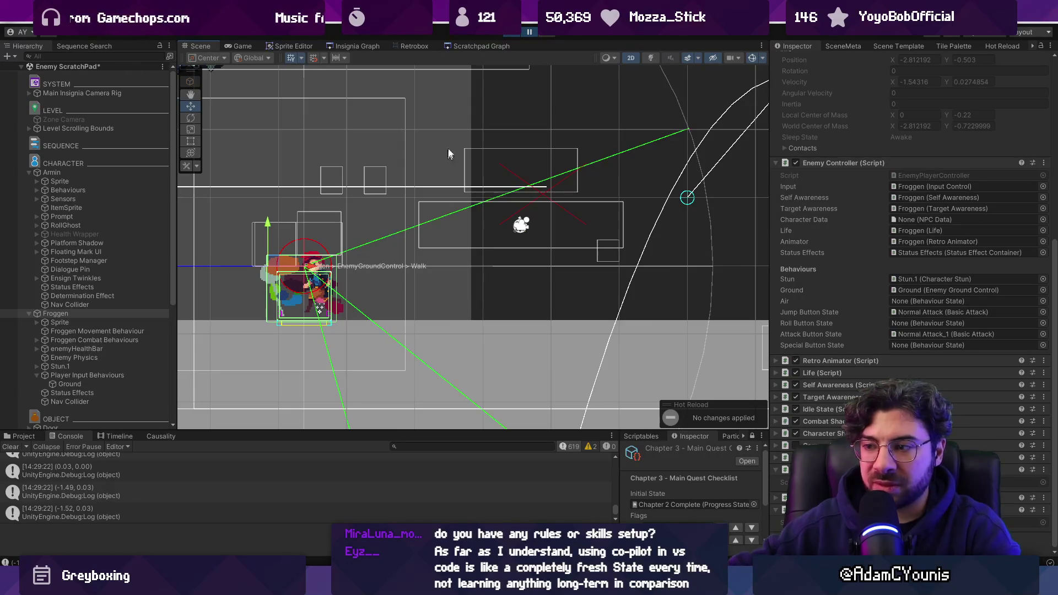
{"action": "key", "text": "alt+Tab"}
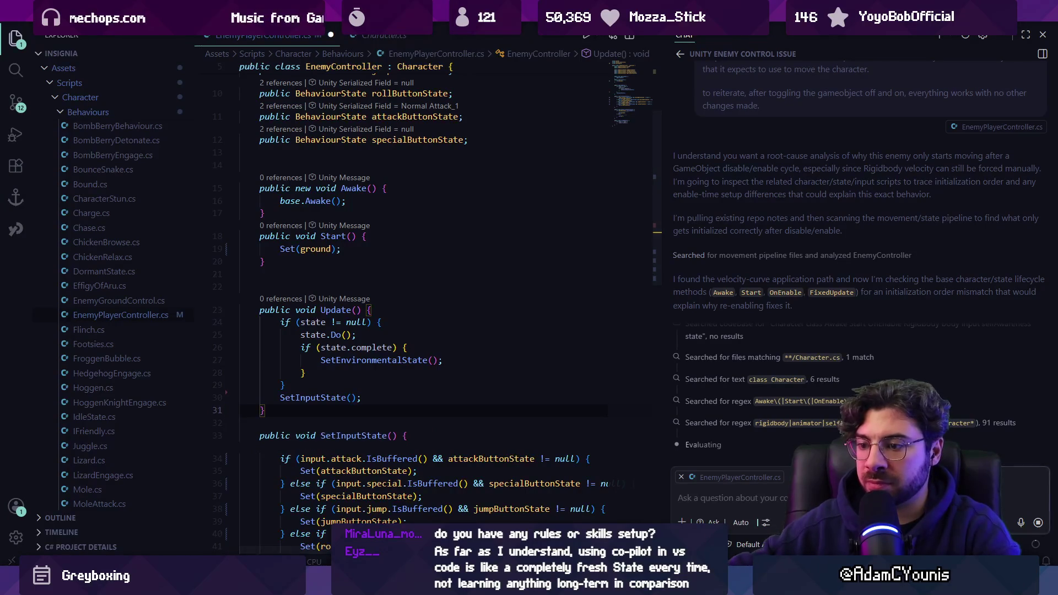
- Start the game in Play mode in Unity
{"action": "key", "text": "alt+Tab"}
{"action": "left_click", "coordinate": [512, 31]}
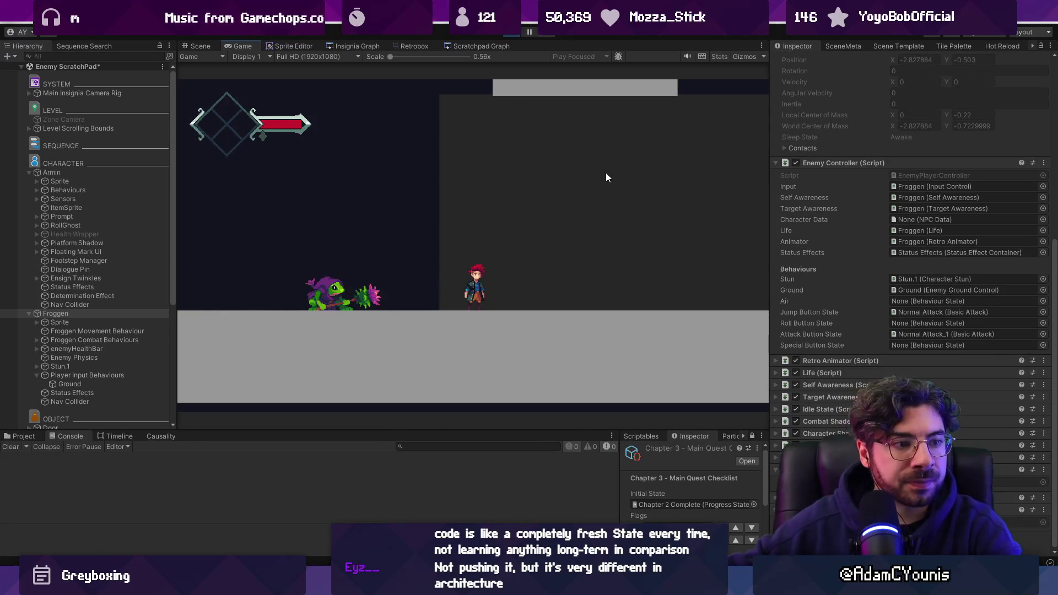
{"action": "key", "text": "alt+Tab"}
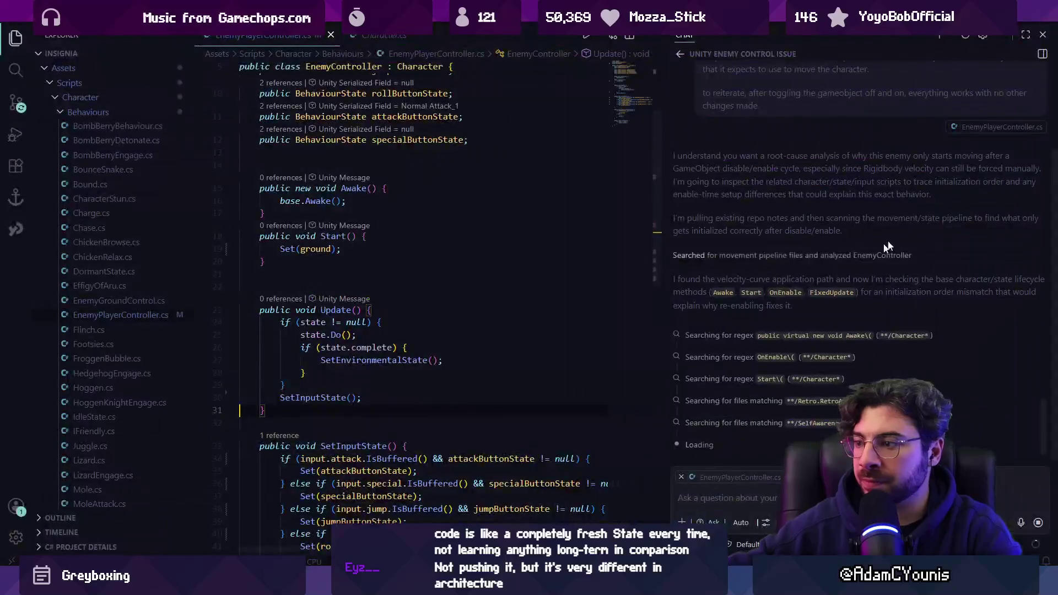
{"action": "key", "text": "alt+Tab"}
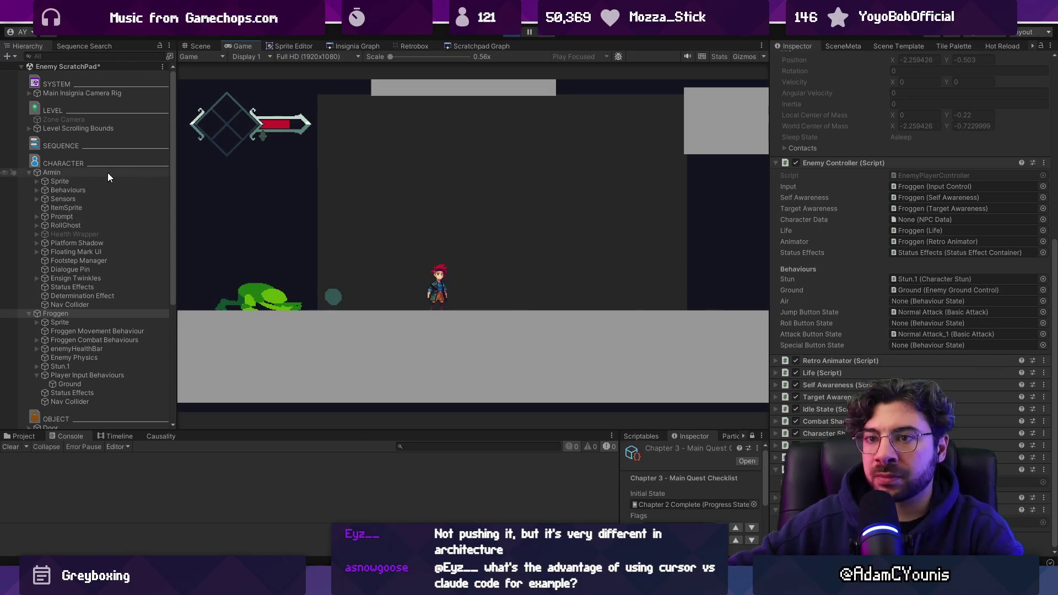
- Deactivate Armin in the Hierarchy and reselect Froggen to watch it move
{"action": "scroll", "coordinate": [838, 277], "scroll_direction": "up", "scroll_amount": 10}
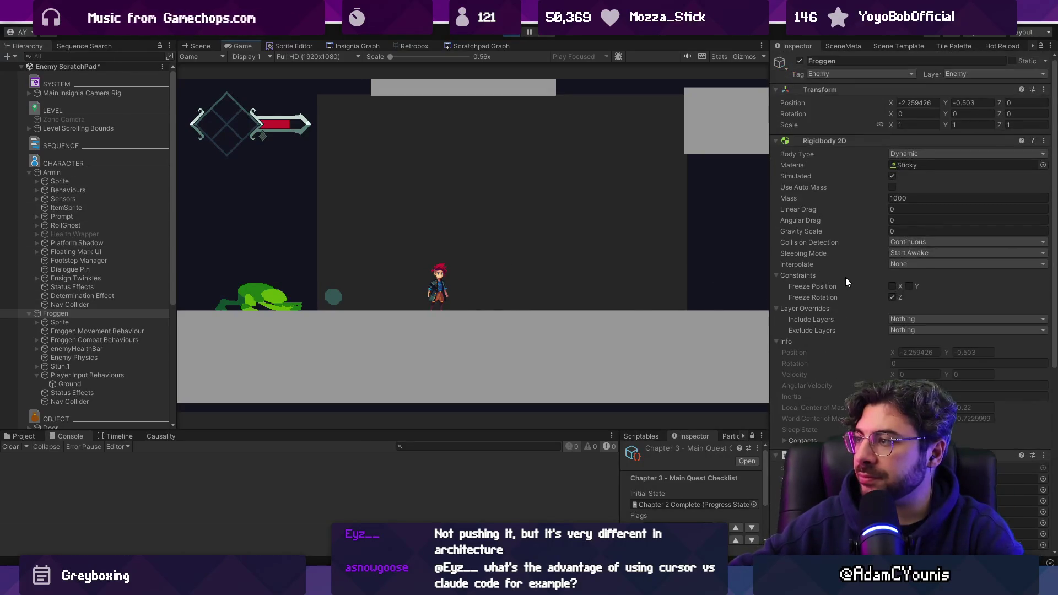
{"action": "left_click", "coordinate": [124, 172]}
{"action": "key", "text": "alt+shift+a"}
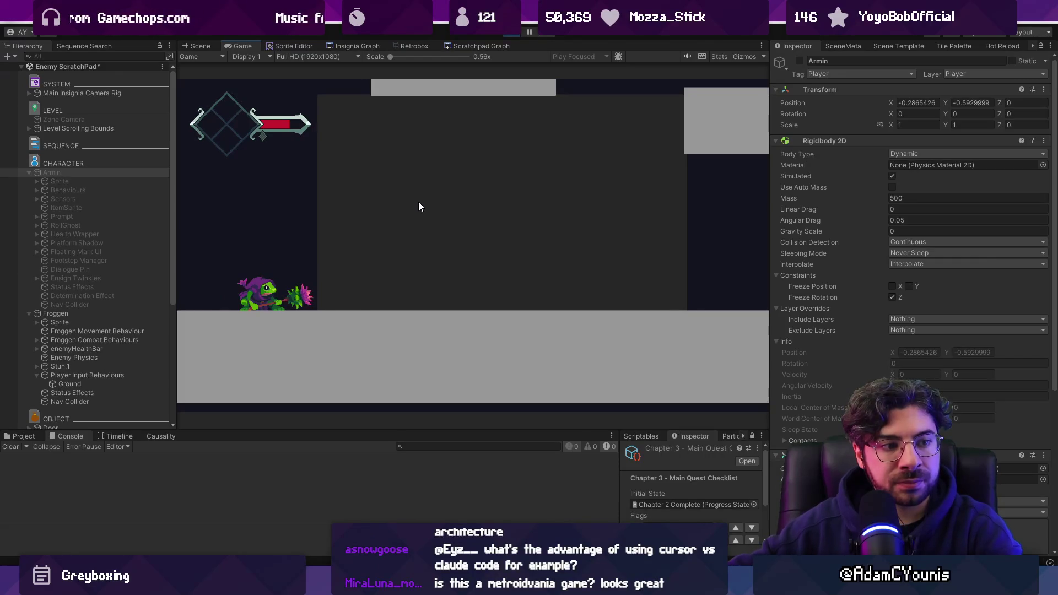
{"action": "left_click", "coordinate": [86, 314]}
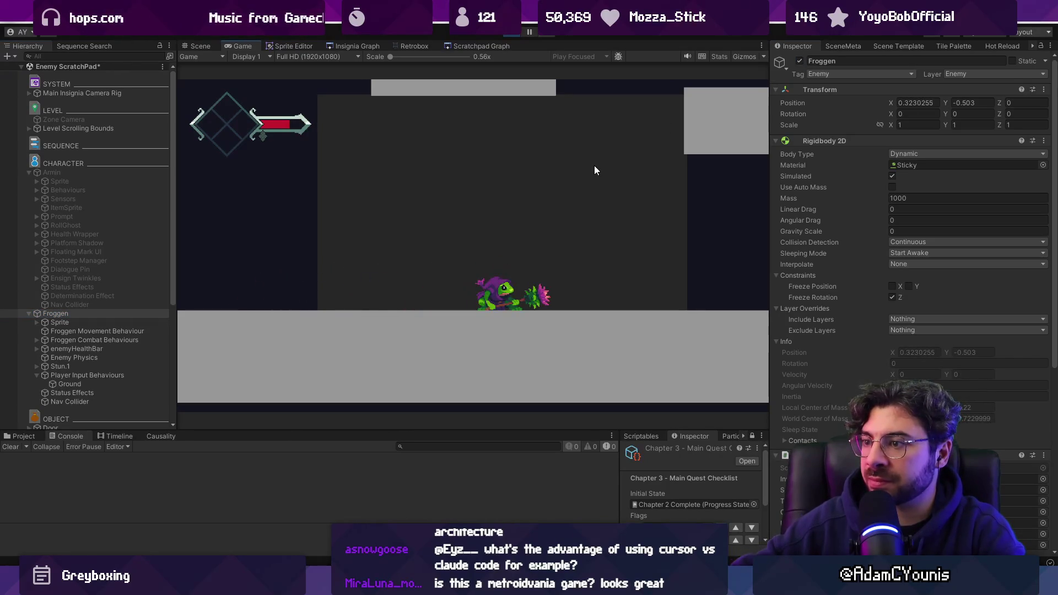
{"action": "key", "text": "alt+Tab"}
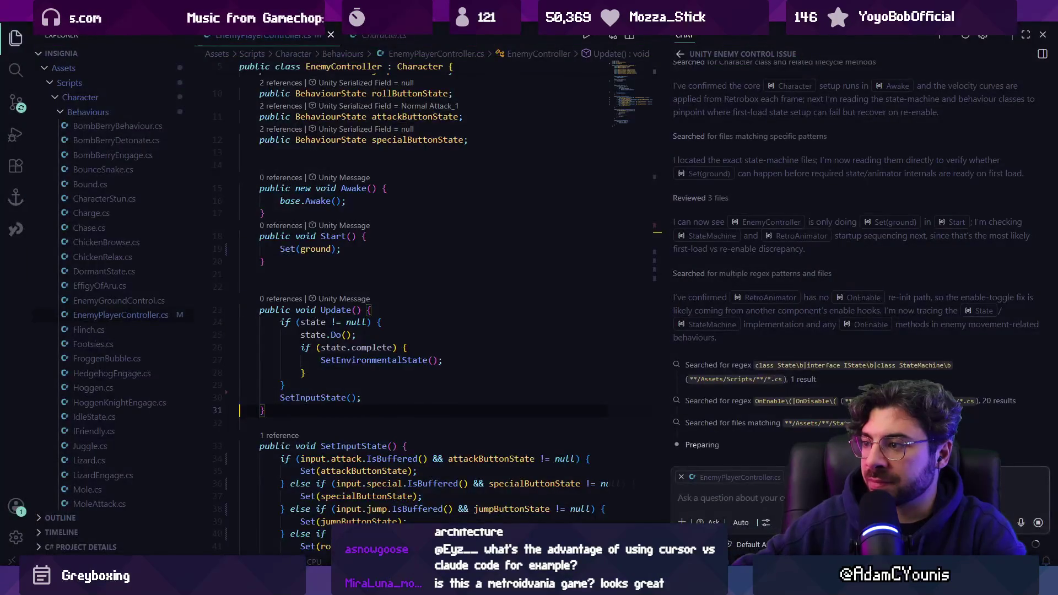